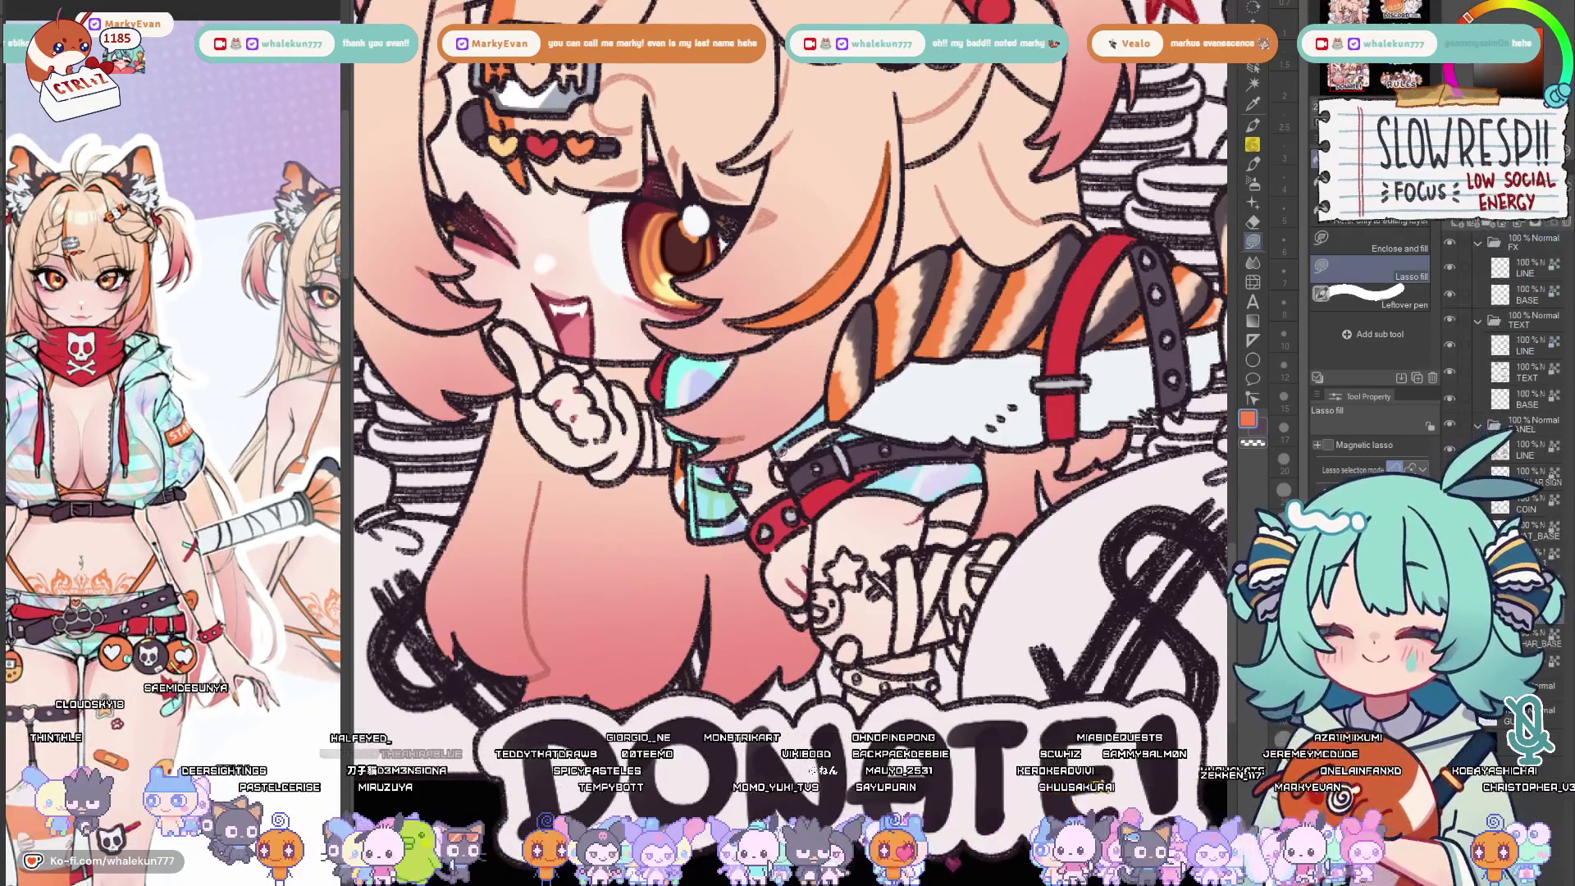
# Lasso-fill the glove on the Donate chibi's thumbs-up hand dark grey, then fit the panel in view
pyautogui.moveTo(788, 371); pyautogui.dragTo(753, 345)
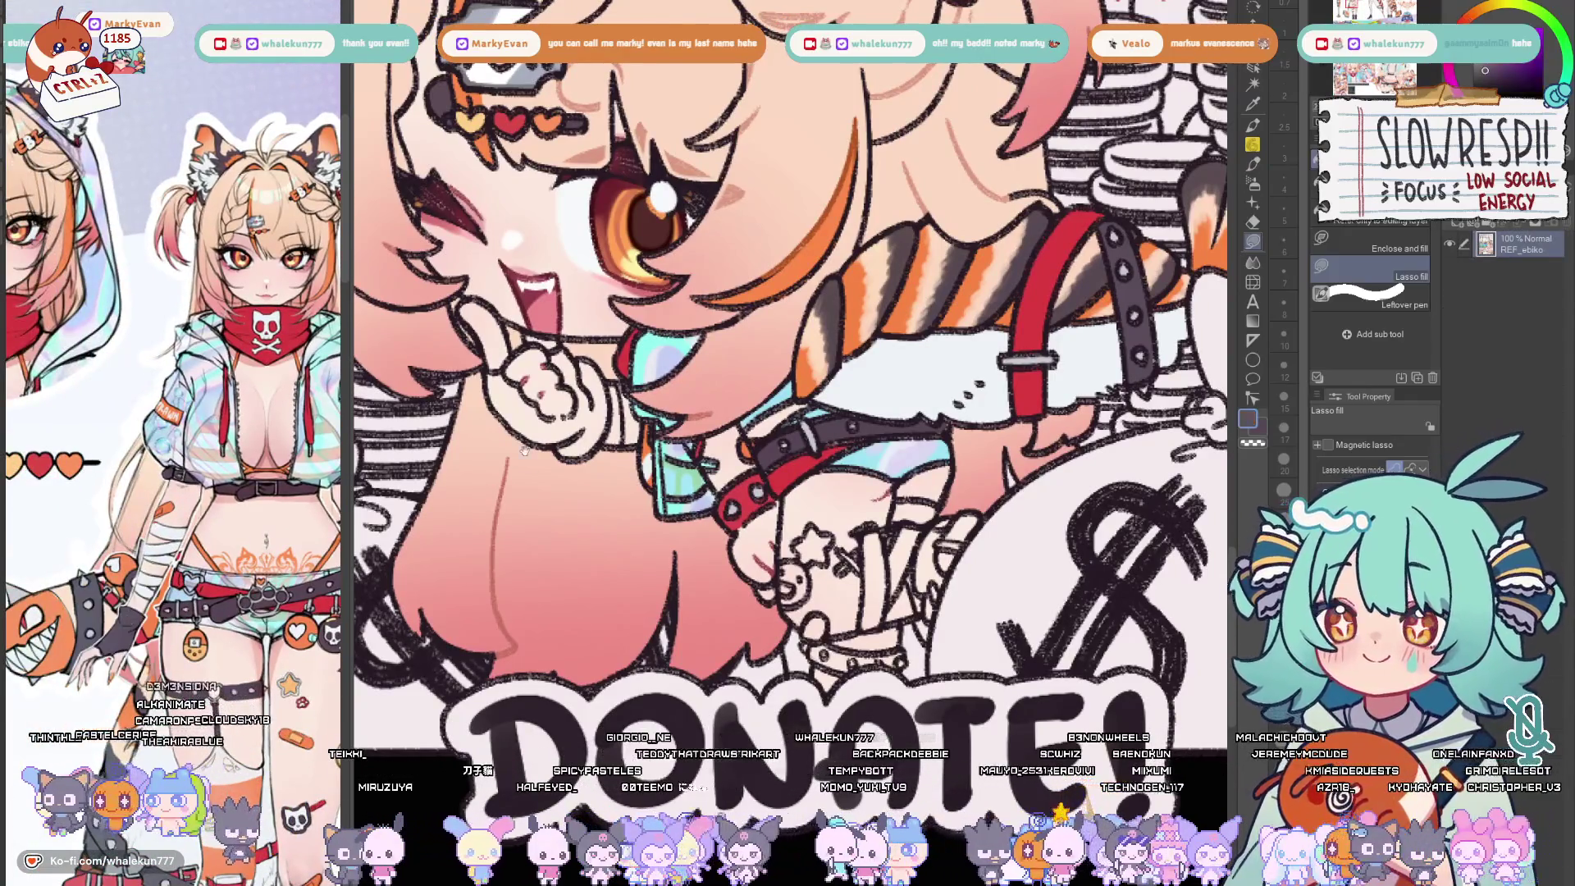
pyautogui.moveTo(525, 462); pyautogui.dragTo(583, 528)
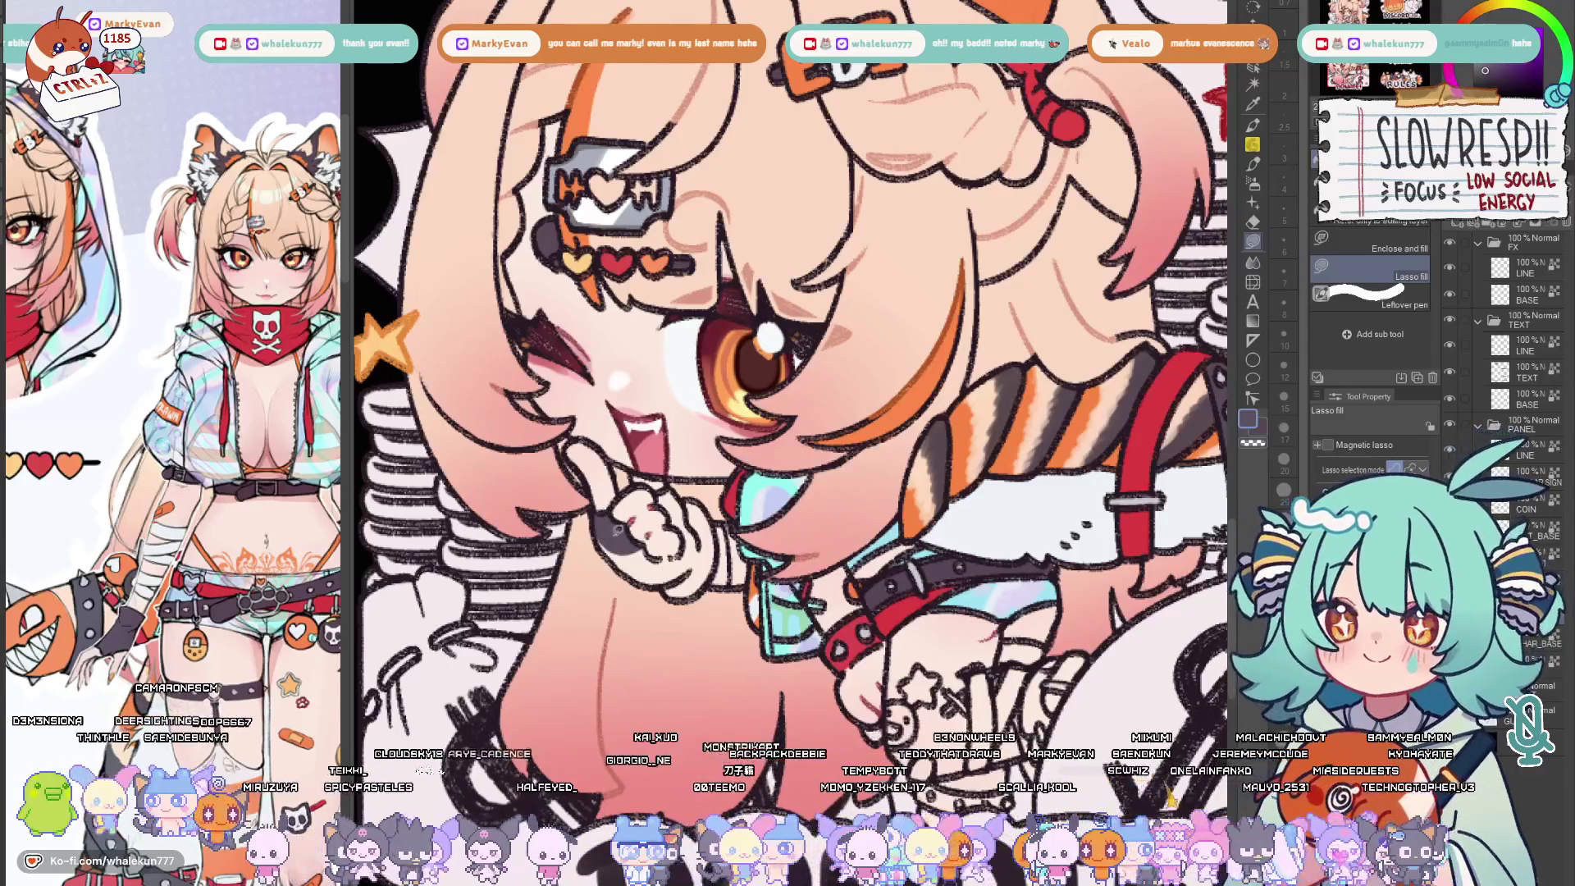
pyautogui.moveTo(609, 530); pyautogui.dragTo(659, 585)
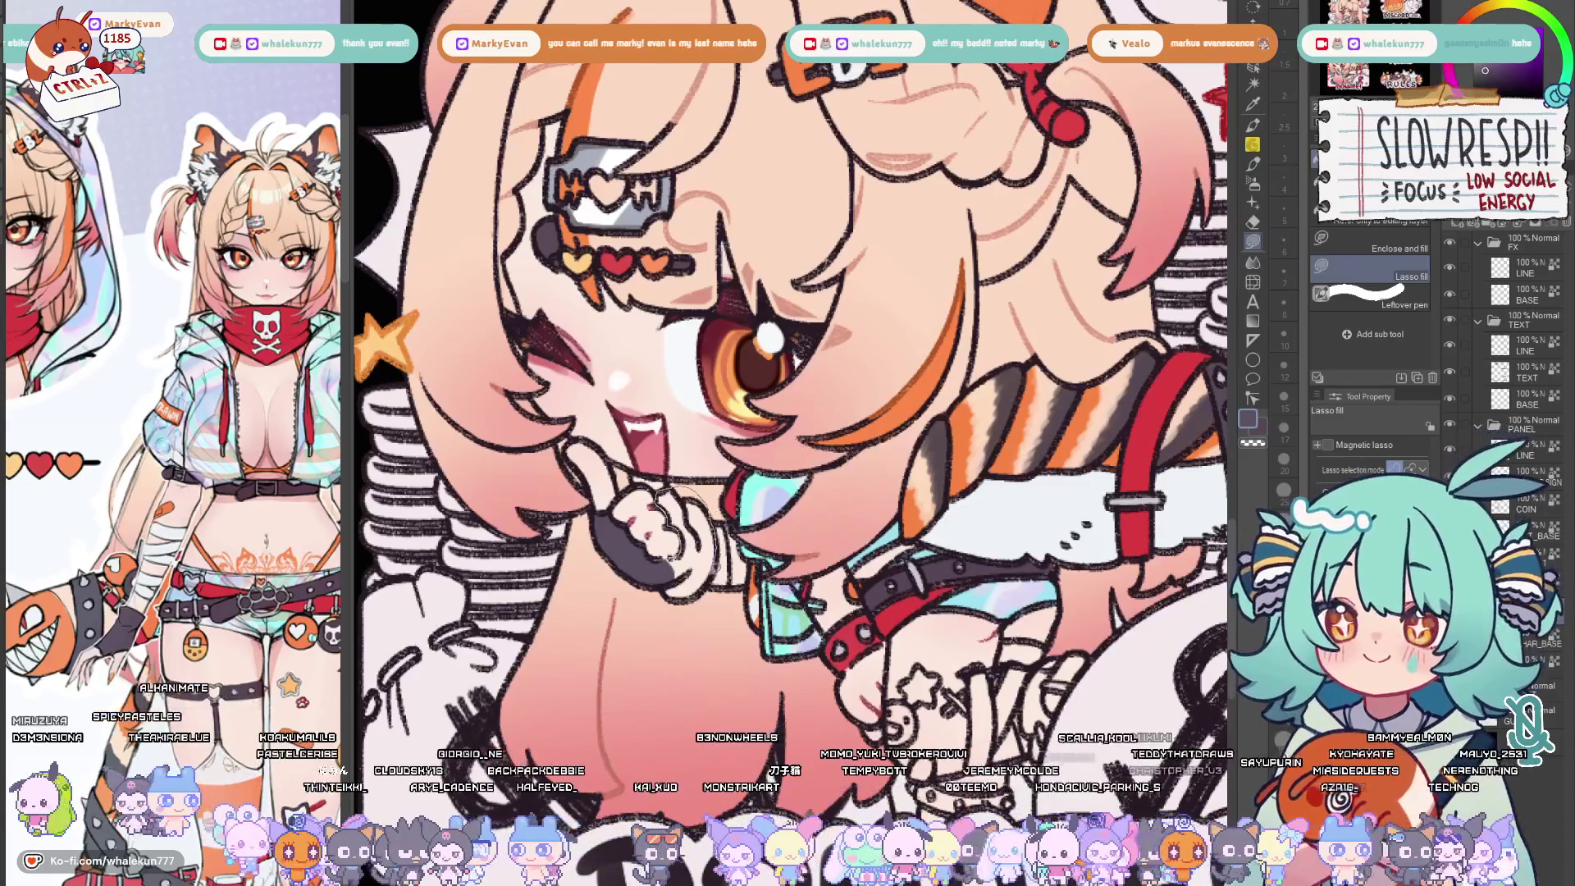
pyautogui.moveTo(659, 493); pyautogui.dragTo(709, 603)
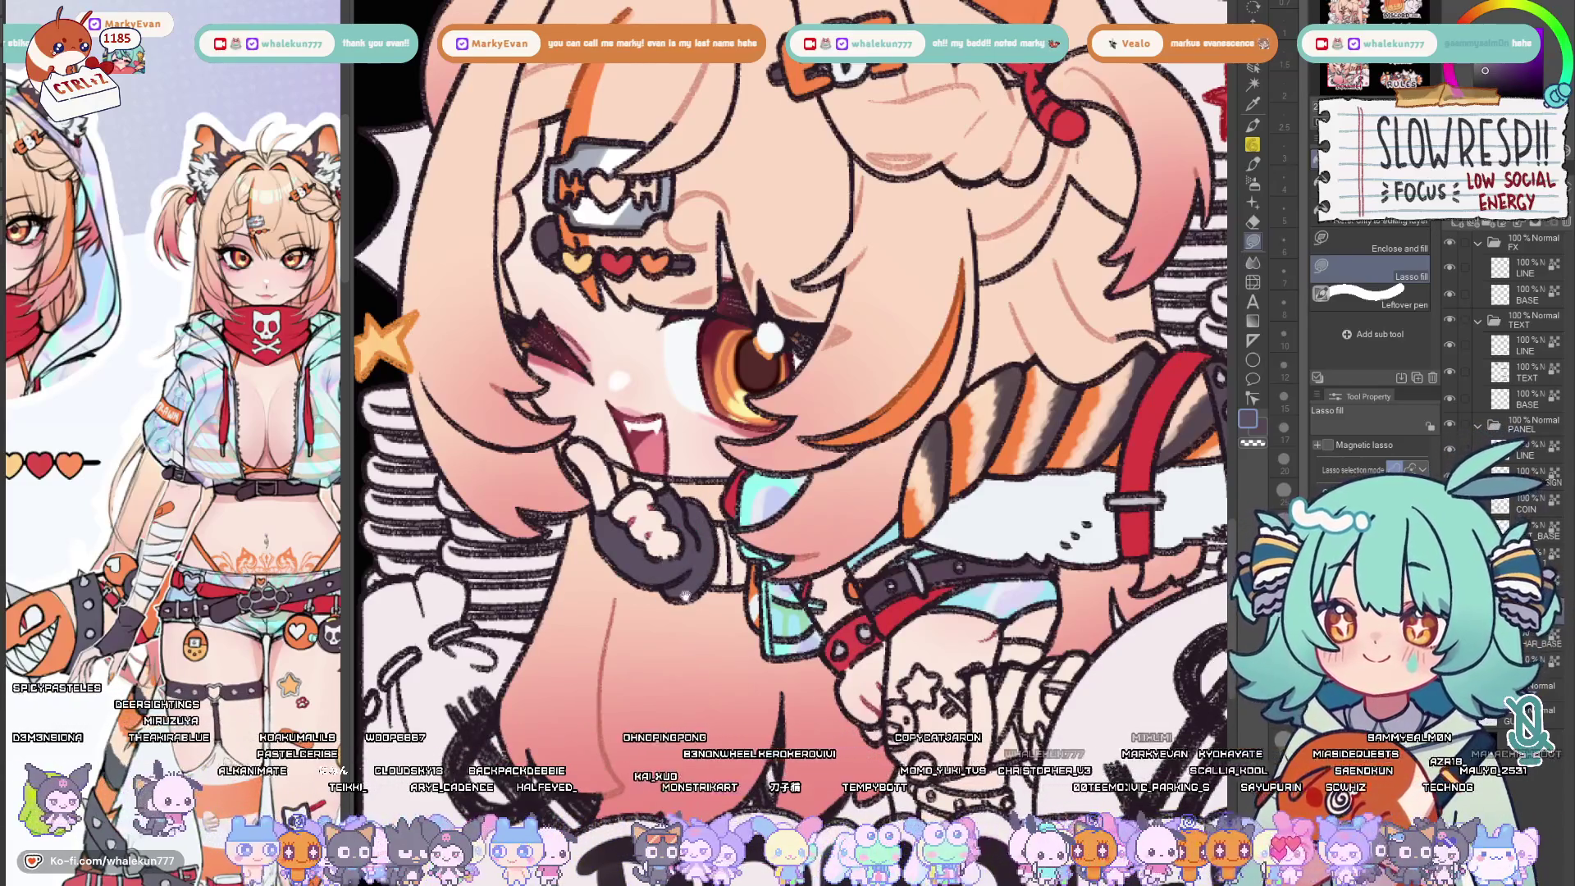
pyautogui.press('space')
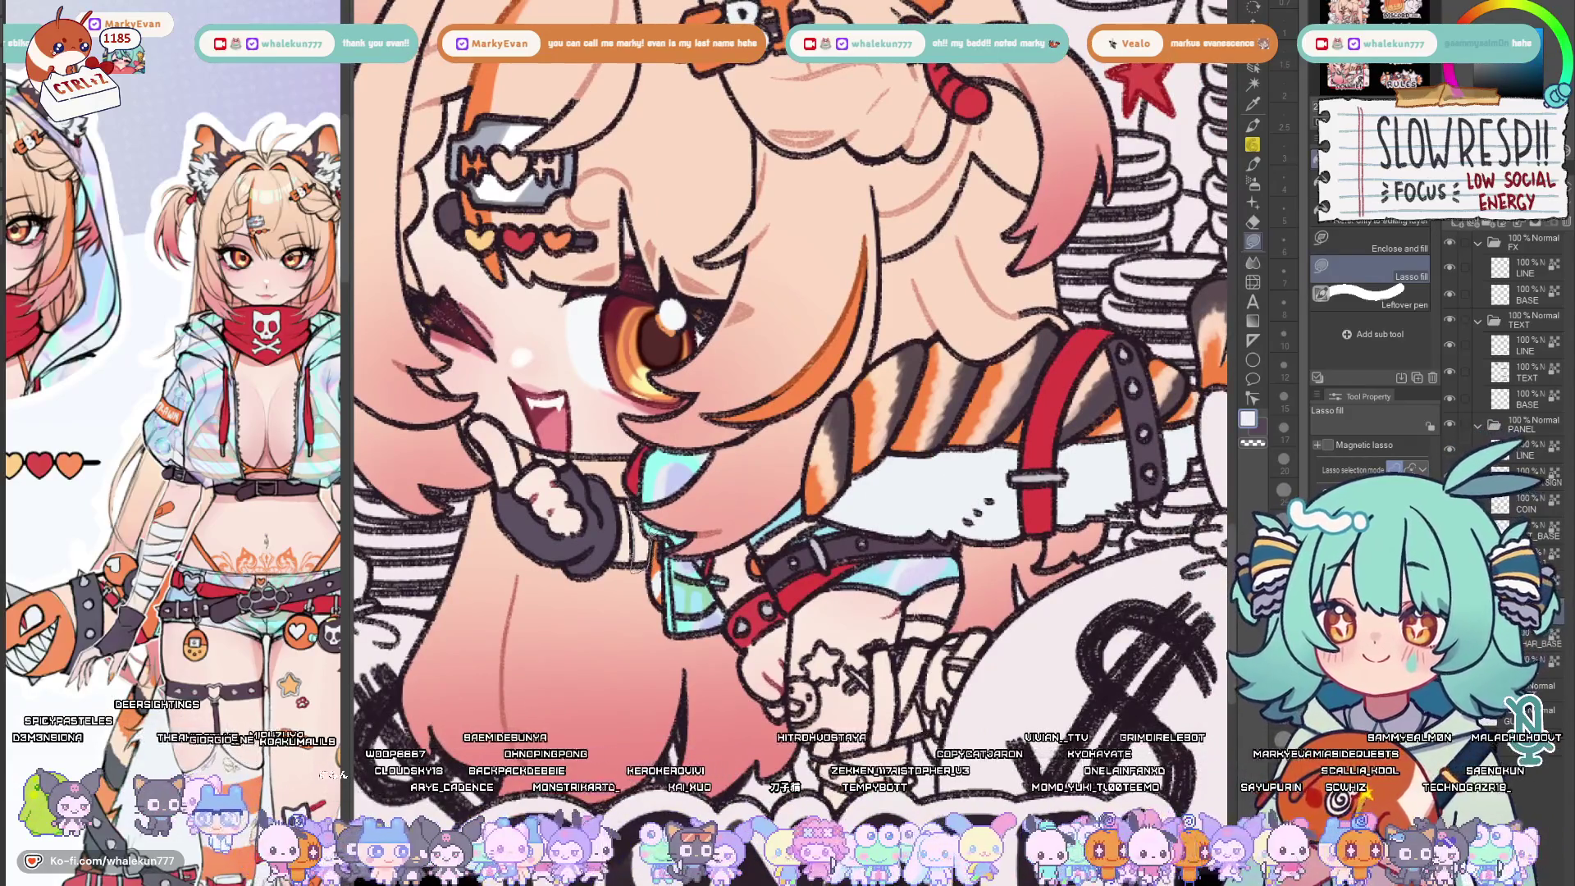
pyautogui.moveTo(878, 576); pyautogui.dragTo(865, 562)
pyautogui.hotkey('ctrl', '0')
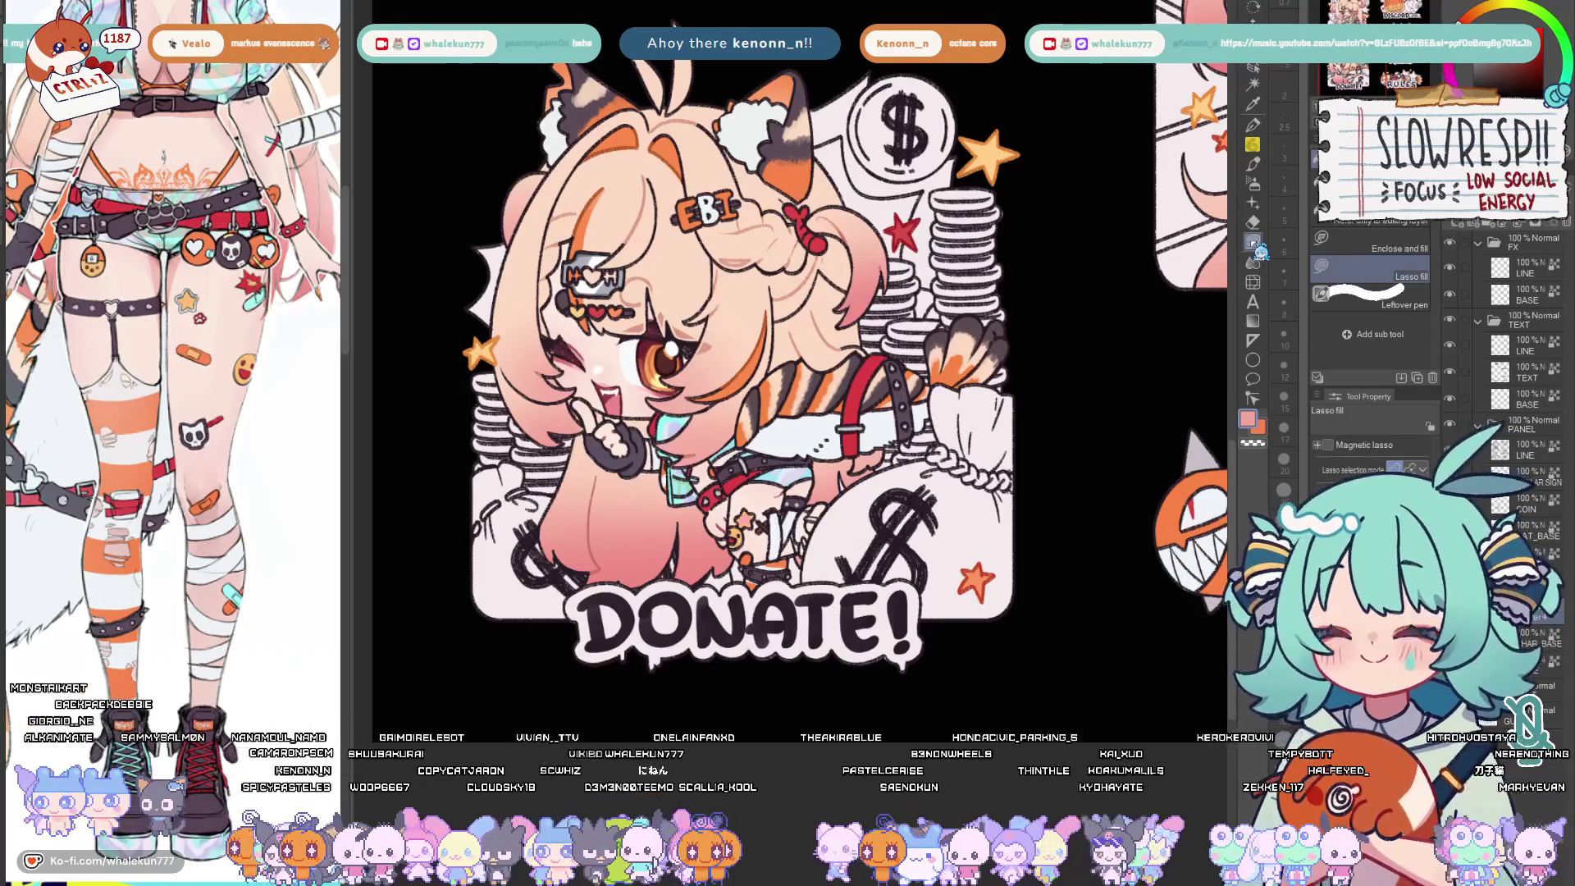
pyautogui.scroll(-1, 739, 370)
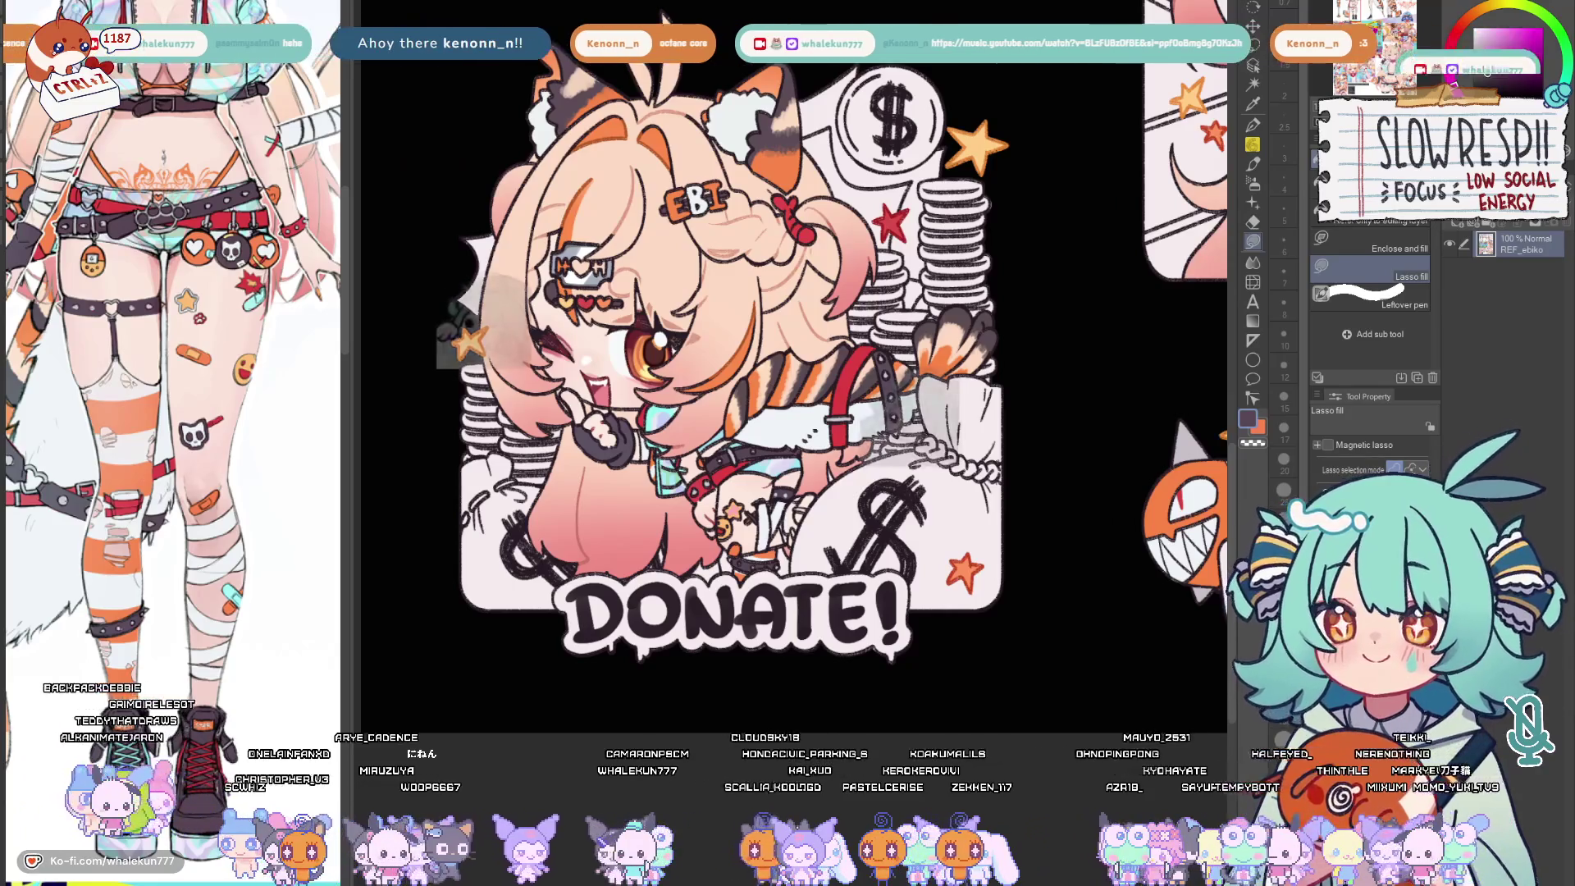
pyautogui.scroll(2, 739, 370)
pyautogui.scroll(2, 789, 369)
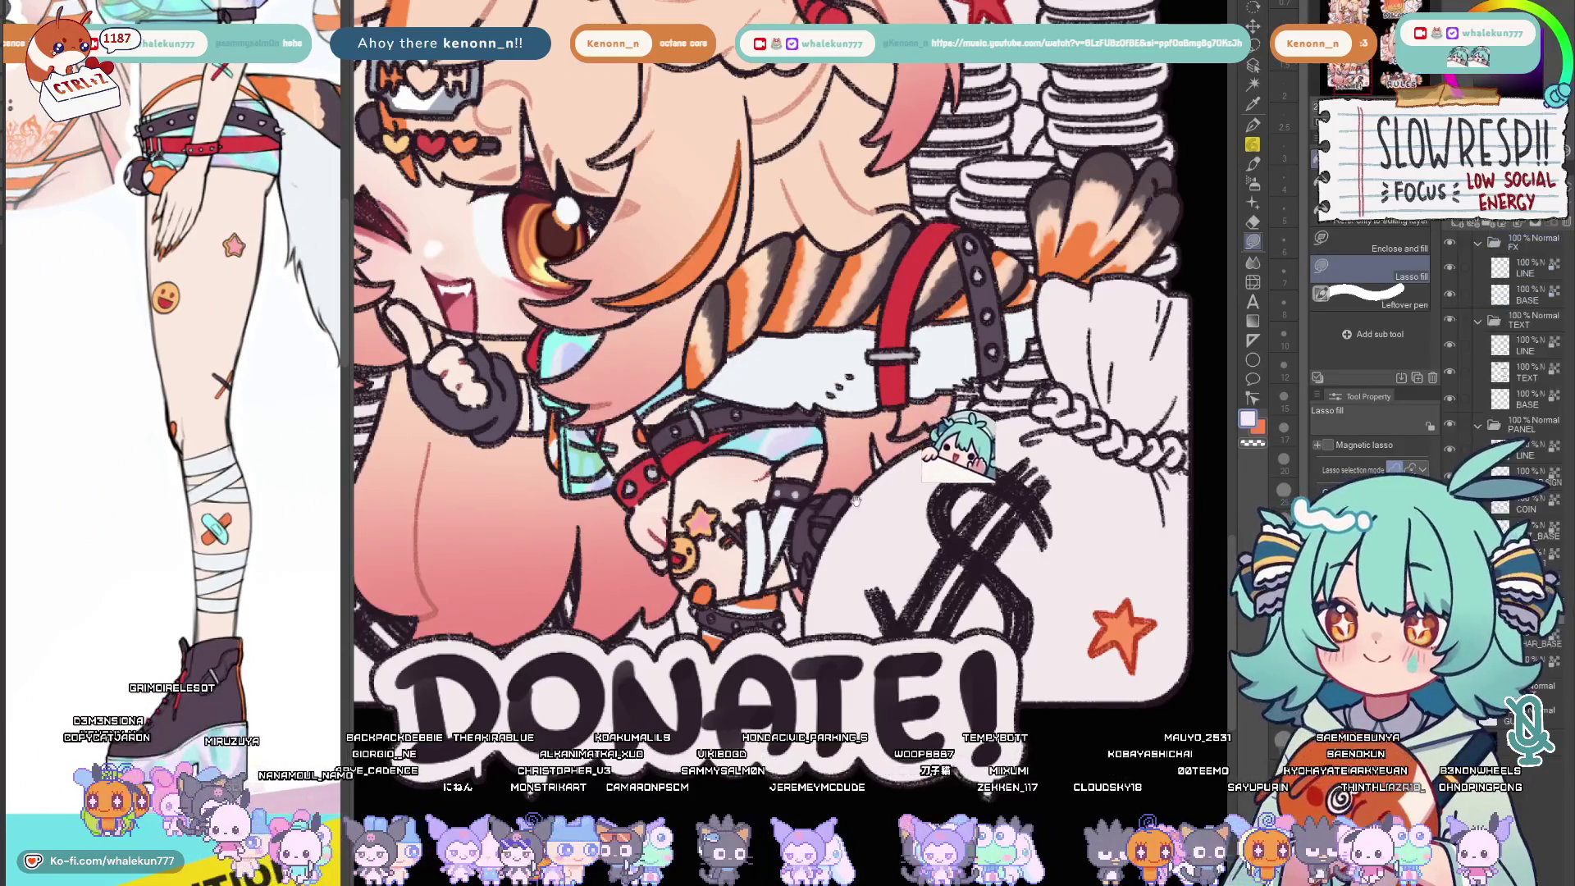
pyautogui.scroll(1, 788, 369)
pyautogui.scroll(2, 788, 369)
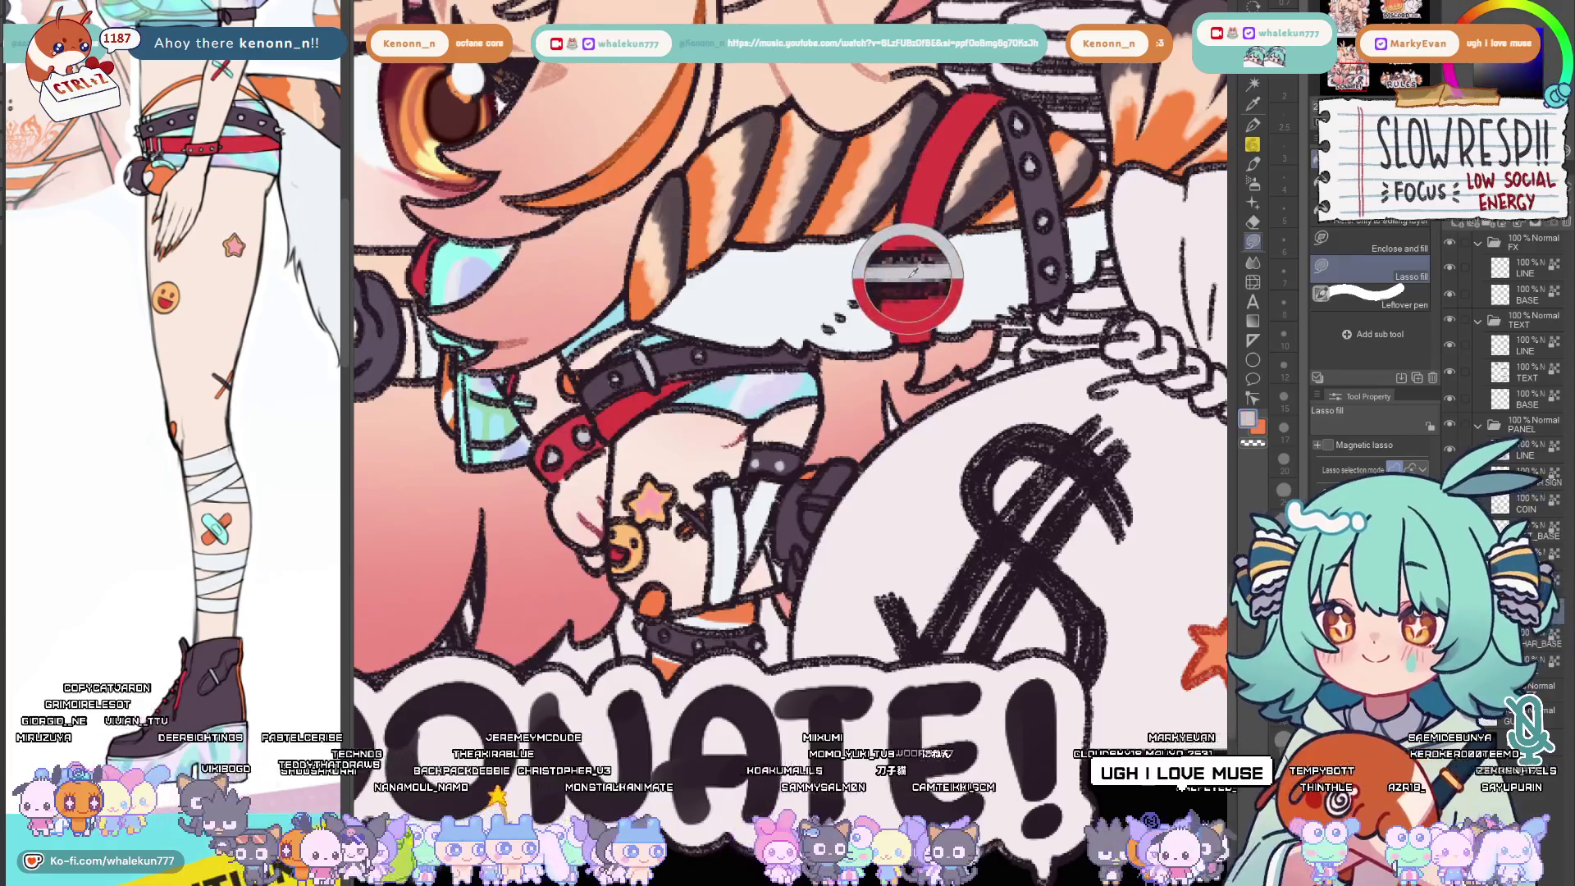
# Sample red from the Donate chibi's strap as the drawing colour and flip the canvas to check
pyautogui.moveTo(911, 264); pyautogui.dragTo(911, 275)
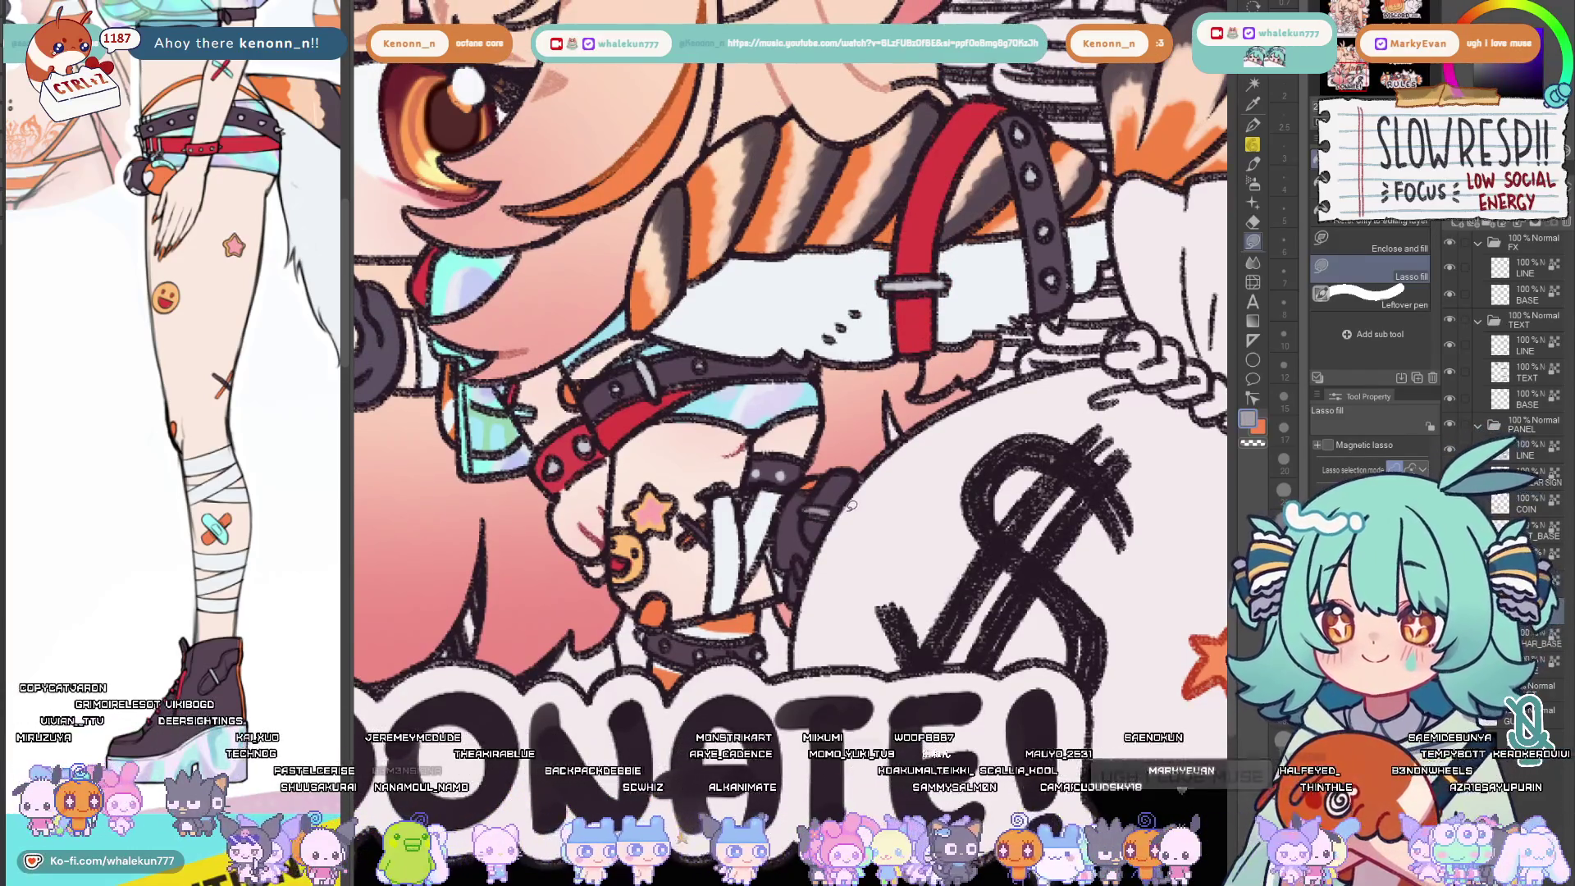
pyautogui.click(173, 665)
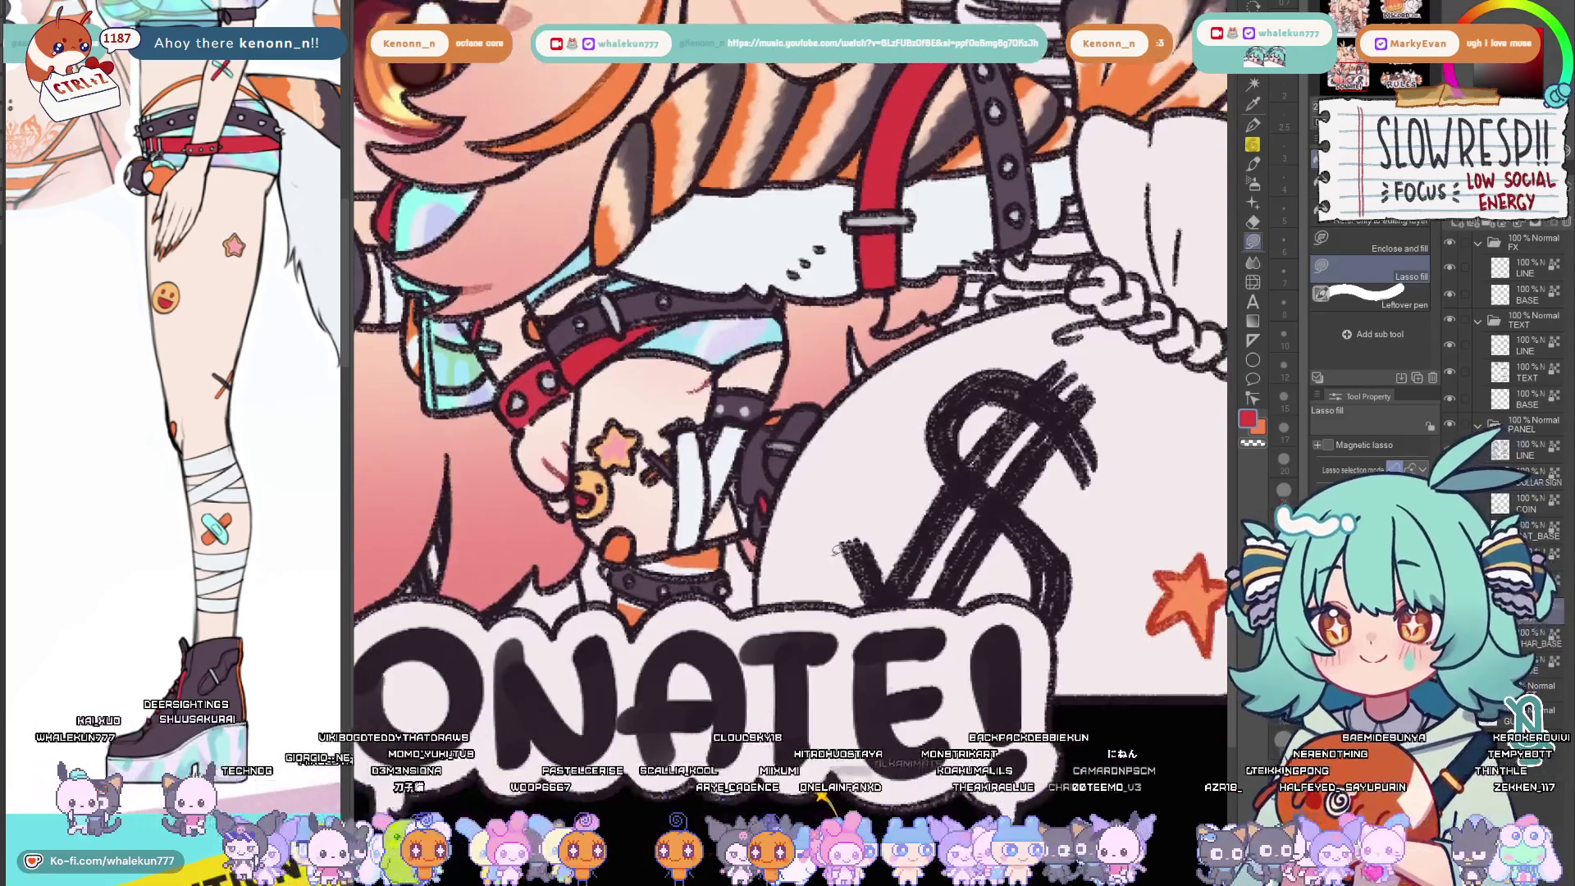
pyautogui.scroll(-6, 810, 589)
pyautogui.moveTo(763, 492)
pyautogui.mouseDown()
pyautogui.moveTo(907, 578)
pyautogui.moveTo(833, 640)
pyautogui.moveTo(850, 554)
pyautogui.mouseUp()
pyautogui.scroll(-4, 828, 532)
pyautogui.press('h')
pyautogui.press('h')
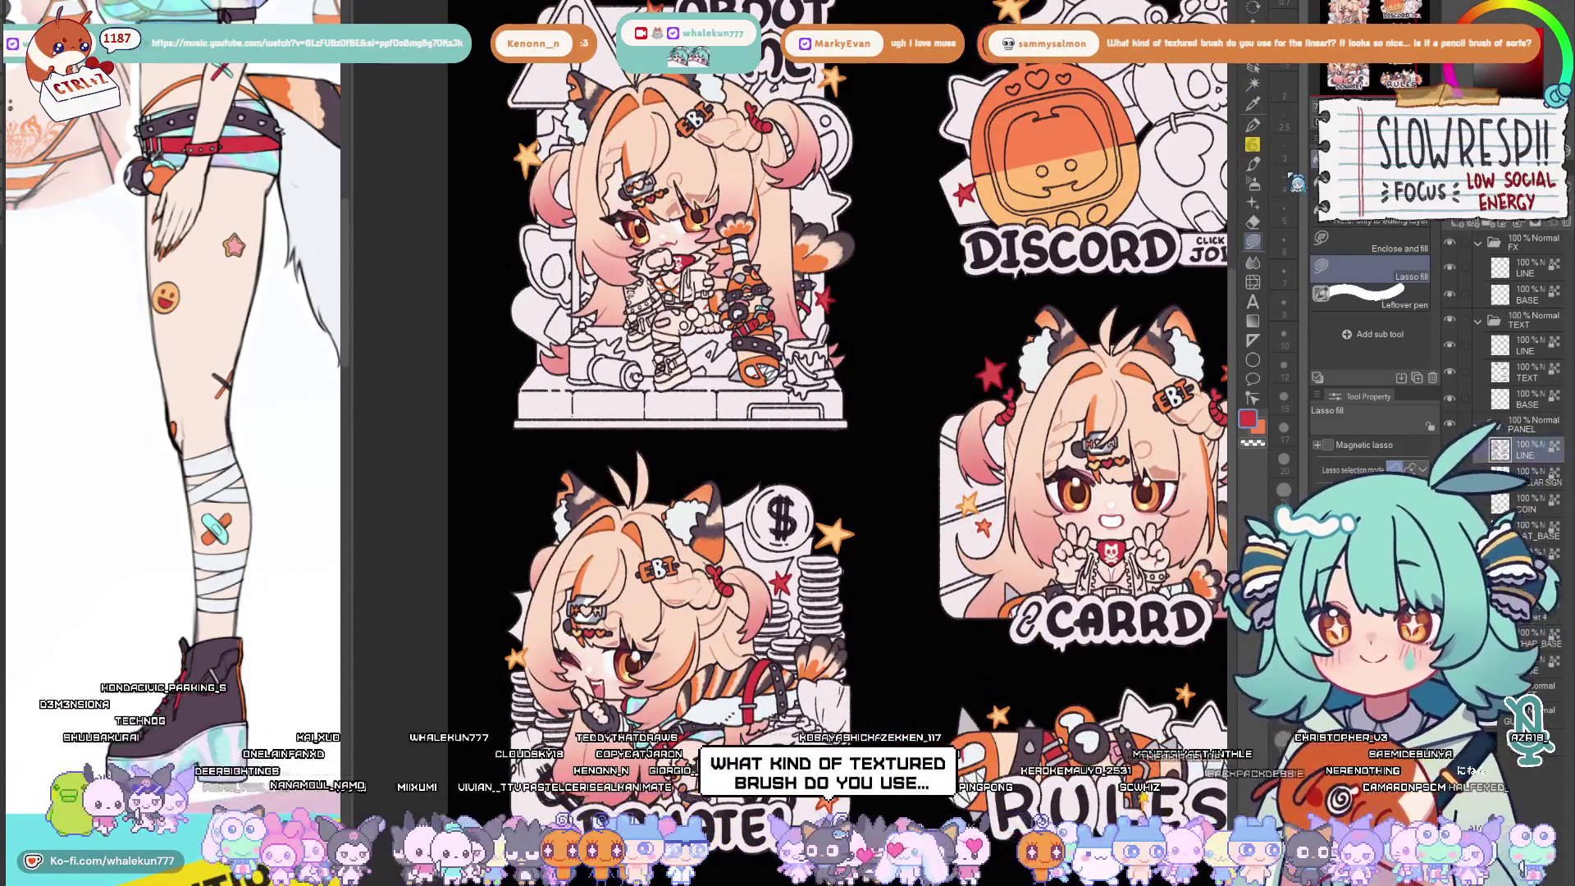
pyautogui.scroll(8, 708, 492)
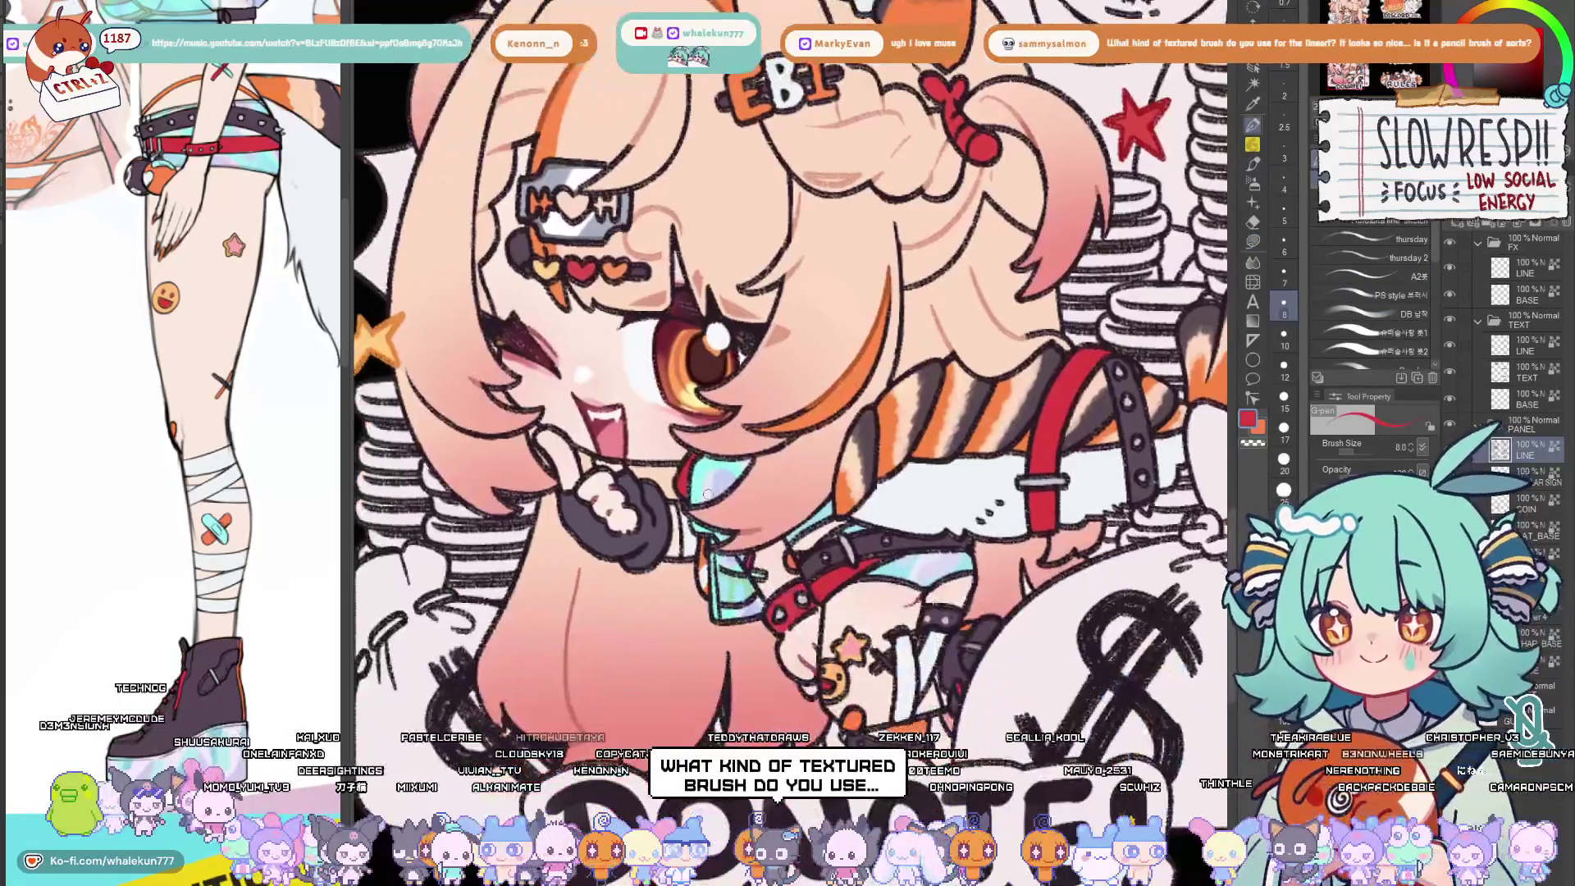
# Flip the canvas horizontally to check the Donate chibi drawing
pyautogui.press('h')
pyautogui.press('h')
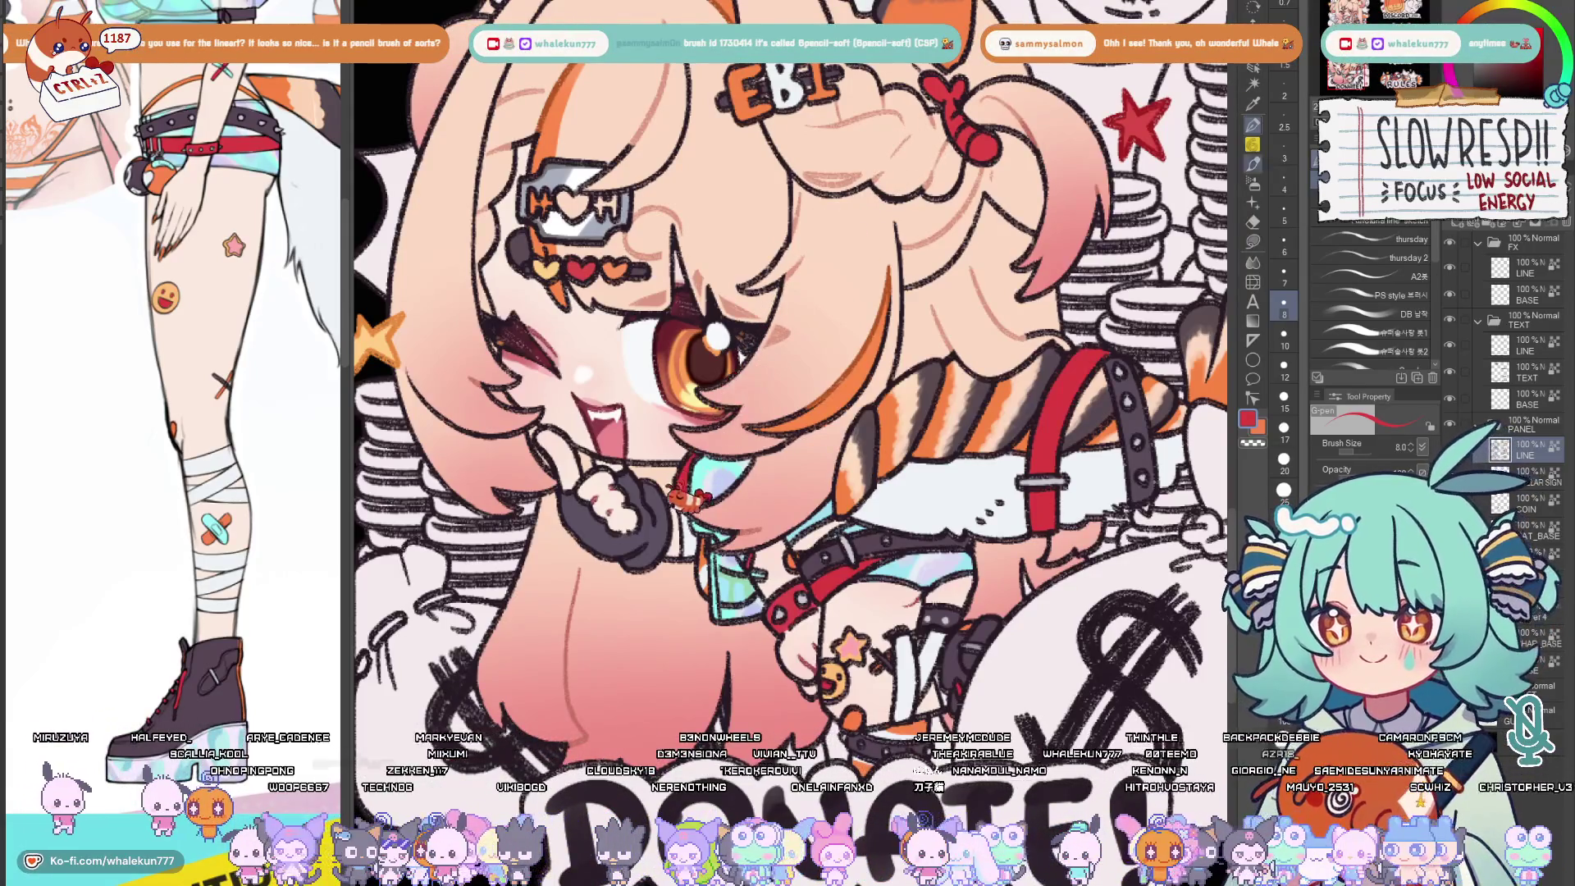
pyautogui.scroll(-3, 912, 439)
pyautogui.scroll(5, 861, 369)
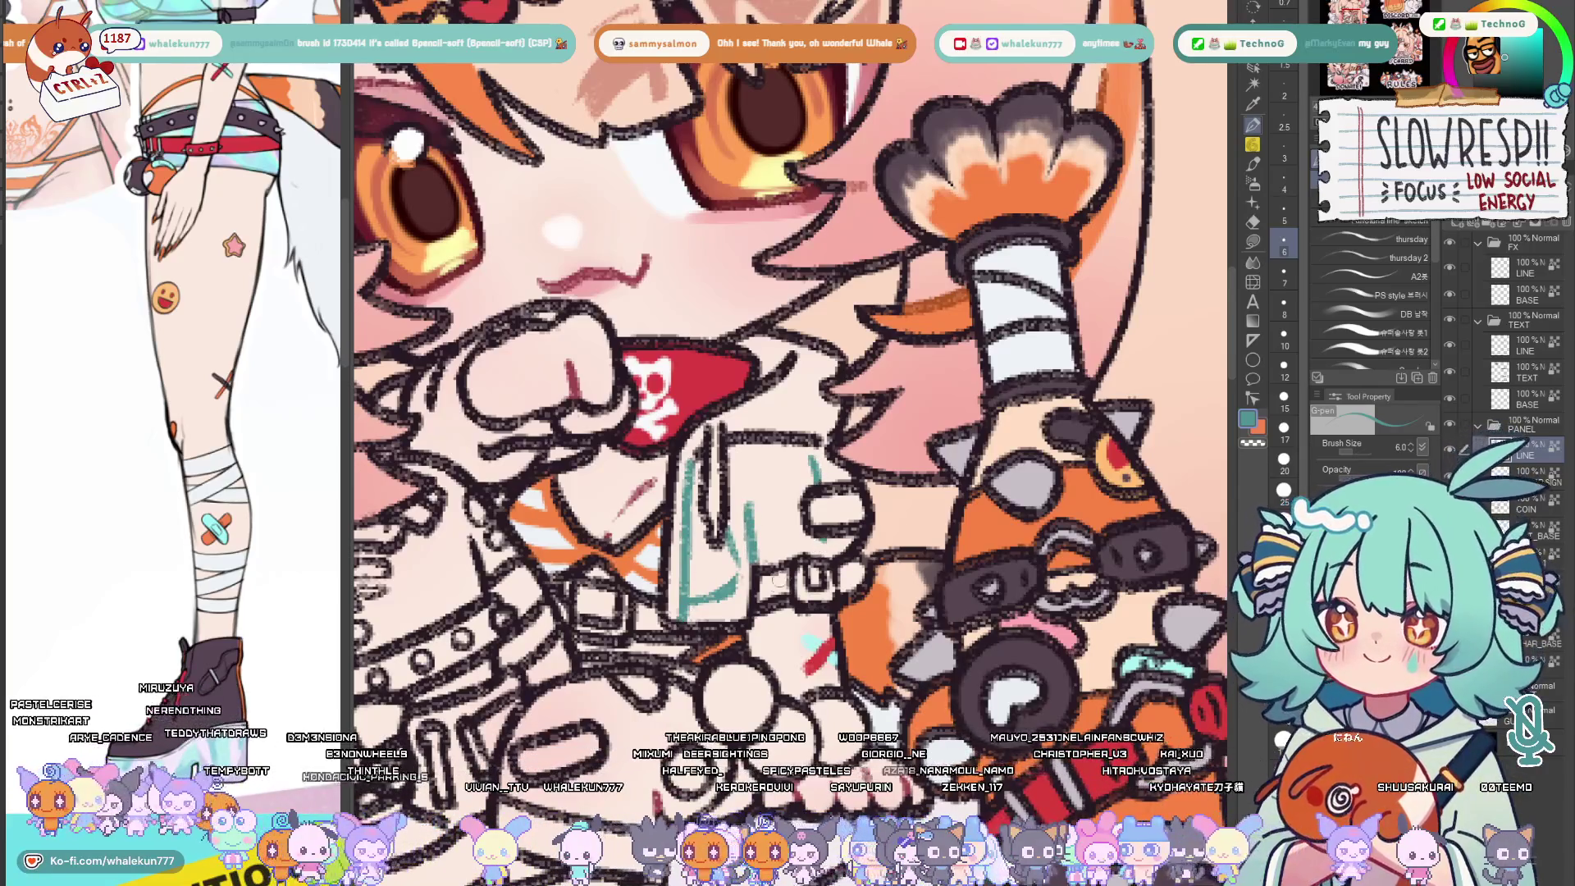
pyautogui.moveTo(739, 432); pyautogui.dragTo(911, 444)
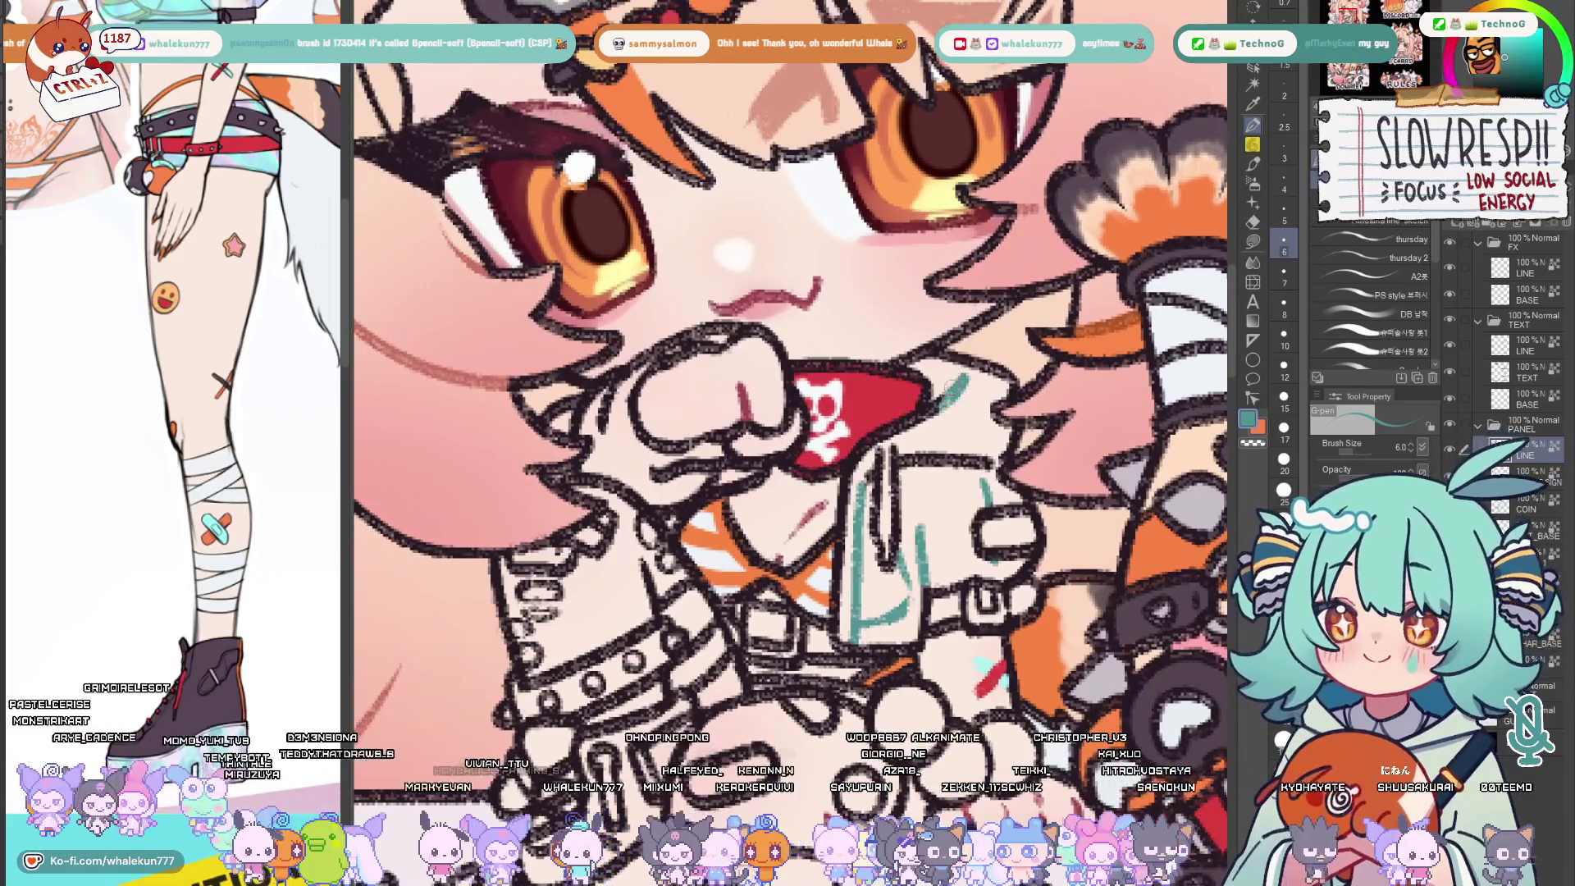
pyautogui.scroll(-3, 788, 369)
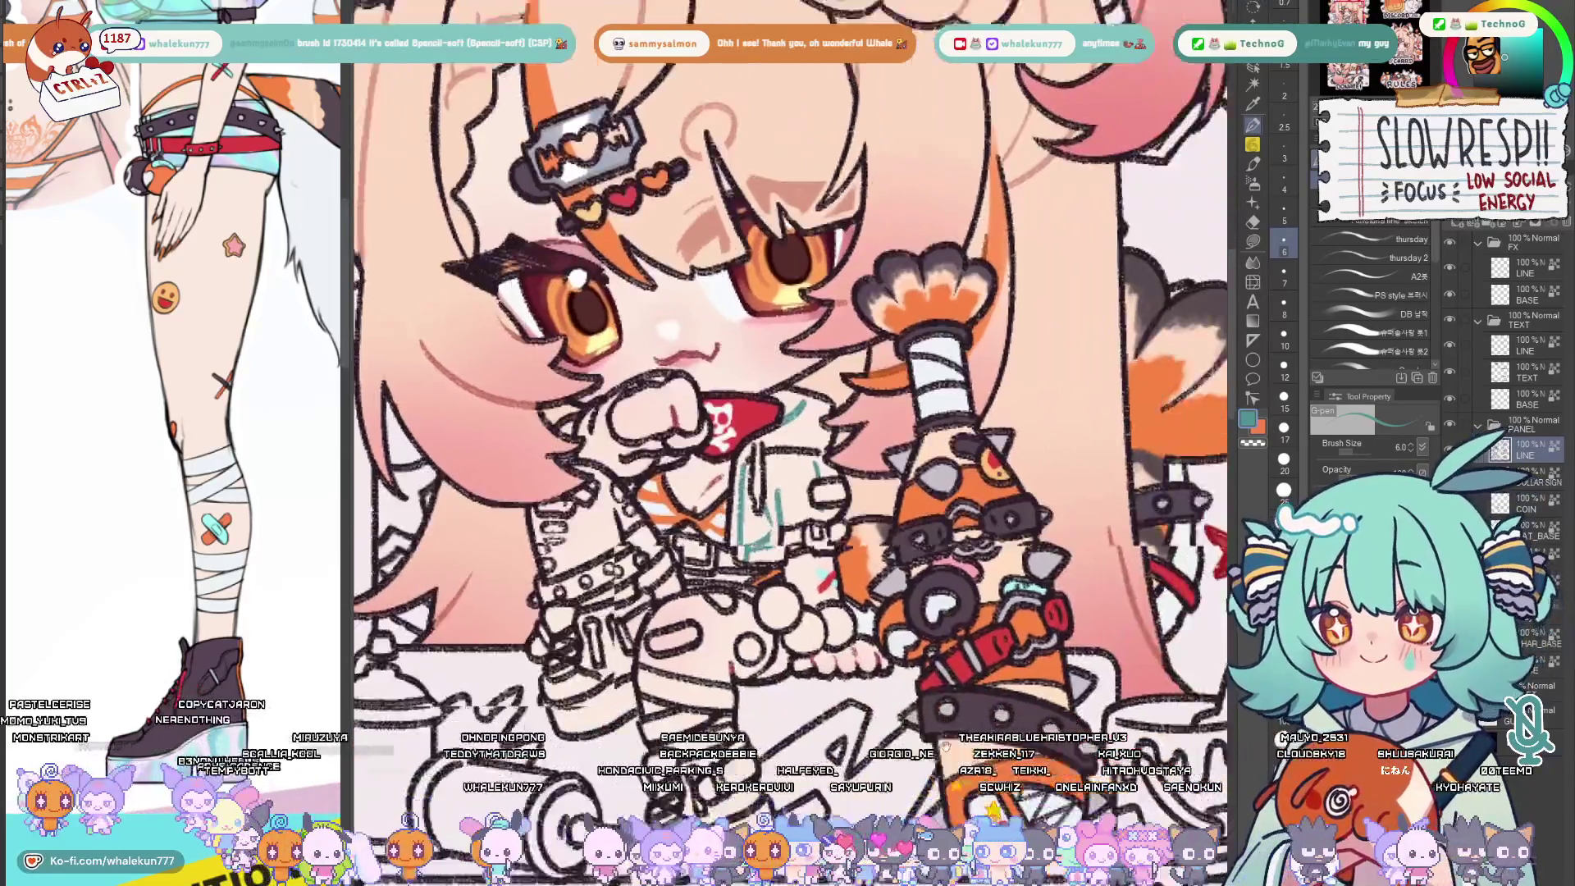
pyautogui.moveTo(739, 369); pyautogui.dragTo(901, 681)
pyautogui.scroll(-5, 901, 679)
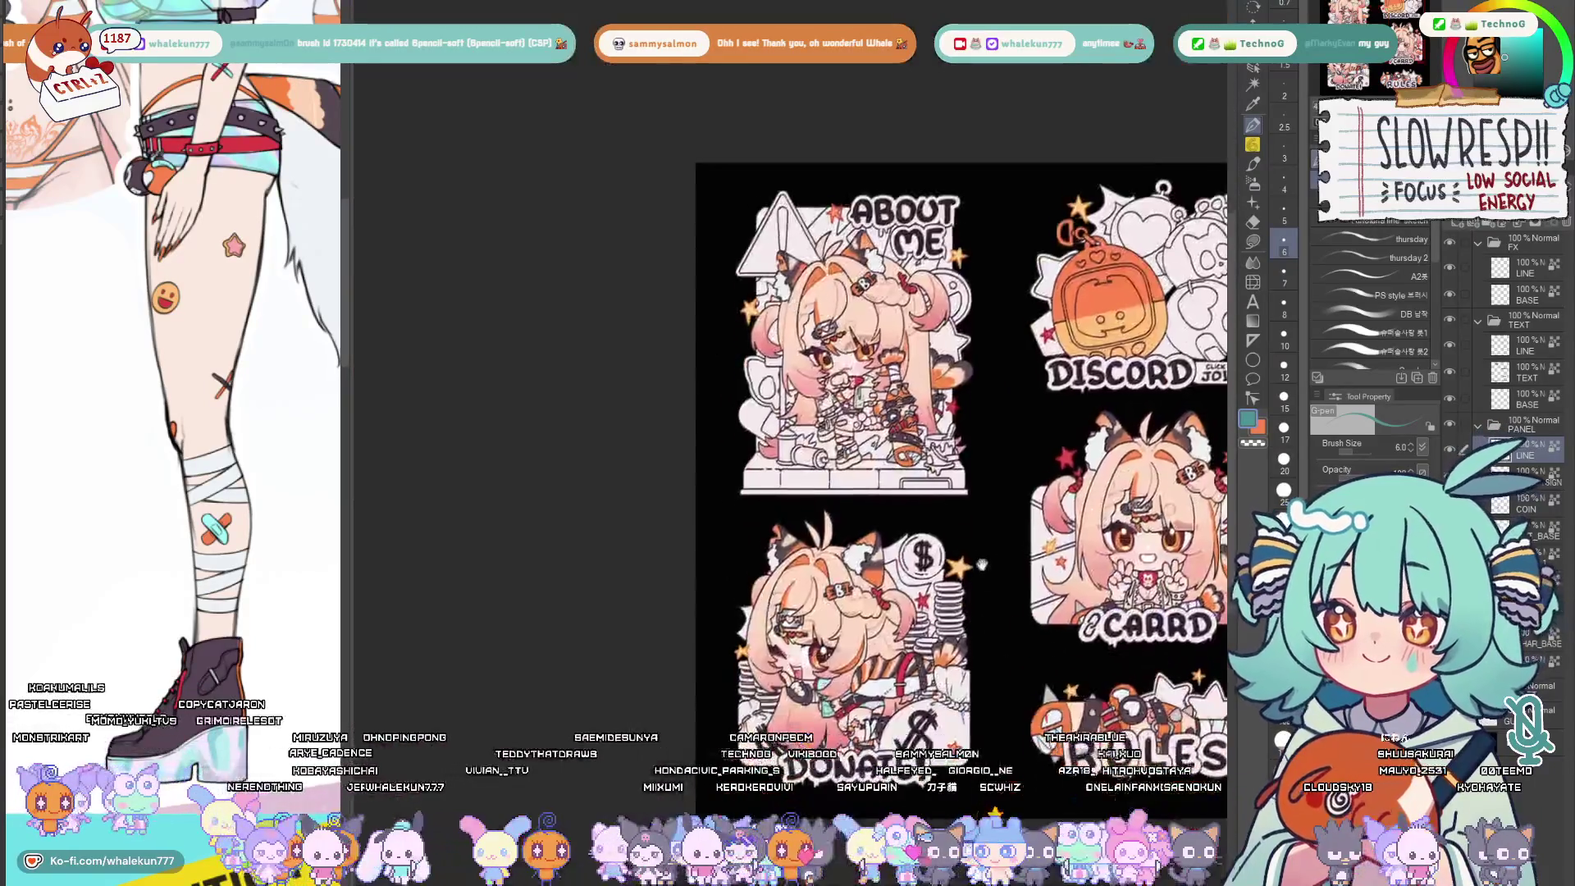
pyautogui.scroll(4, 909, 628)
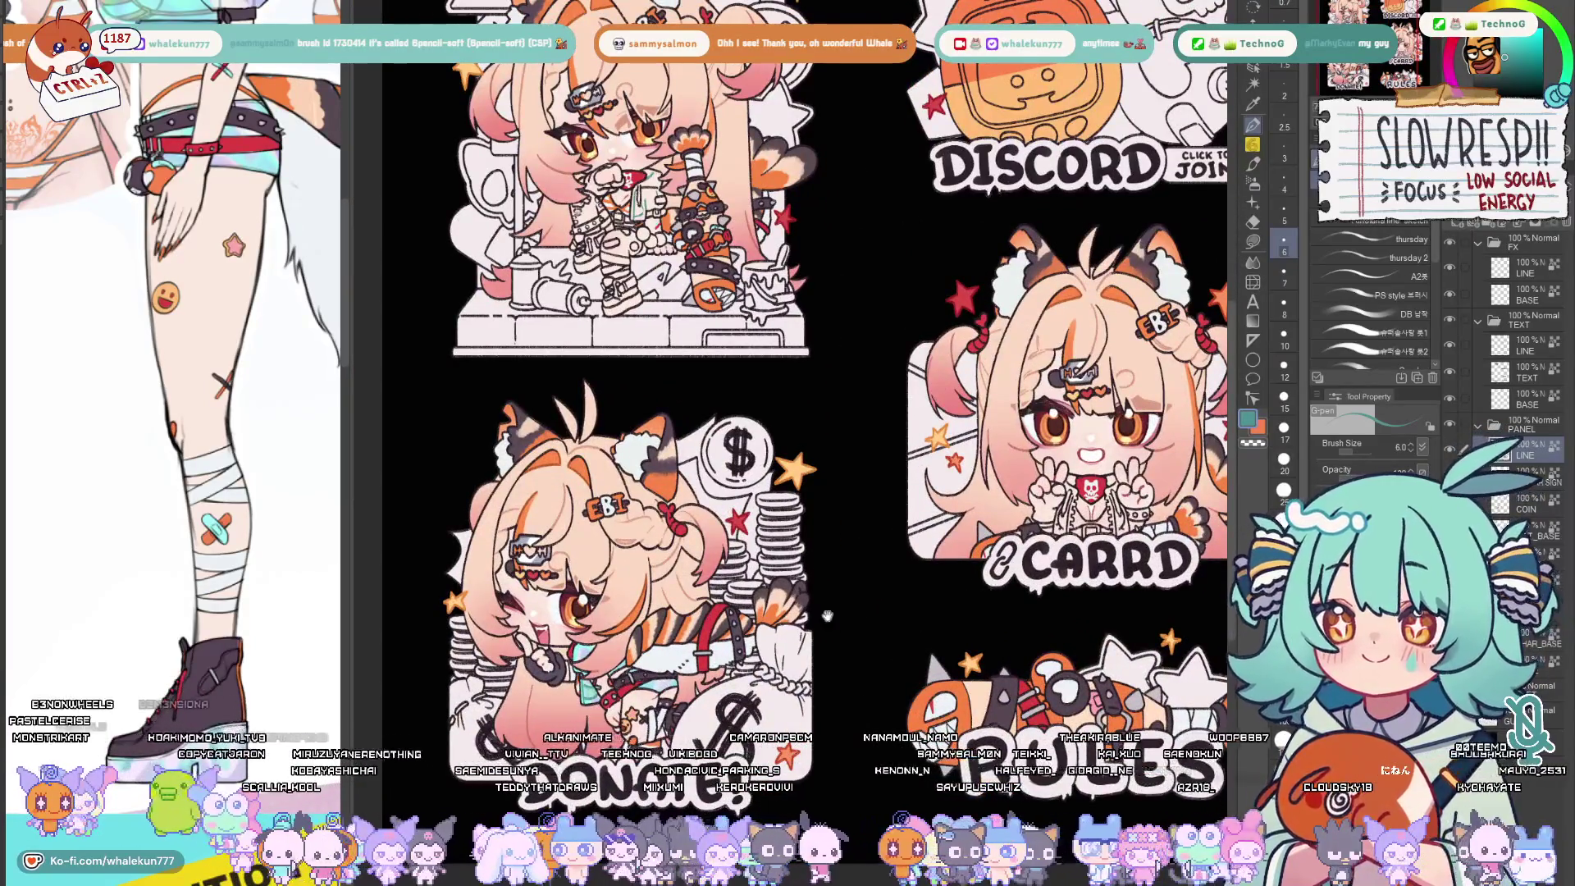
pyautogui.scroll(4, 985, 579)
pyautogui.scroll(4, 936, 573)
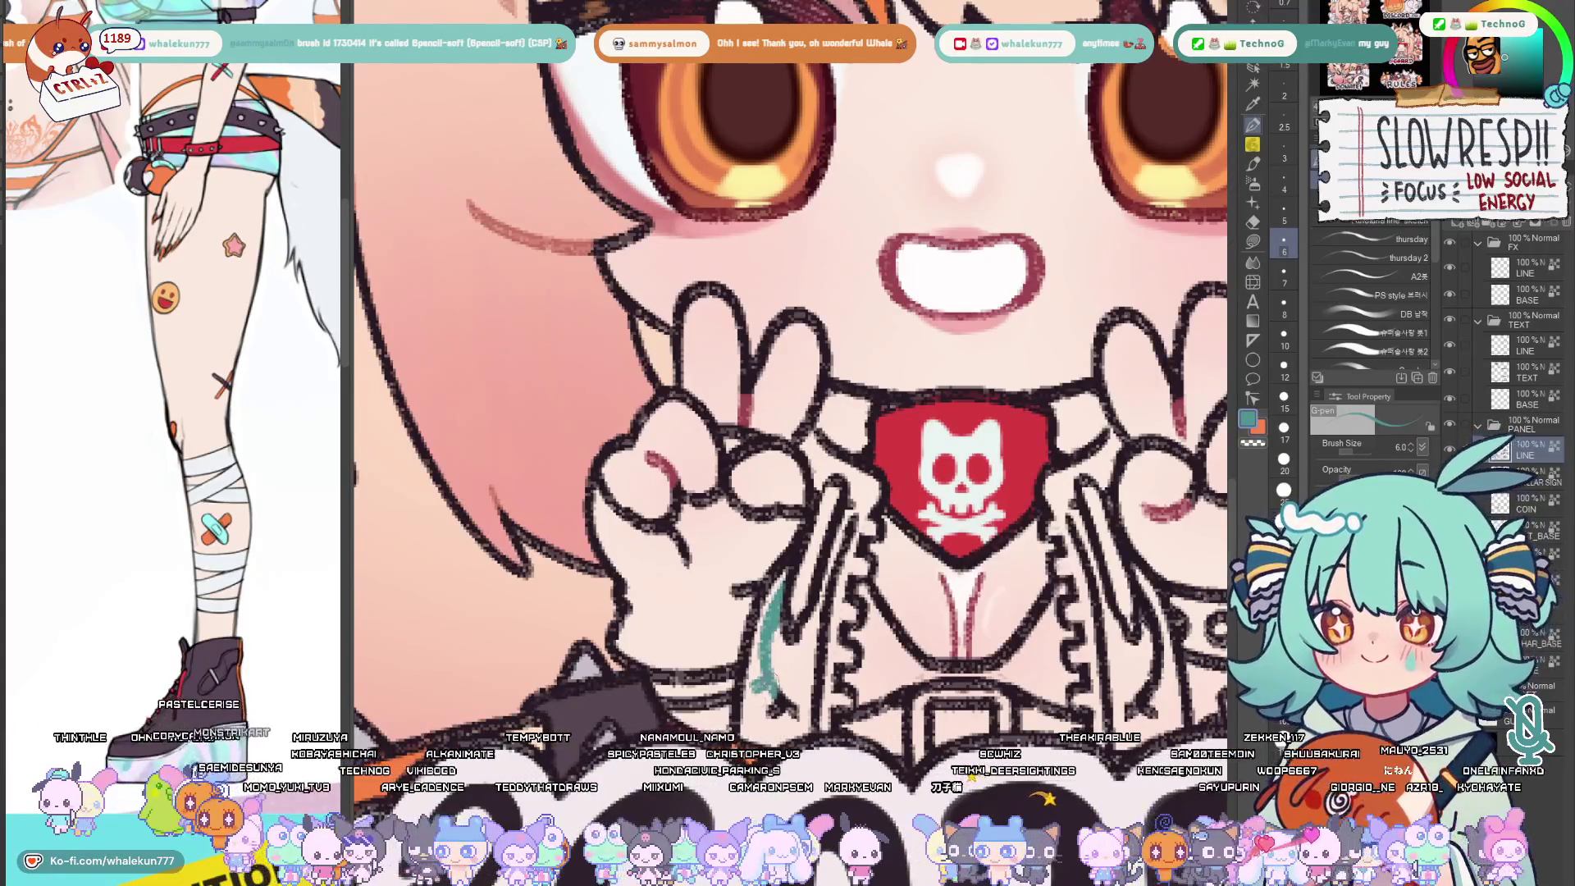
pyautogui.moveTo(973, 467); pyautogui.dragTo(708, 469)
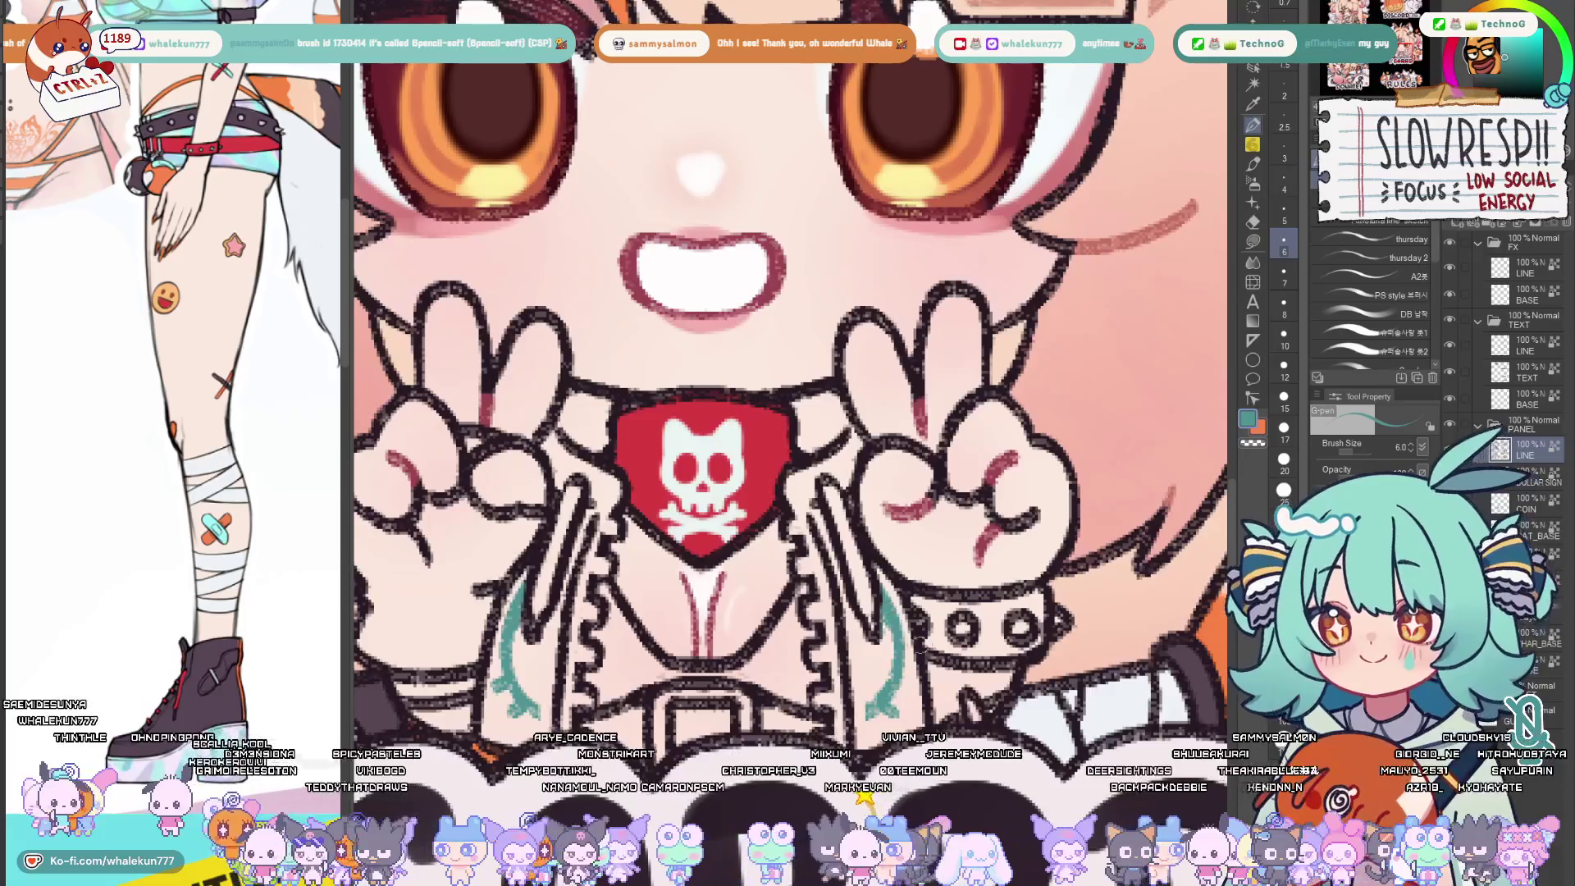
pyautogui.scroll(-5, 788, 369)
pyautogui.moveTo(787, 369); pyautogui.dragTo(616, 246)
pyautogui.scroll(4, 787, 369)
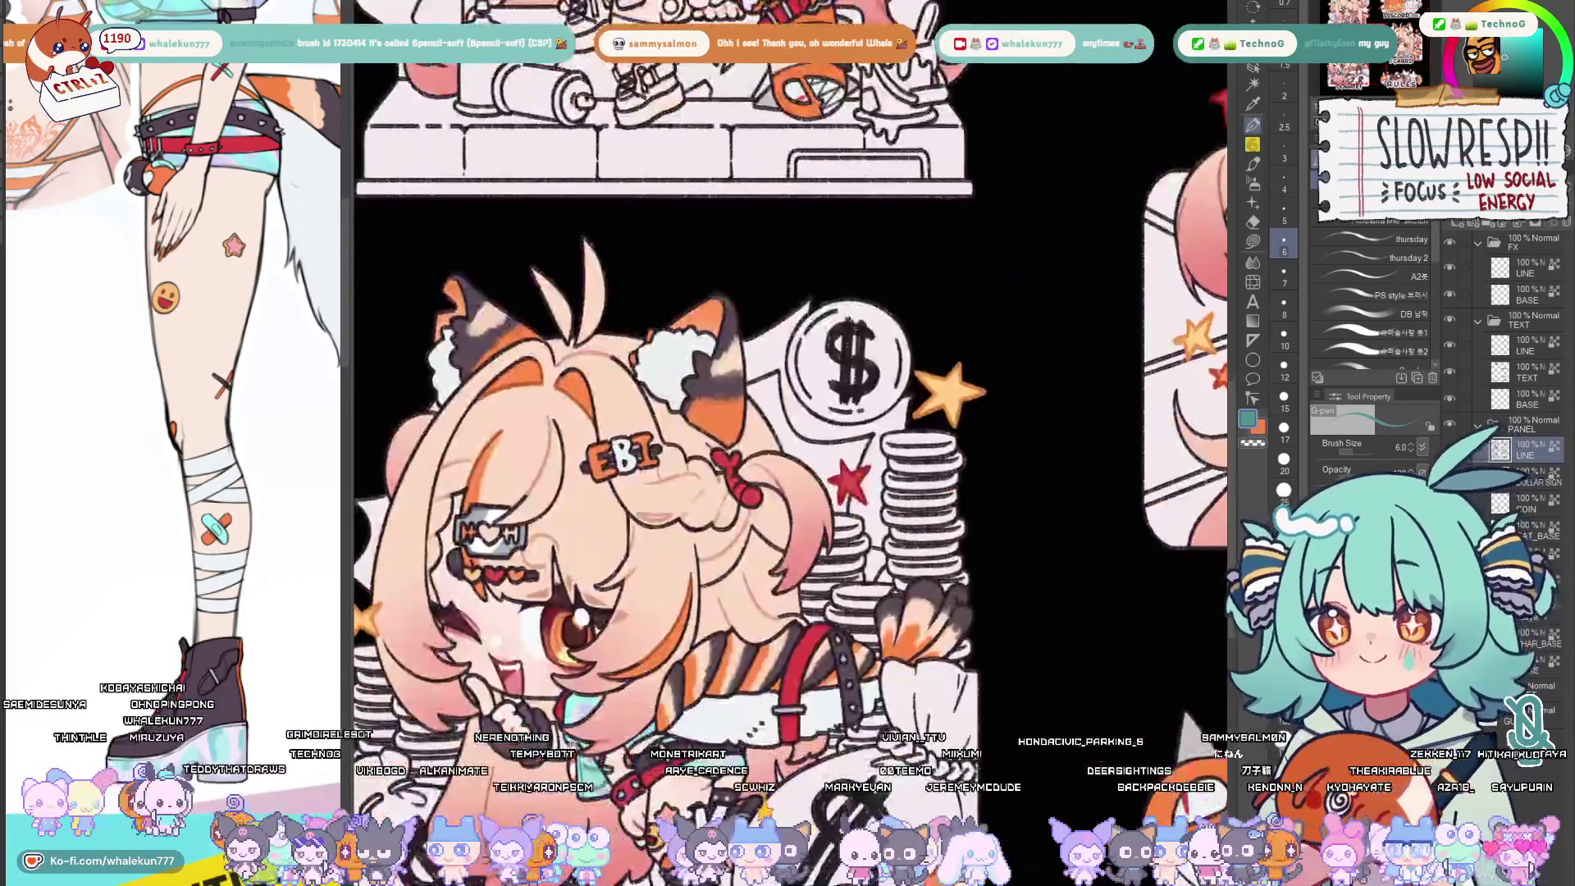
pyautogui.scroll(3, 788, 369)
pyautogui.scroll(3, 788, 369)
pyautogui.moveTo(788, 370); pyautogui.dragTo(763, 463)
pyautogui.scroll(3, 172, 369)
pyautogui.scroll(3, 173, 370)
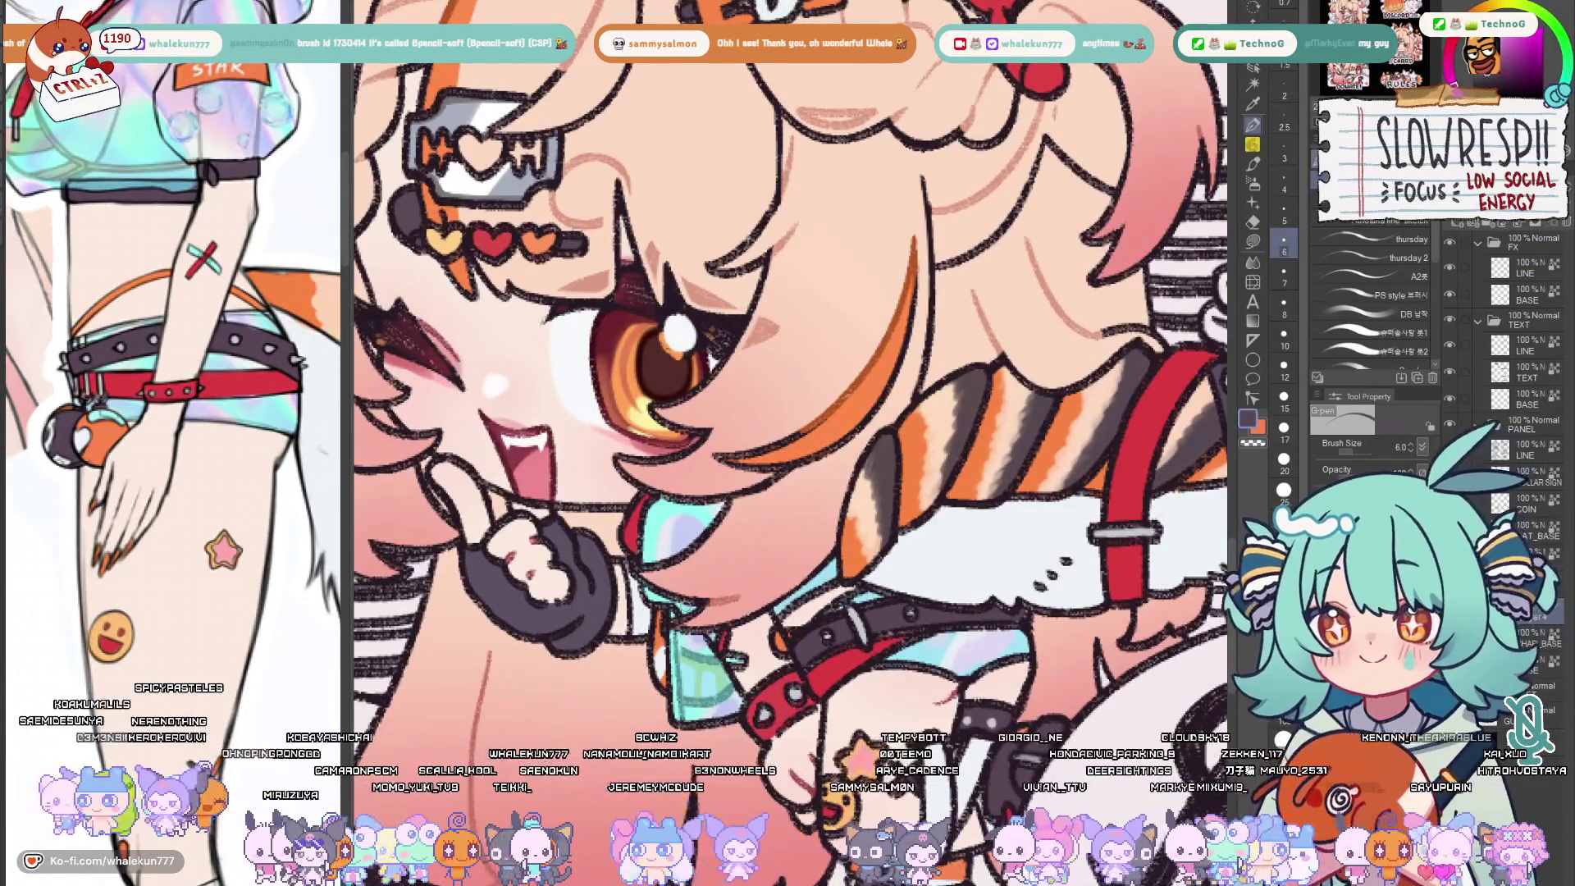
pyautogui.scroll(-5, 799, 547)
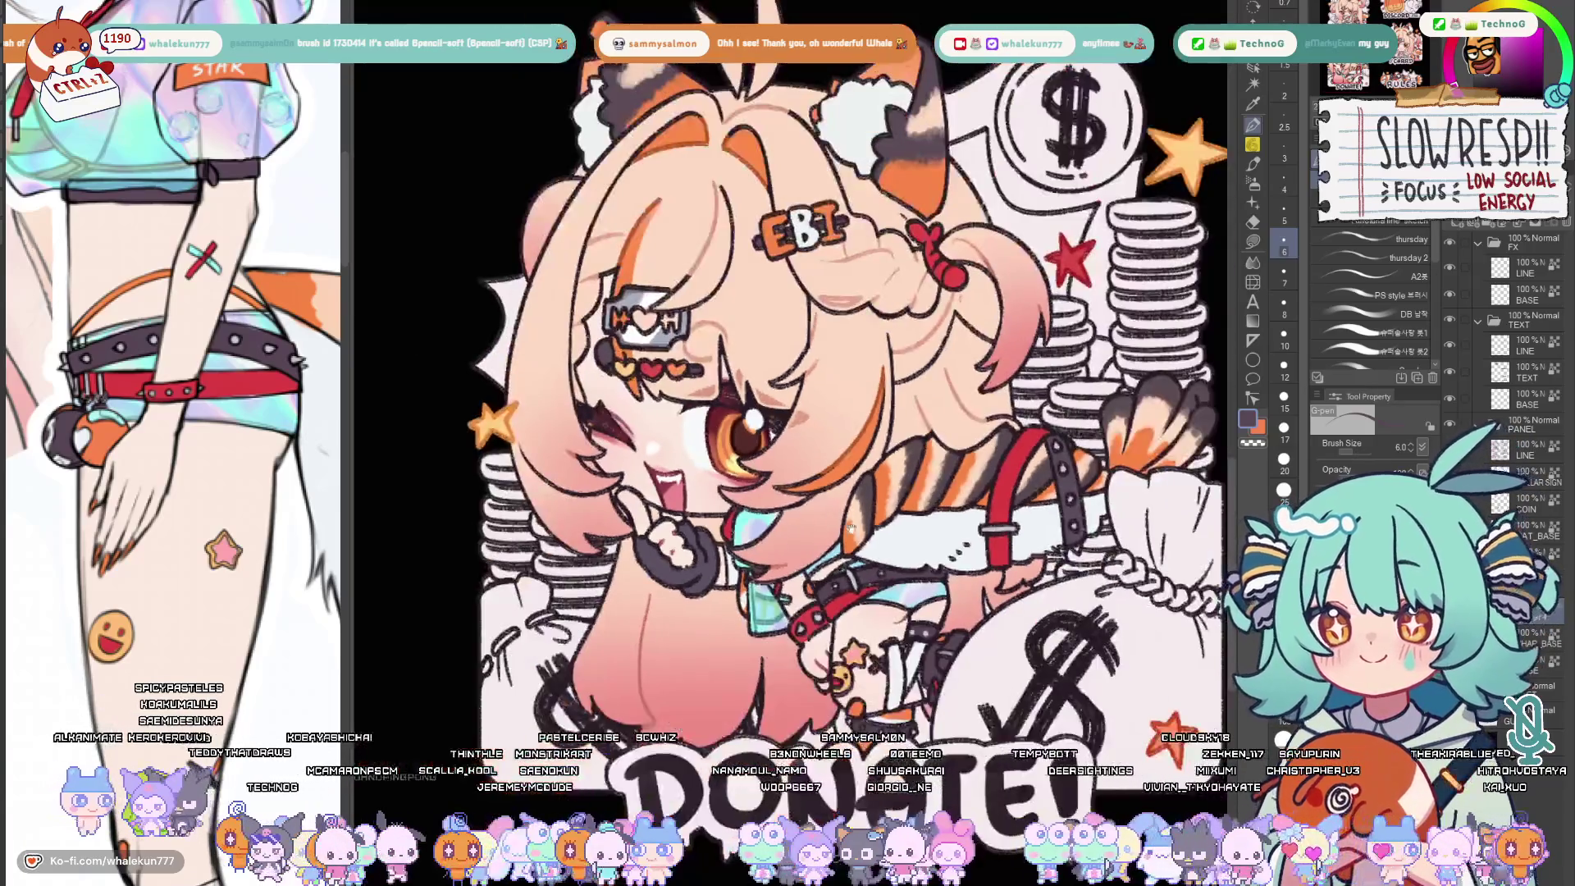
pyautogui.scroll(5, 799, 562)
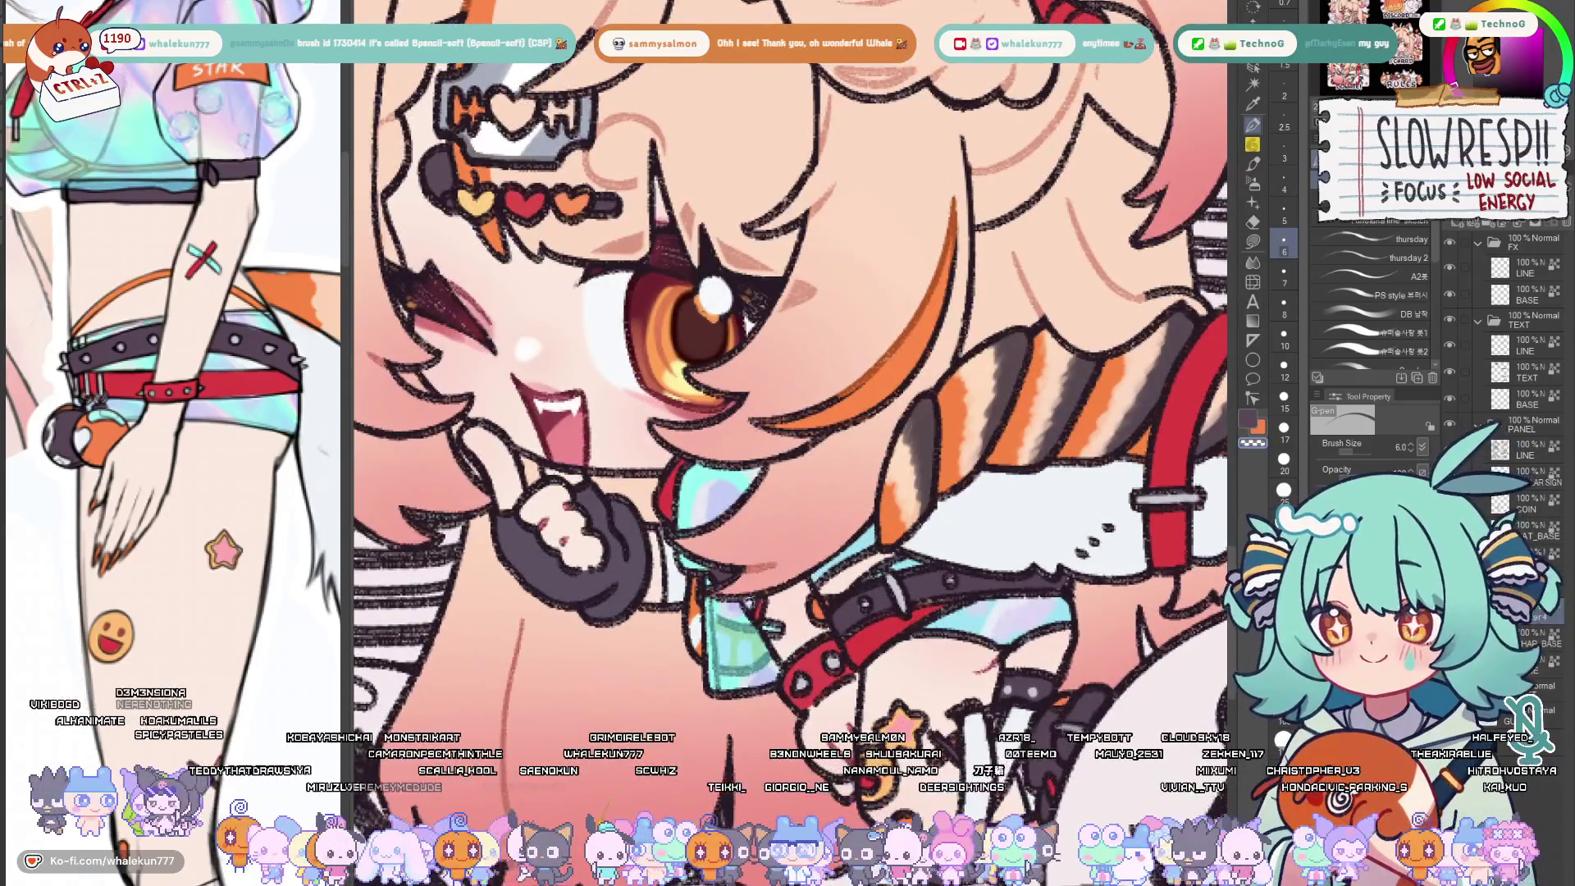
pyautogui.scroll(-5, 859, 529)
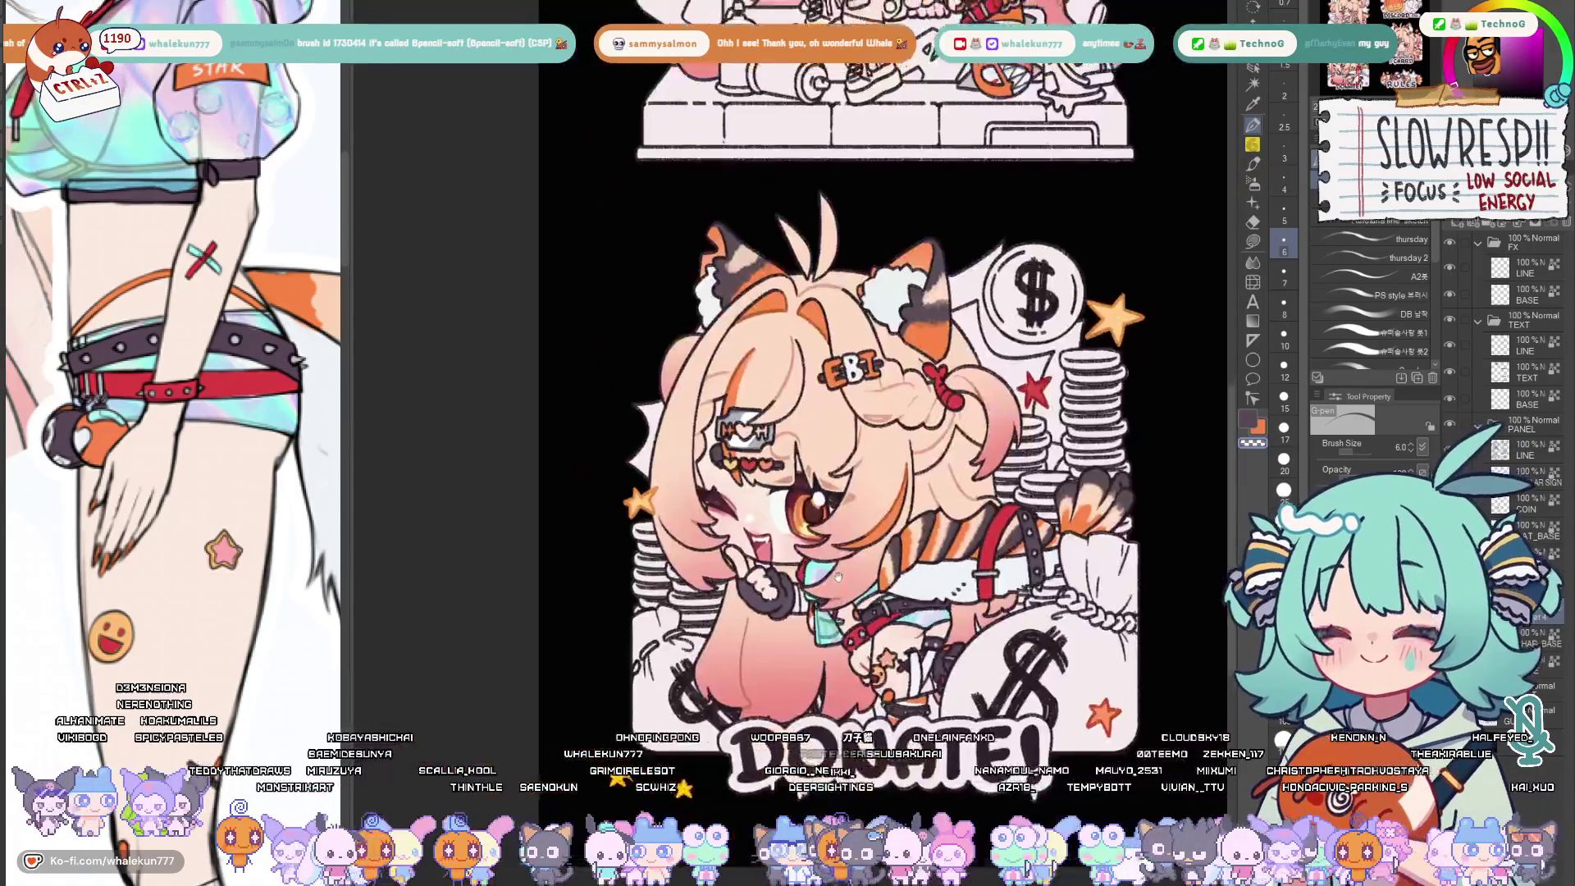
pyautogui.moveTo(800, 369); pyautogui.dragTo(861, 554)
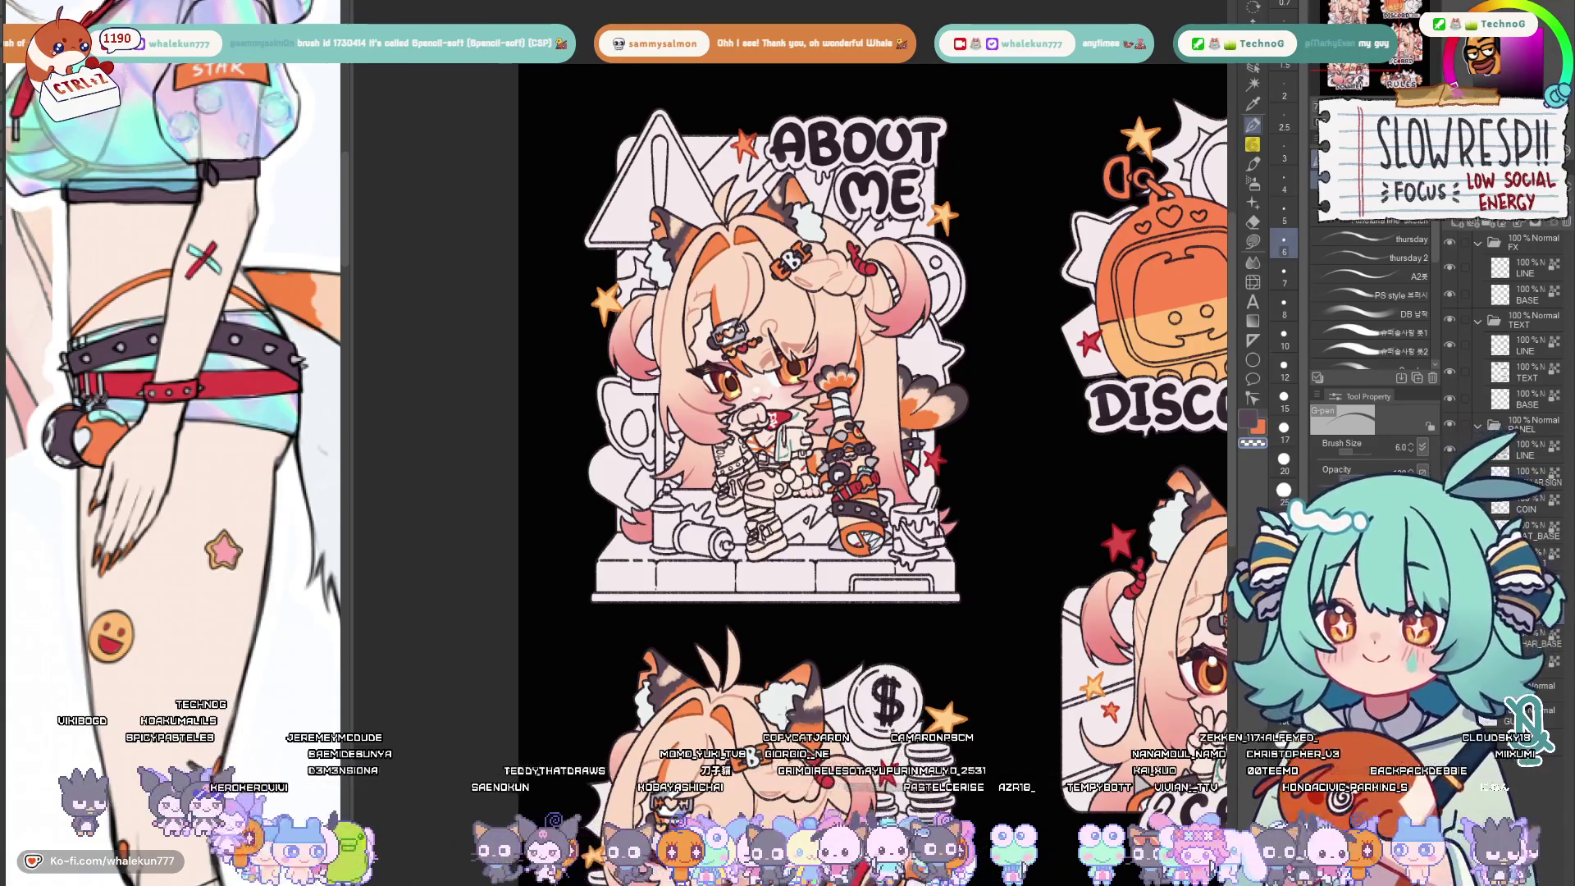
# Switch to the lasso fill tool for the About Me chibi
pyautogui.press('g')
pyautogui.scroll(5, 788, 369)
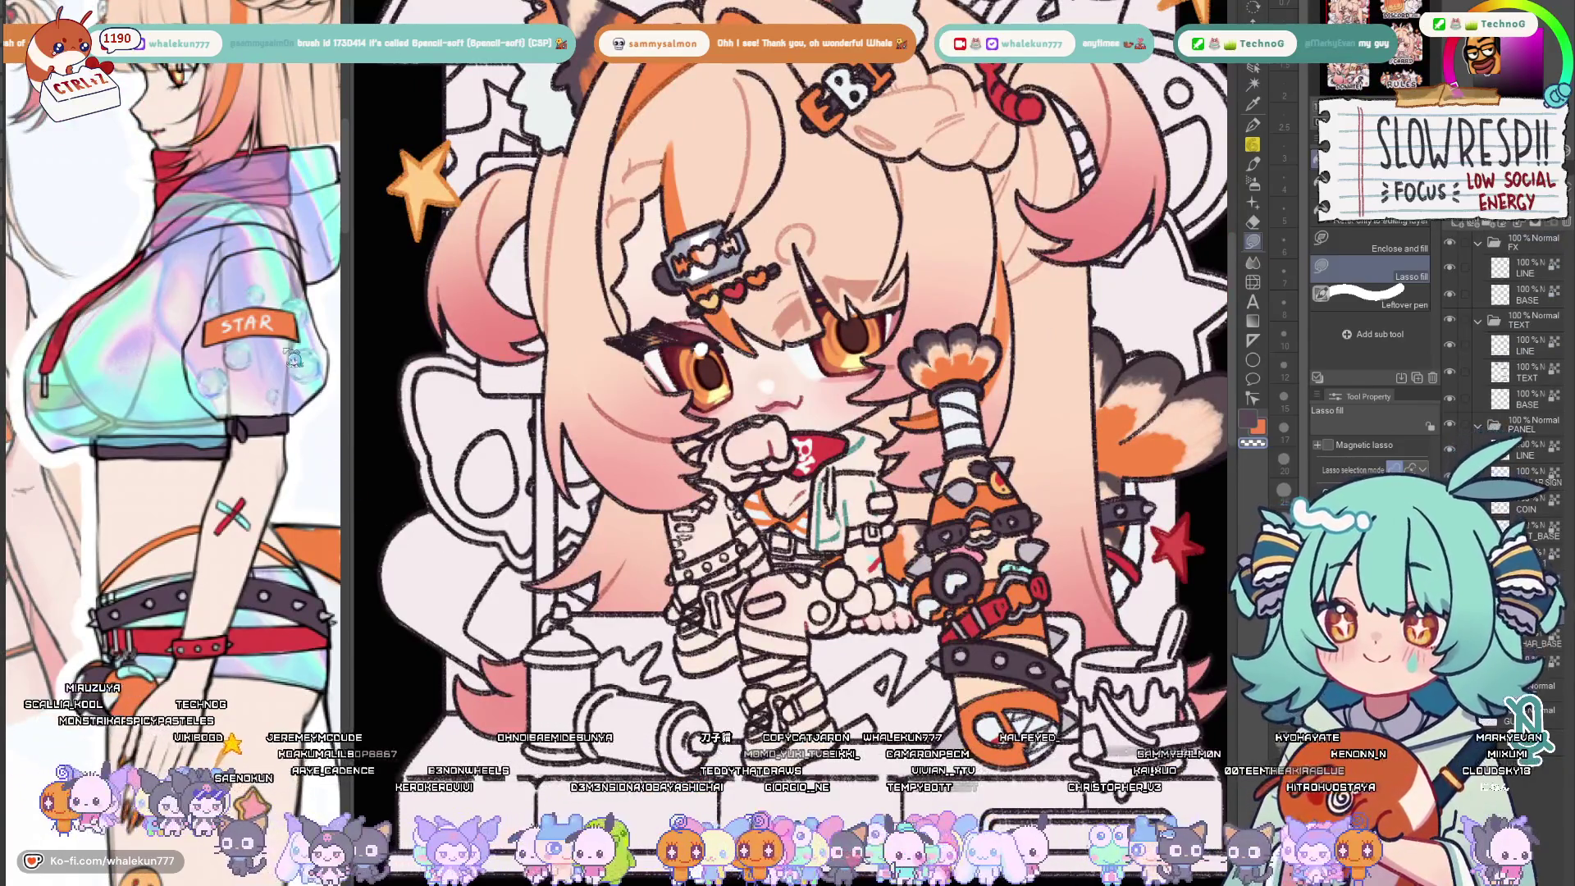
pyautogui.scroll(3, 788, 369)
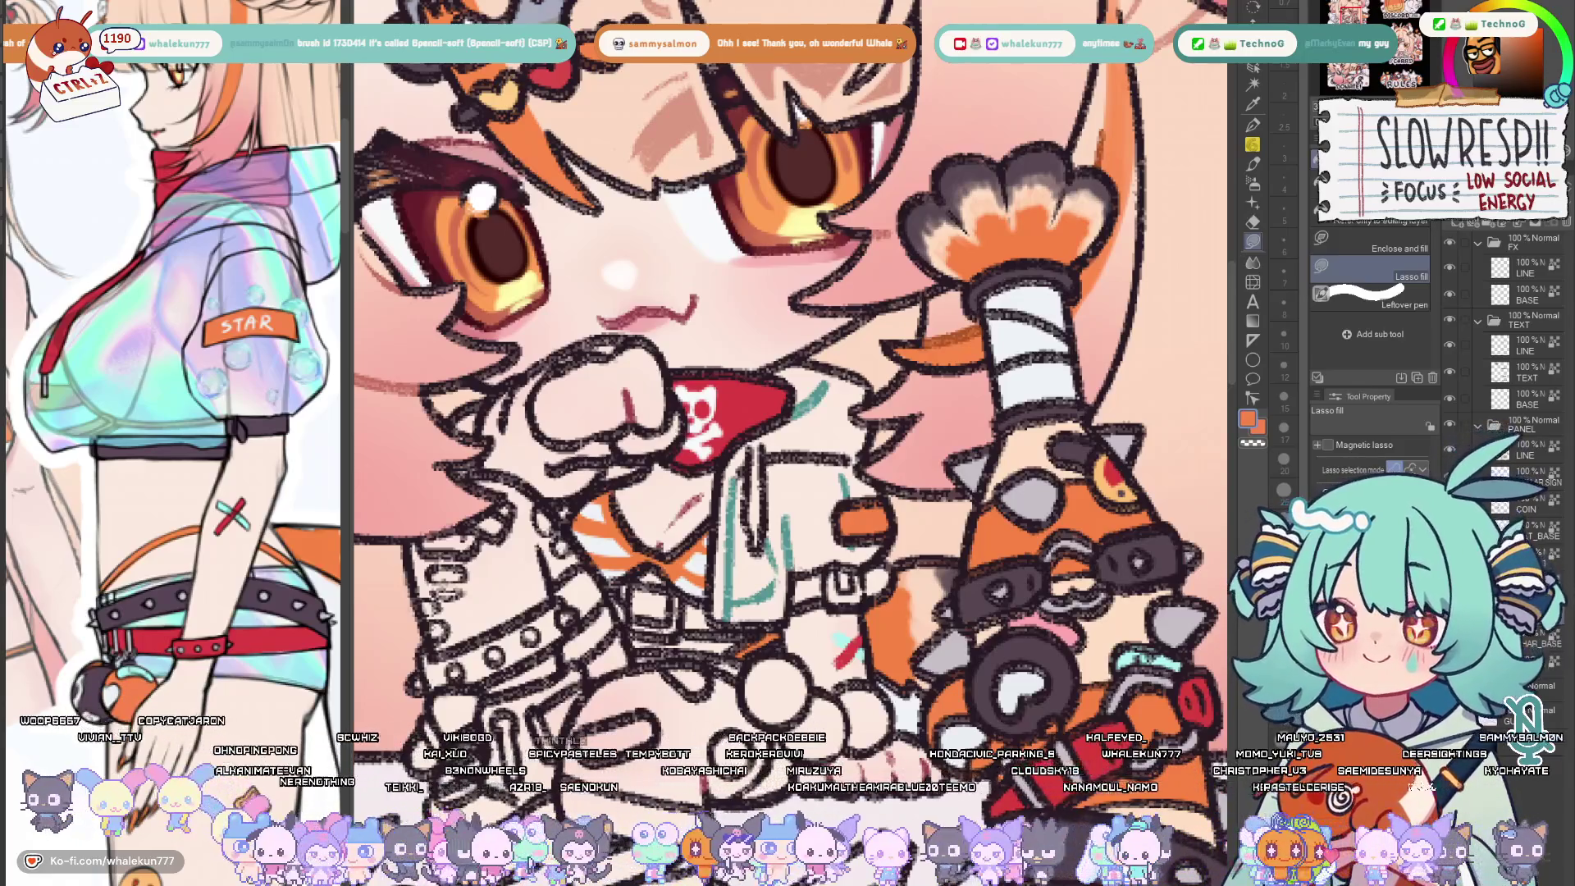
pyautogui.scroll(-5, 788, 369)
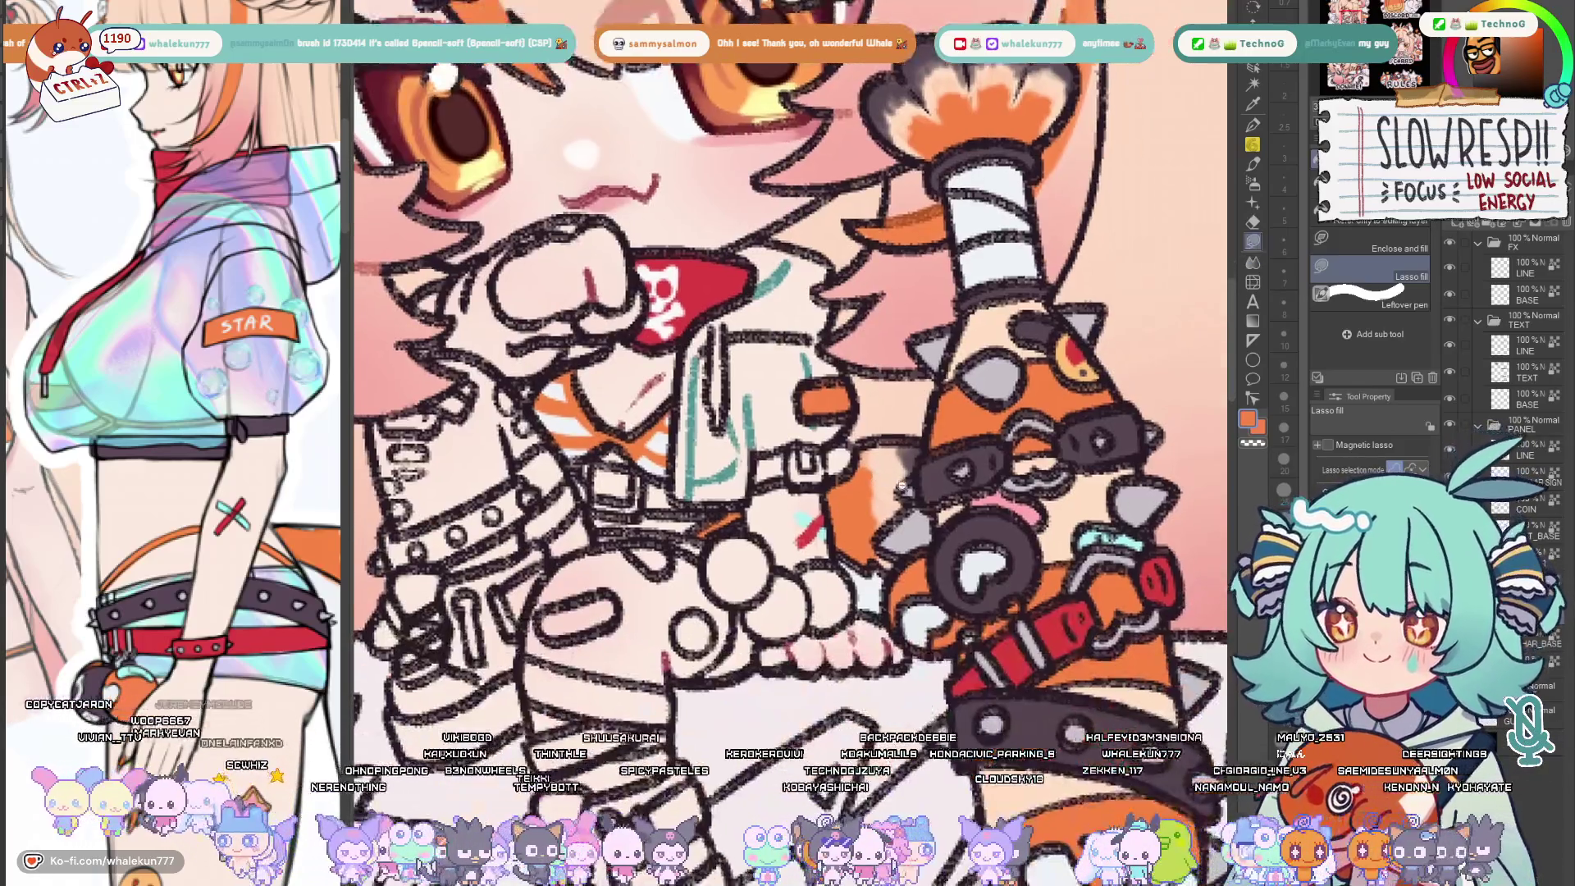
pyautogui.scroll(-5, 789, 370)
pyautogui.scroll(2, 789, 370)
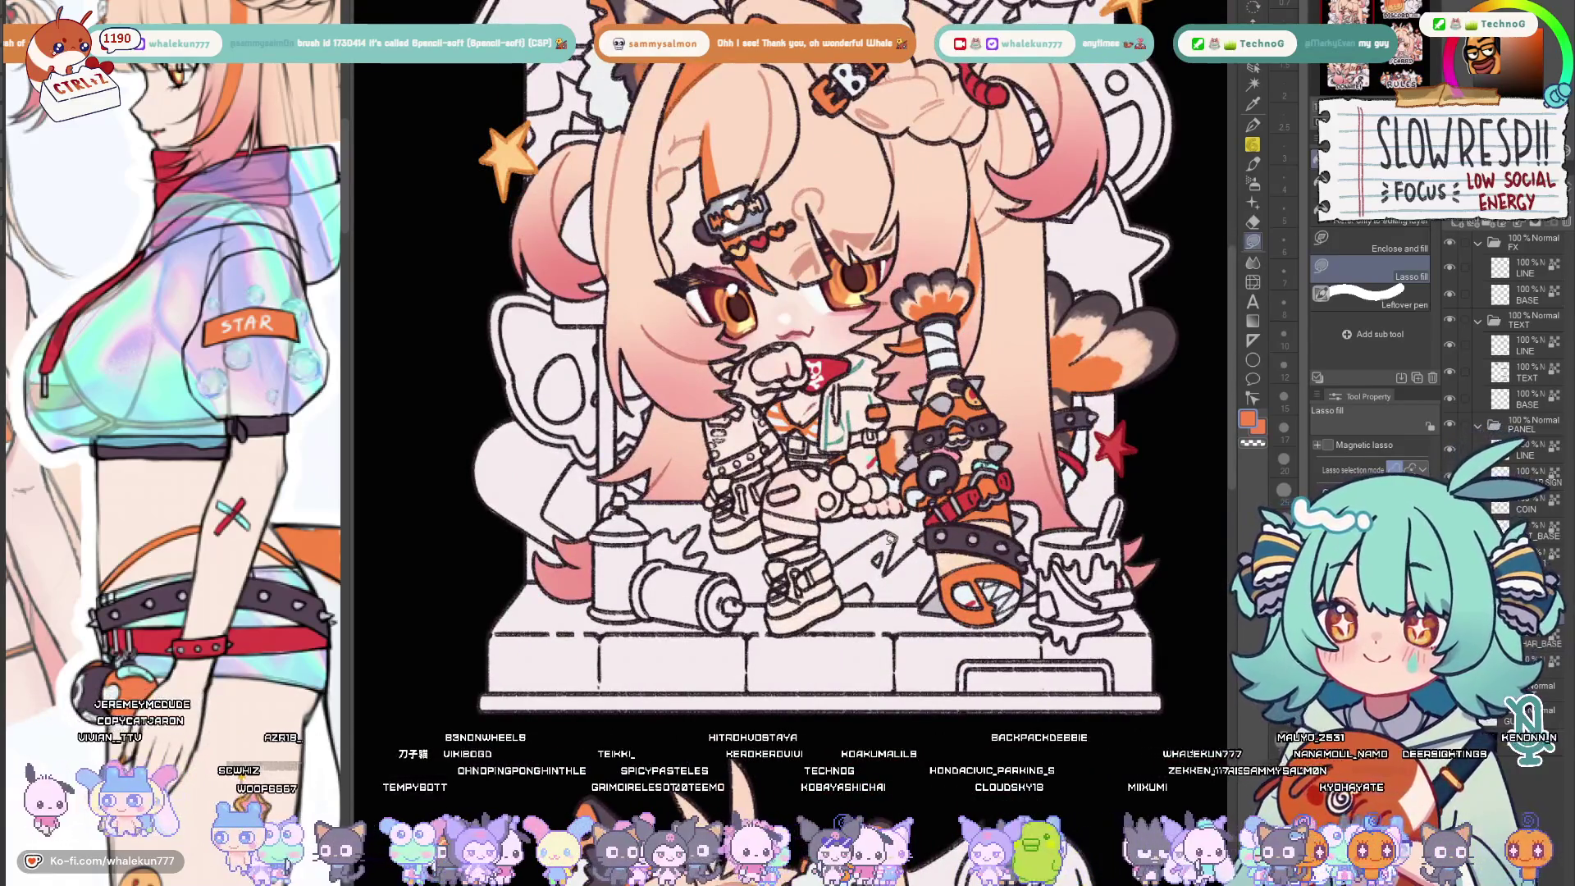
pyautogui.scroll(5, 788, 370)
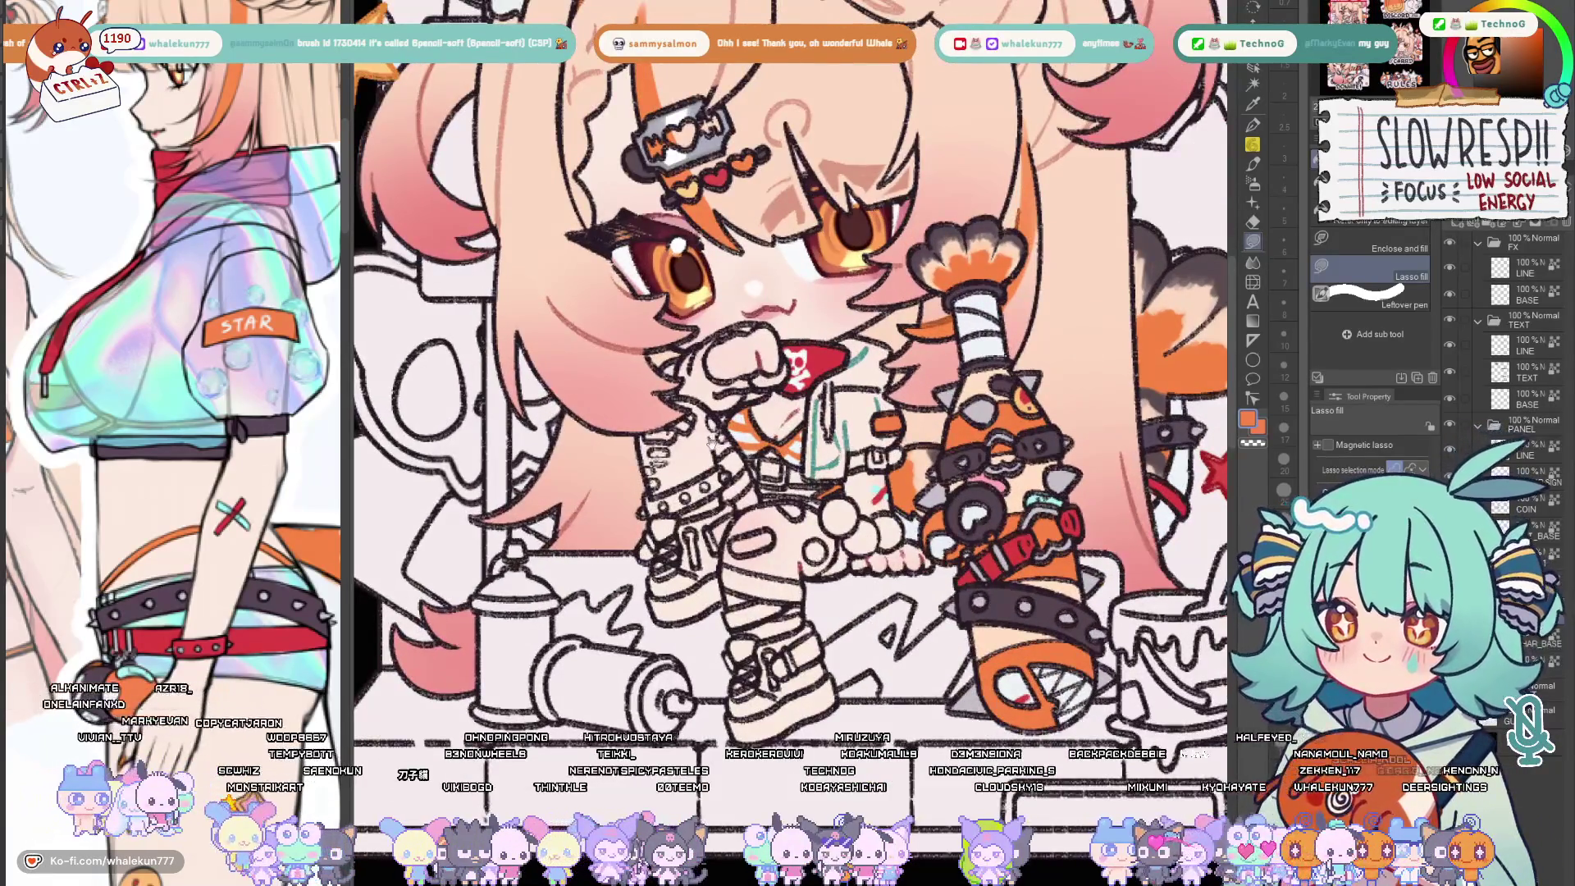
pyautogui.scroll(1, 788, 369)
# Lasso-fill the chibi's fist dark grey and the cloth near her hand teal
pyautogui.moveTo(244, 561); pyautogui.dragTo(269, 657)
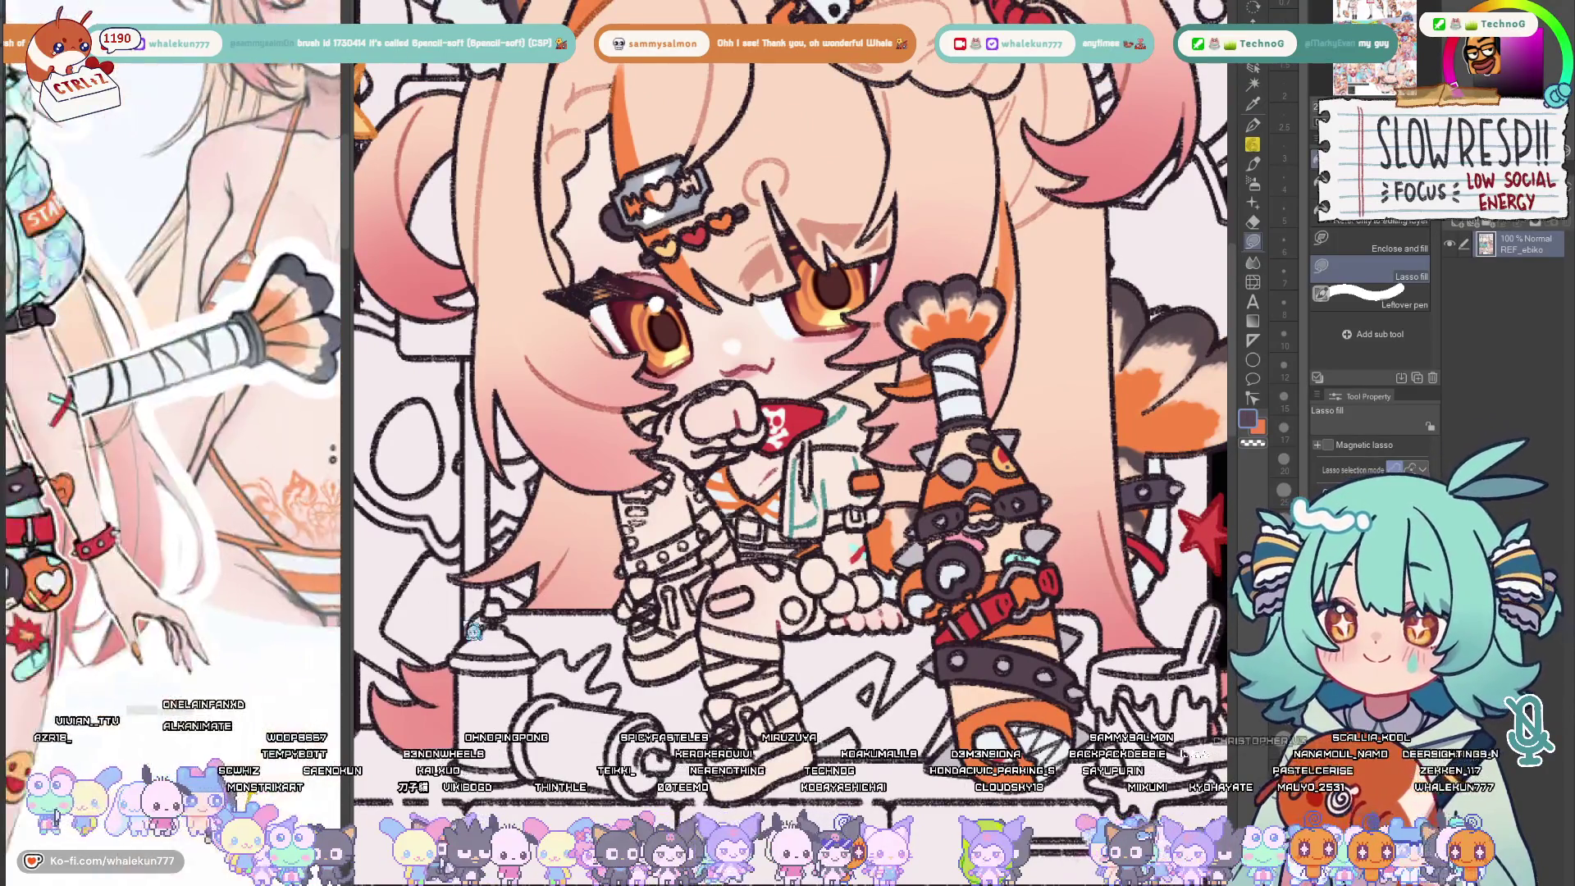
pyautogui.scroll(4, 788, 370)
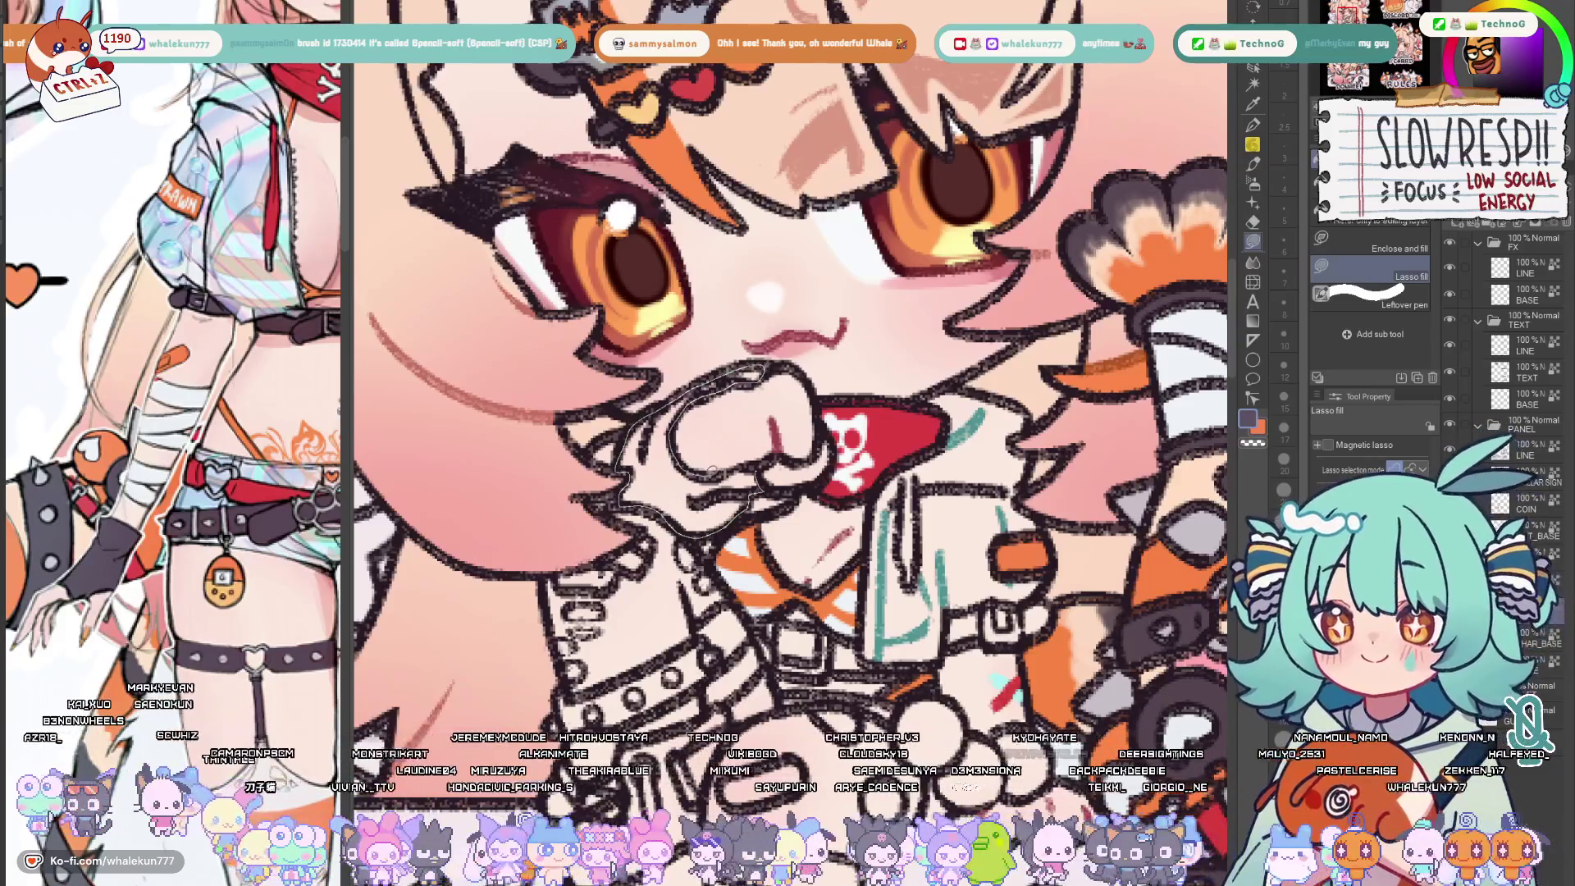
pyautogui.moveTo(640, 394); pyautogui.dragTo(738, 517)
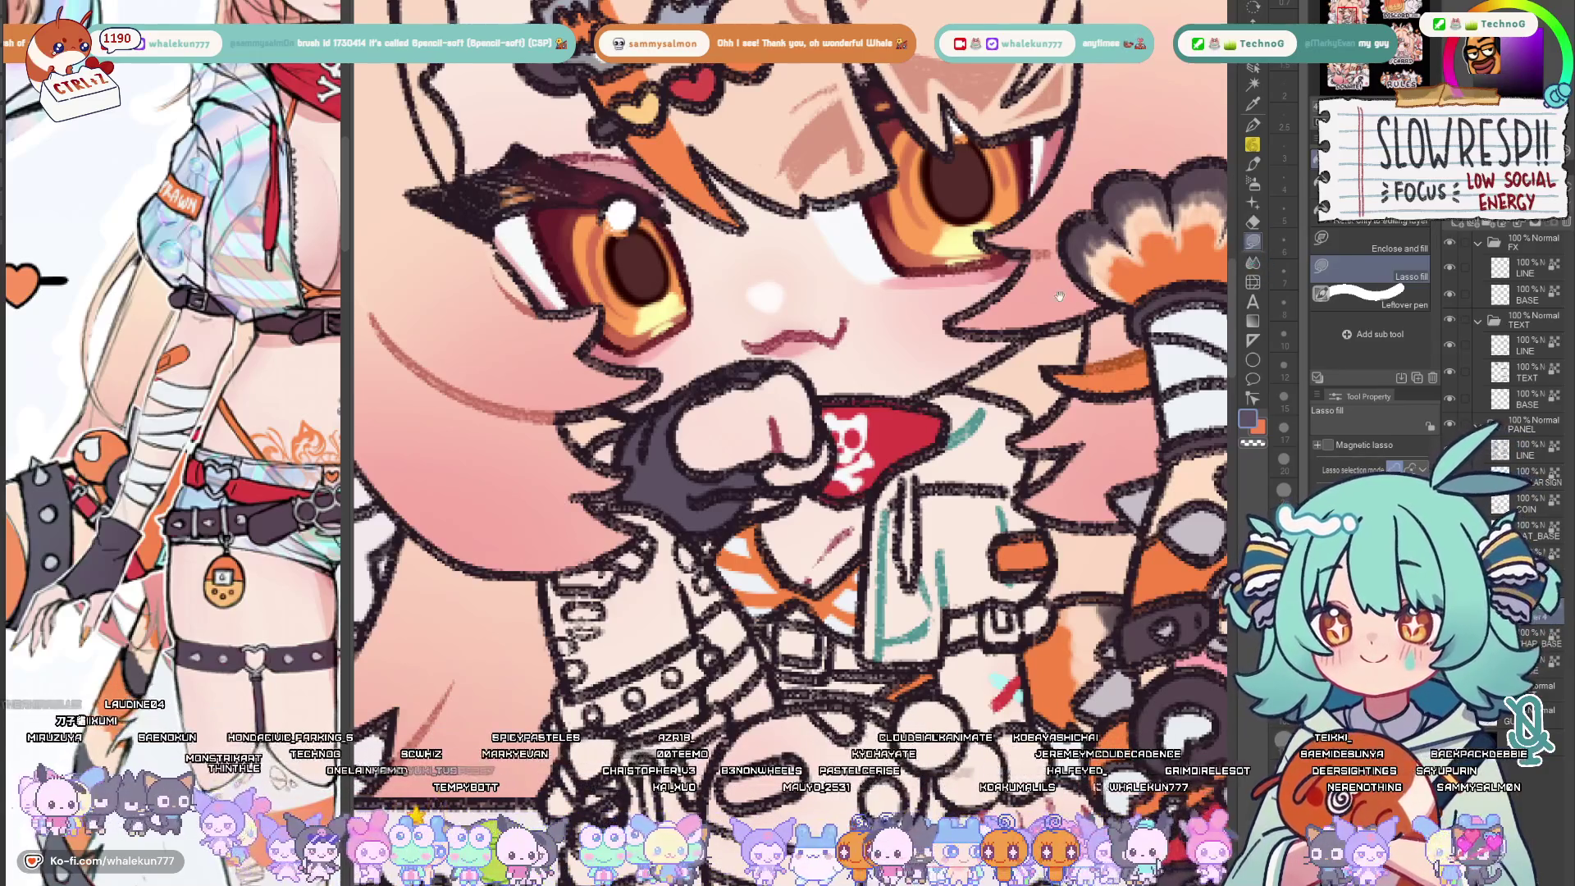
pyautogui.scroll(5, 172, 369)
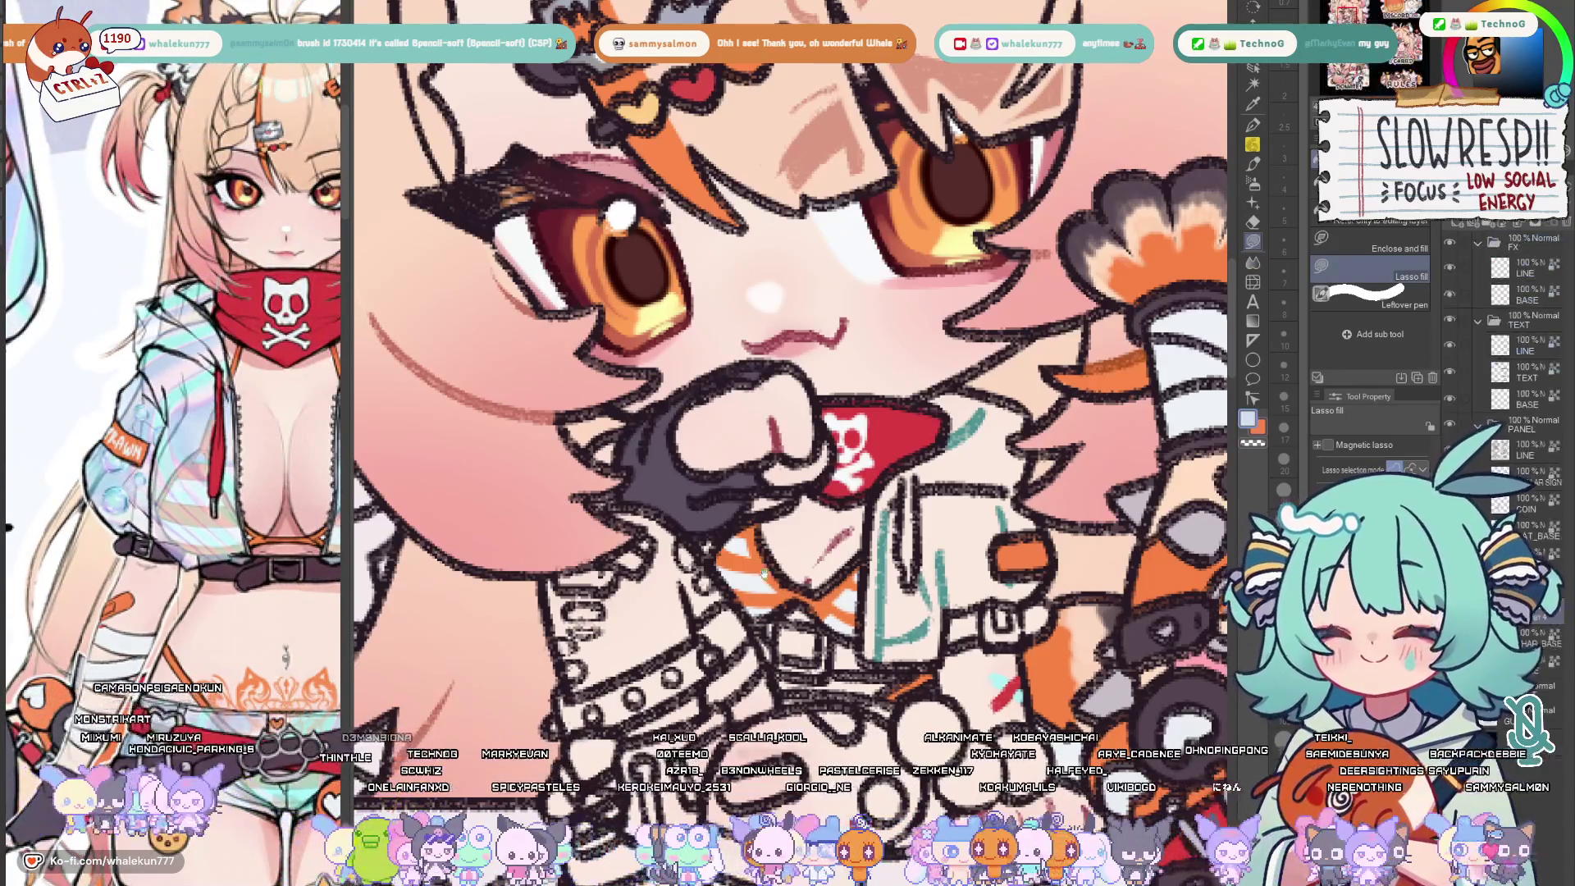
pyautogui.scroll(-2, 788, 369)
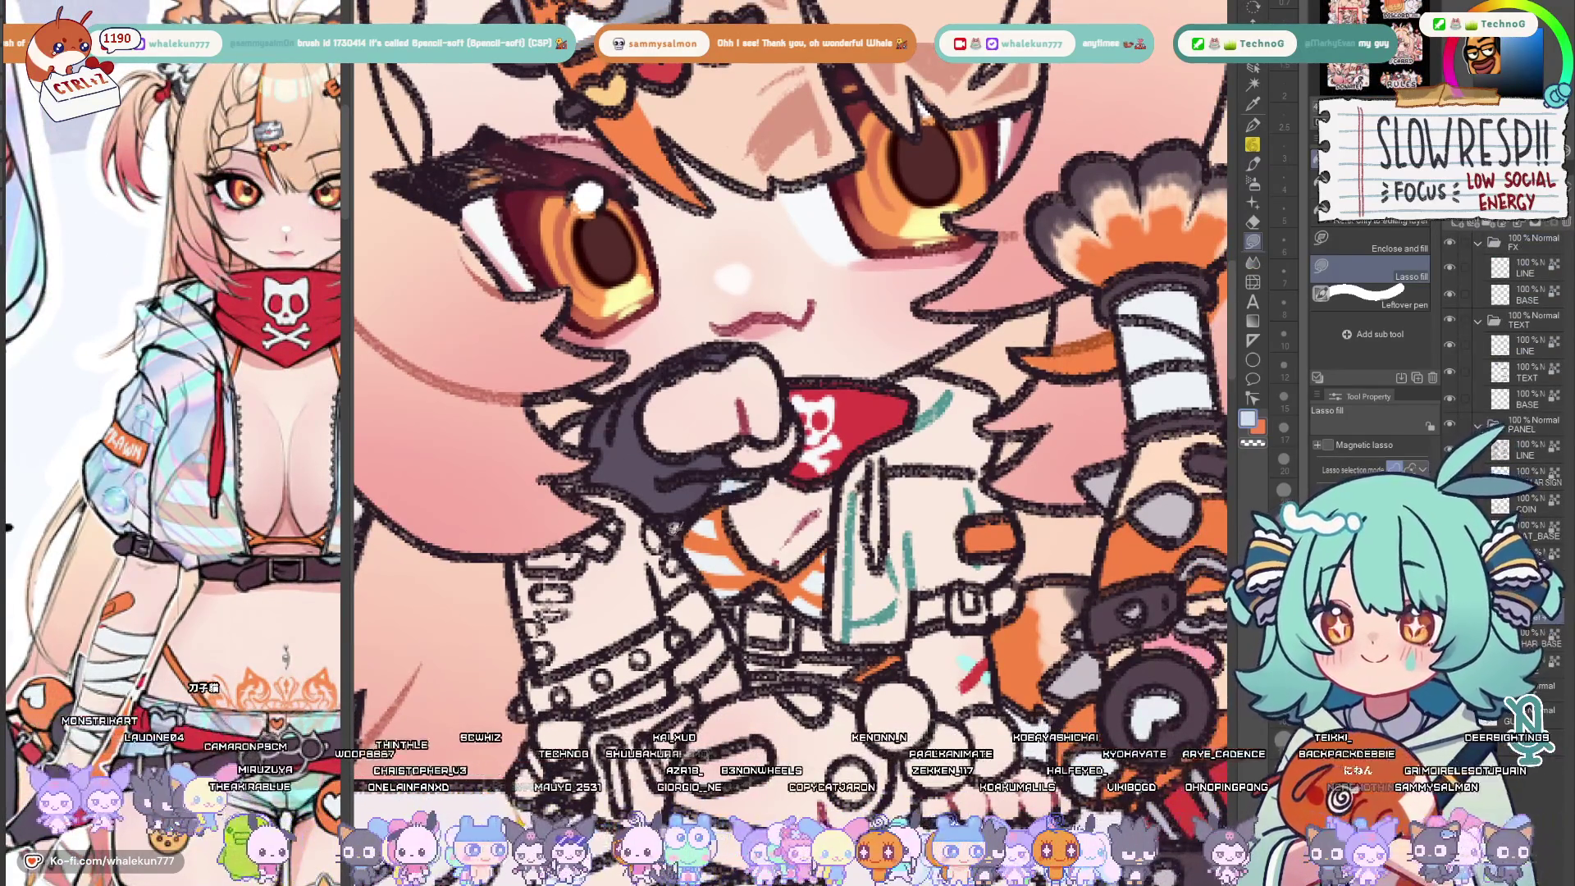
pyautogui.moveTo(862, 369); pyautogui.dragTo(739, 357)
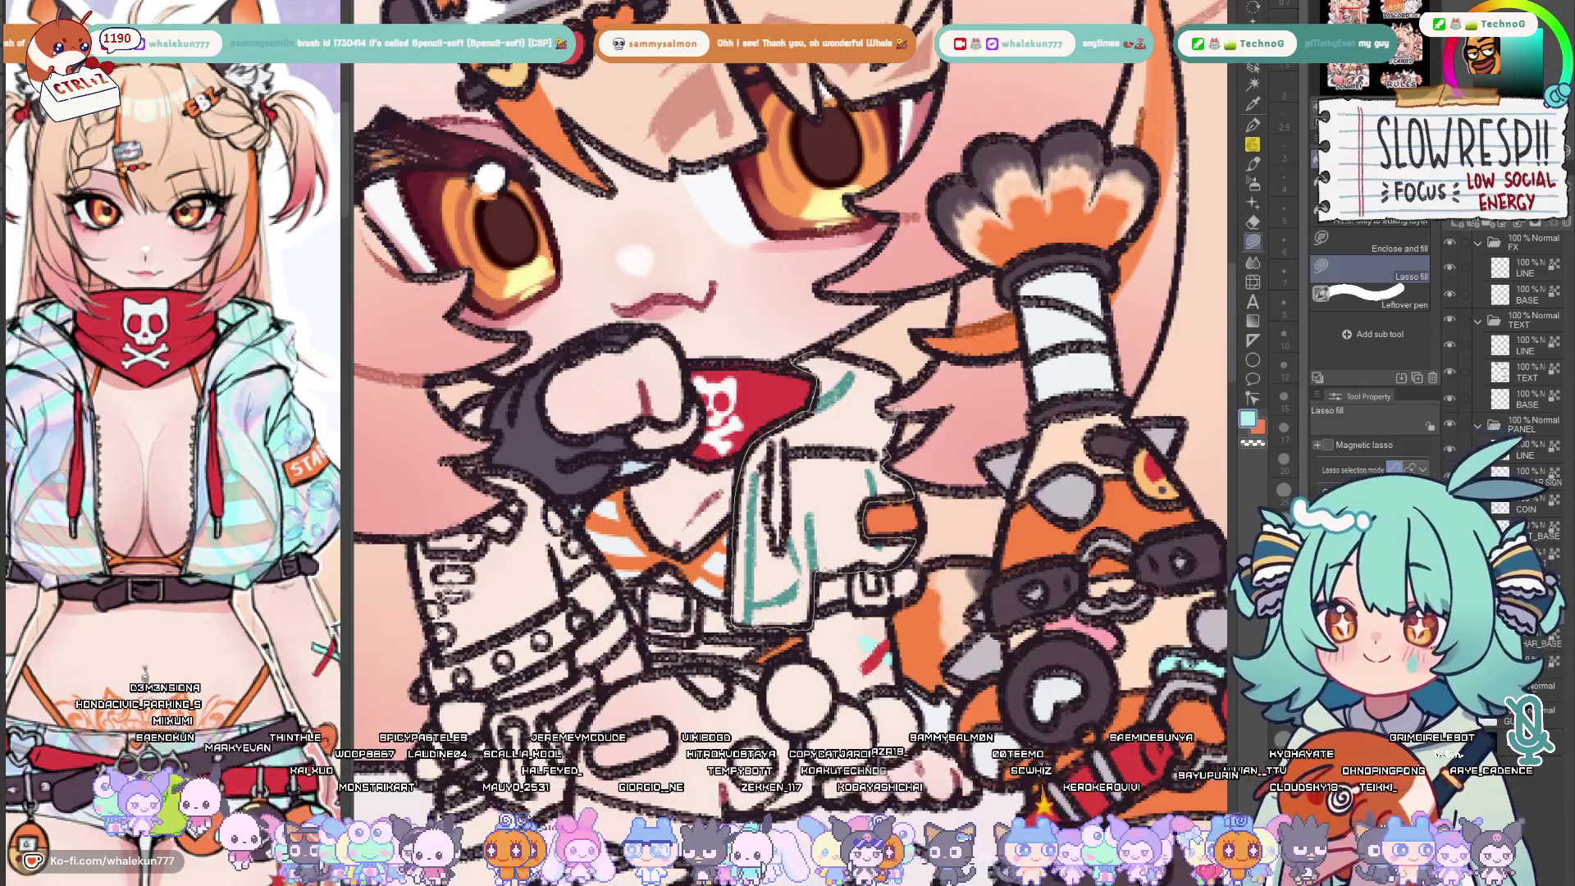
pyautogui.click(890, 352)
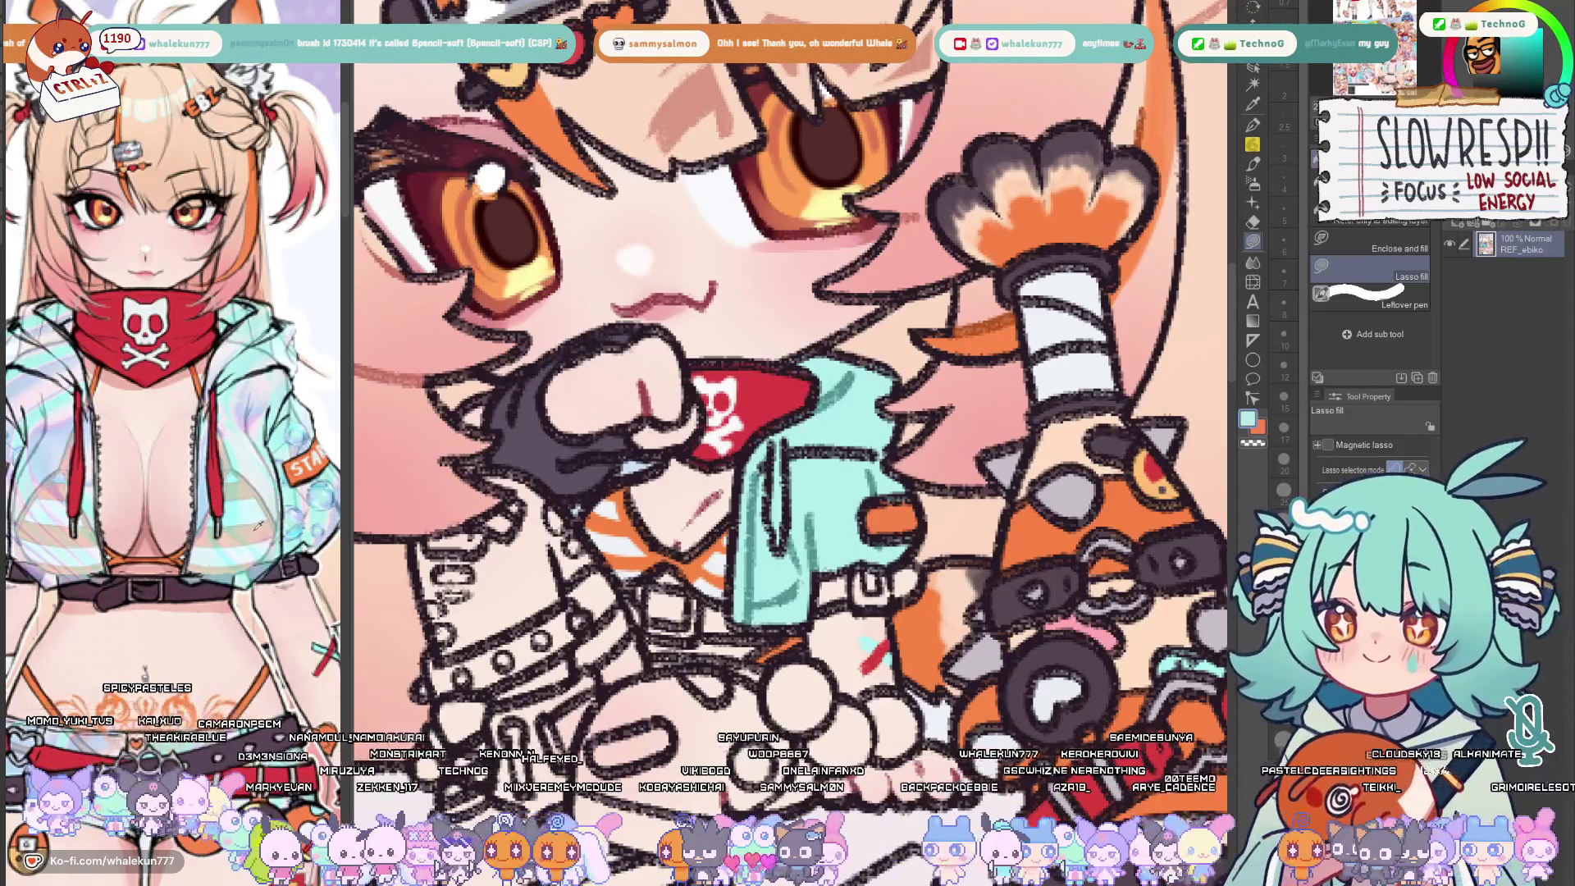
# Paint a dark red mark and pale white highlights on the teal cloth with the PS style brush
pyautogui.press('b')
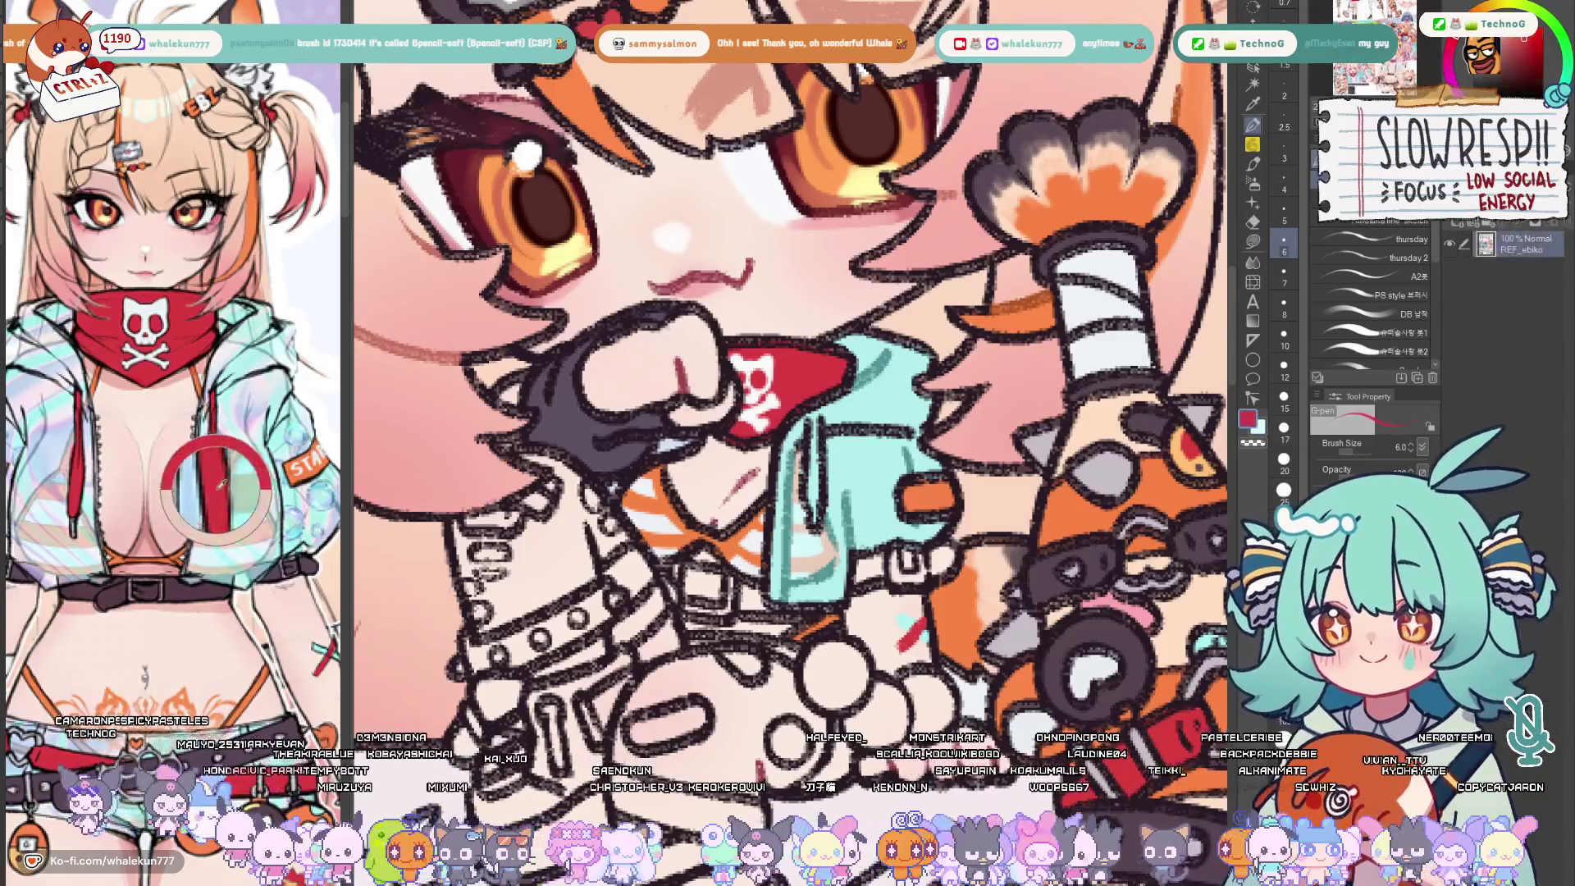
pyautogui.moveTo(816, 419)
pyautogui.mouseDown()
pyautogui.moveTo(816, 504)
pyautogui.moveTo(773, 487)
pyautogui.mouseUp()
pyautogui.press('x')
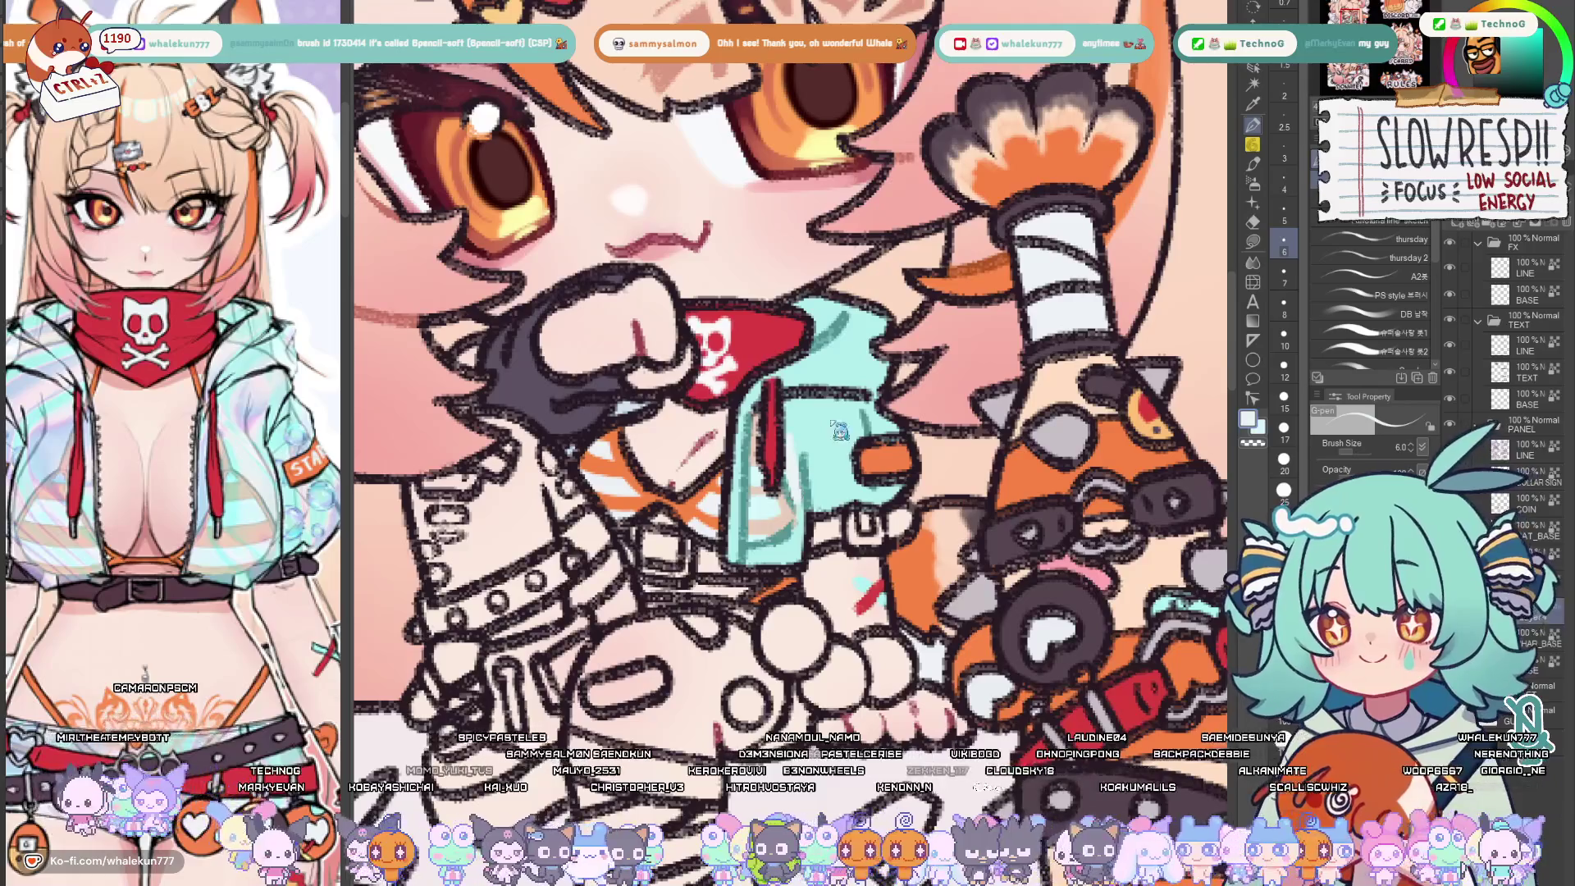
pyautogui.click(1372, 296)
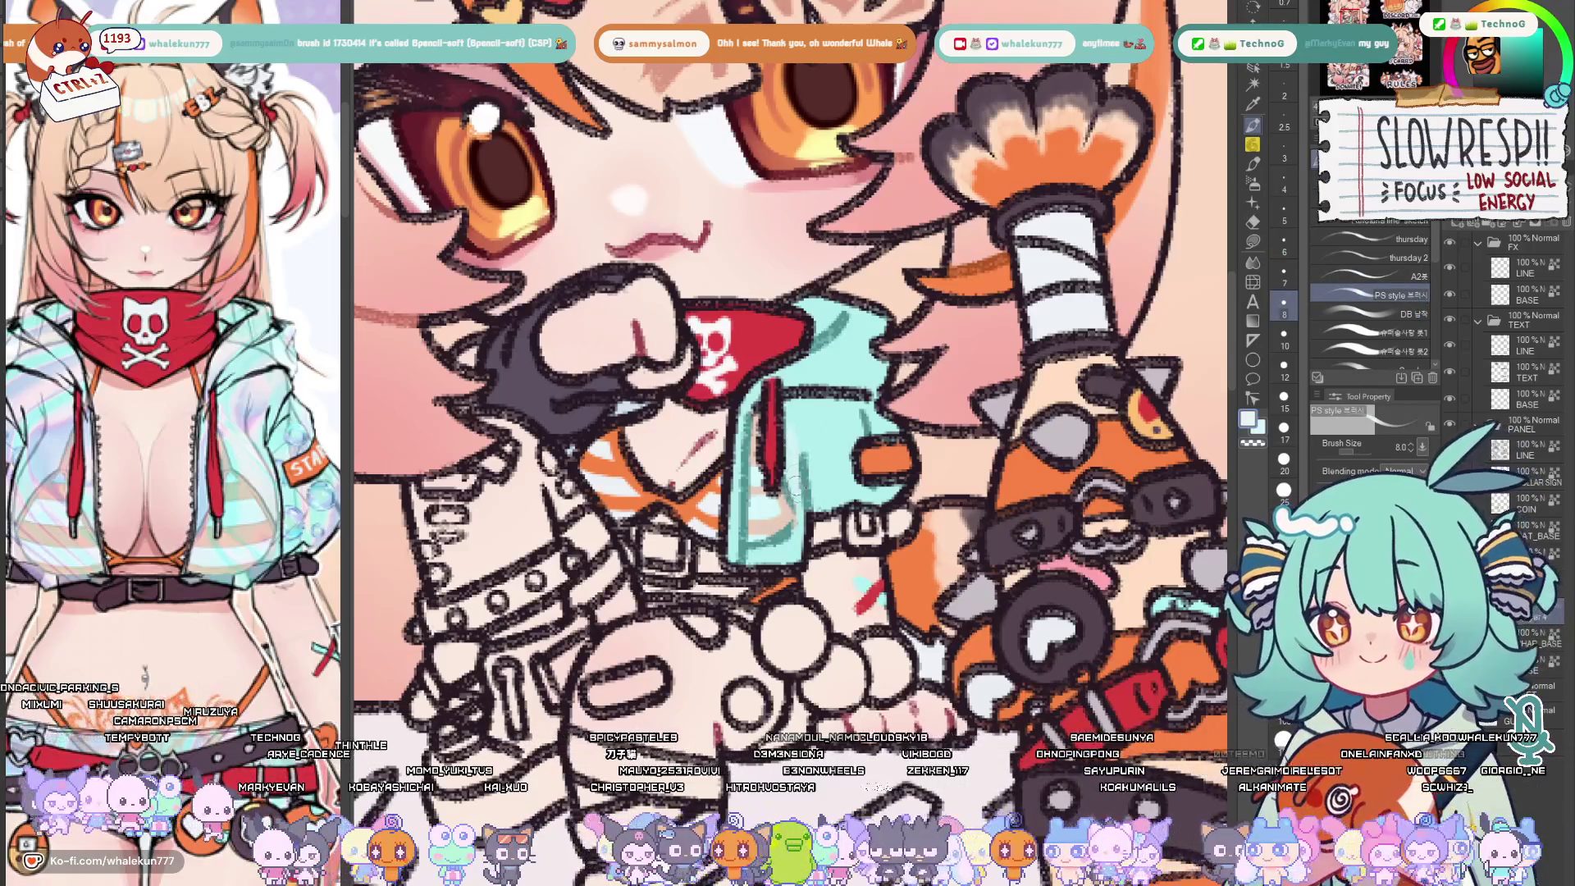
pyautogui.press(']')
pyautogui.moveTo(823, 424); pyautogui.dragTo(827, 480)
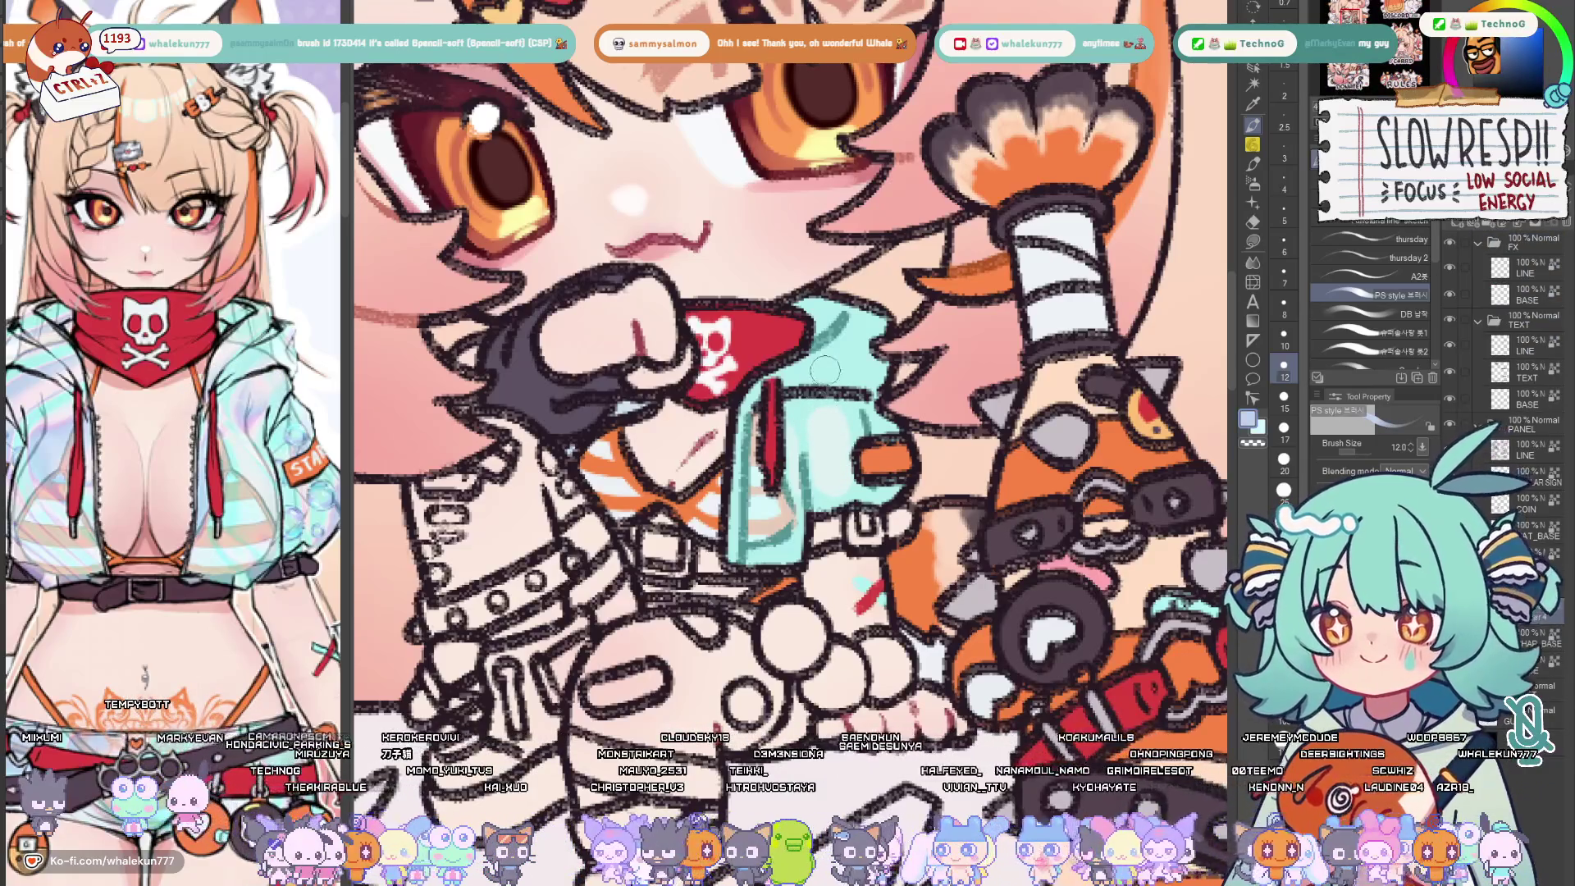
pyautogui.moveTo(827, 366); pyautogui.dragTo(849, 357)
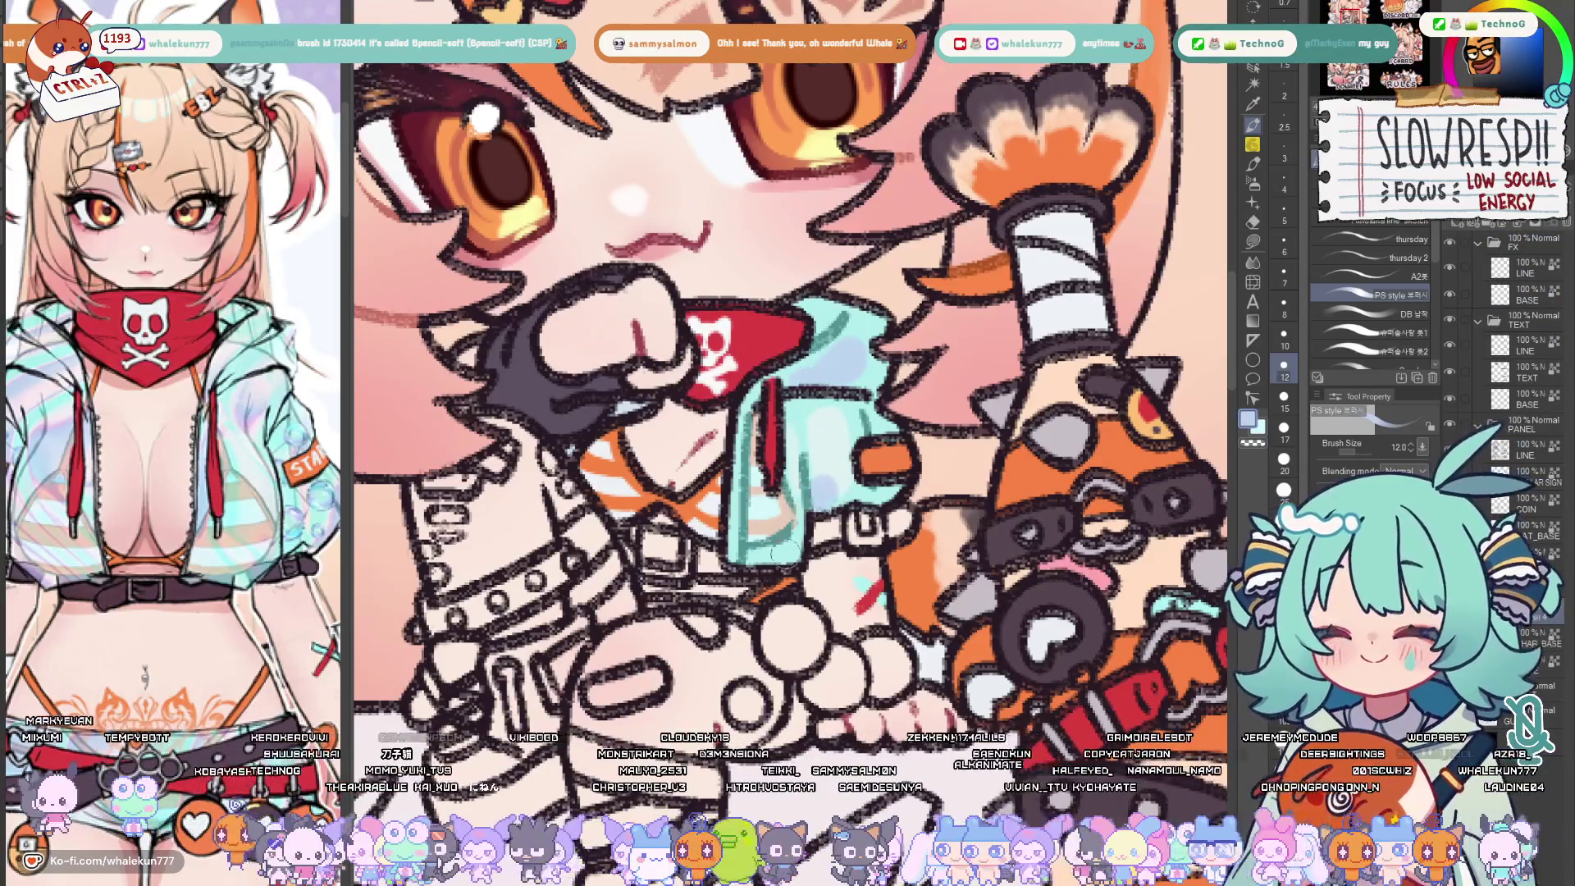
pyautogui.press('[')
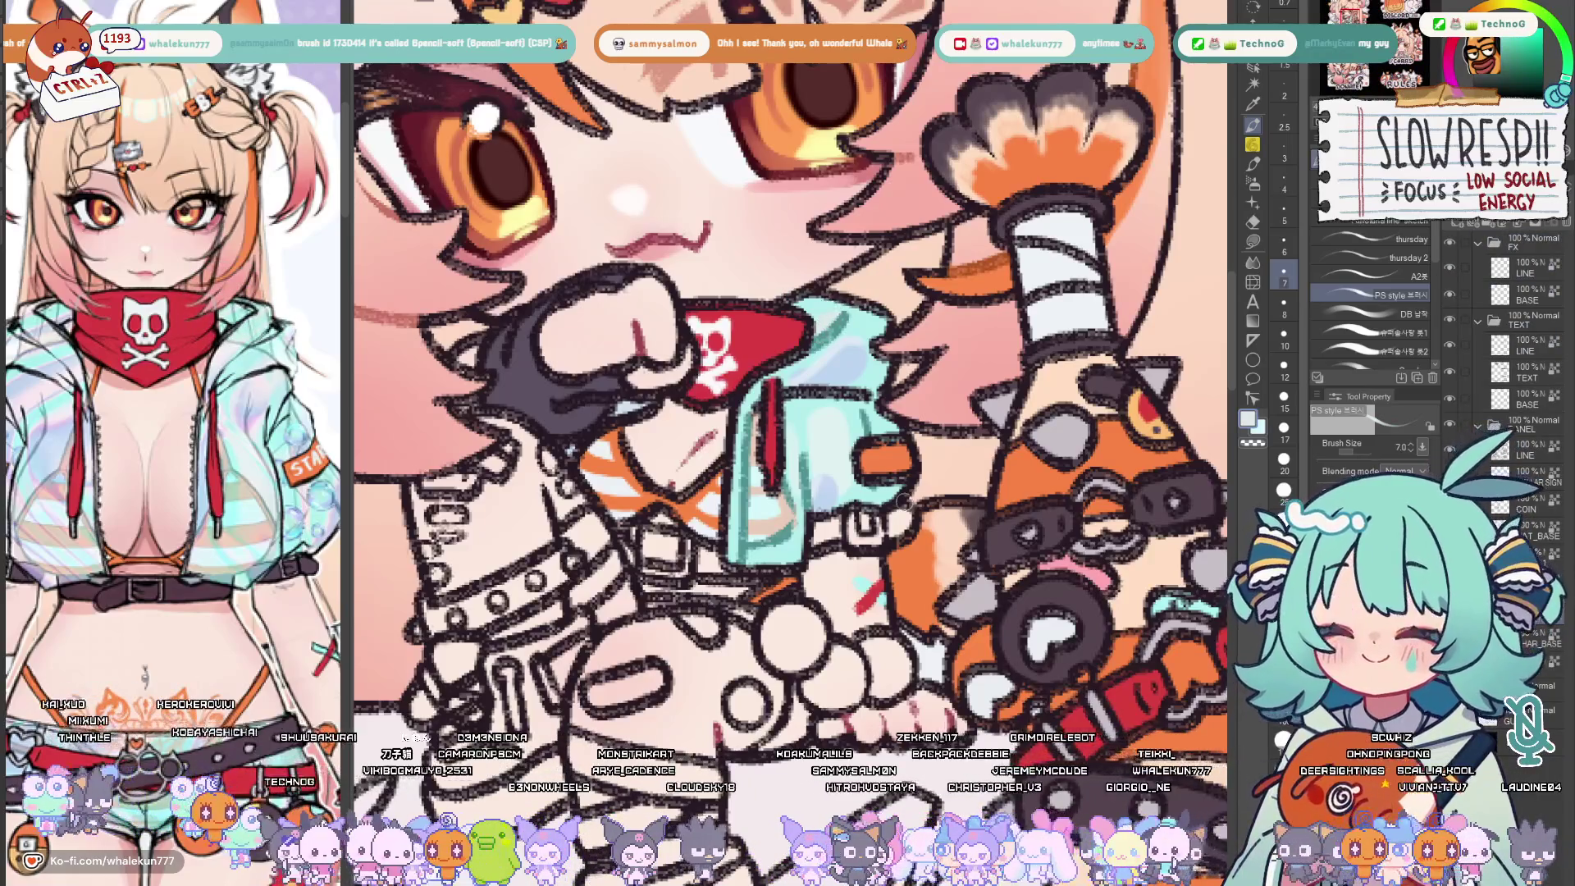
pyautogui.scroll(-3, 788, 370)
pyautogui.scroll(2, 789, 370)
# Lasso-fill the beads along the chain orange
pyautogui.press('g')
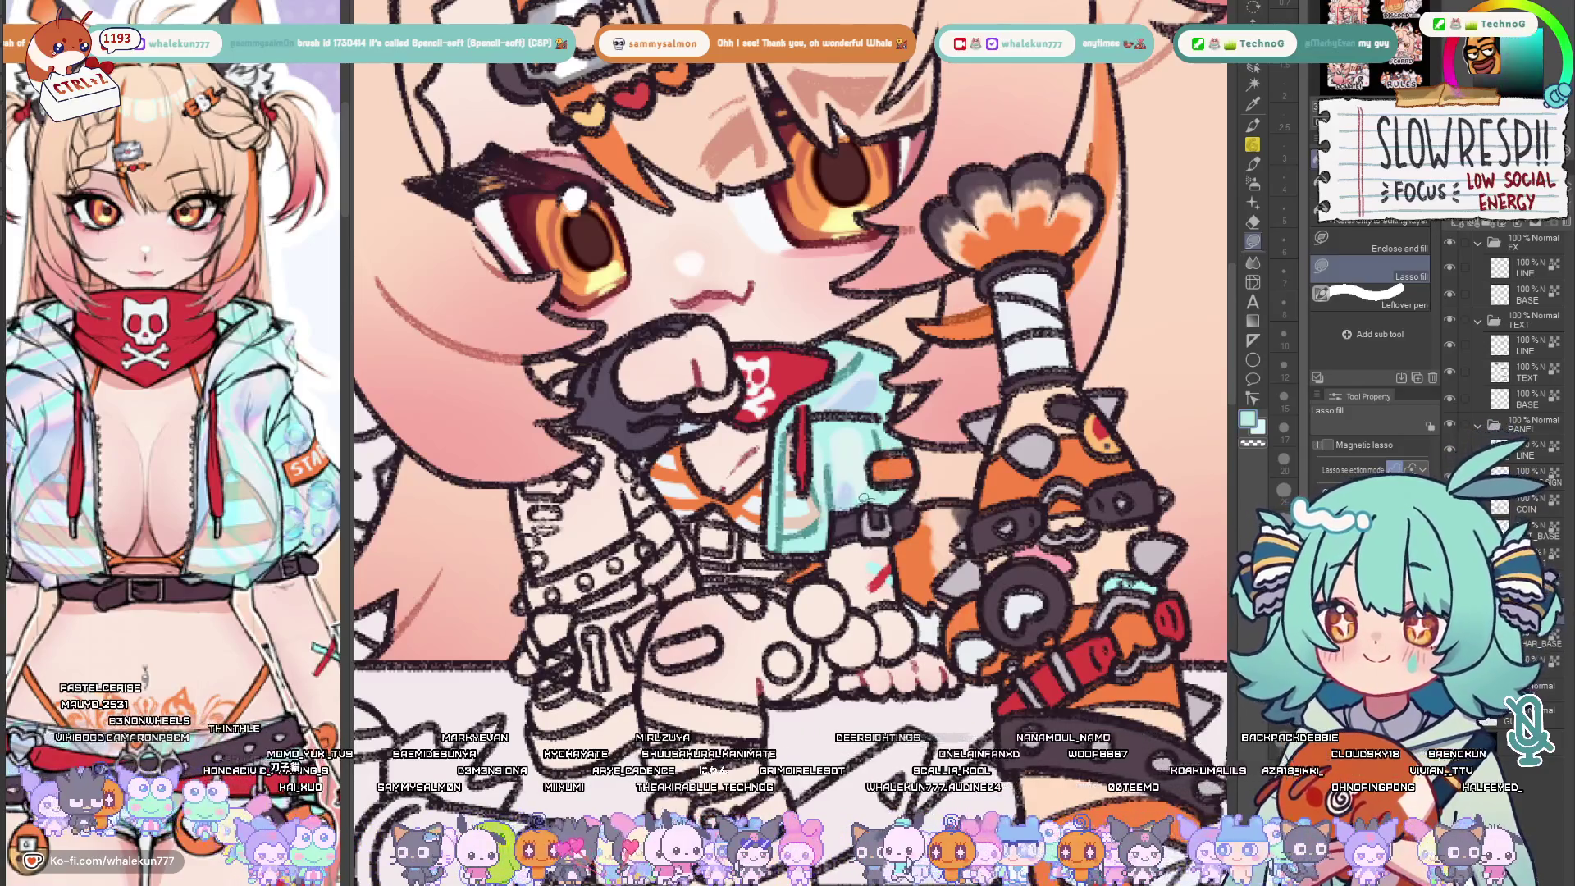
pyautogui.scroll(-3, 789, 370)
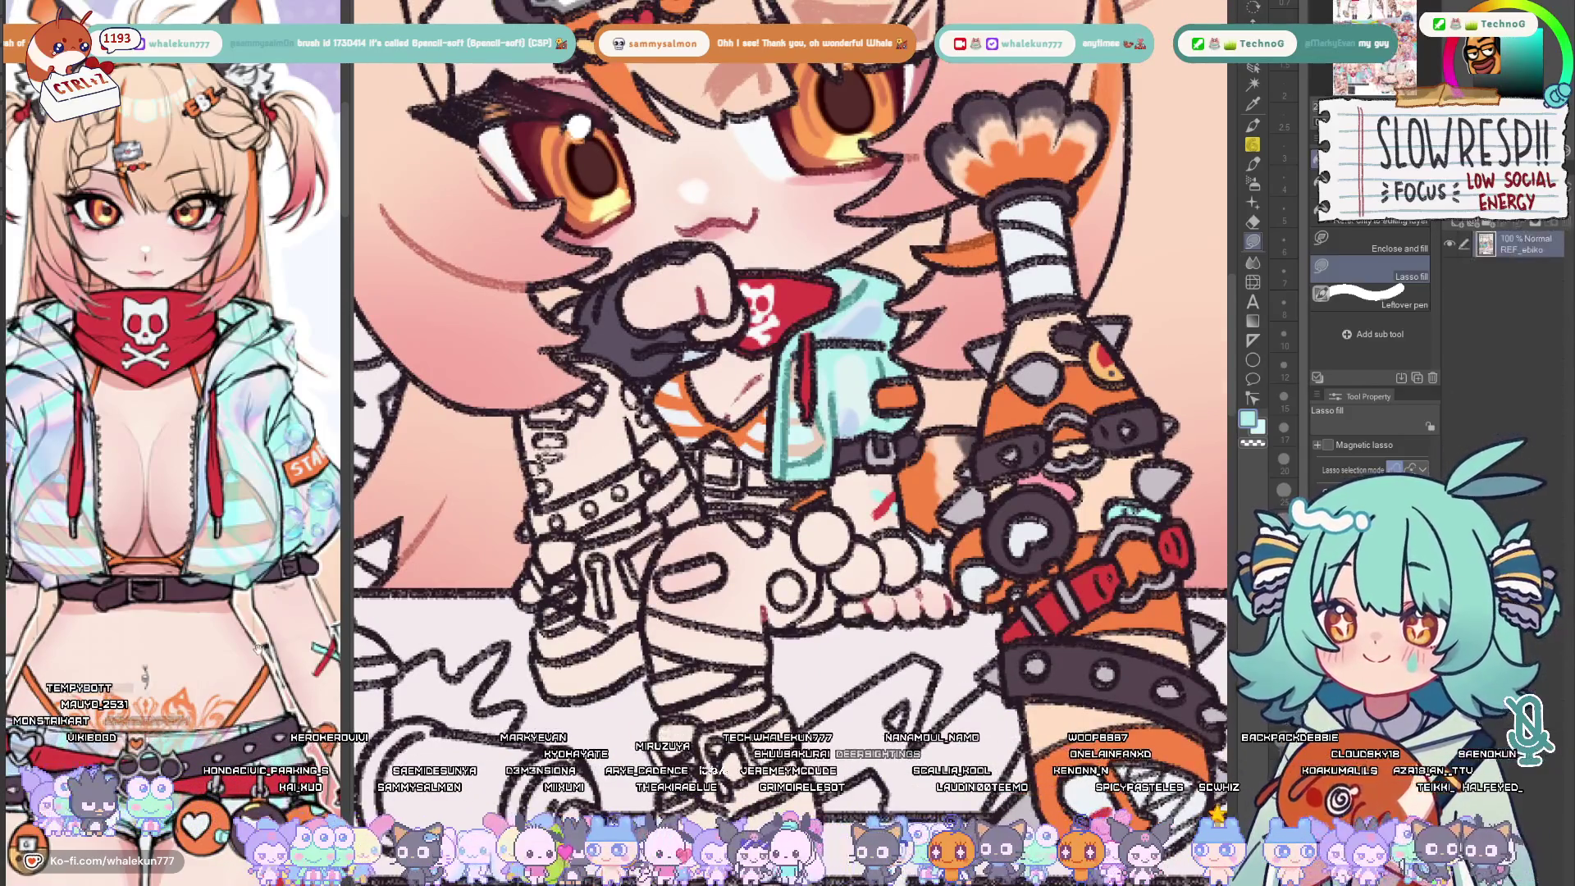
pyautogui.scroll(-3, 173, 370)
pyautogui.scroll(2, 173, 369)
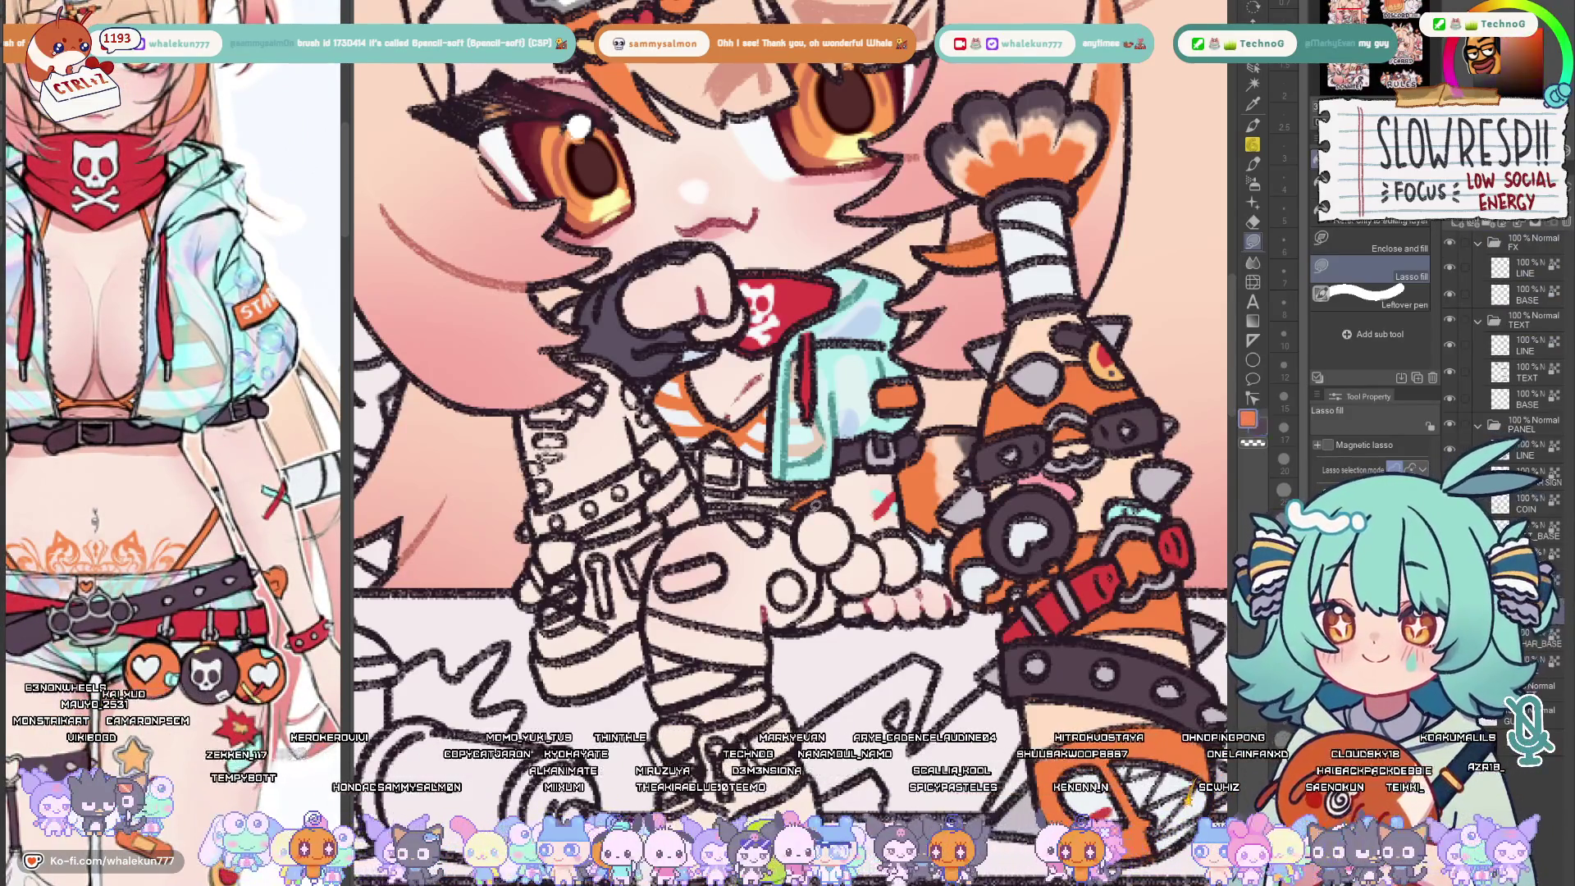
pyautogui.click(824, 538)
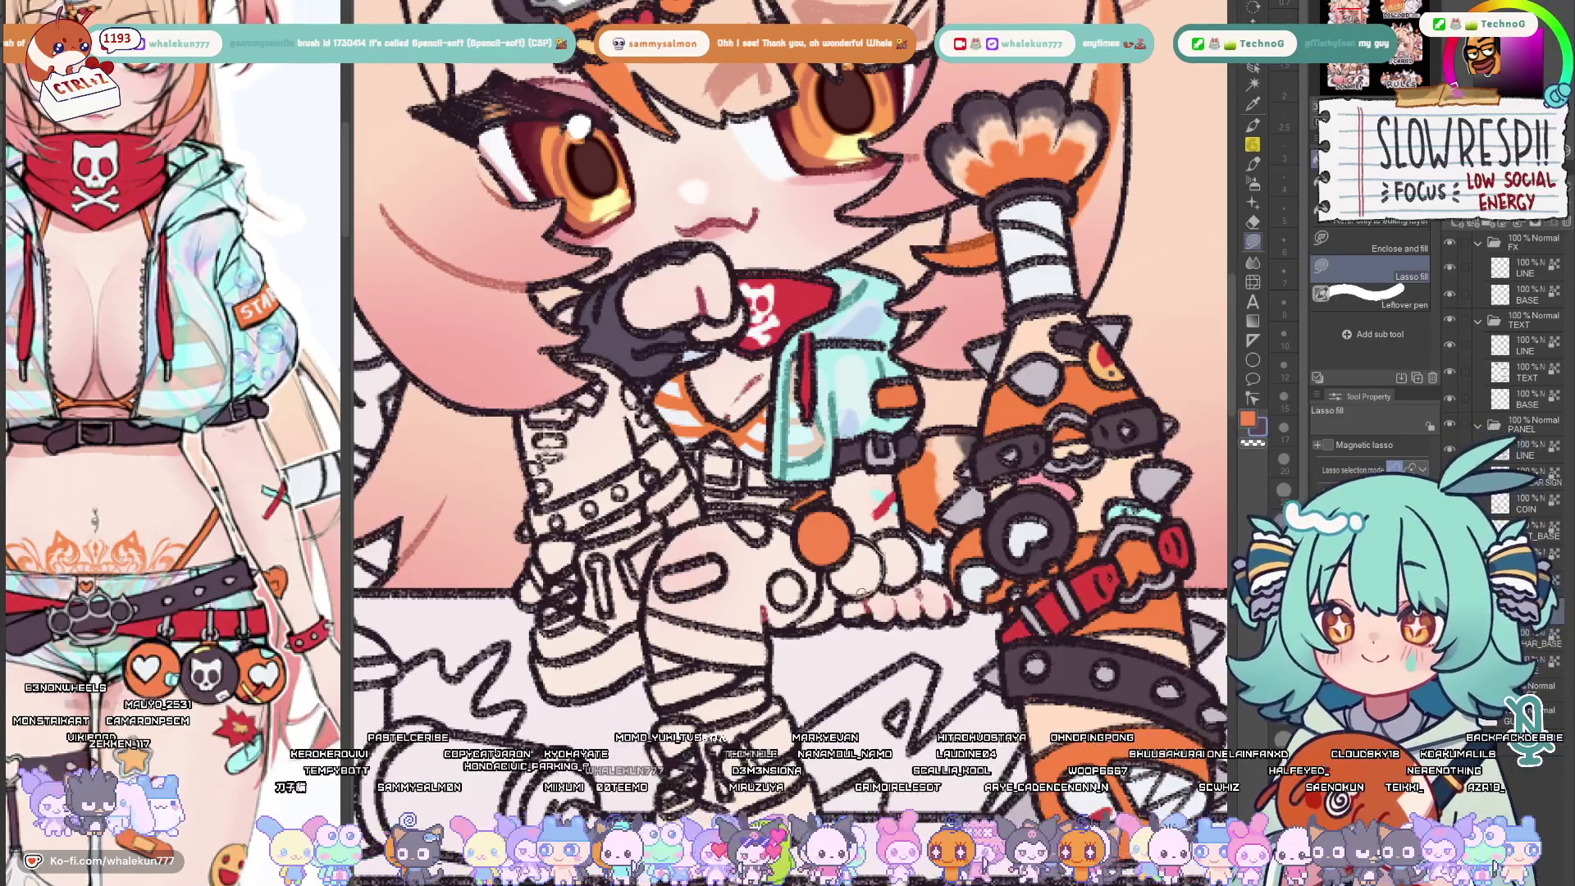
pyautogui.click(896, 542)
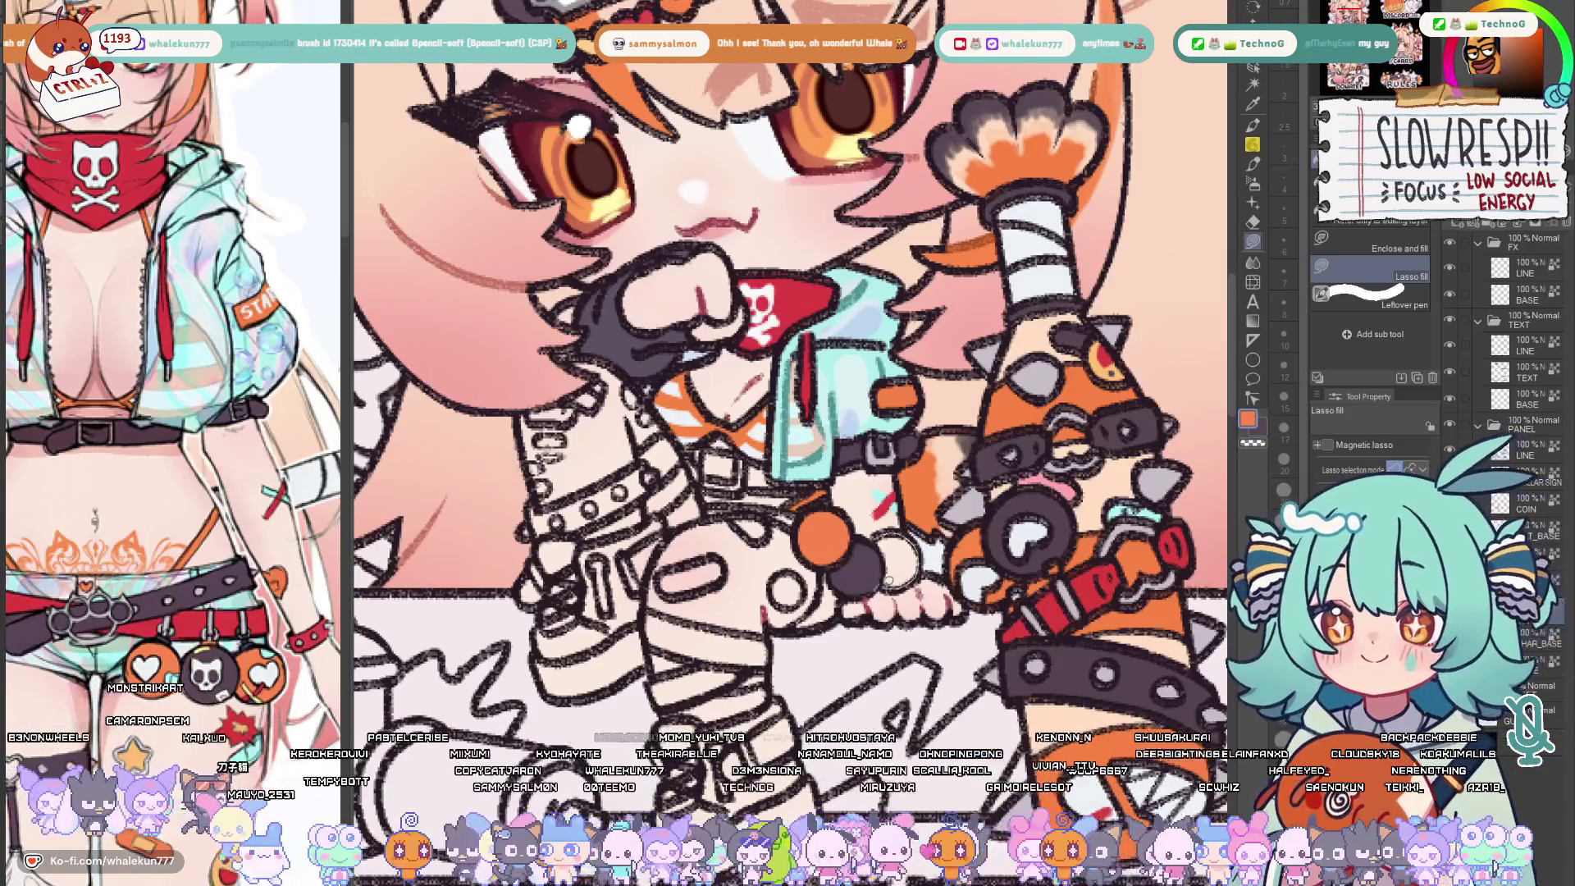
pyautogui.click(892, 563)
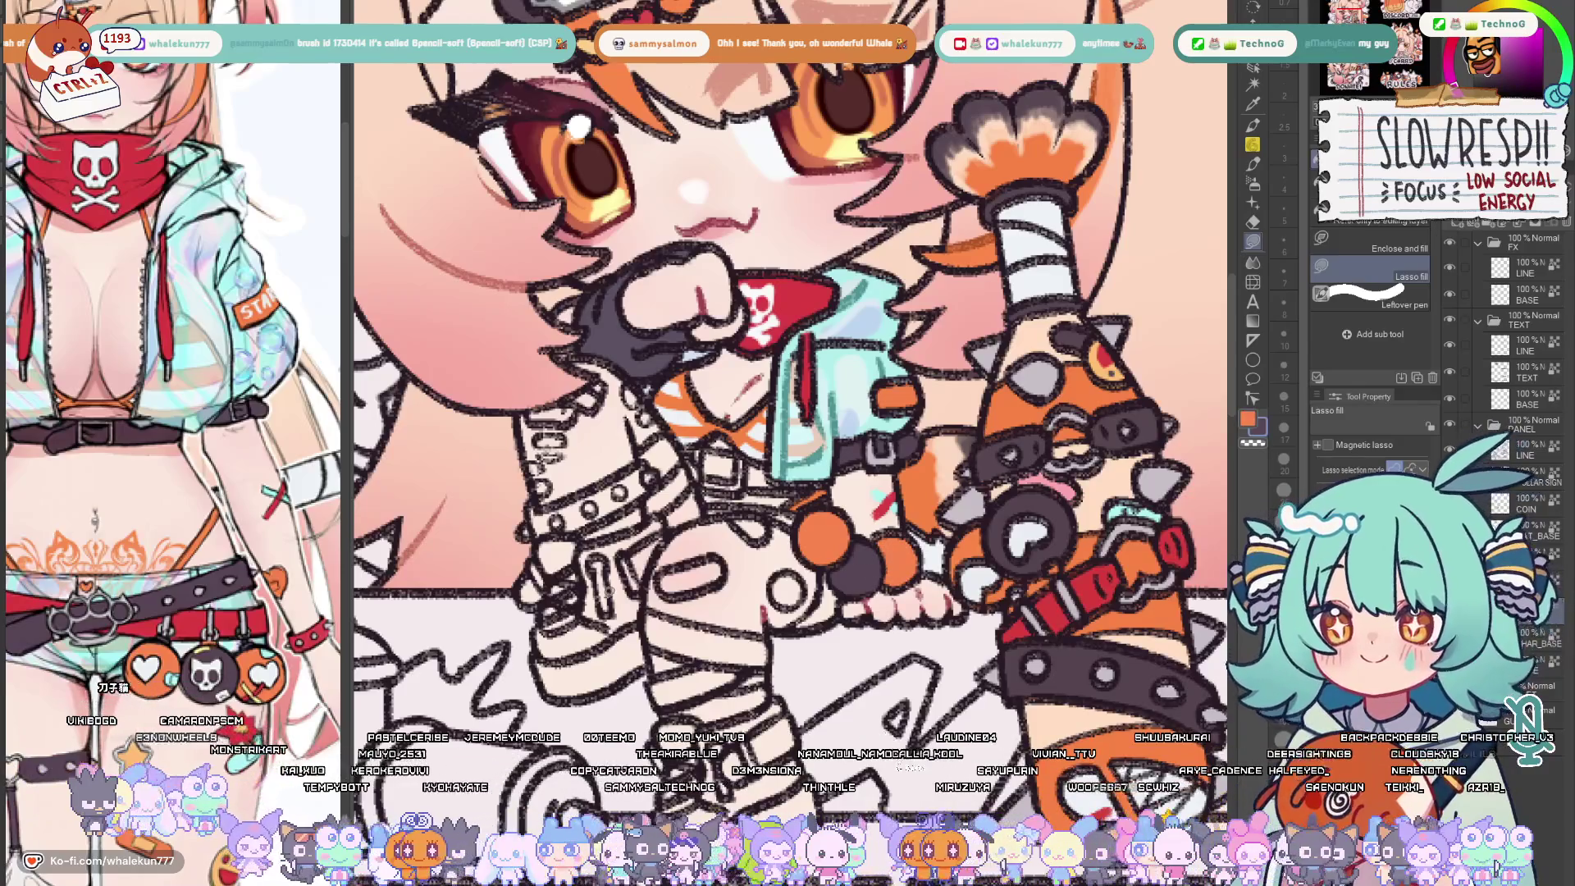
pyautogui.press('p')
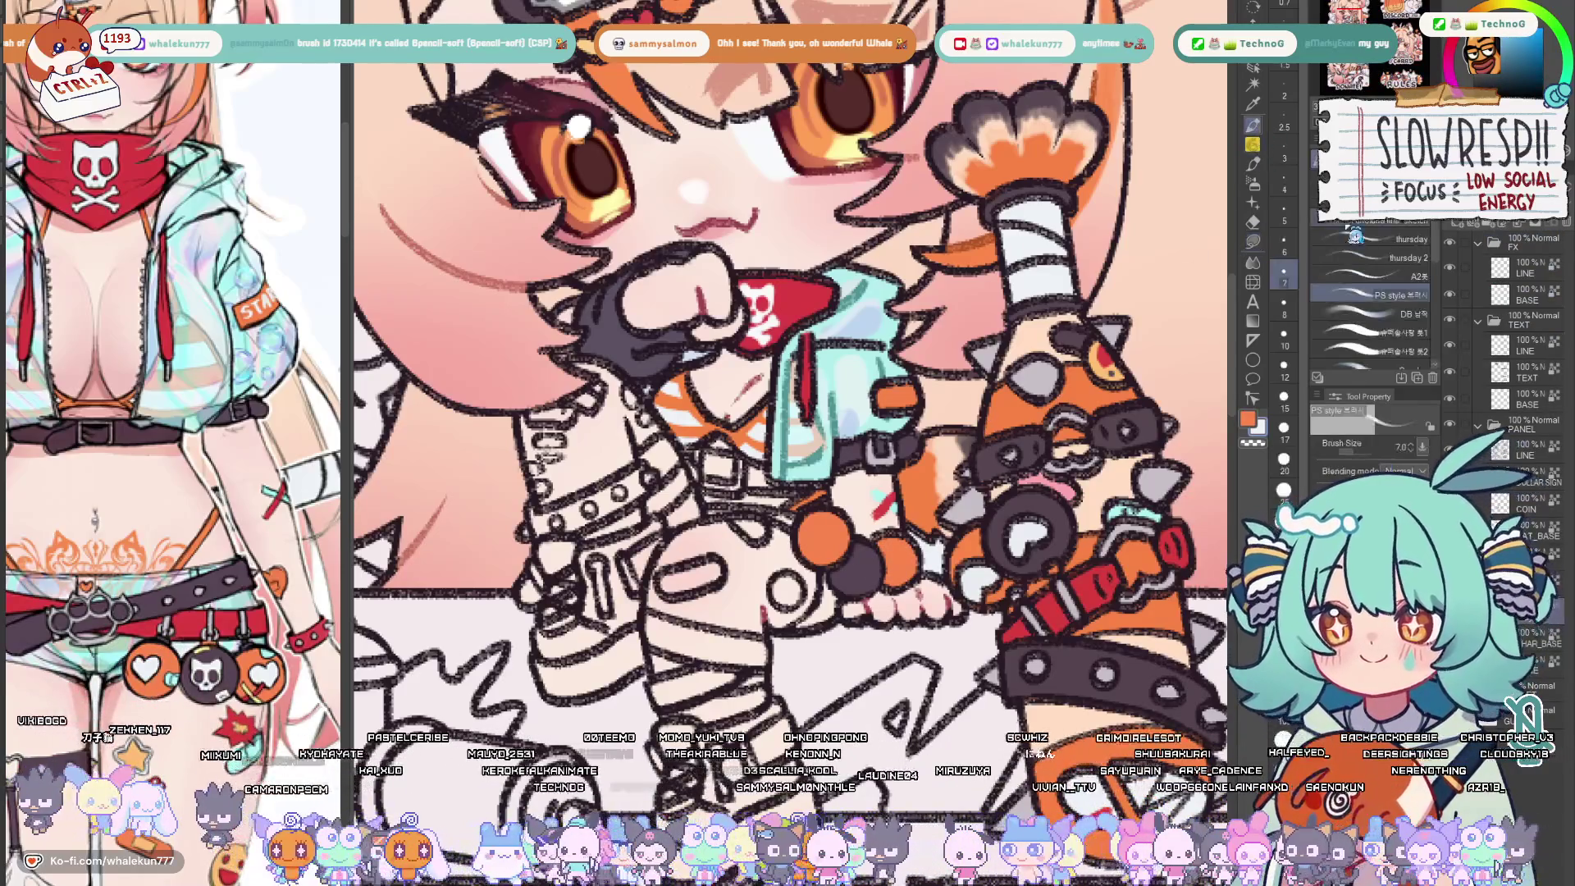
pyautogui.scroll(3, 771, 561)
# Draw a white heart on the orange bead and dot white highlights on the dark bead
pyautogui.moveTo(773, 554); pyautogui.dragTo(798, 554)
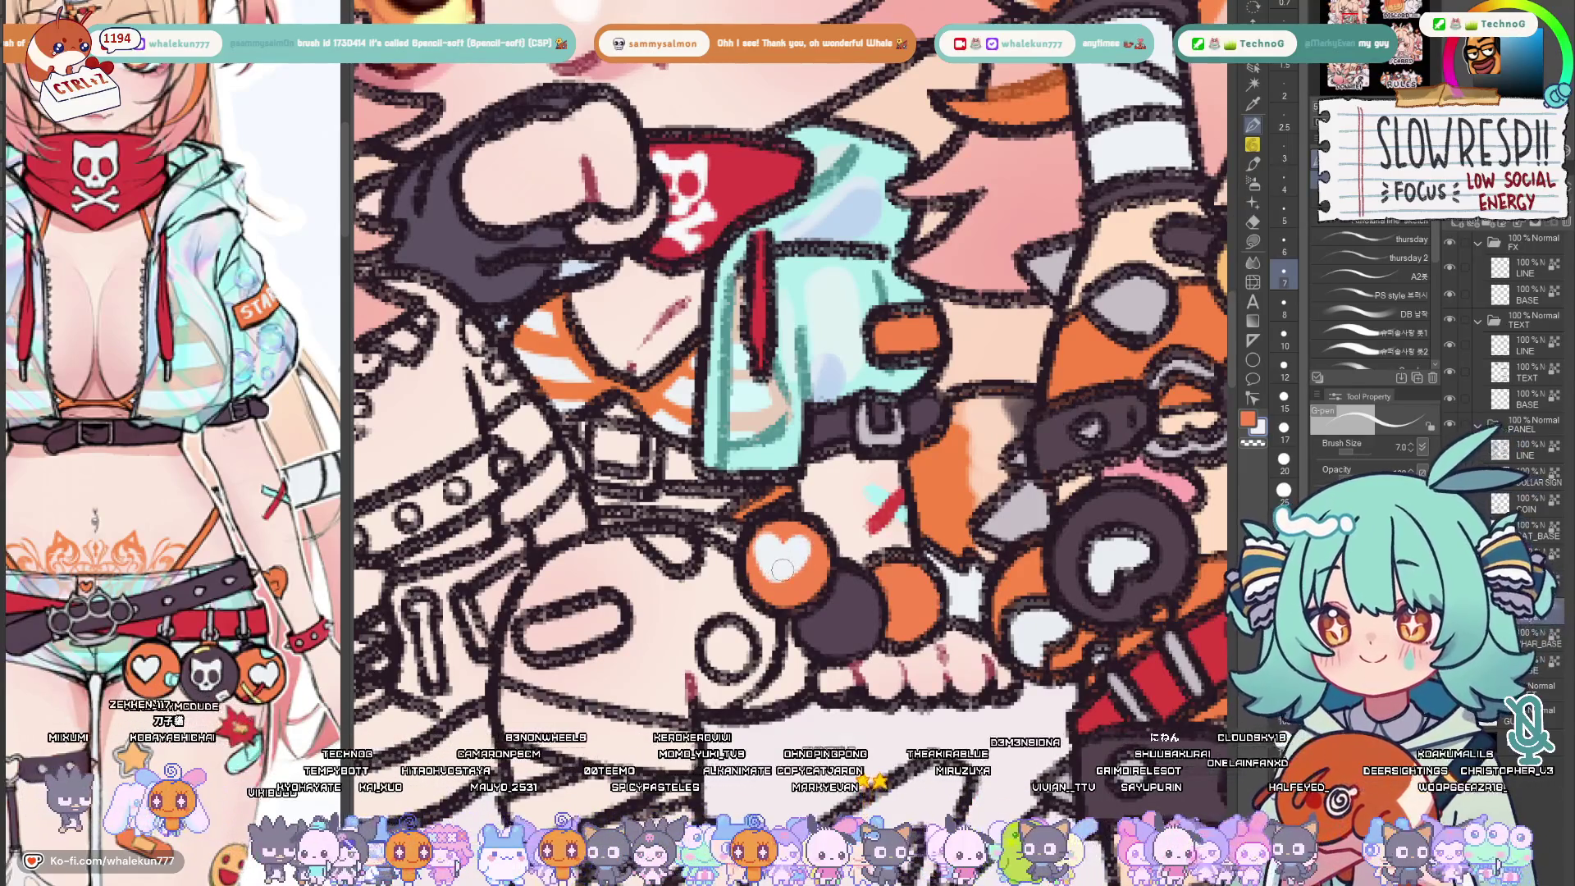
pyautogui.press('[')
pyautogui.press('[')
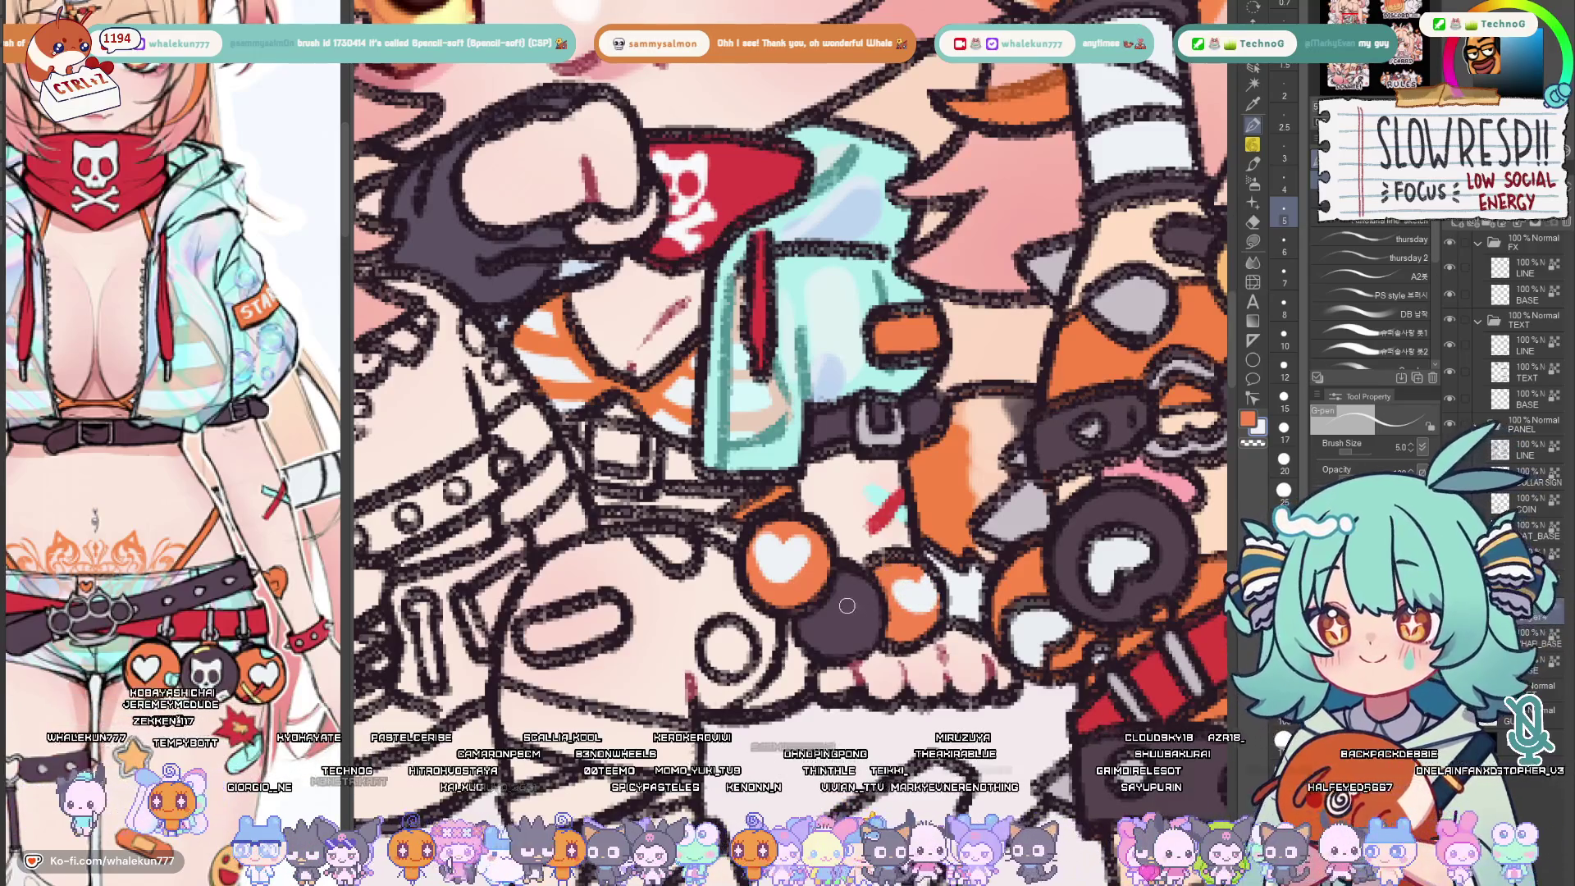
pyautogui.moveTo(846, 605); pyautogui.dragTo(859, 603)
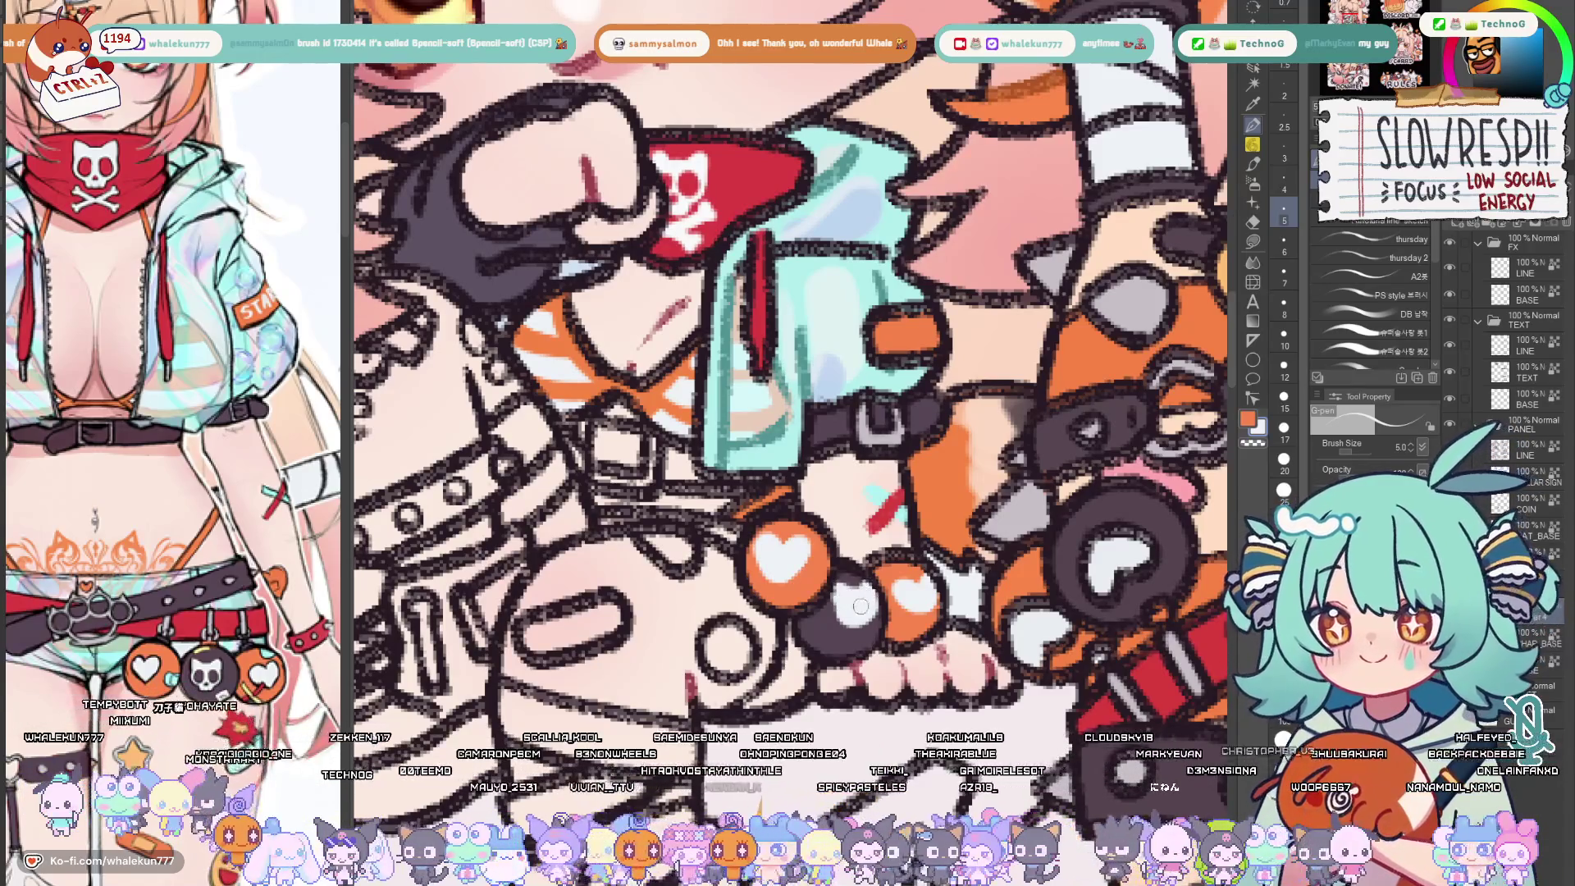
pyautogui.moveTo(847, 610); pyautogui.dragTo(852, 606)
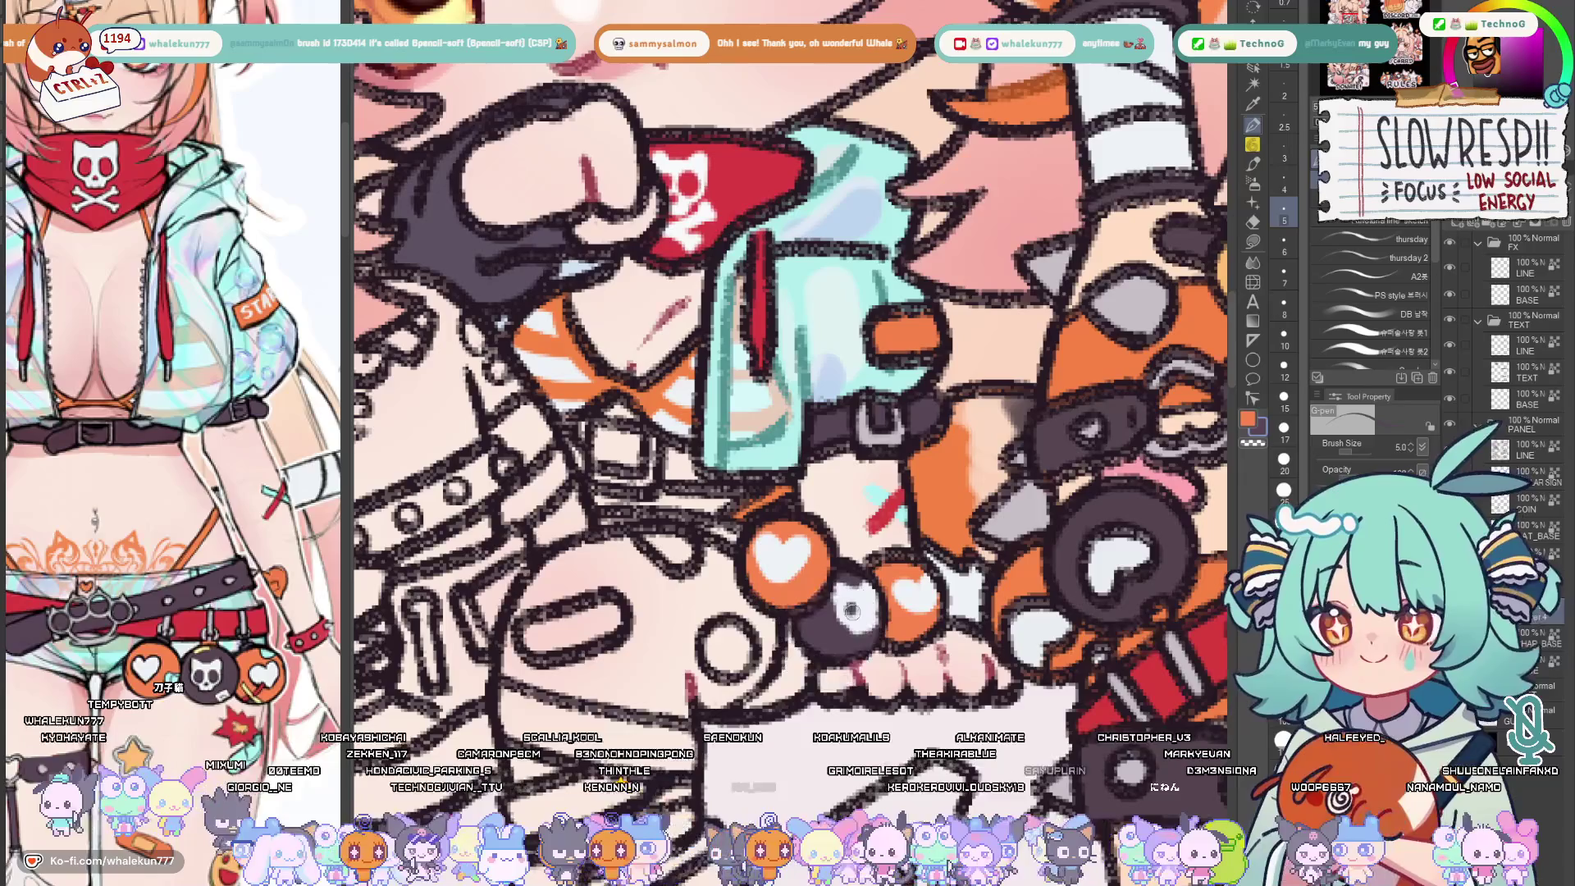
pyautogui.press('[')
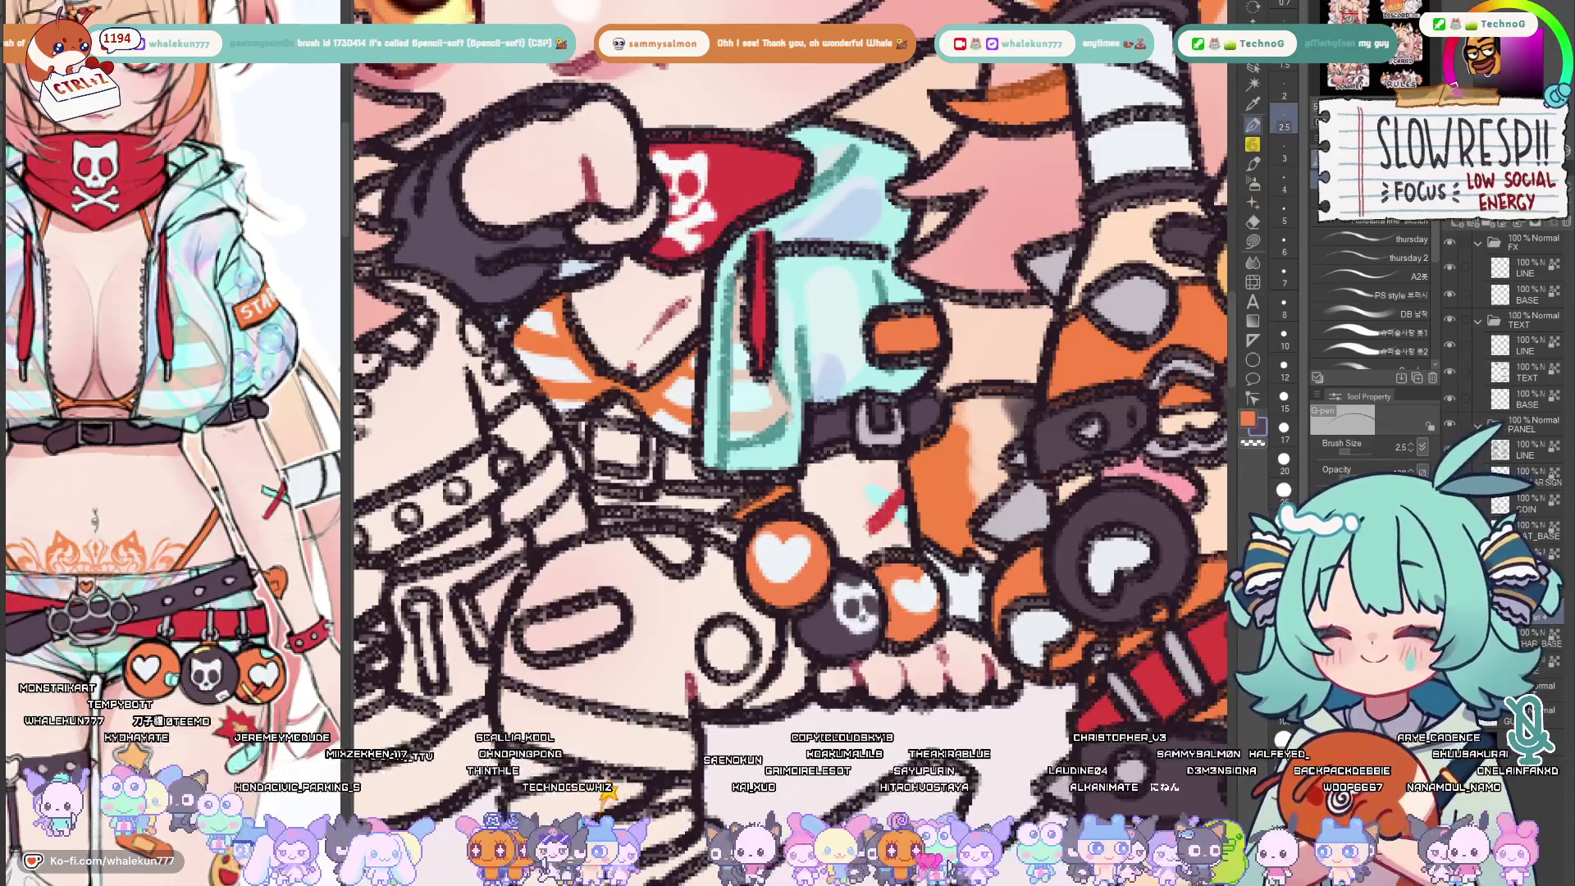
pyautogui.moveTo(848, 600); pyautogui.dragTo(862, 609)
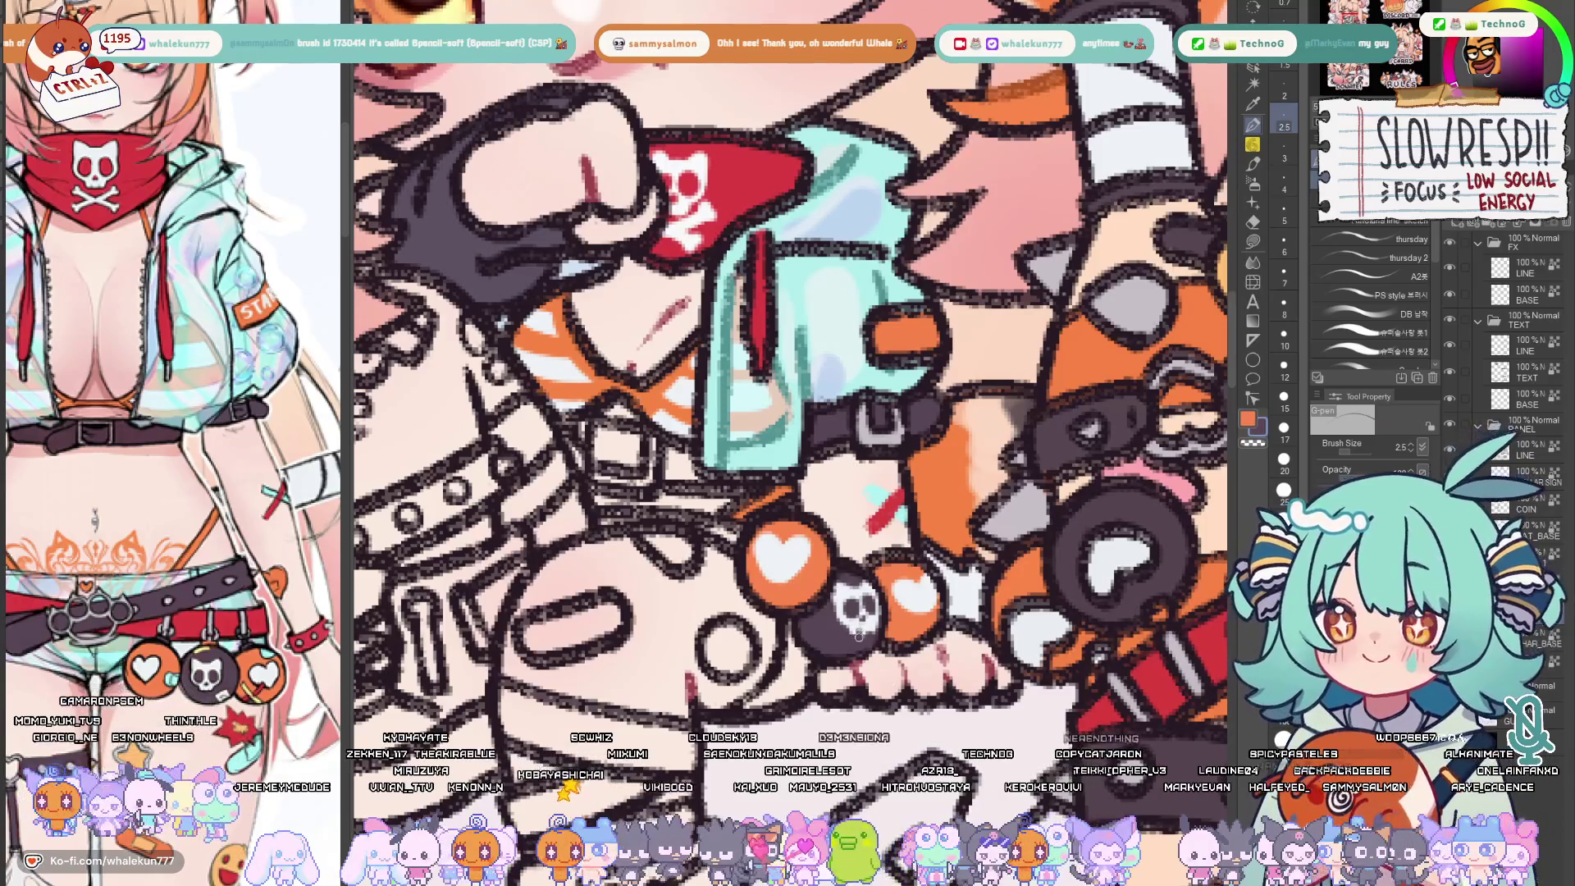
# Select the REF layer and raise the G-pen brush size to 5 over the belt area
pyautogui.moveTo(859, 636)
pyautogui.mouseDown()
pyautogui.moveTo(930, 587)
pyautogui.moveTo(925, 505)
pyautogui.mouseUp()
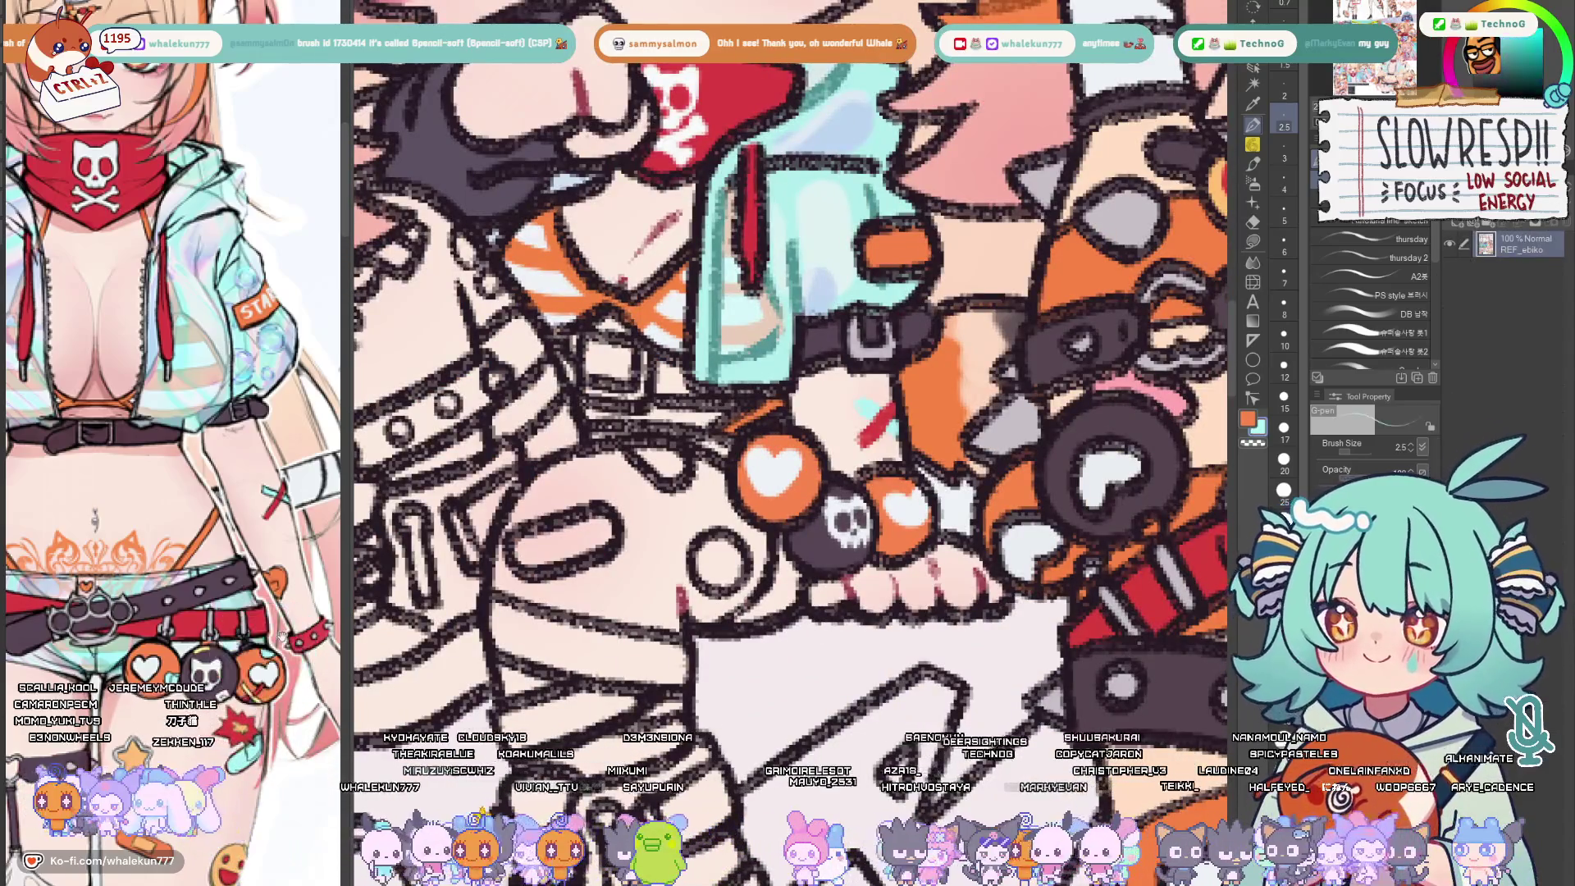
pyautogui.moveTo(805, 501); pyautogui.dragTo(785, 526)
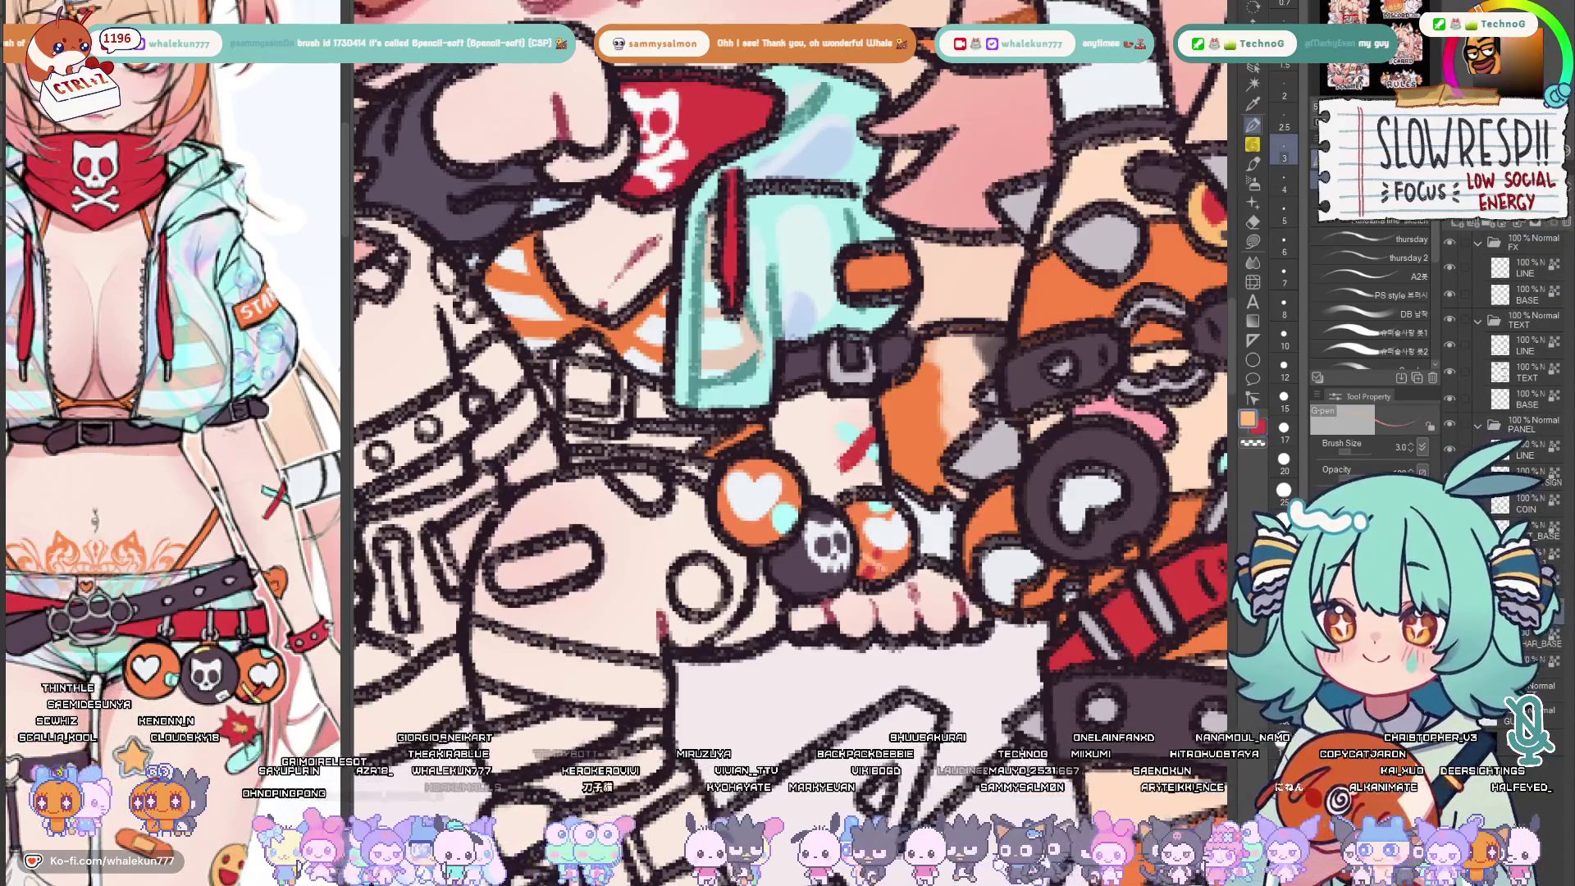
pyautogui.click(1481, 244)
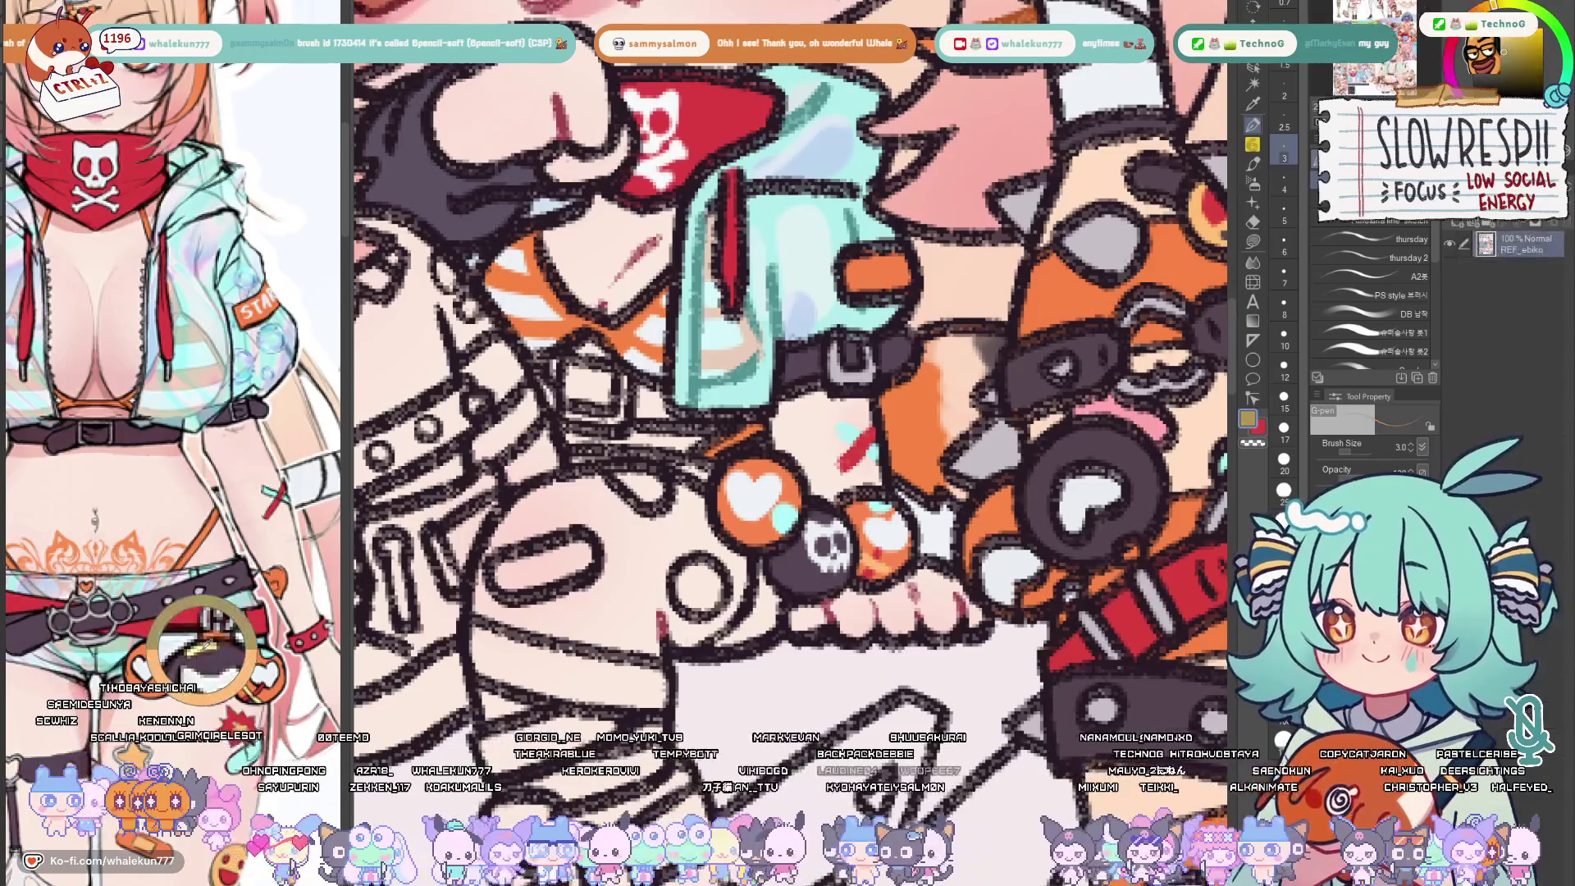
pyautogui.press(']')
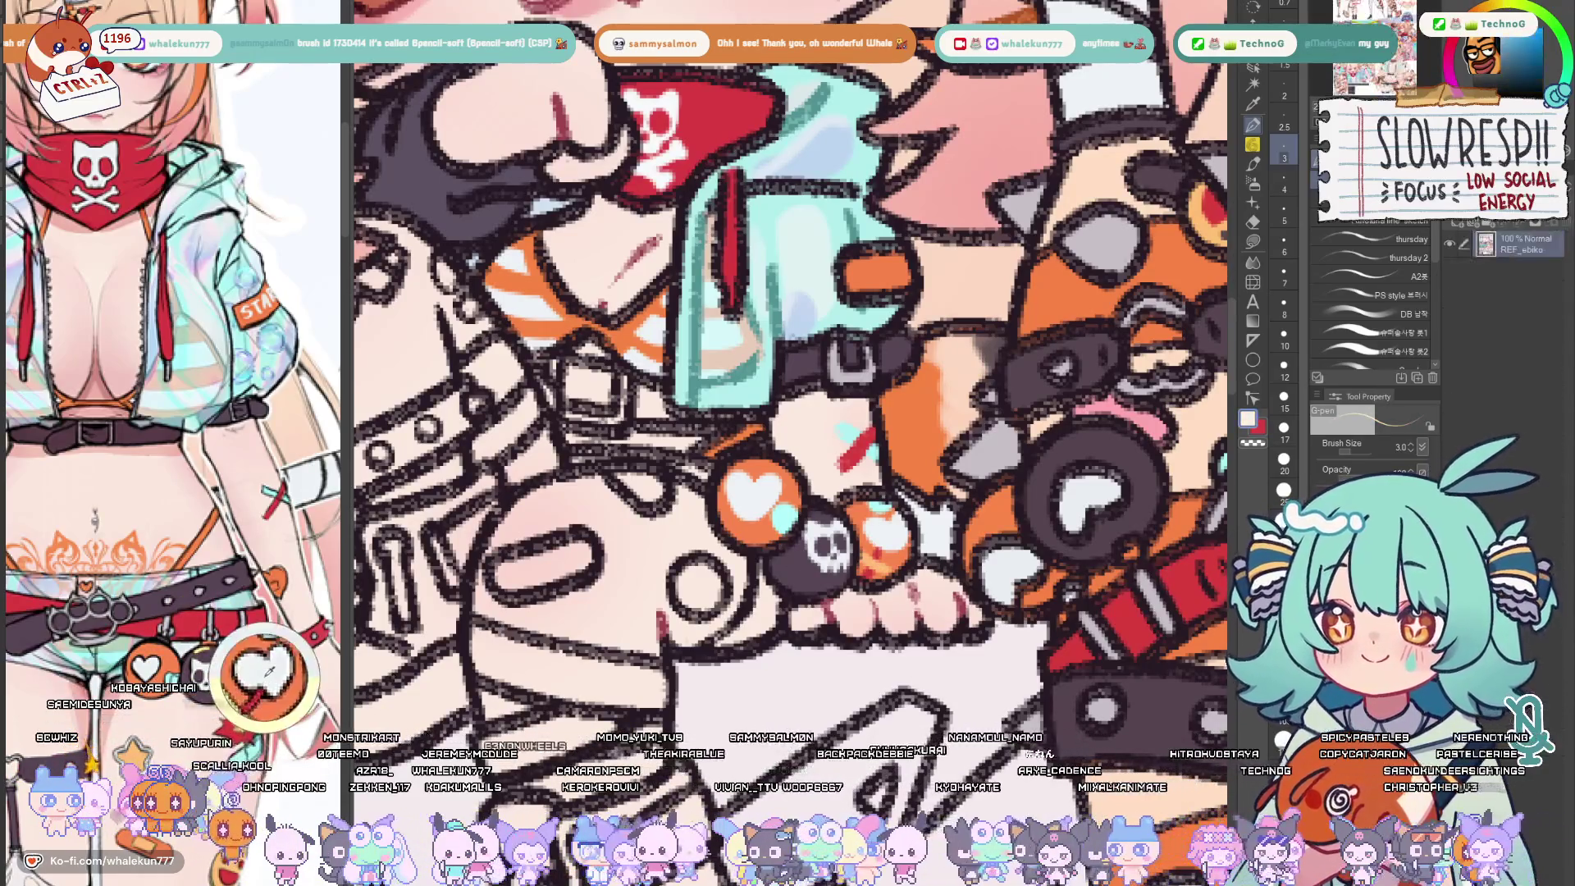
pyautogui.press(']')
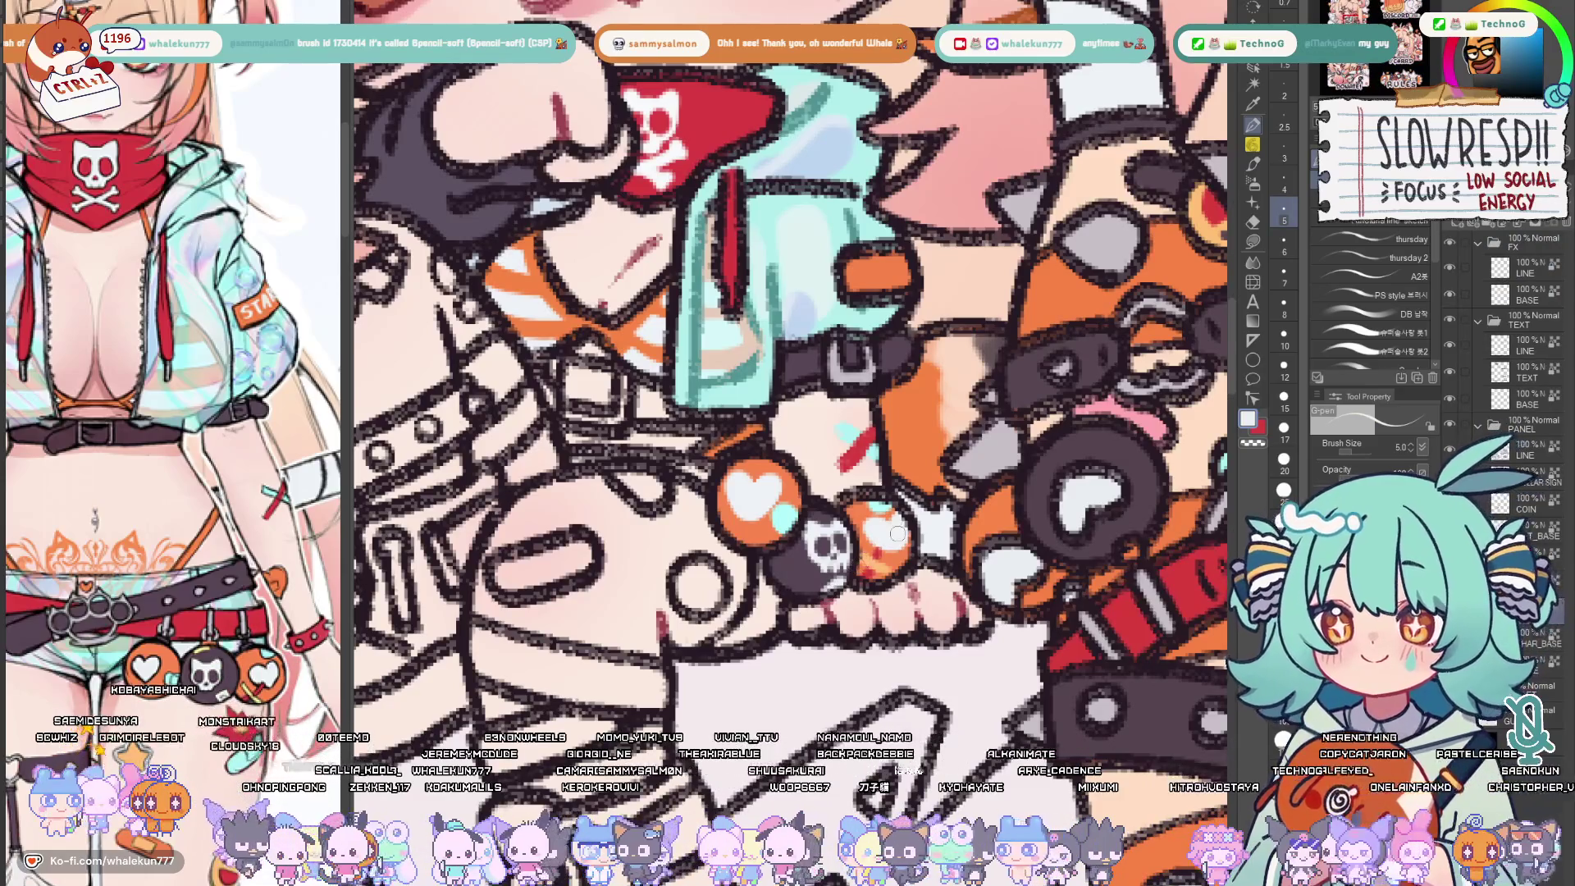
pyautogui.scroll(-5, 959, 544)
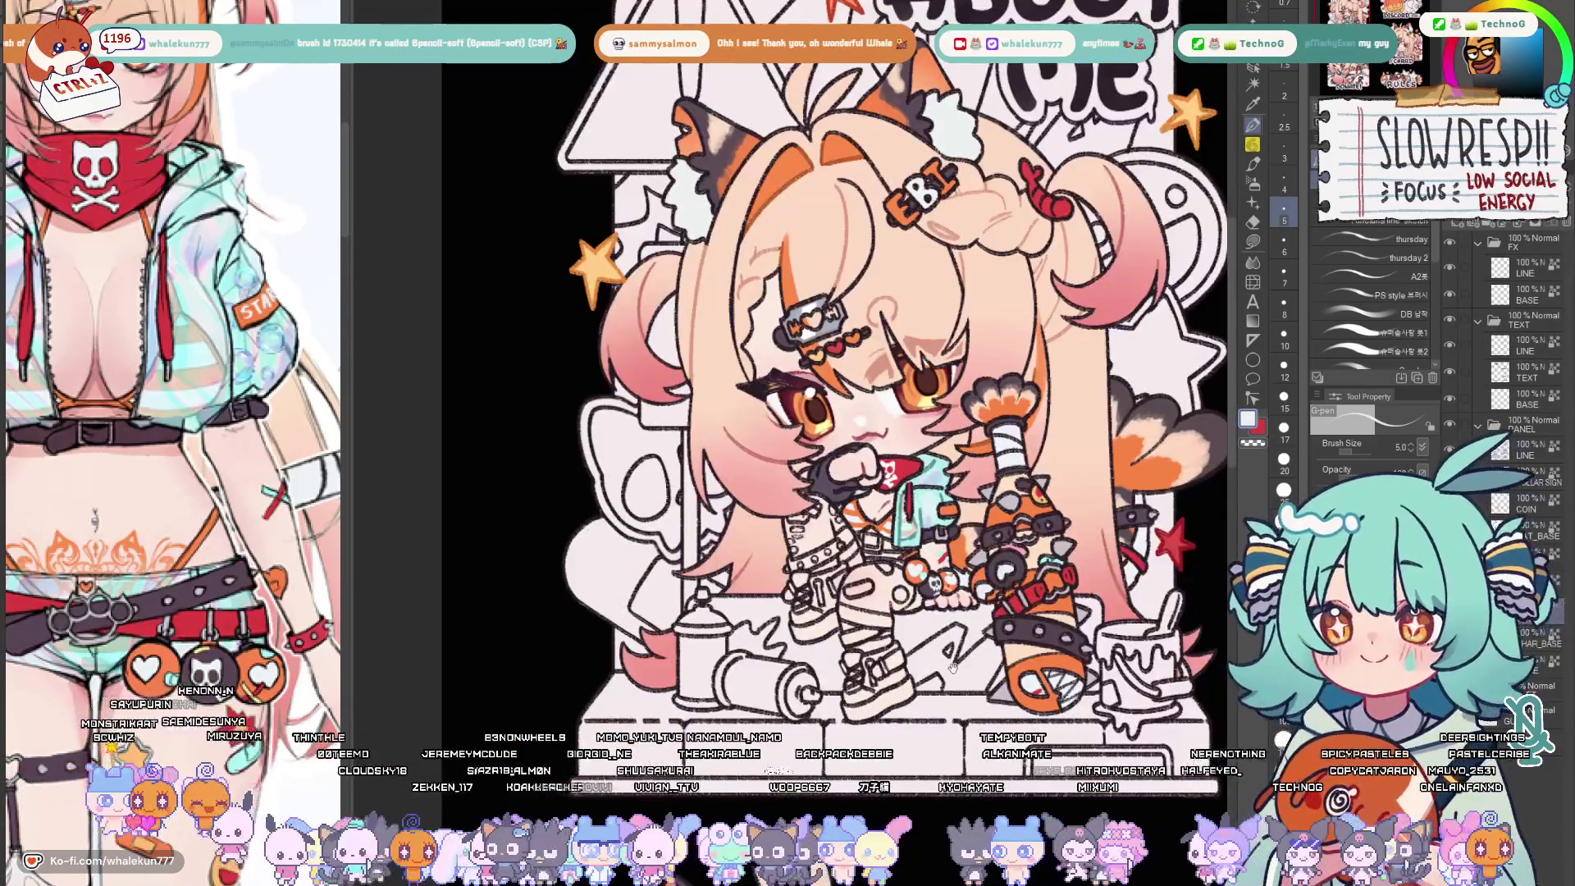
pyautogui.scroll(6, 952, 669)
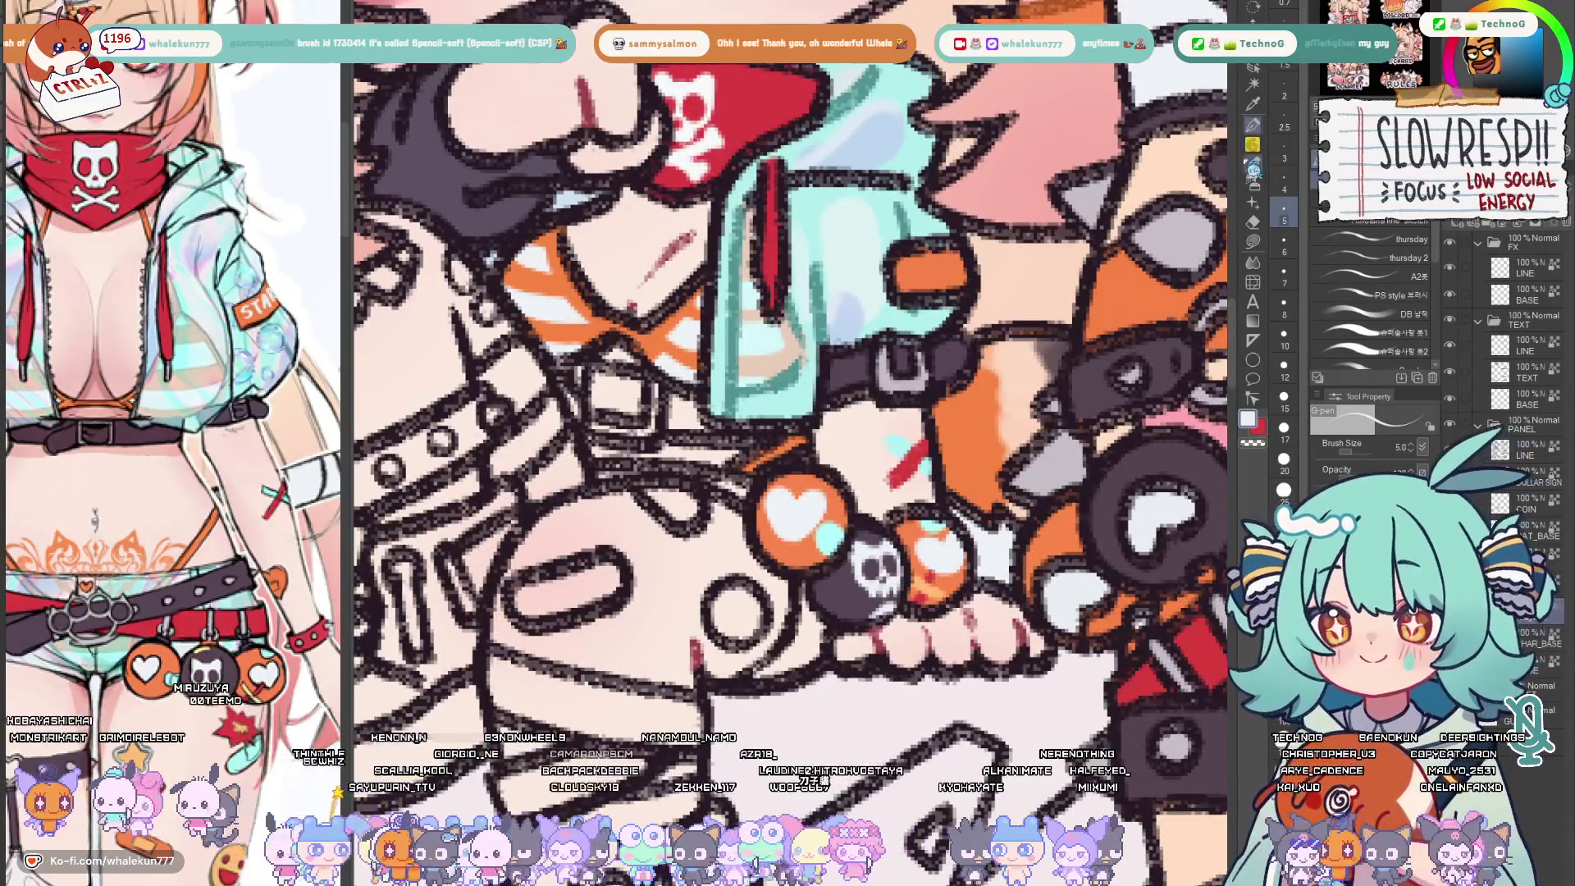
pyautogui.scroll(-3, 173, 370)
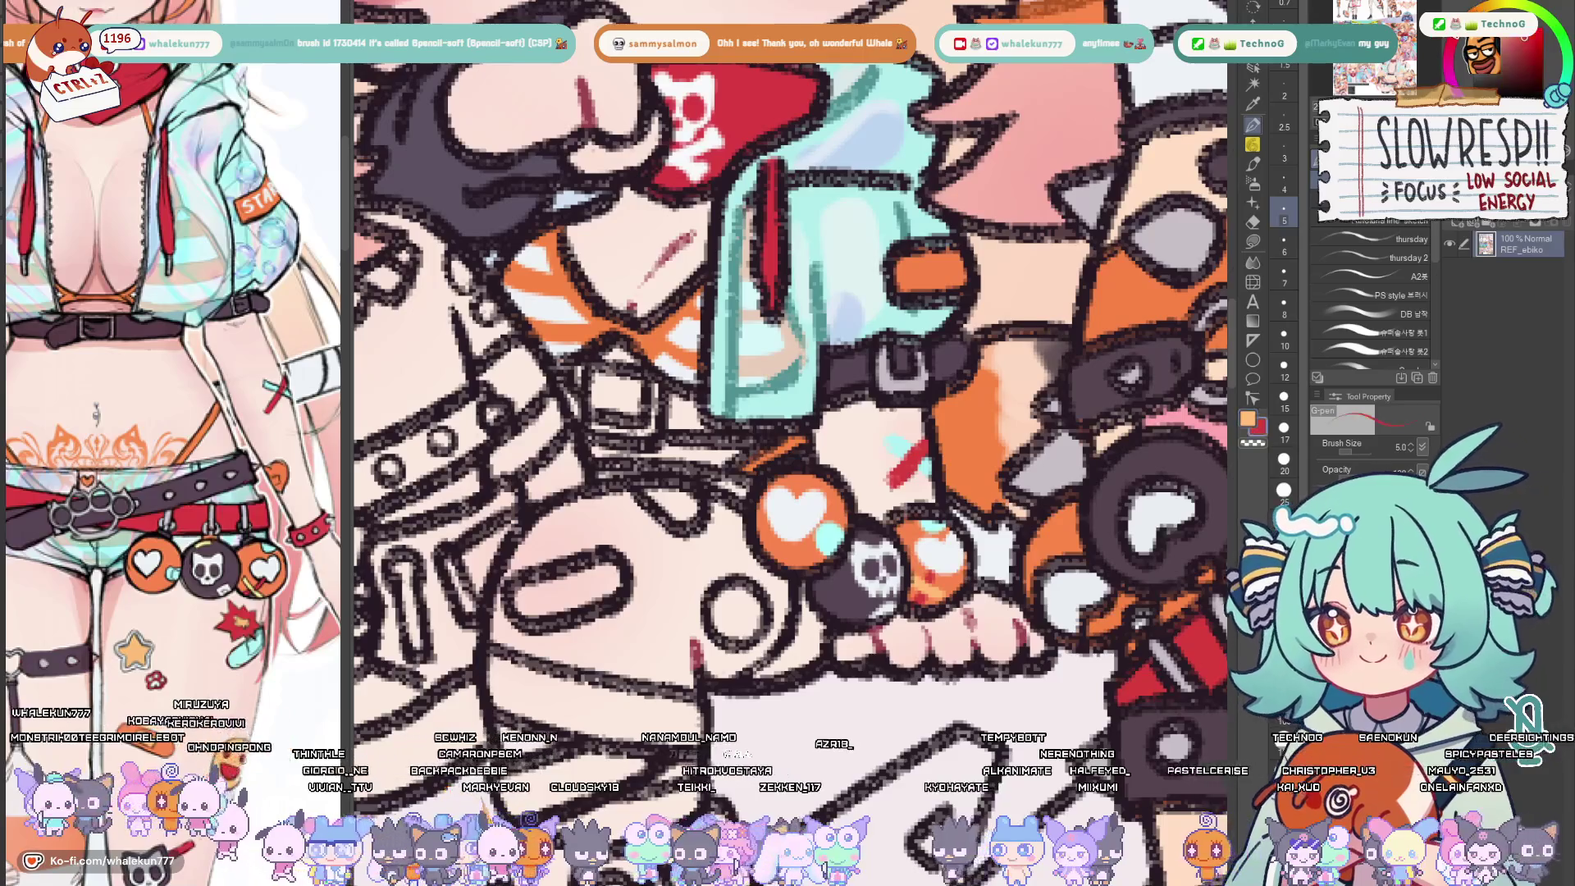
# Dab an orange dot on the thigh and lasso-fill the thigh oval orange
pyautogui.click(736, 606)
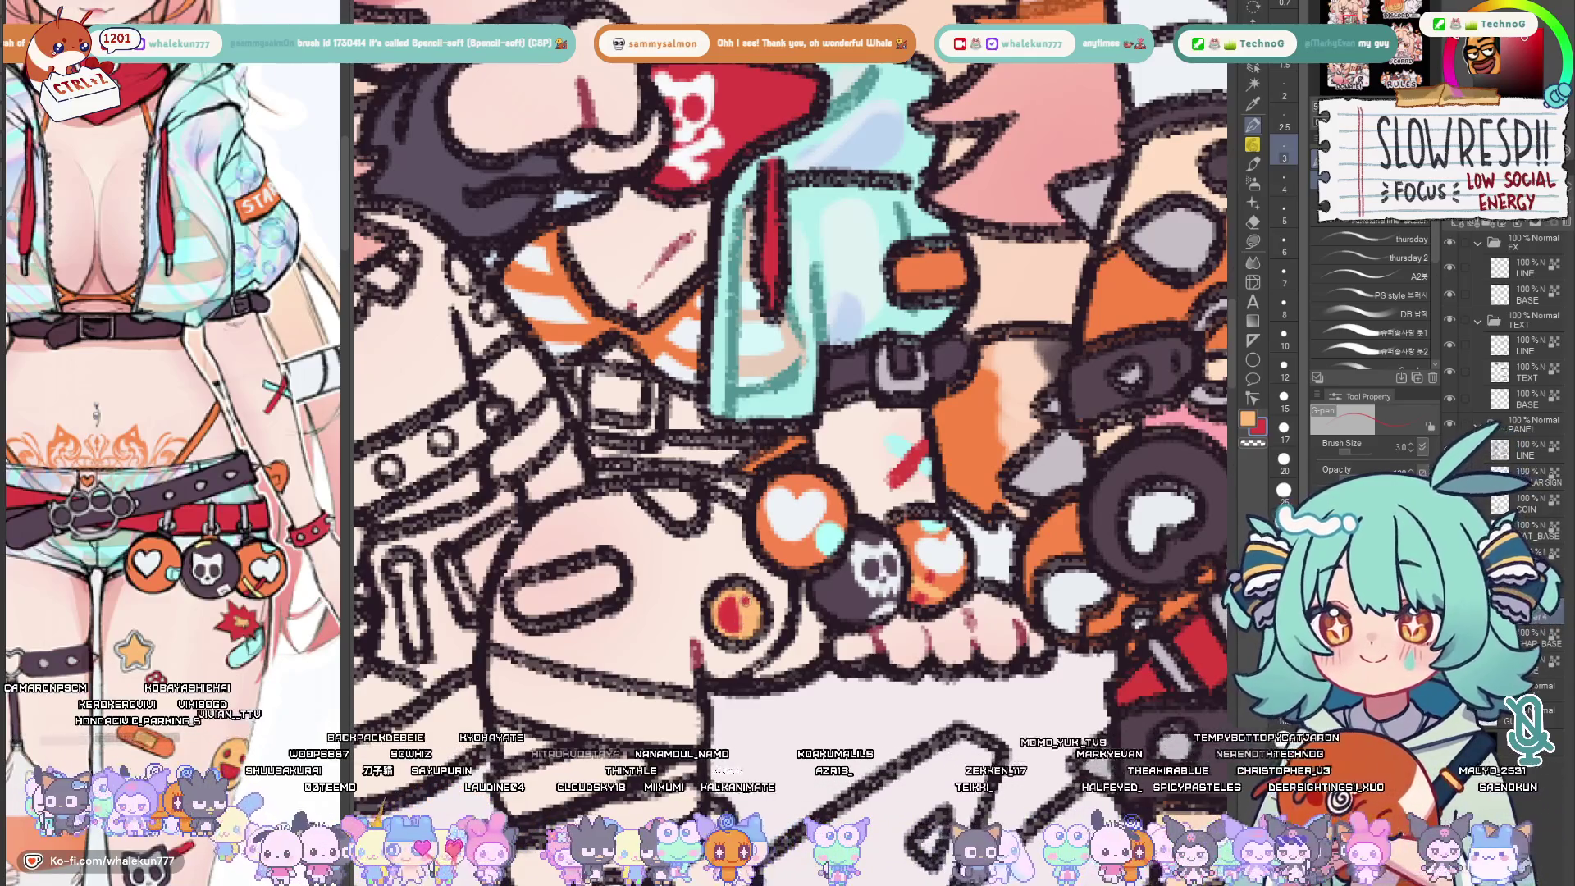
pyautogui.press('g')
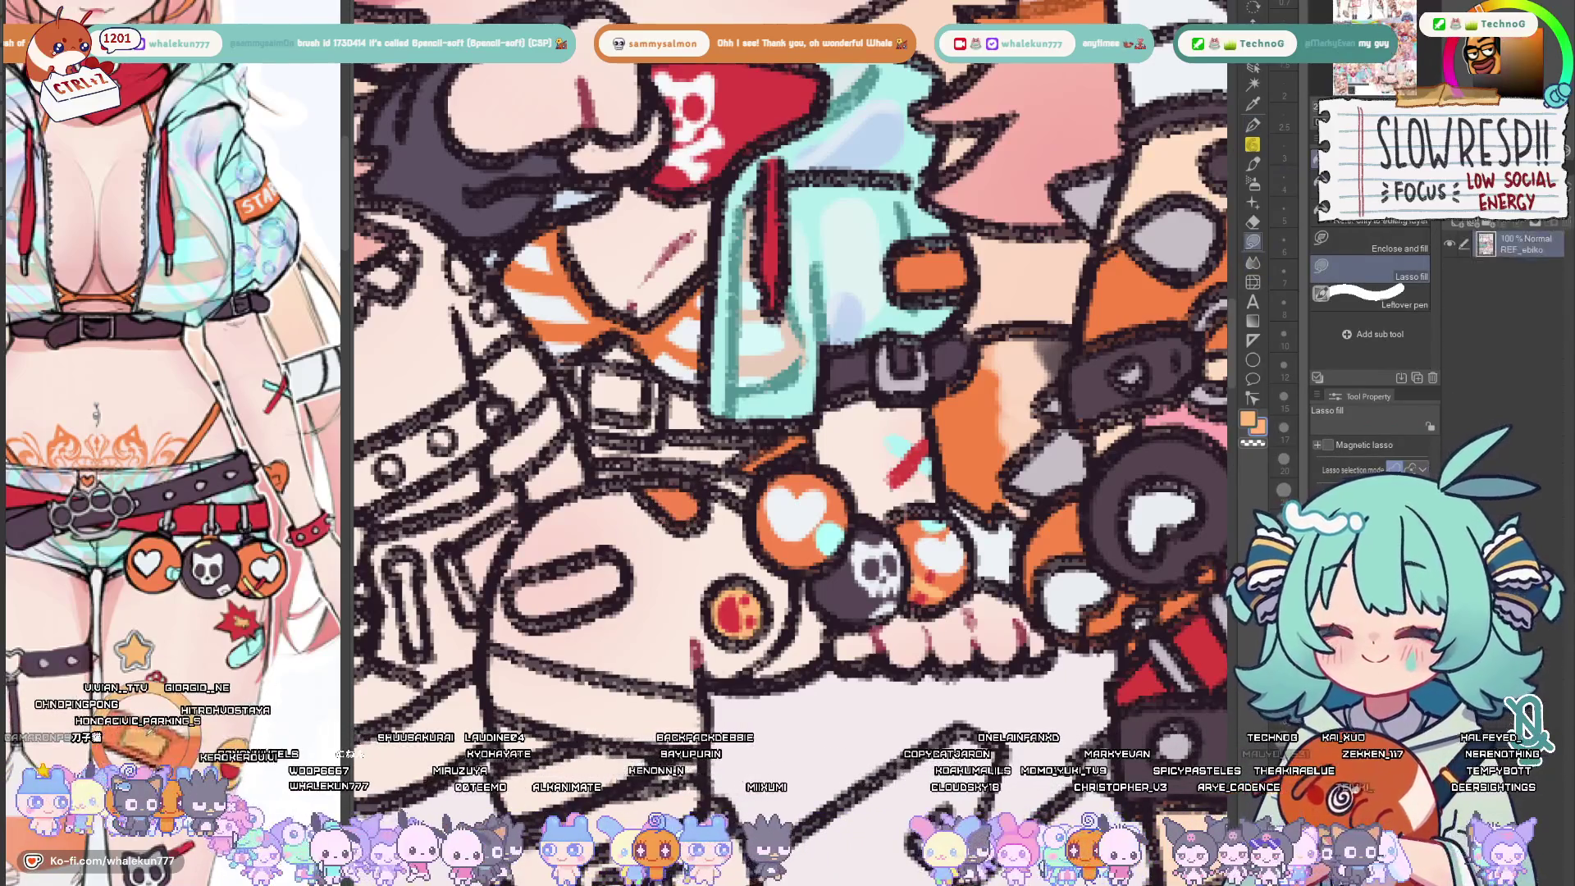
pyautogui.scroll(-3, 788, 370)
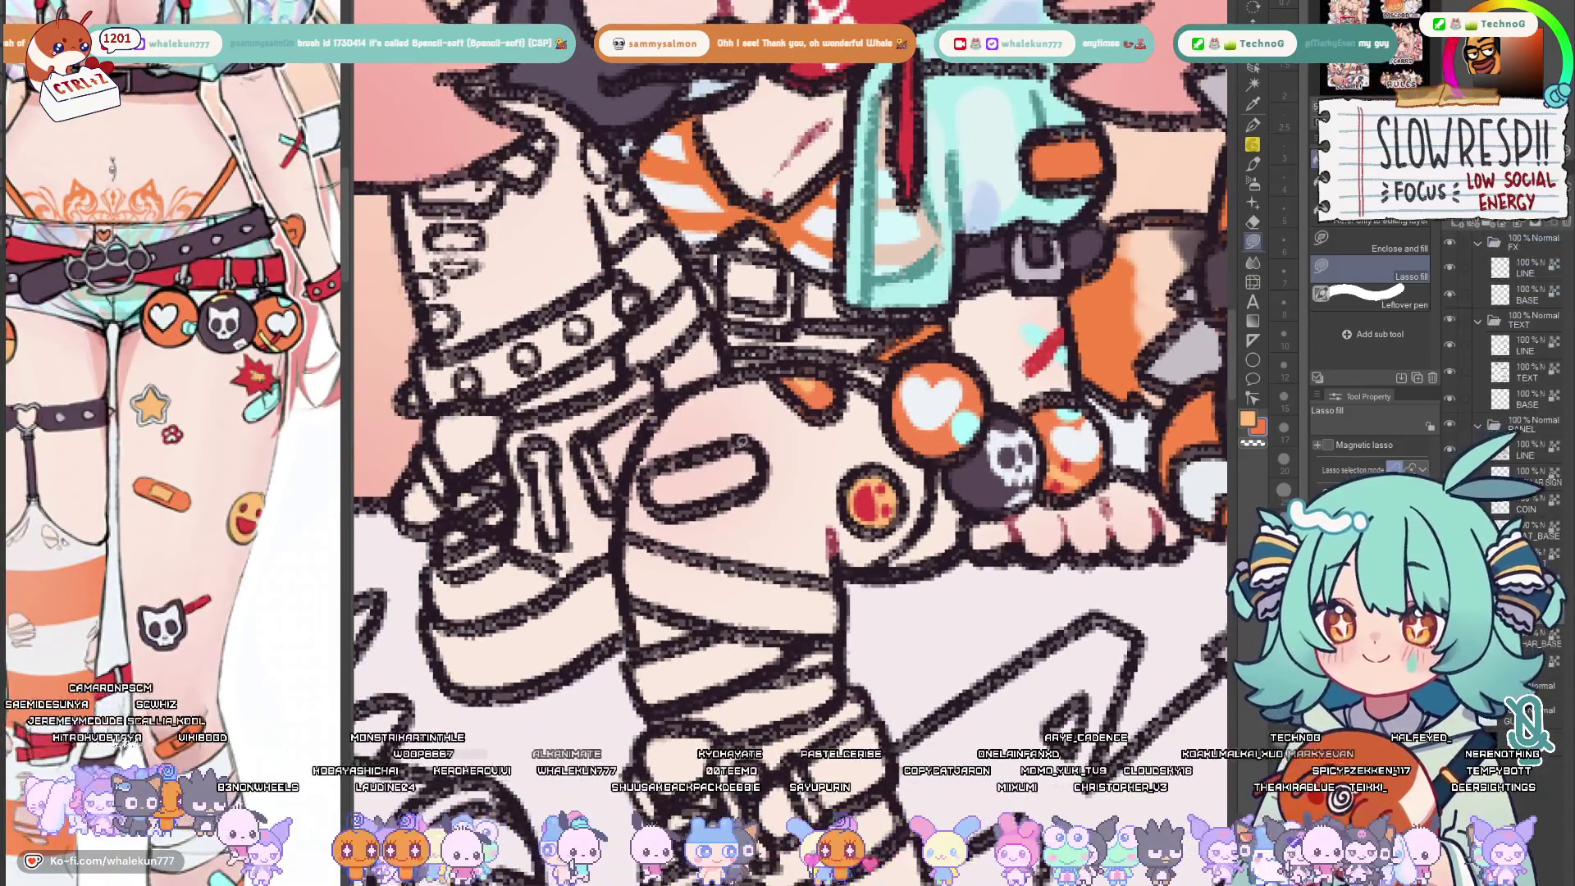
pyautogui.click(708, 473)
pyautogui.scroll(-3, 788, 370)
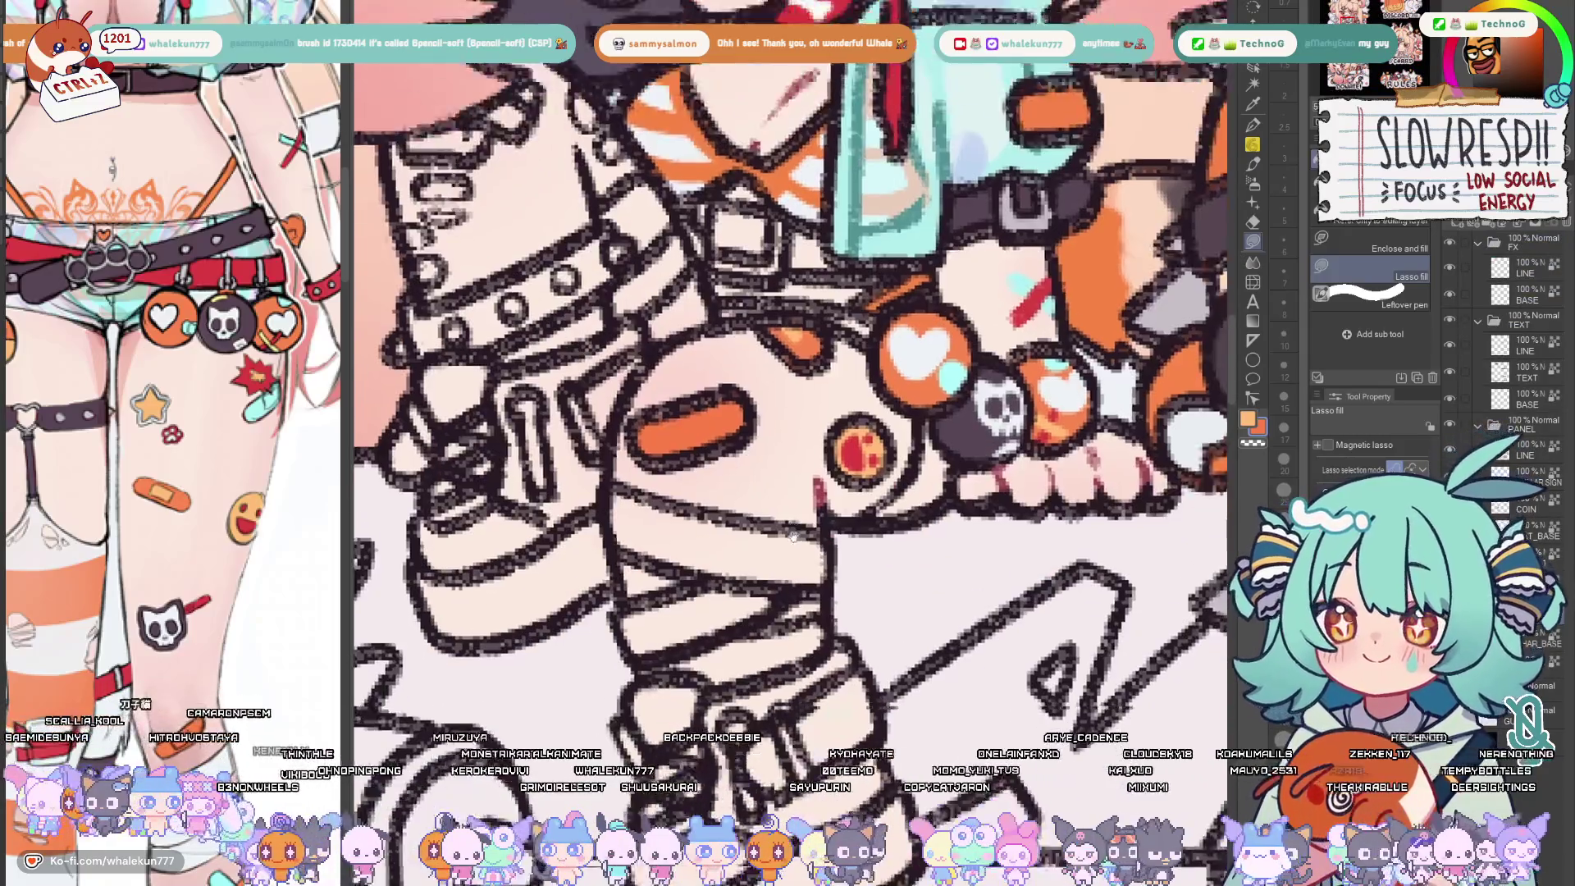
pyautogui.scroll(3, 789, 370)
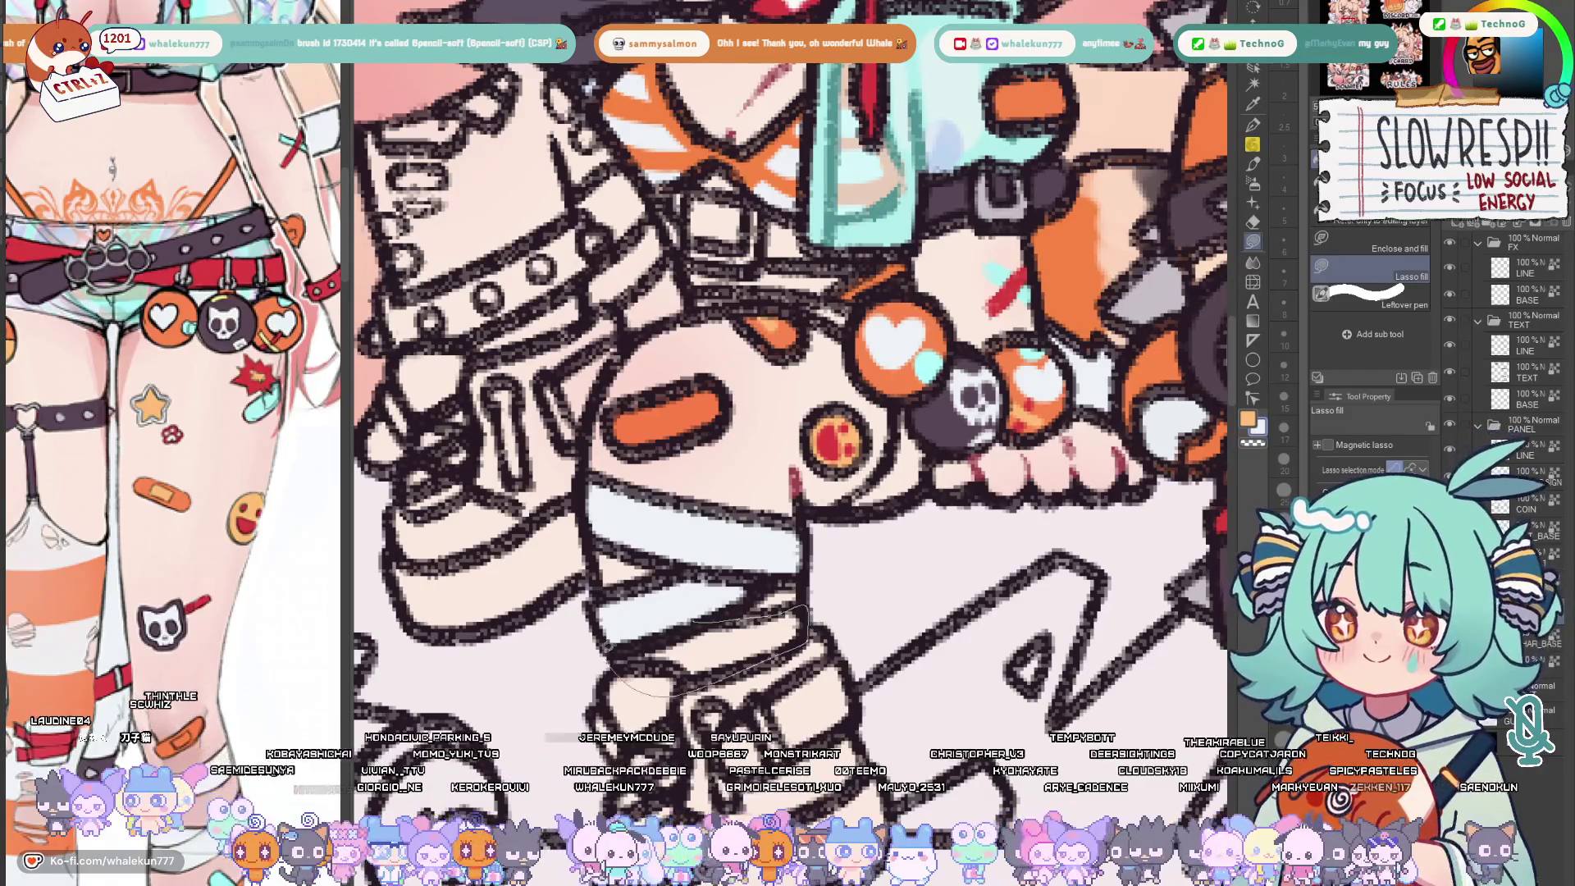
pyautogui.scroll(-5, 172, 407)
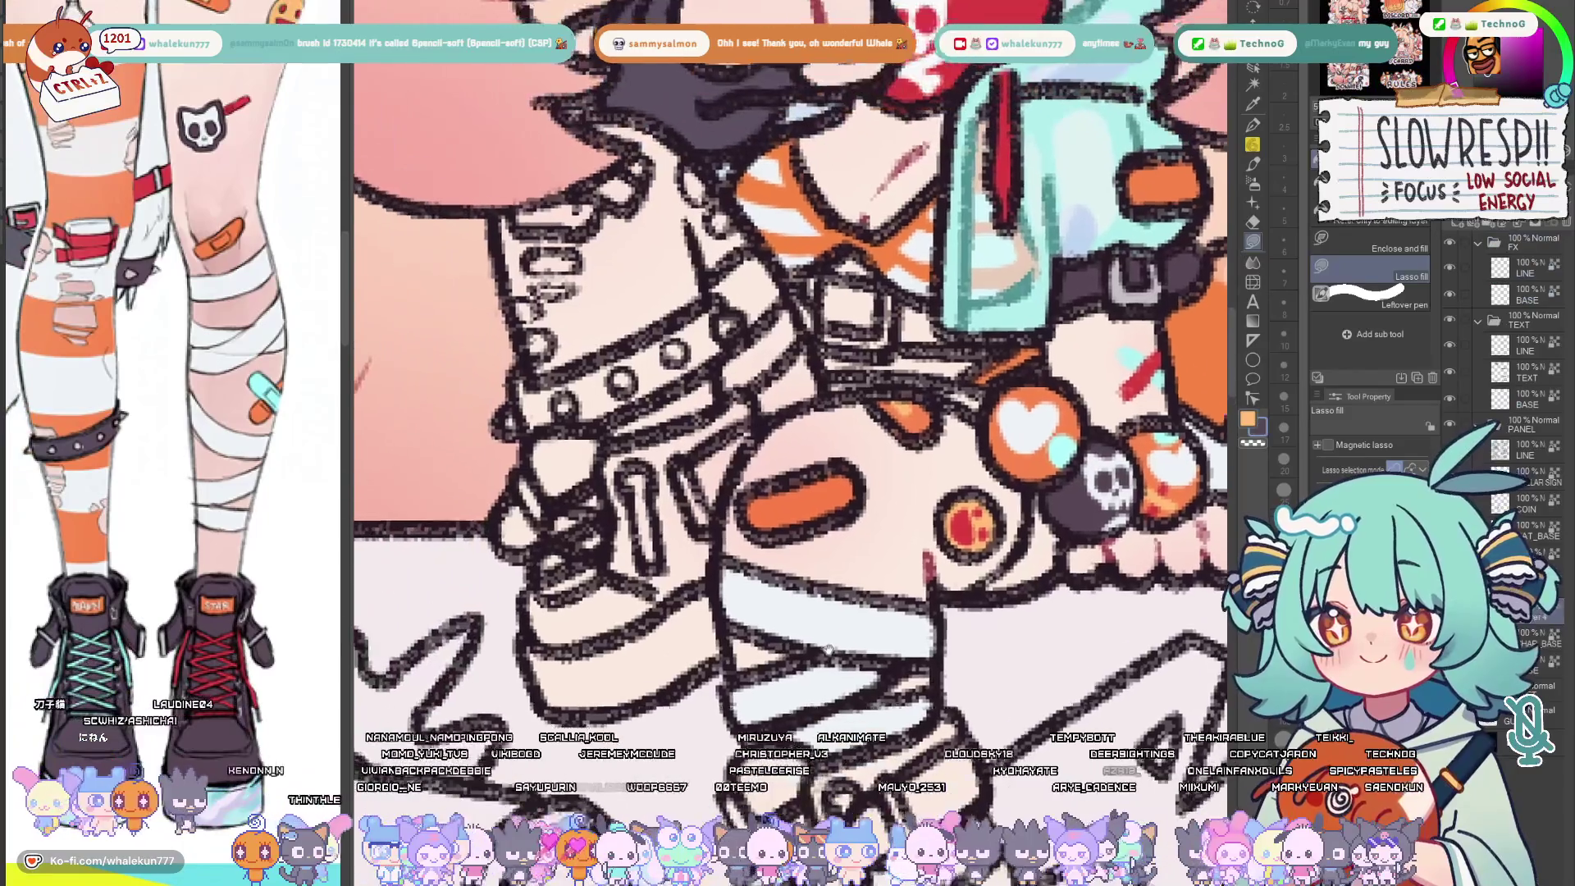
# Lasso-fill both boots dark grey and start filling the lower boot's sole light blue
pyautogui.moveTo(598, 293); pyautogui.dragTo(734, 392)
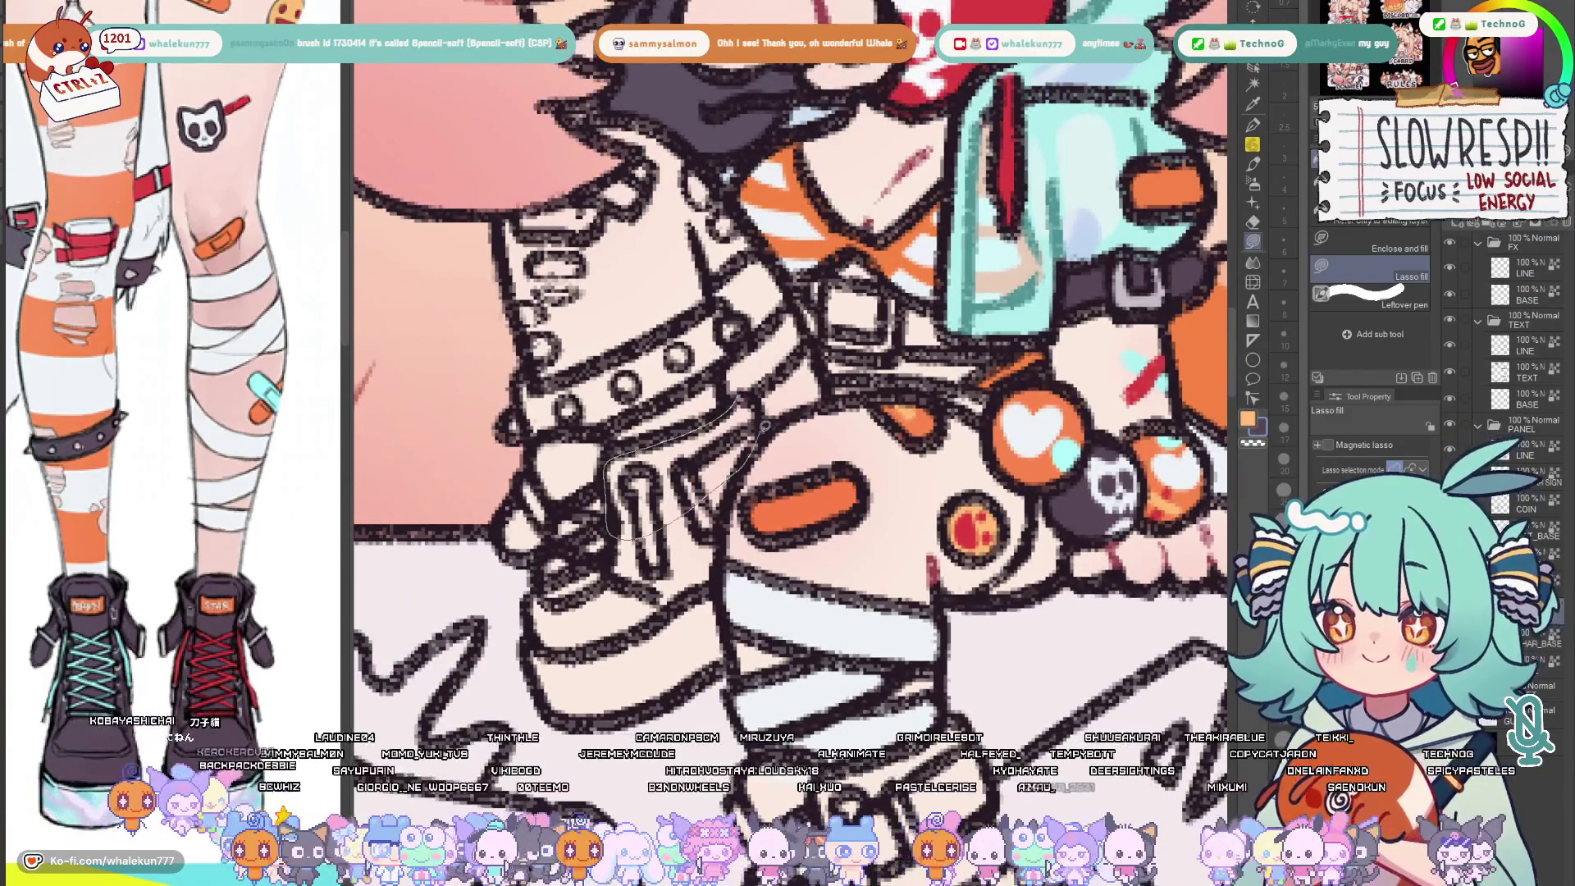
pyautogui.moveTo(739, 418); pyautogui.dragTo(690, 493)
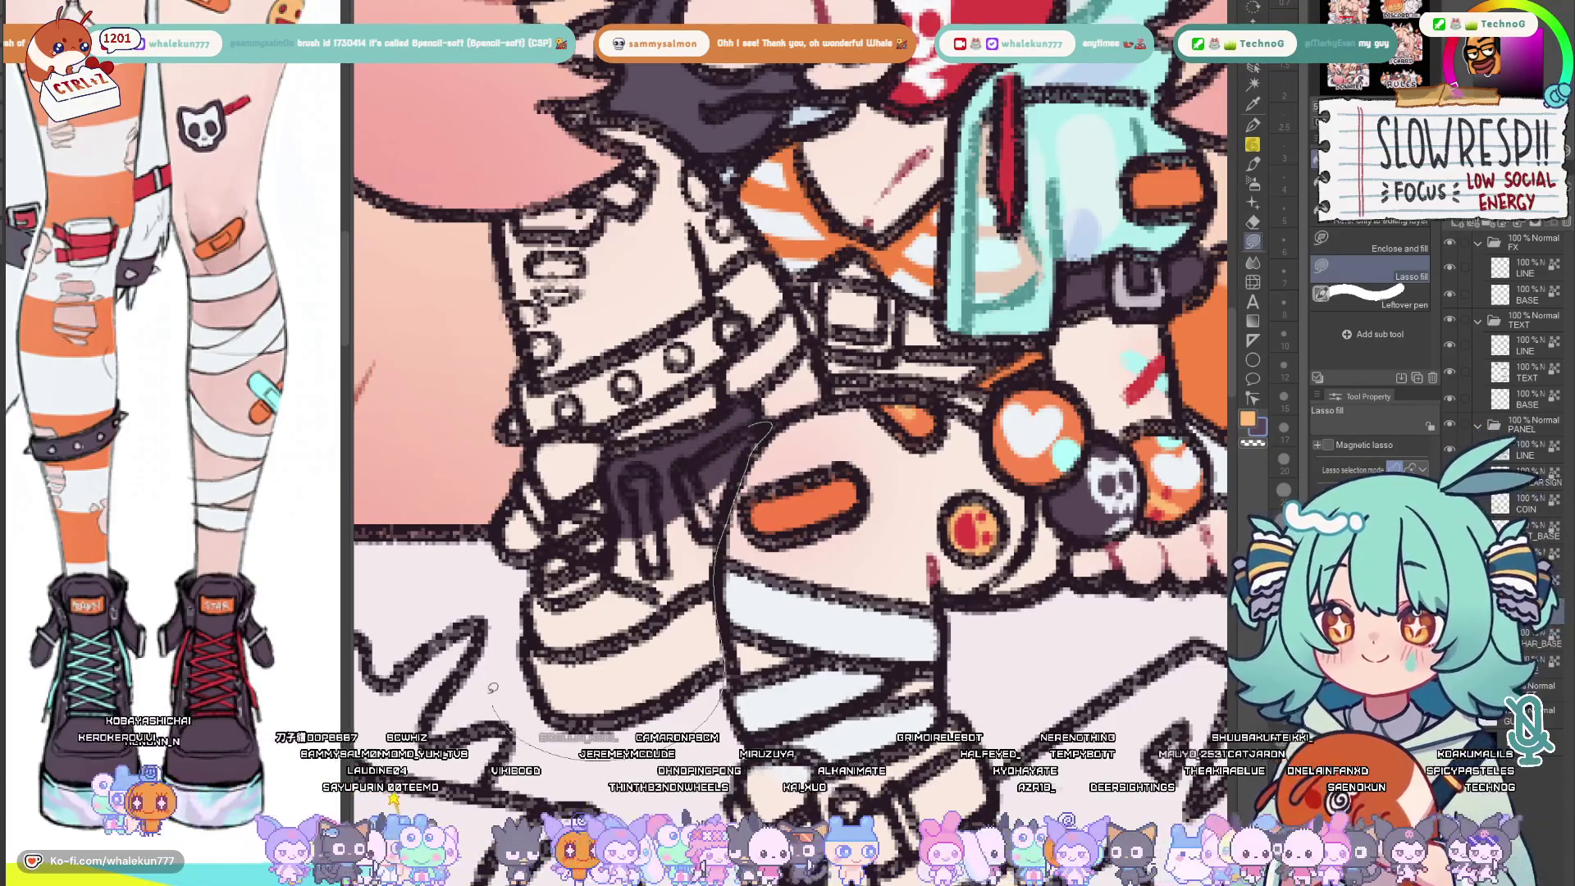
pyautogui.moveTo(764, 431); pyautogui.dragTo(493, 469)
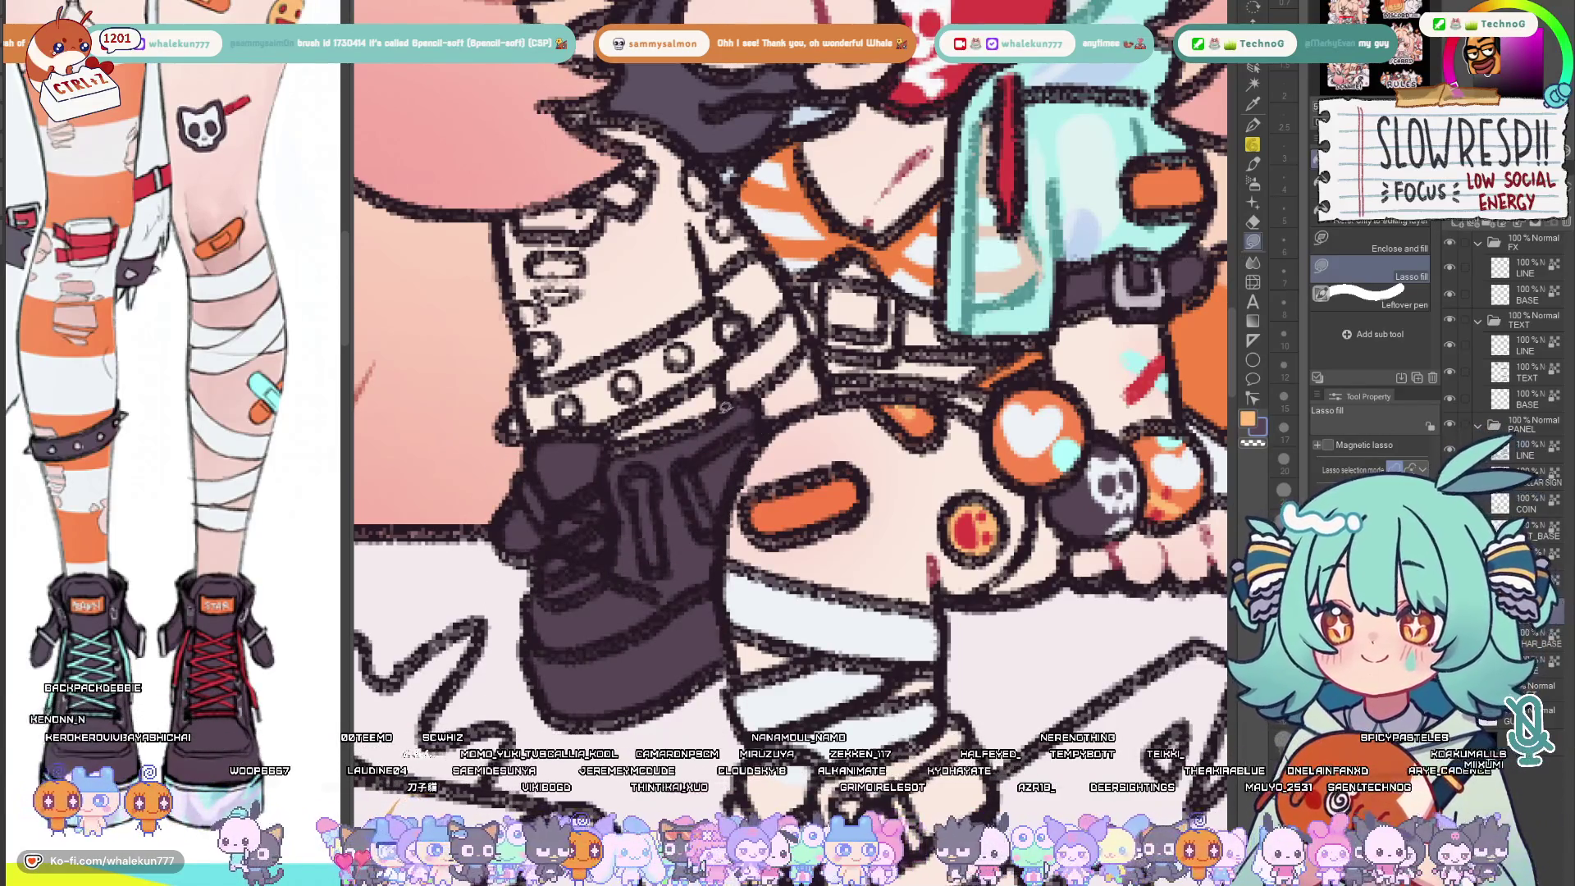
pyautogui.moveTo(824, 690); pyautogui.dragTo(768, 486)
pyautogui.moveTo(879, 690)
pyautogui.mouseDown()
pyautogui.moveTo(862, 670)
pyautogui.moveTo(856, 553)
pyautogui.moveTo(654, 617)
pyautogui.moveTo(1013, 711)
pyautogui.mouseUp()
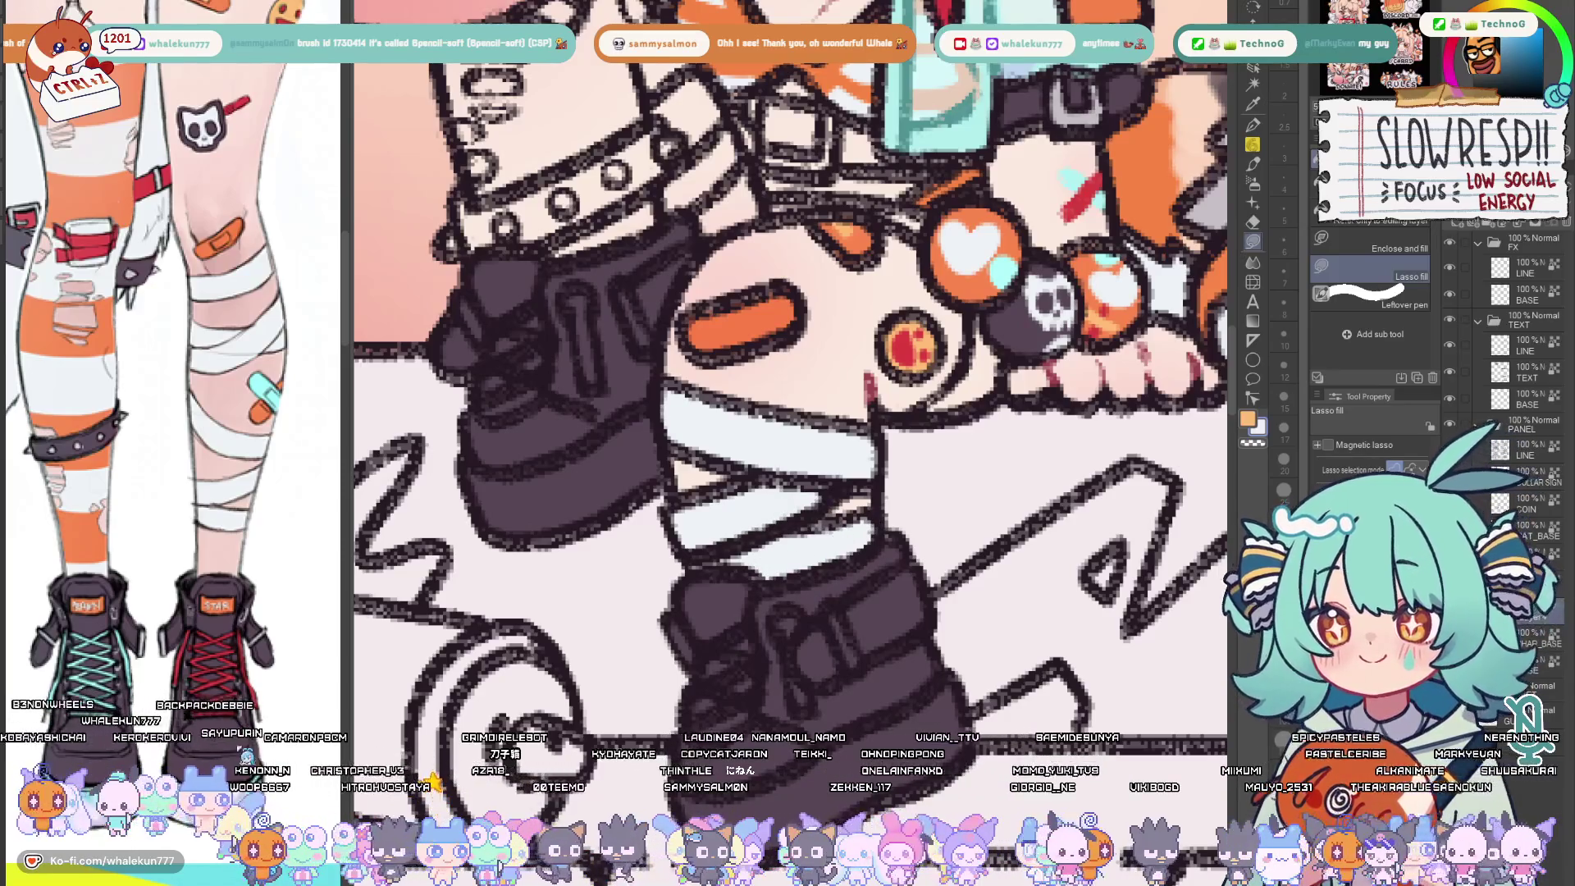
pyautogui.scroll(-2, 745, 603)
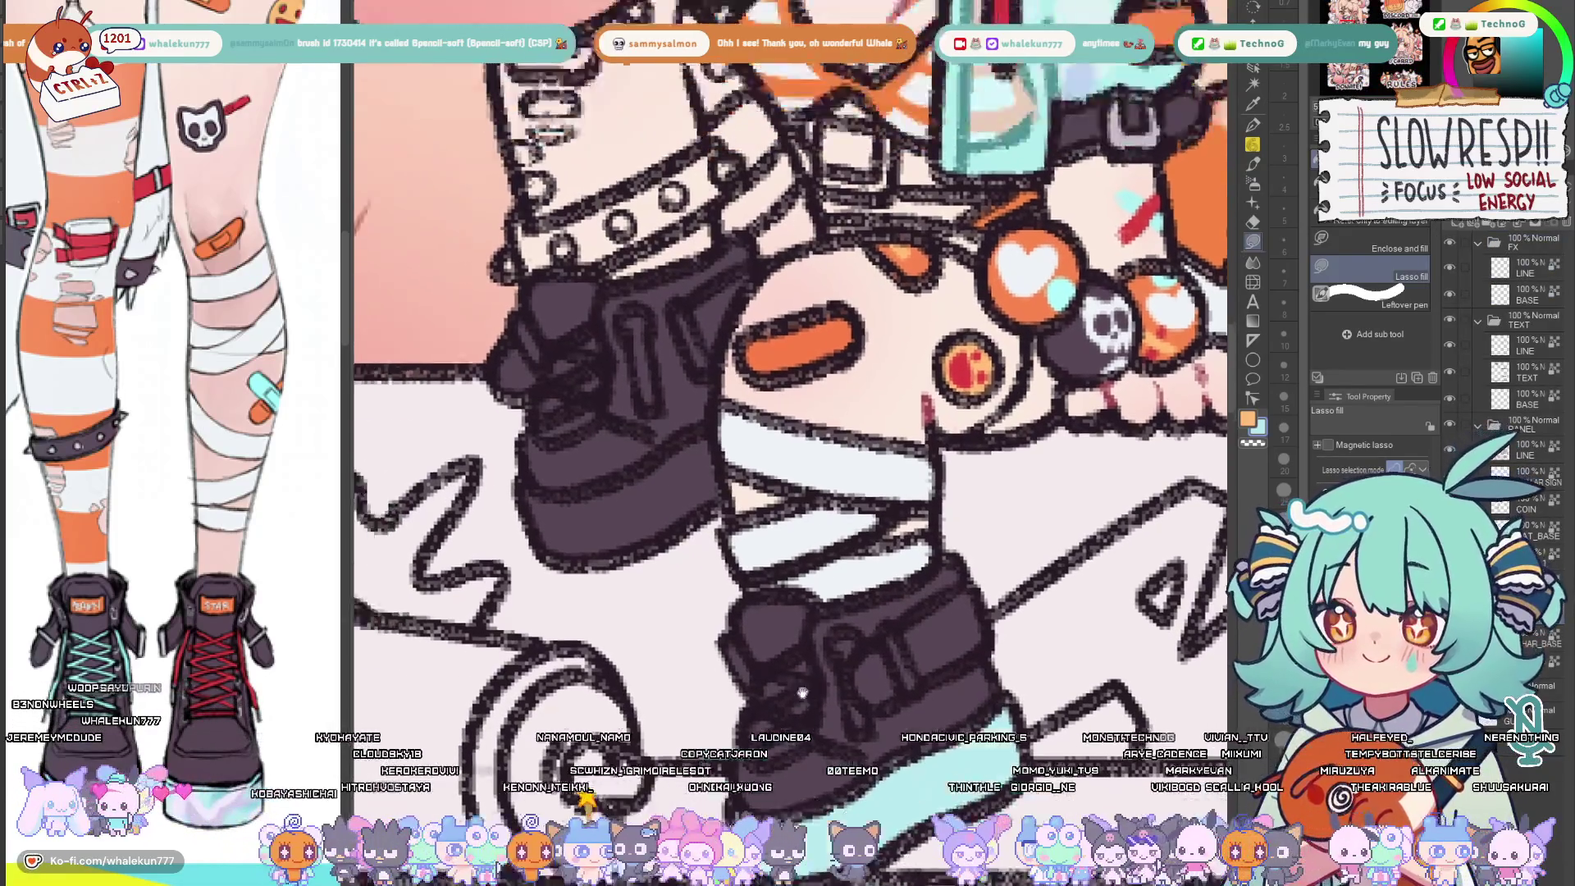
pyautogui.moveTo(707, 432); pyautogui.dragTo(733, 492)
pyautogui.moveTo(649, 541)
pyautogui.mouseDown()
pyautogui.moveTo(628, 663)
pyautogui.moveTo(740, 505)
pyautogui.mouseUp()
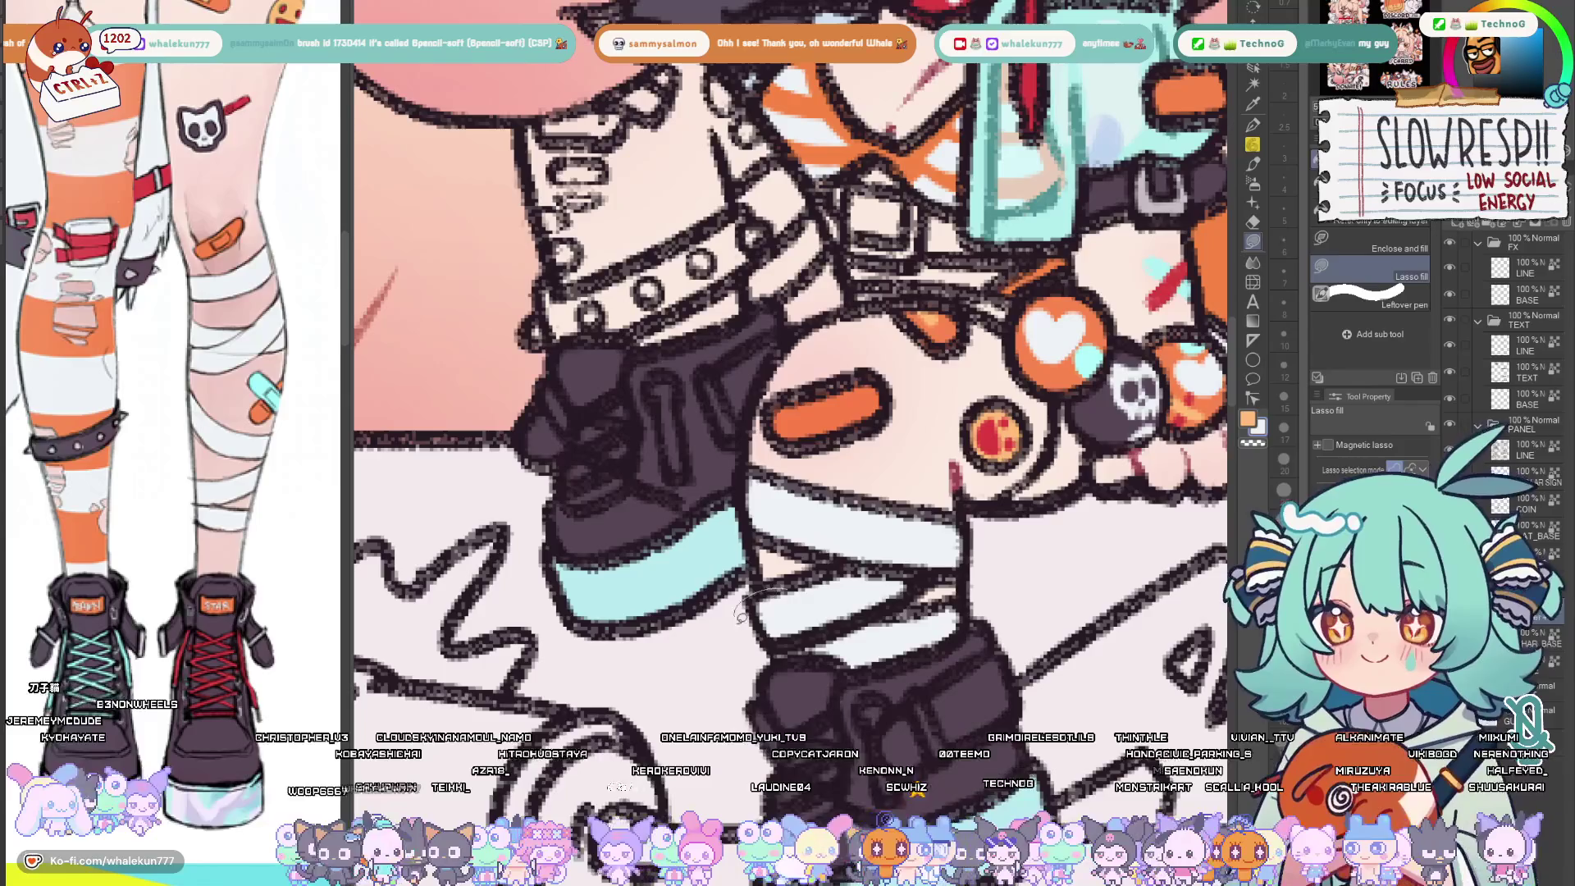
# Select the REF layer and paint light-blue lace details on both boot soles
pyautogui.click(1479, 246)
pyautogui.scroll(-3, 788, 369)
pyautogui.scroll(3, 789, 369)
pyautogui.scroll(-3, 788, 369)
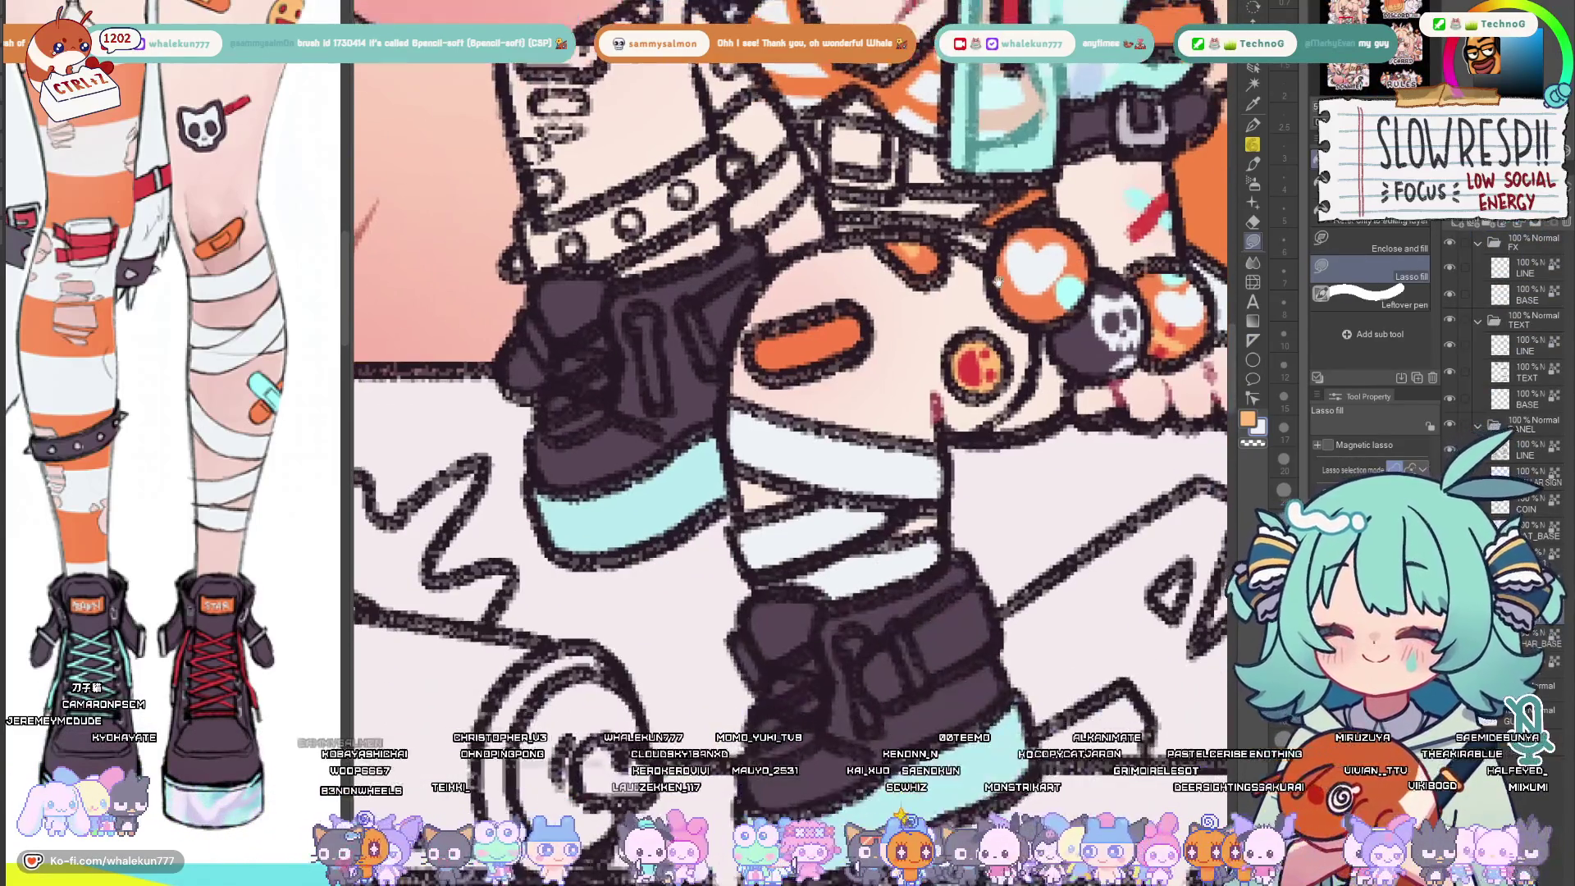
pyautogui.moveTo(862, 591)
pyautogui.mouseDown()
pyautogui.moveTo(830, 551)
pyautogui.moveTo(814, 563)
pyautogui.mouseUp()
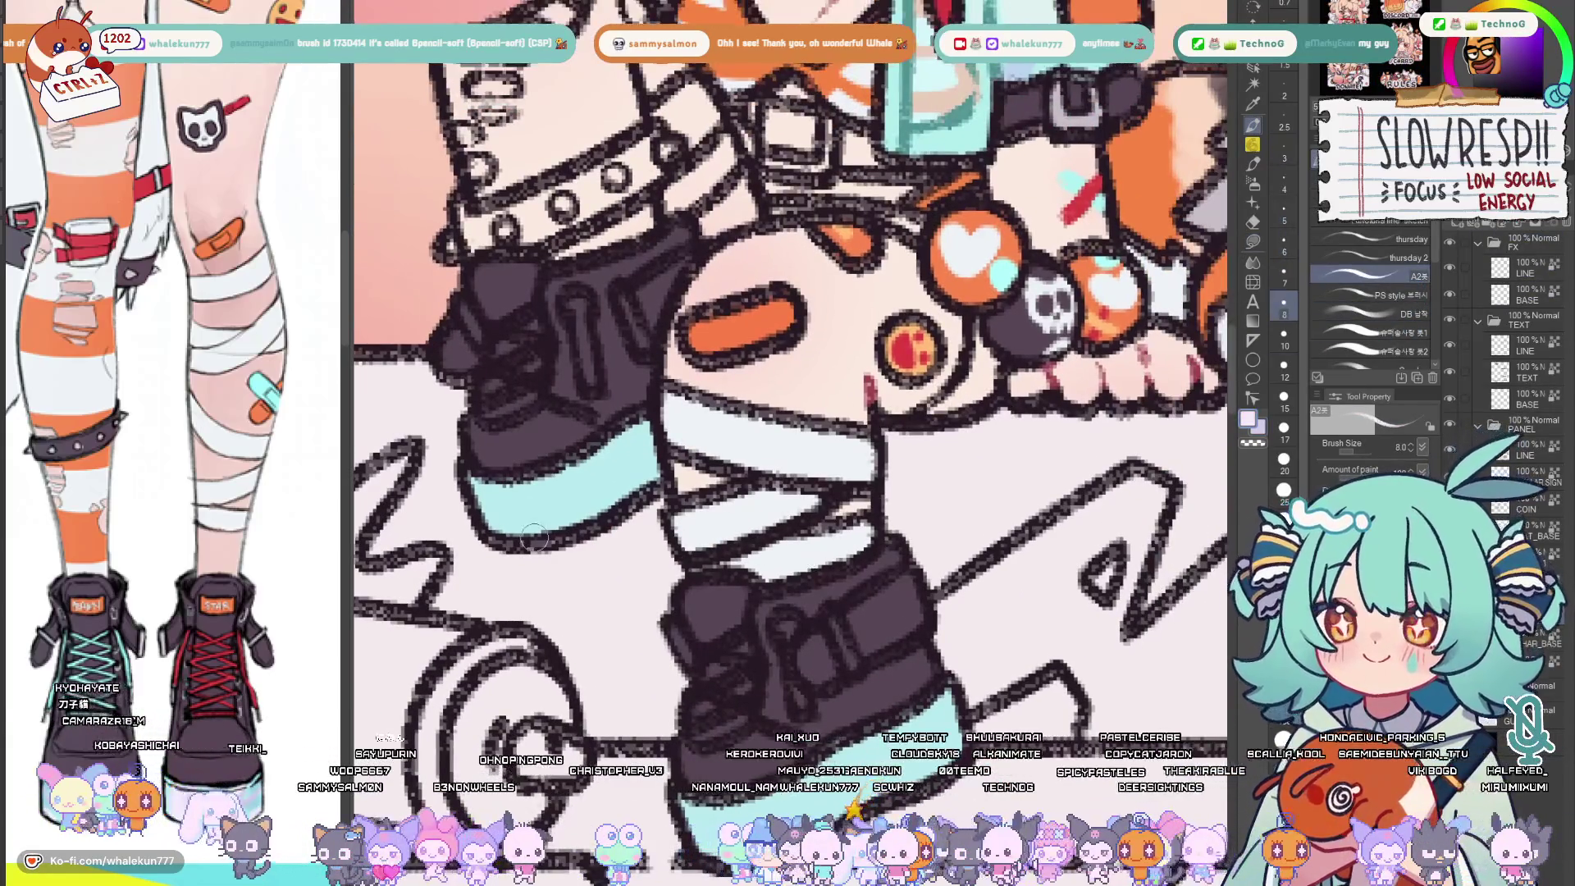
pyautogui.moveTo(604, 529); pyautogui.dragTo(643, 457)
pyautogui.moveTo(734, 532); pyautogui.dragTo(714, 468)
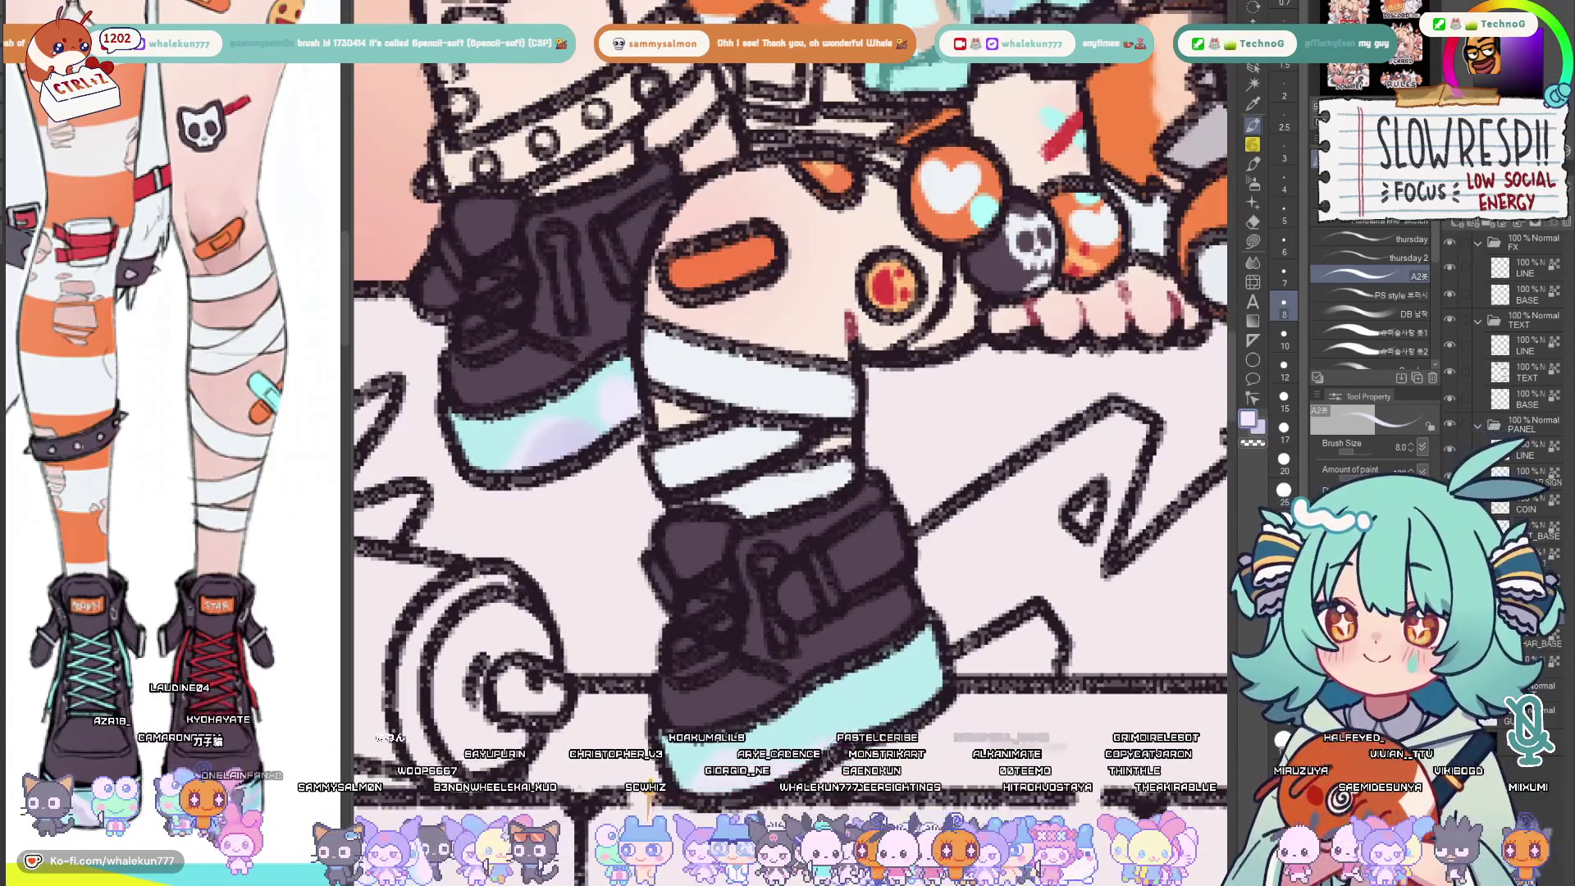
pyautogui.moveTo(896, 695); pyautogui.dragTo(924, 658)
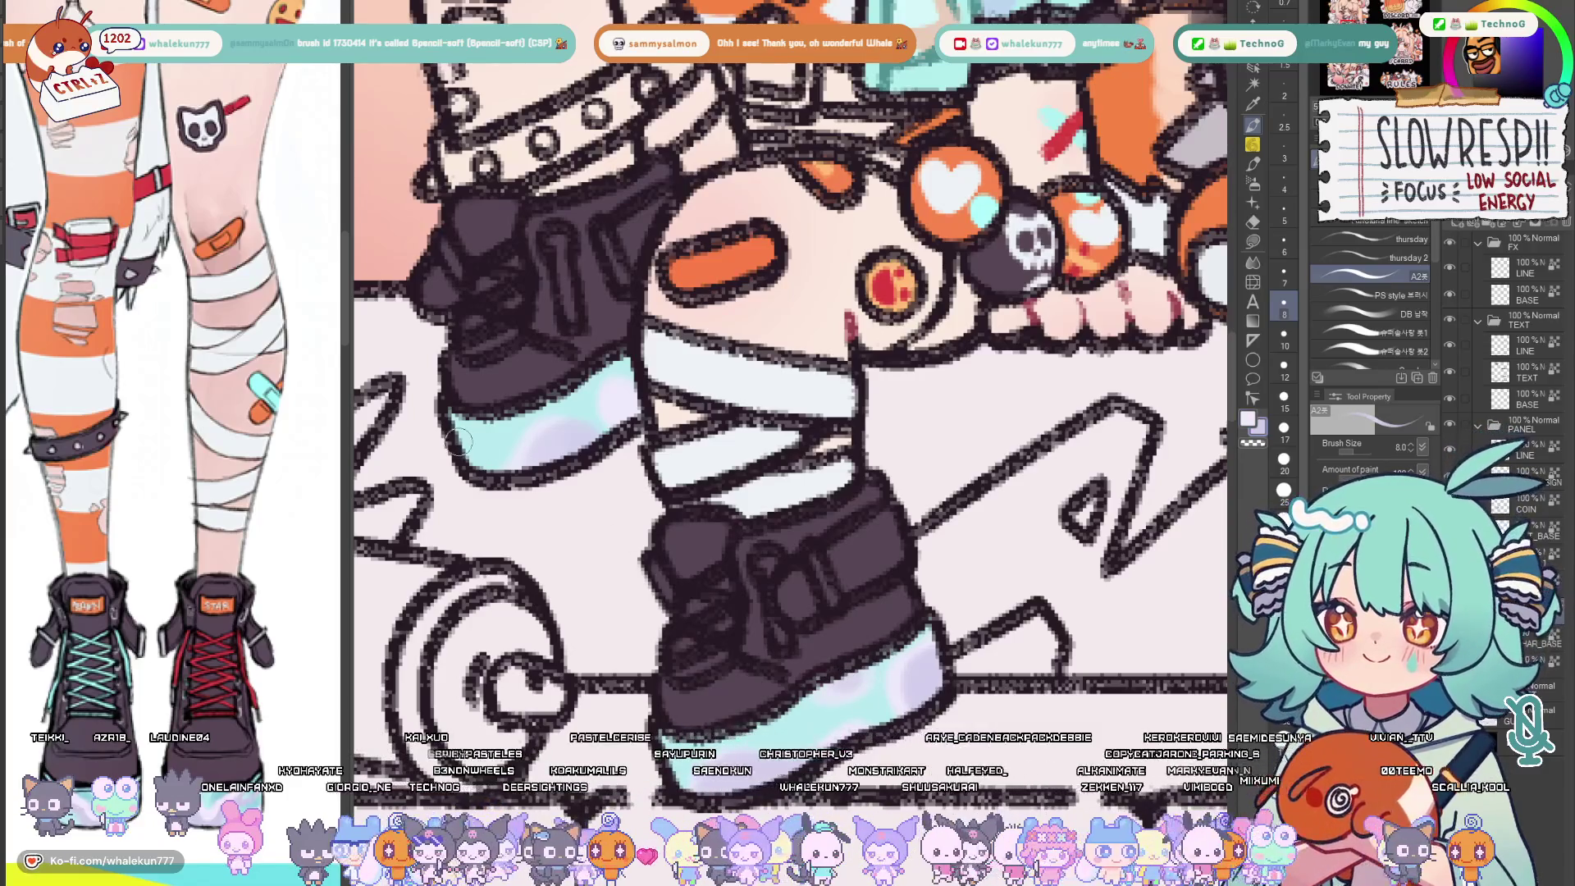
pyautogui.scroll(-3, 949, 533)
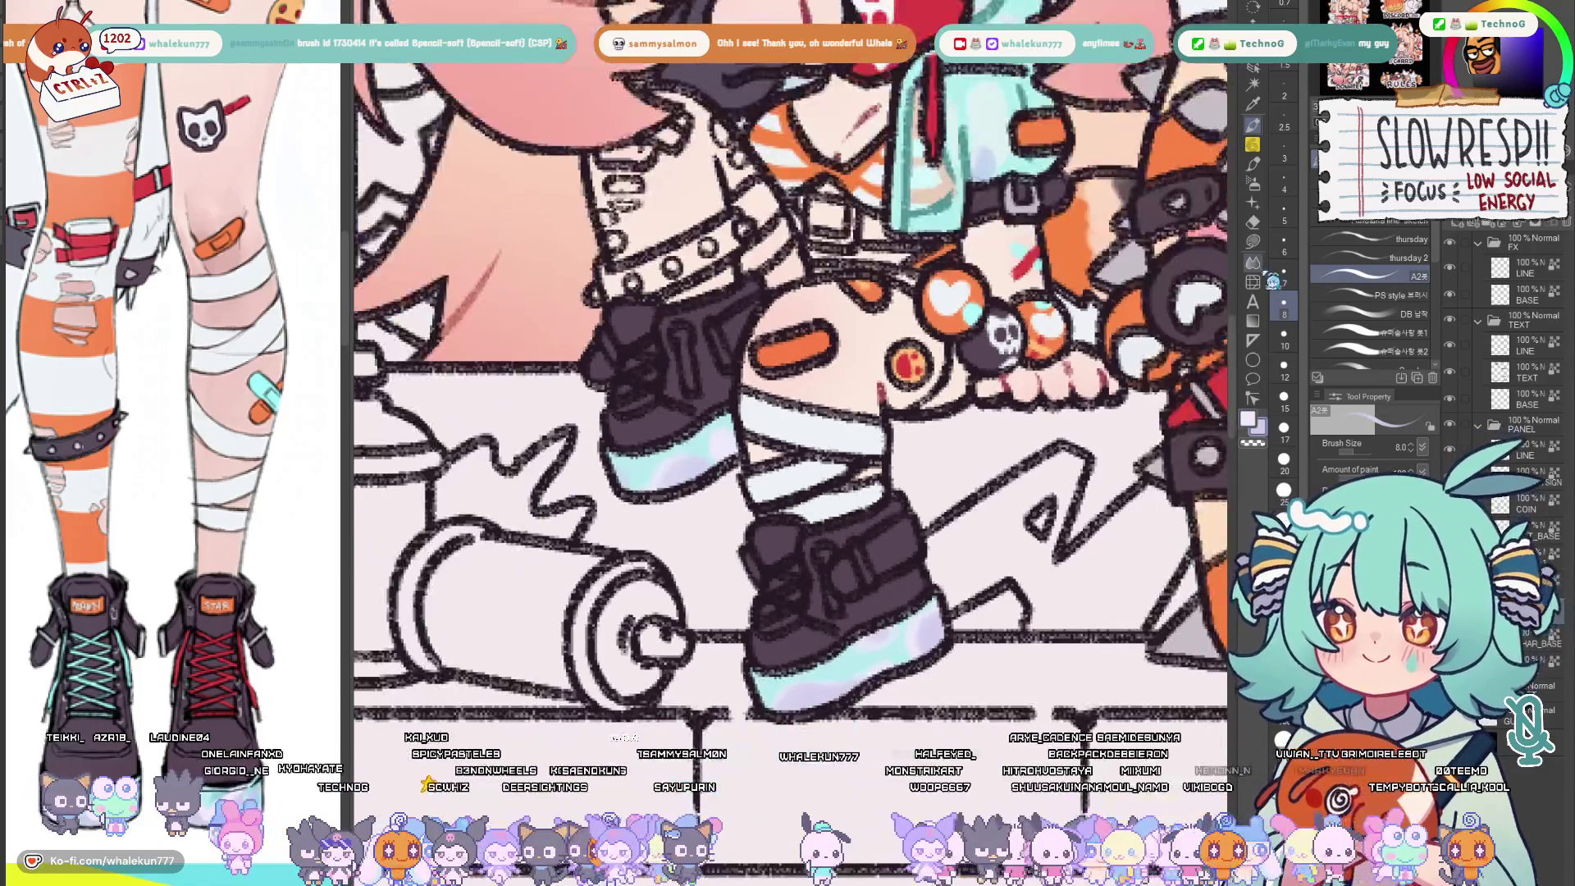
pyautogui.scroll(3, 948, 533)
pyautogui.scroll(2, 227, 653)
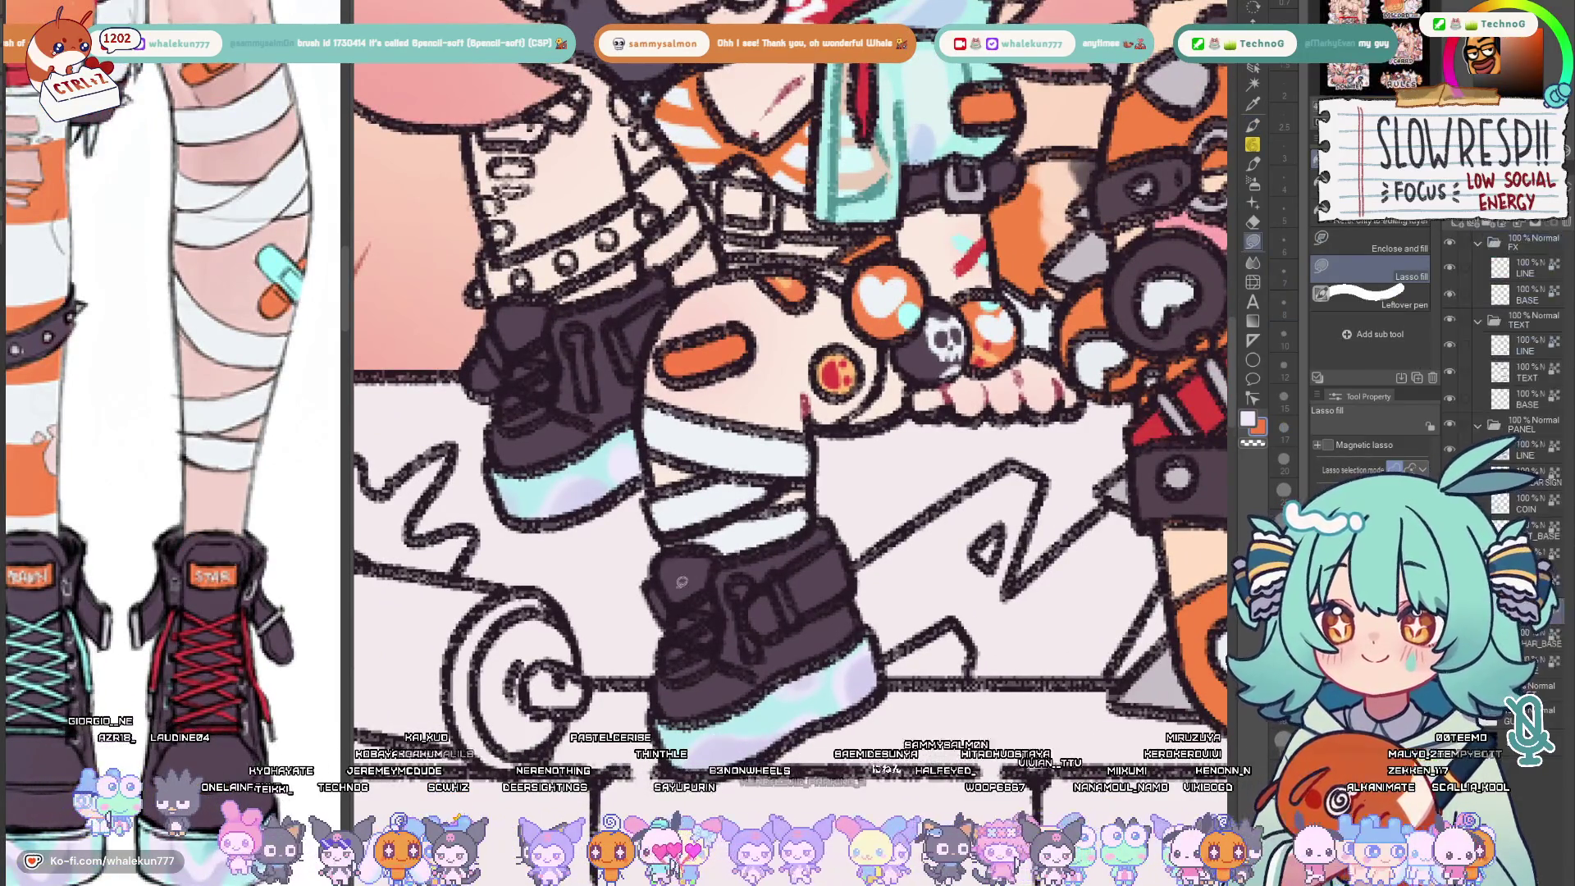
pyautogui.moveTo(788, 308); pyautogui.dragTo(862, 418)
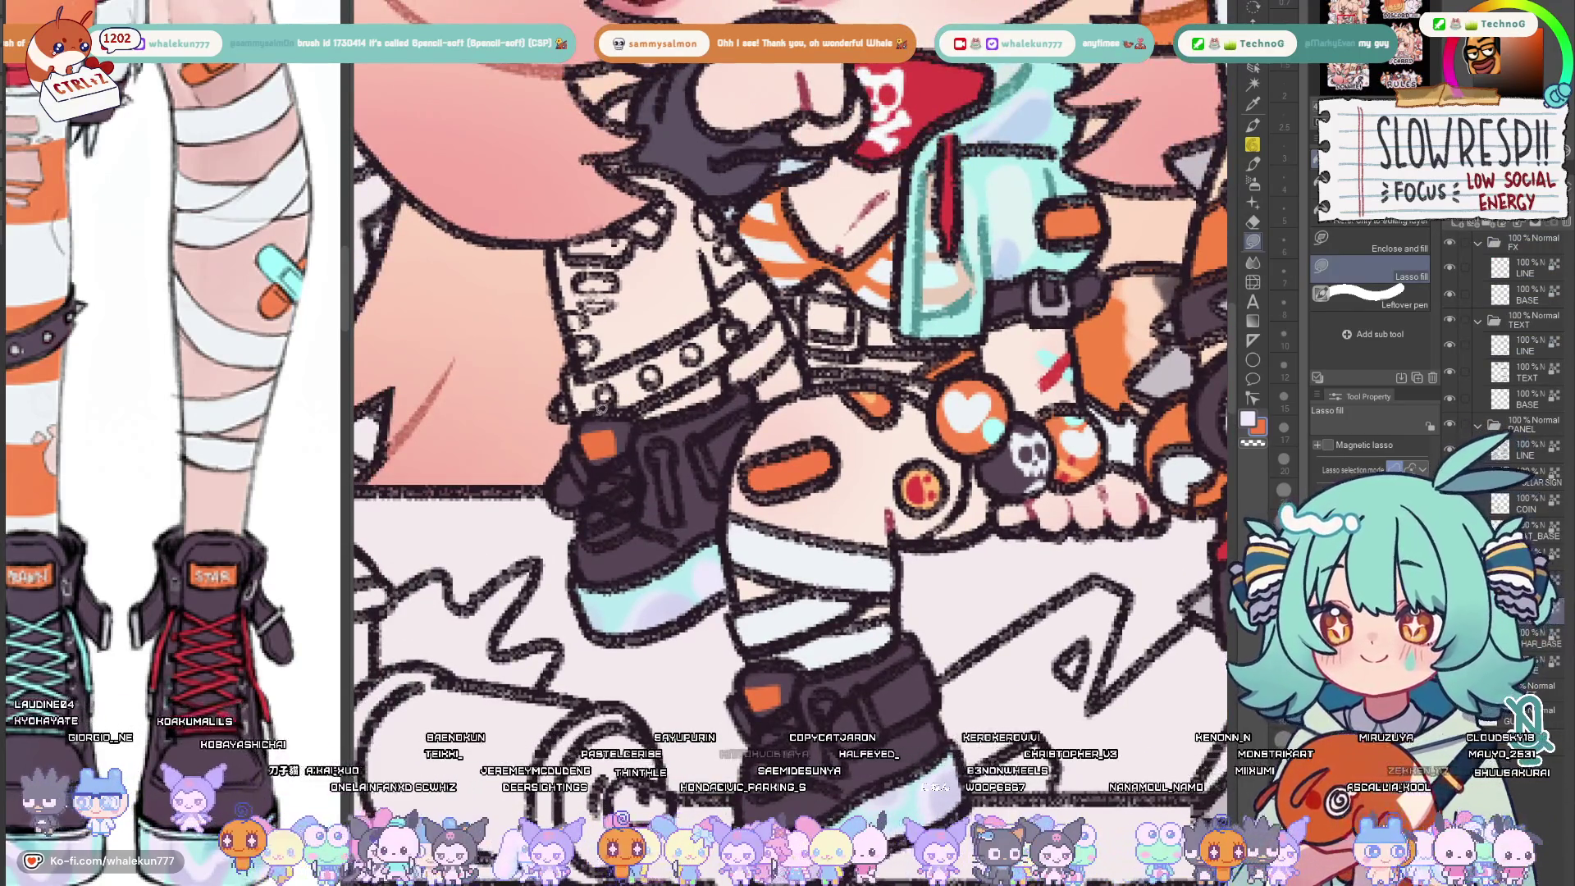
pyautogui.scroll(1, 184, 431)
pyautogui.scroll(1, 185, 432)
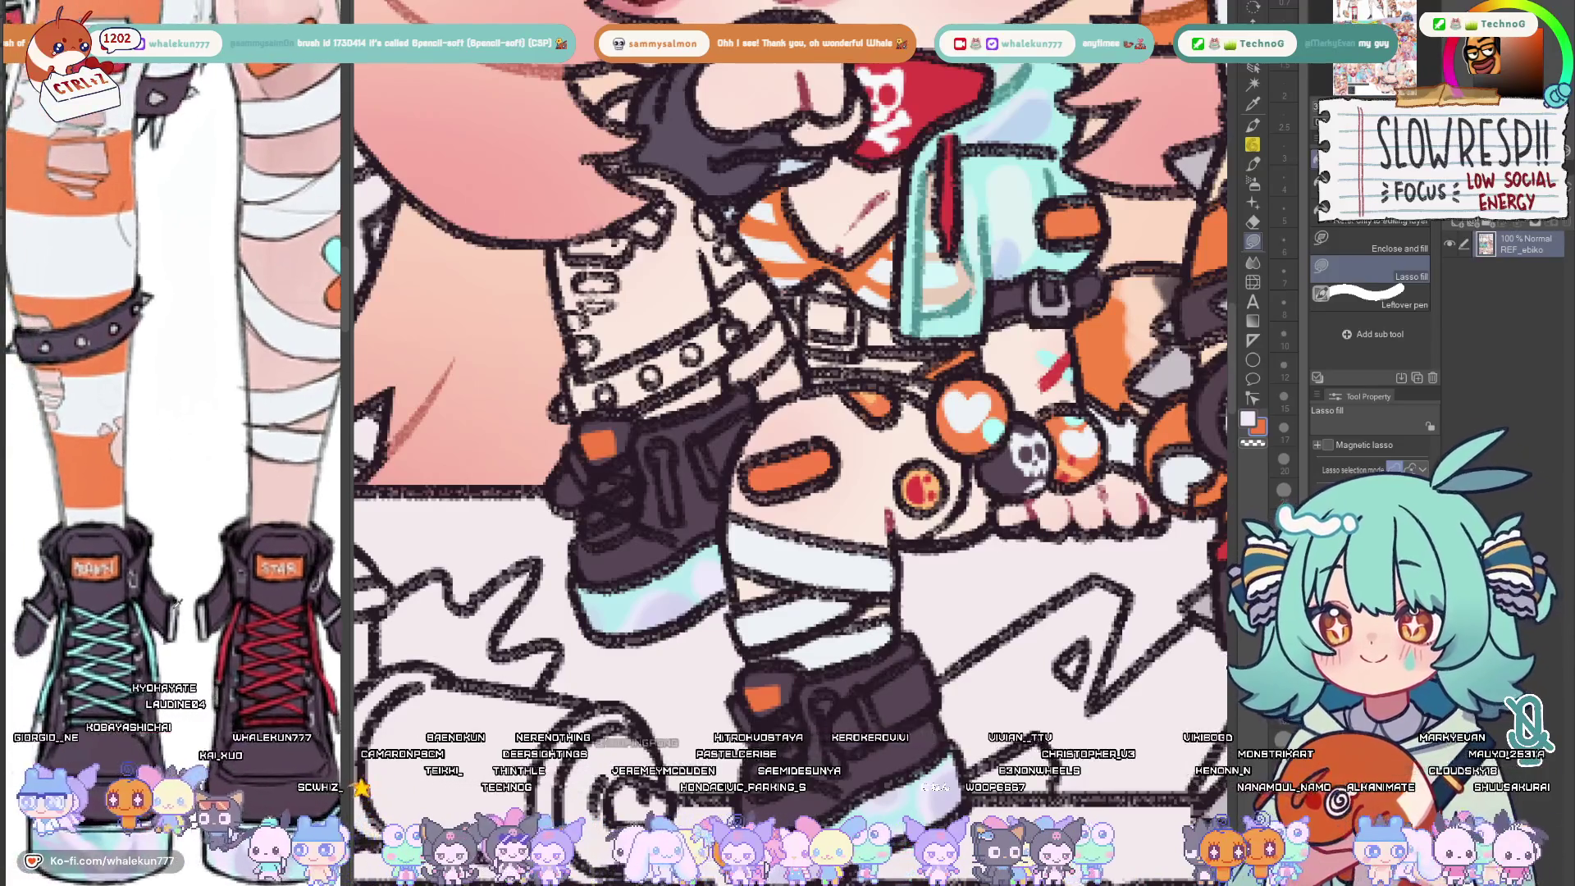
pyautogui.moveTo(853, 527); pyautogui.dragTo(828, 546)
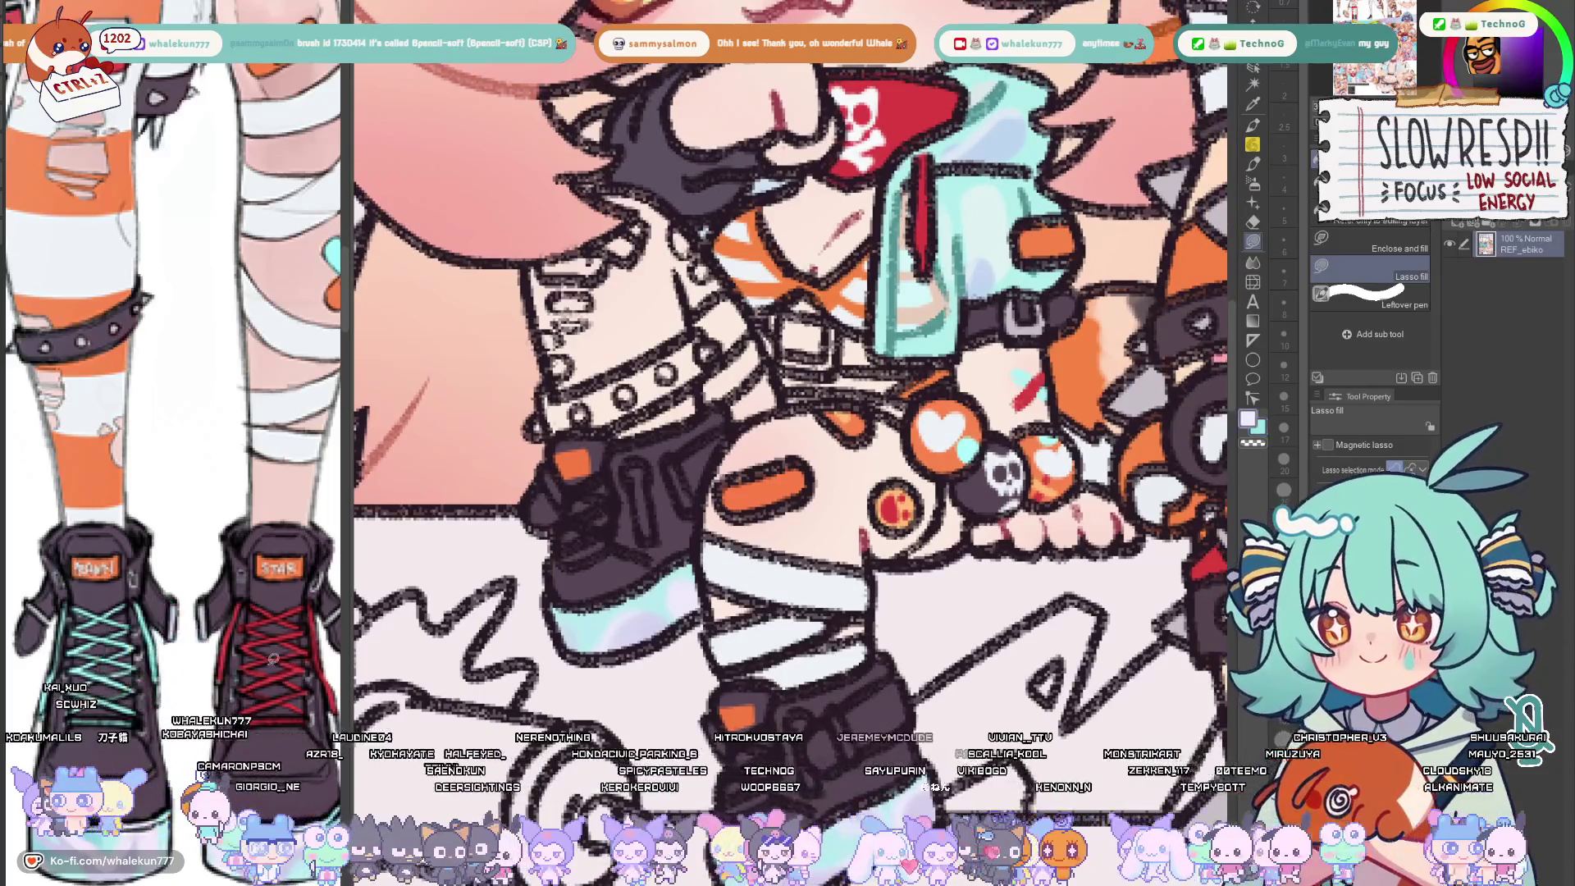
# Switch the colour to red, inspect the character, and sample red from the shoe detail
pyautogui.press('x')
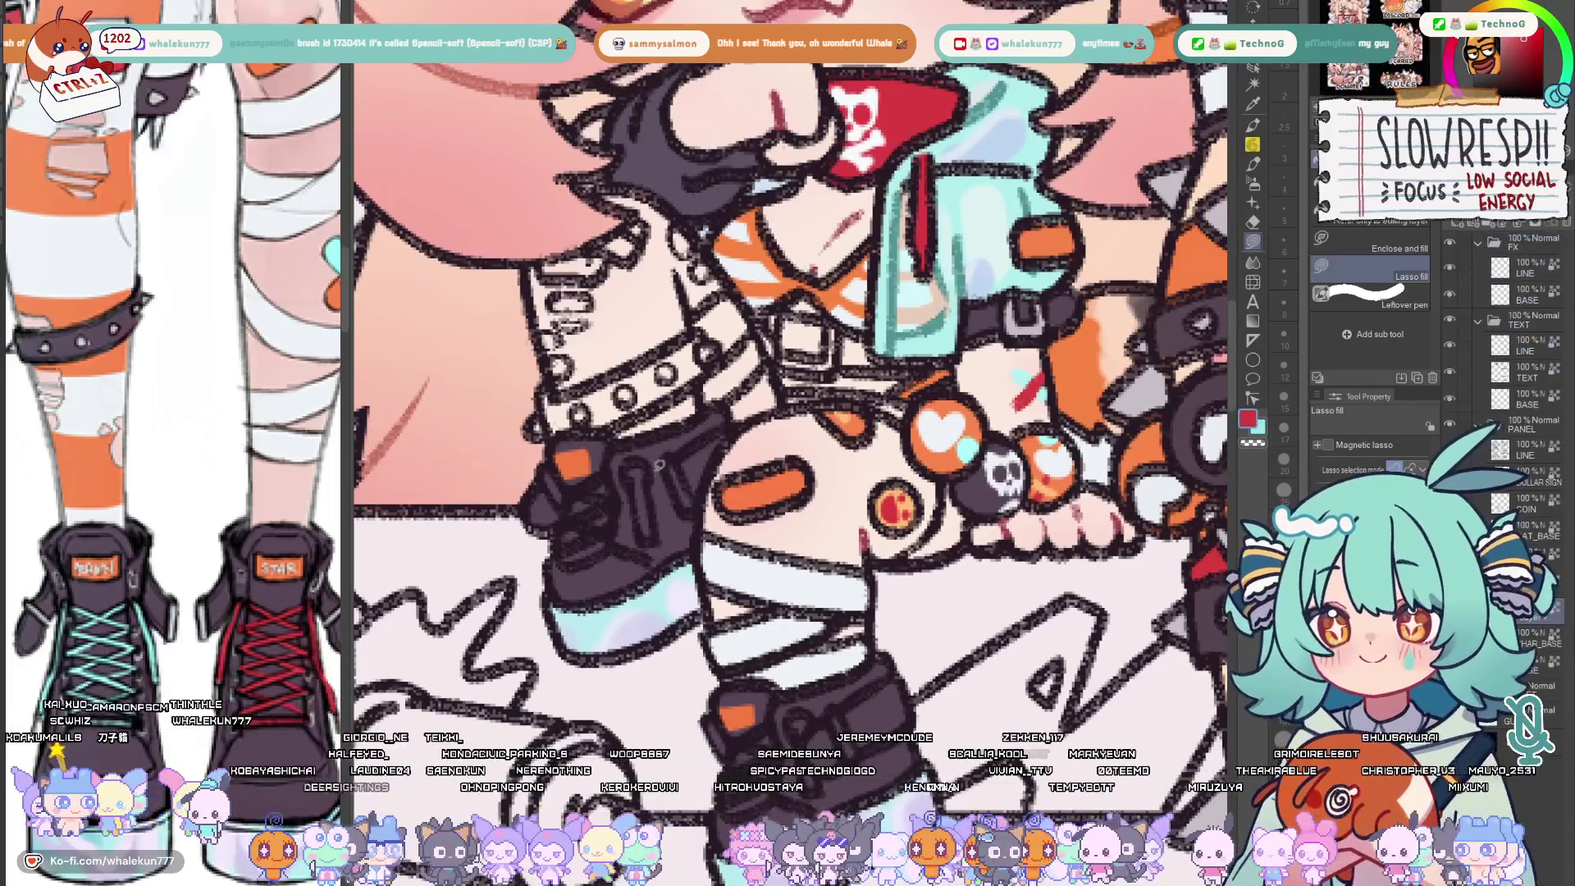
pyautogui.moveTo(646, 454); pyautogui.dragTo(622, 380)
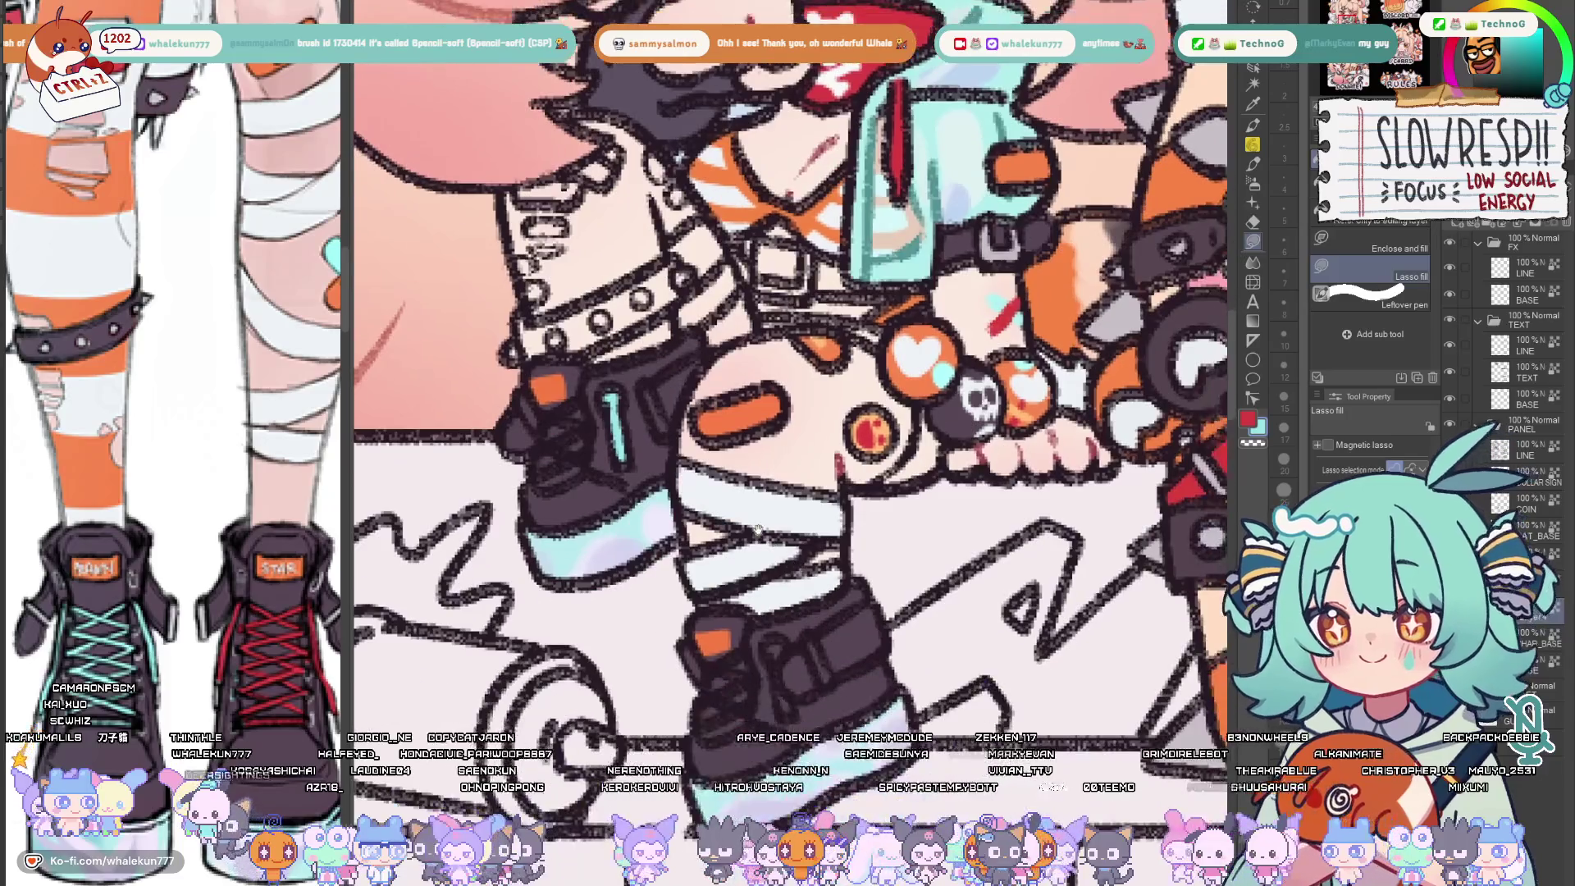
pyautogui.moveTo(763, 646); pyautogui.dragTo(704, 637)
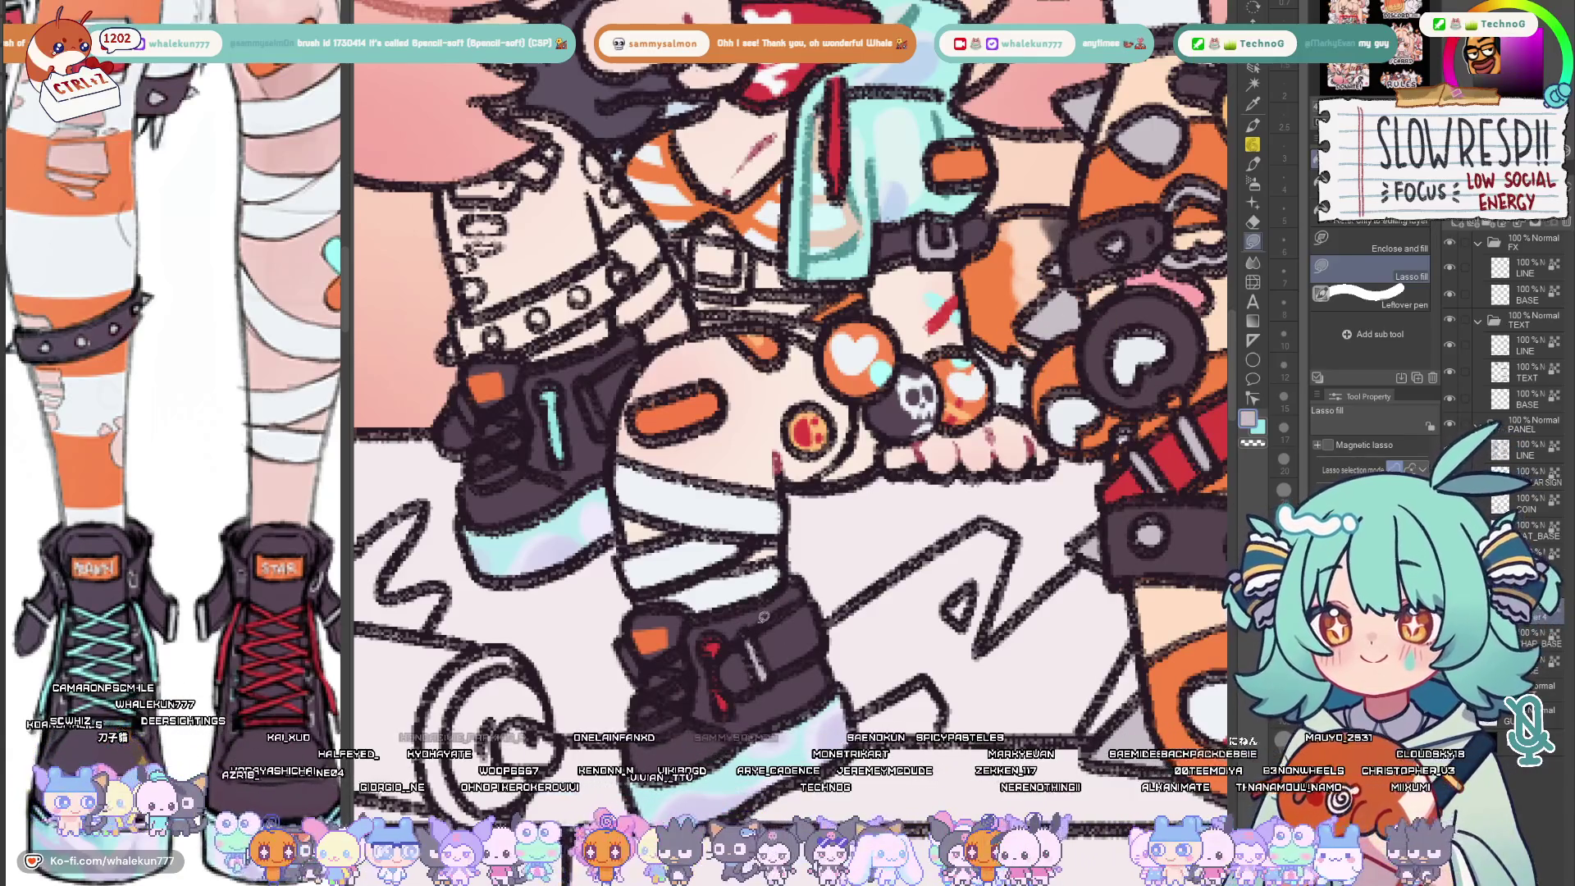
pyautogui.moveTo(904, 555)
pyautogui.mouseDown()
pyautogui.moveTo(856, 609)
pyautogui.moveTo(860, 665)
pyautogui.mouseUp()
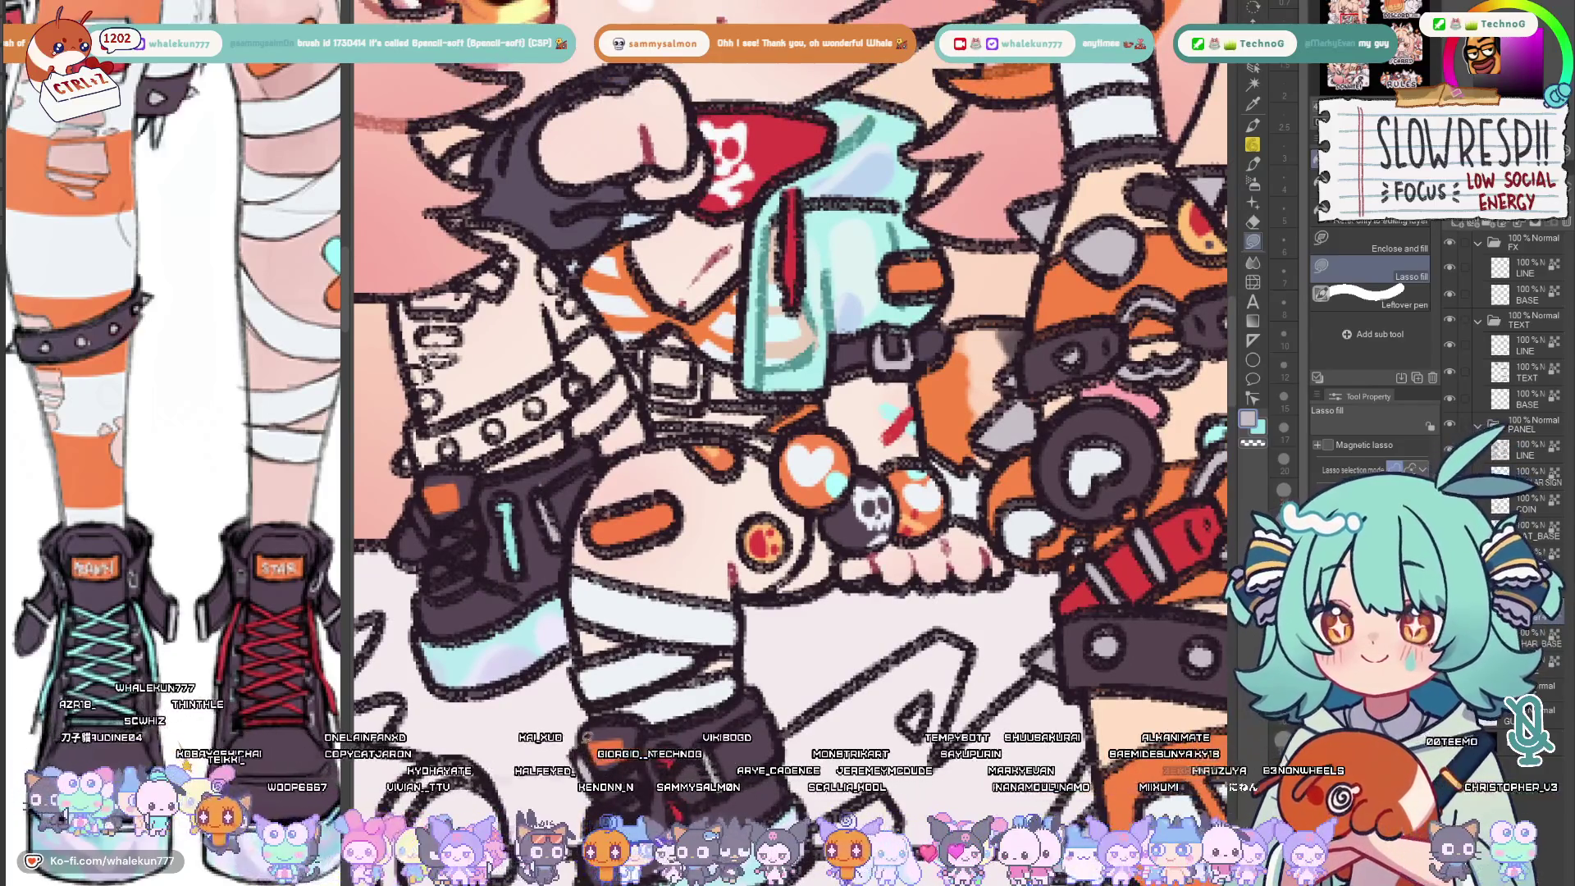
pyautogui.moveTo(788, 418); pyautogui.dragTo(874, 510)
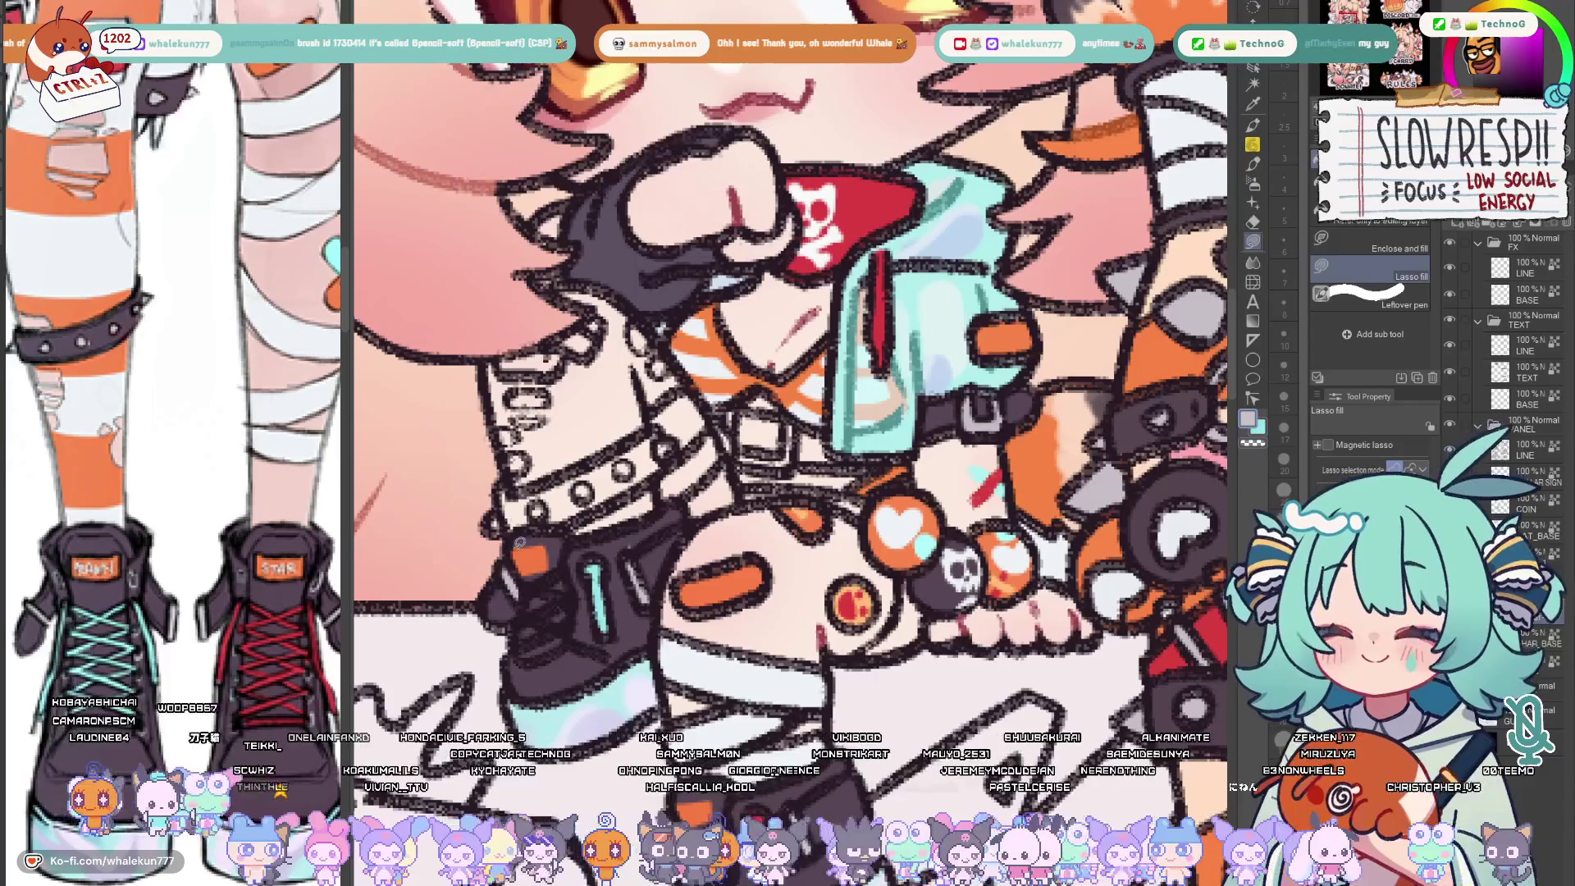
pyautogui.moveTo(788, 444); pyautogui.dragTo(795, 384)
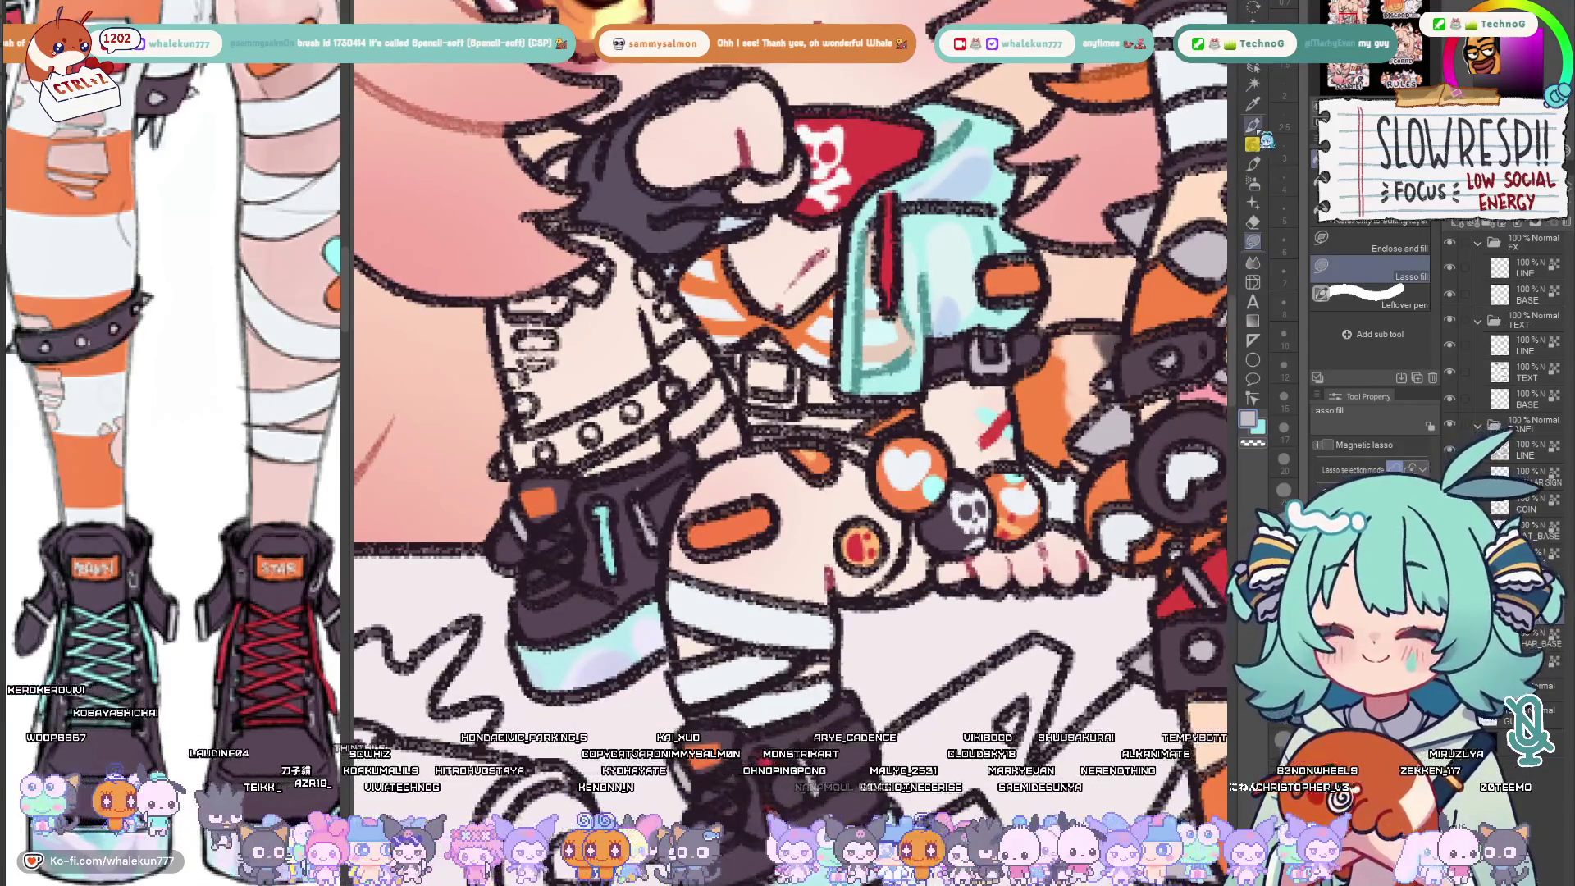
pyautogui.scroll(-2, 789, 407)
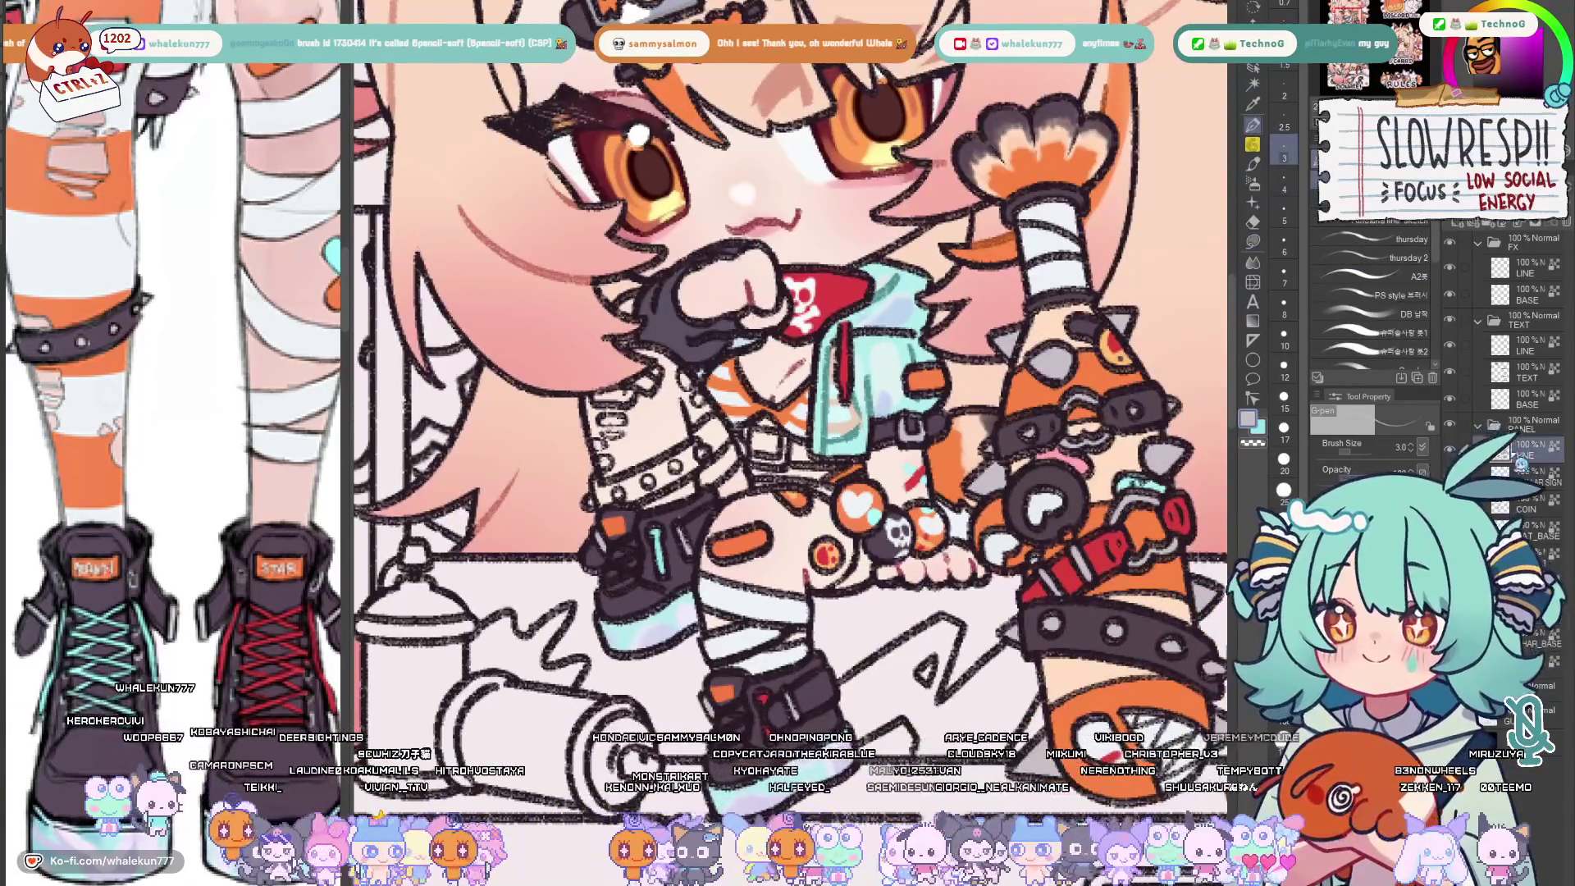
pyautogui.scroll(3, 788, 407)
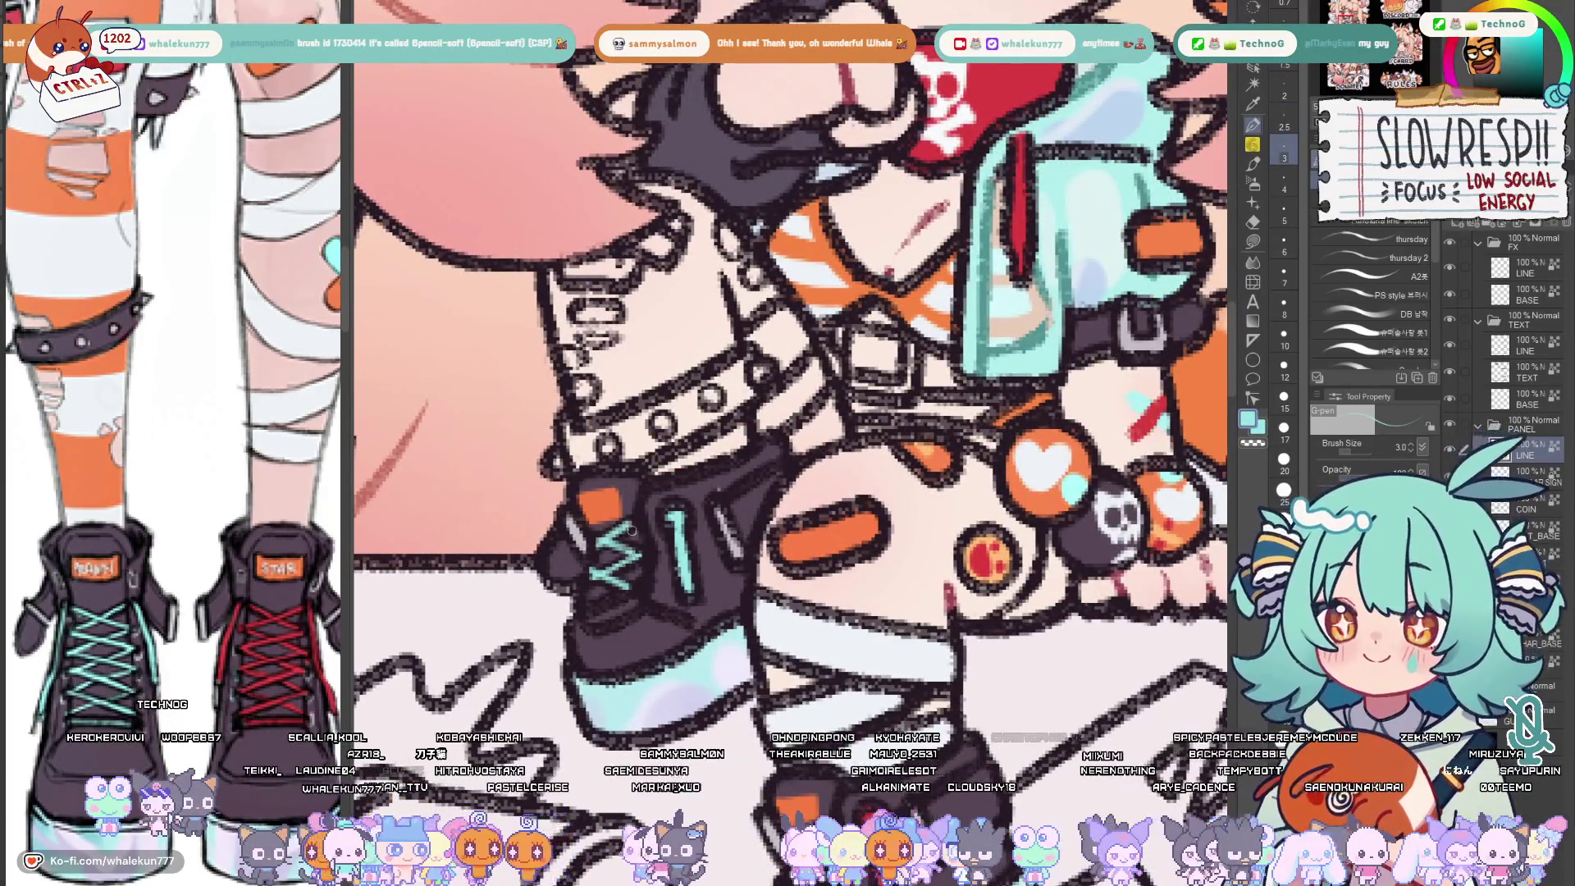
pyautogui.keyDown('alt'); pyautogui.click(808, 542); pyautogui.keyUp('alt')
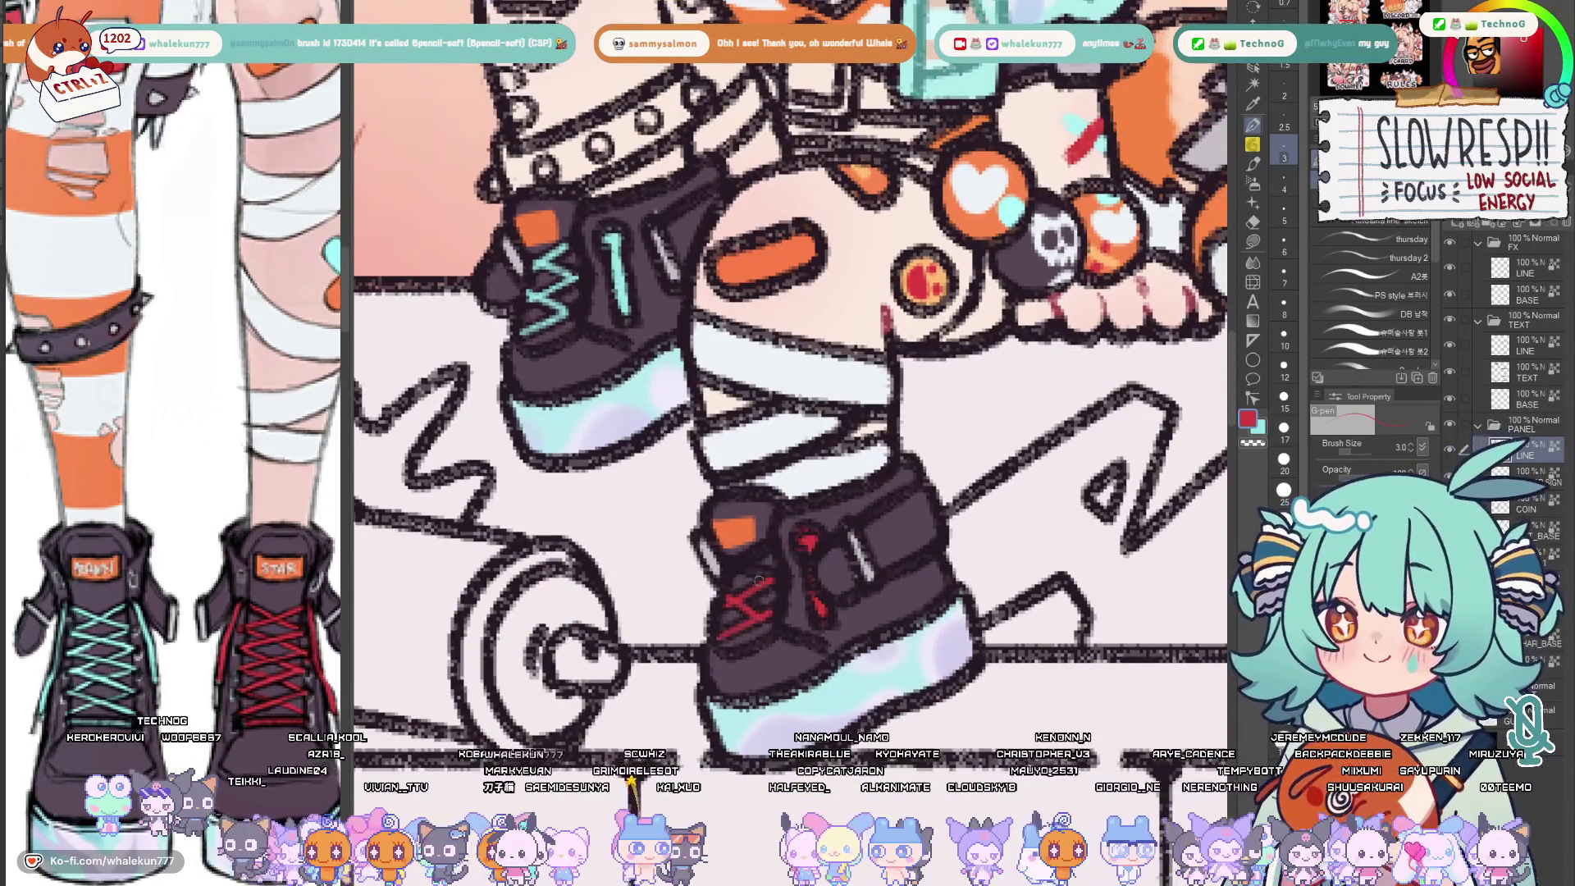
pyautogui.scroll(-5, 765, 543)
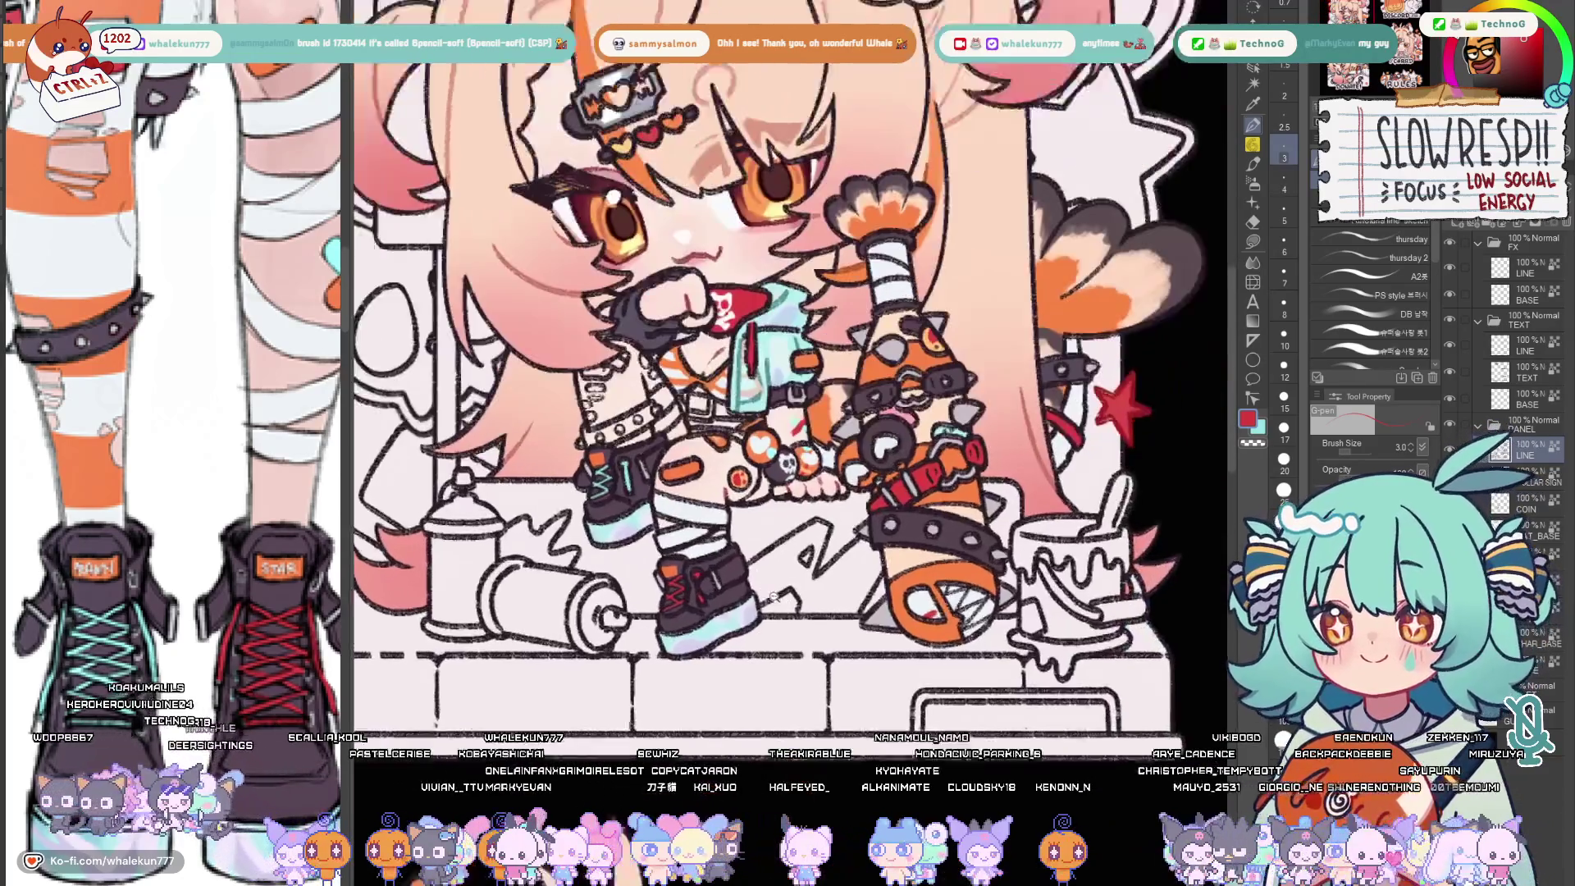
# Zoom out to the whole character and switch to lasso fill for the jacket
pyautogui.moveTo(812, 566); pyautogui.dragTo(797, 627)
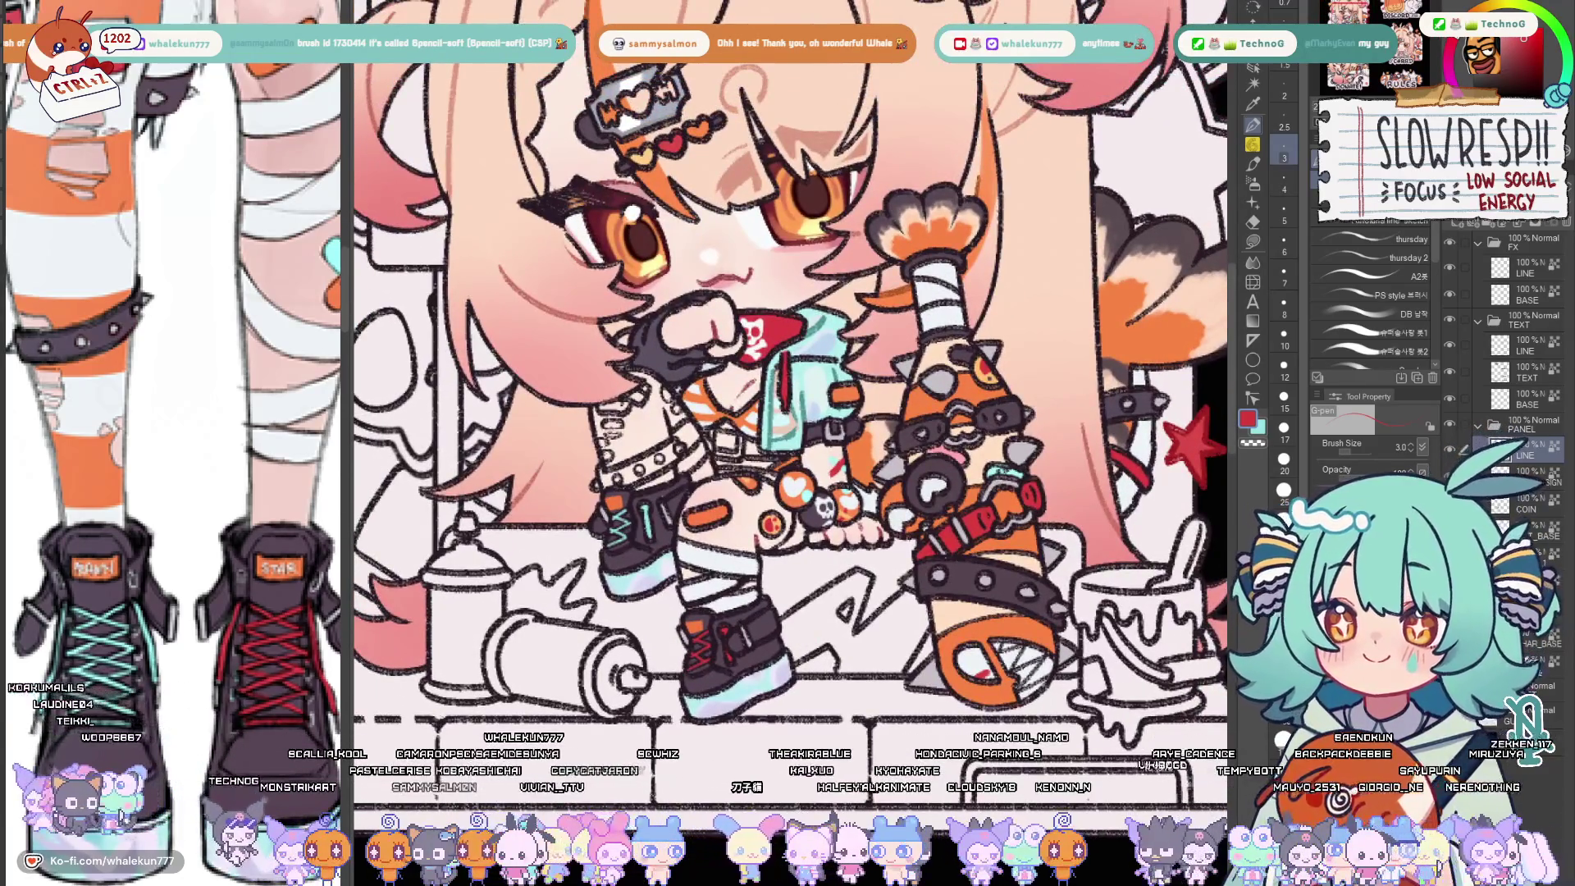
pyautogui.press('g')
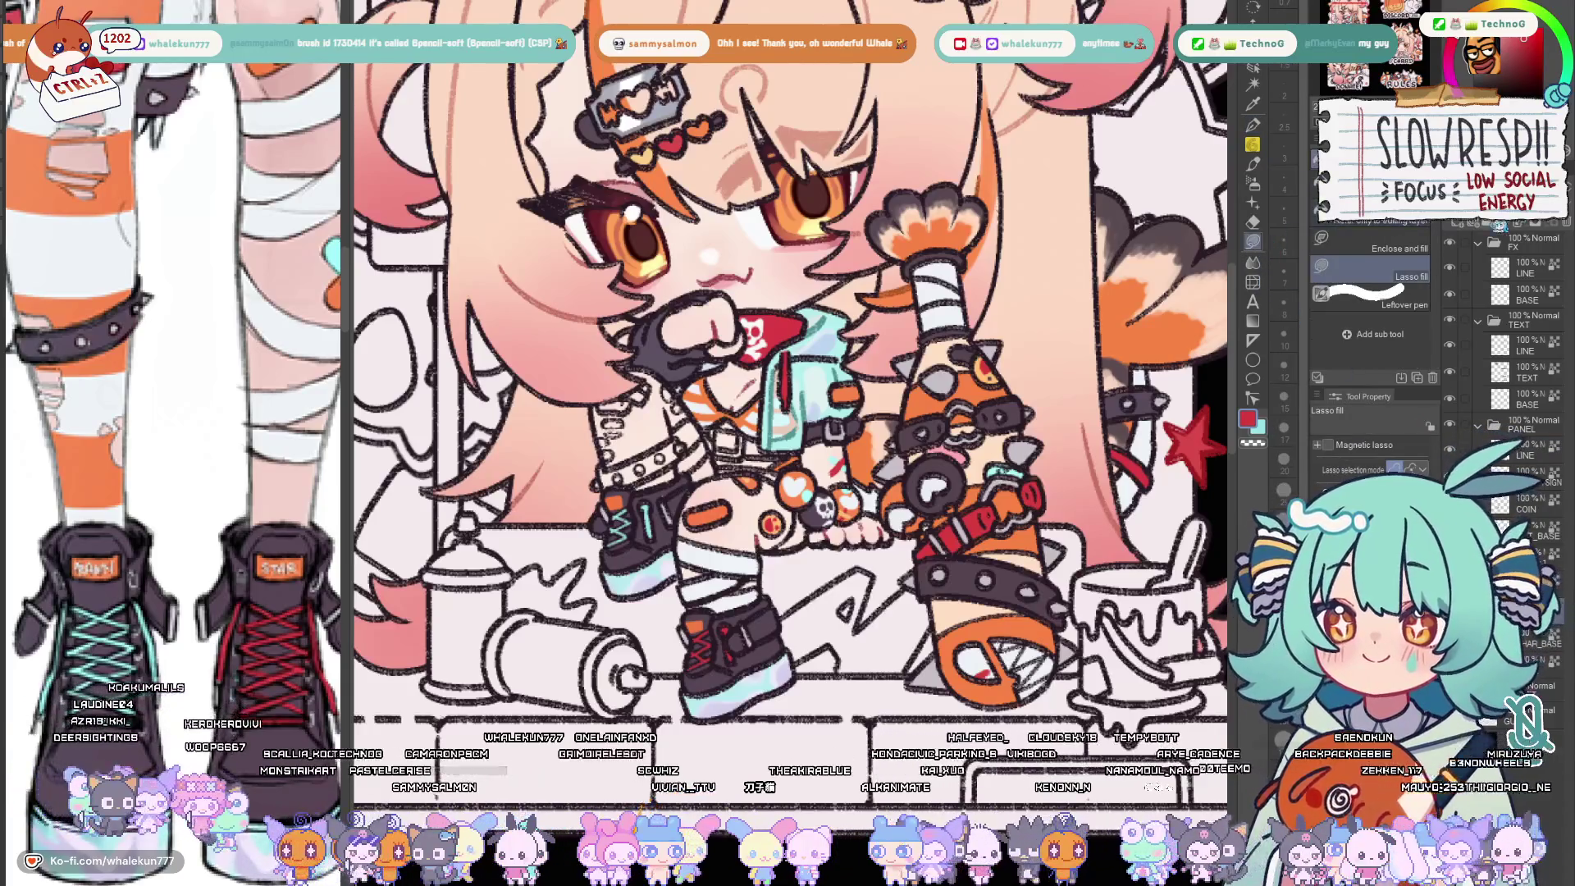
pyautogui.scroll(5, 1067, 368)
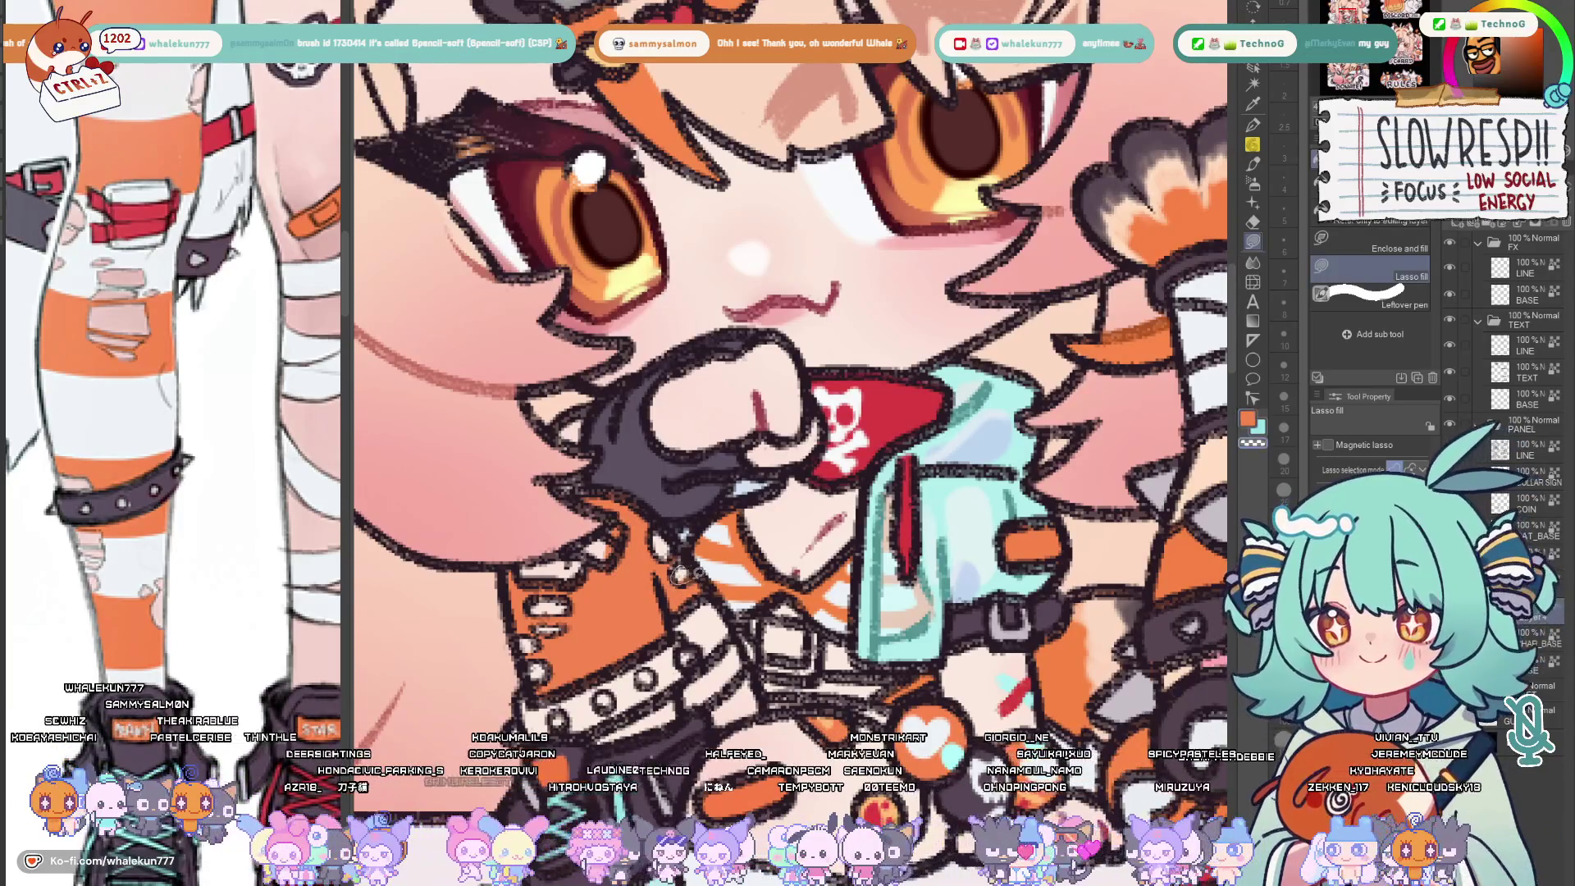
# Auto-select the orange jacket area, adding the lower jacket part to the selection
pyautogui.press('w')
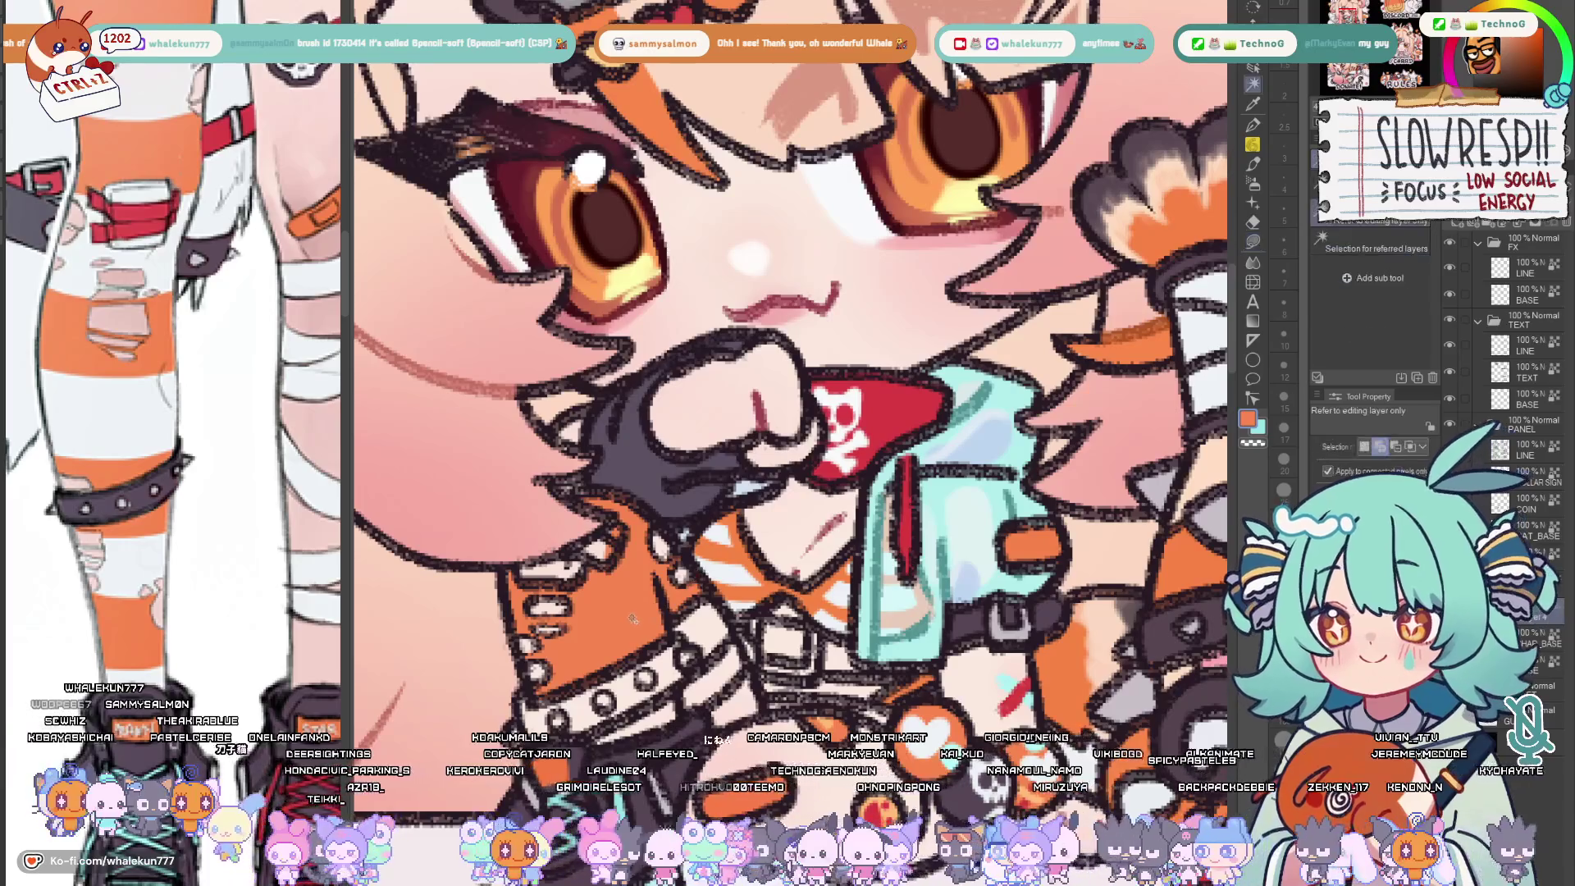
pyautogui.press('g')
pyautogui.scroll(3, 788, 369)
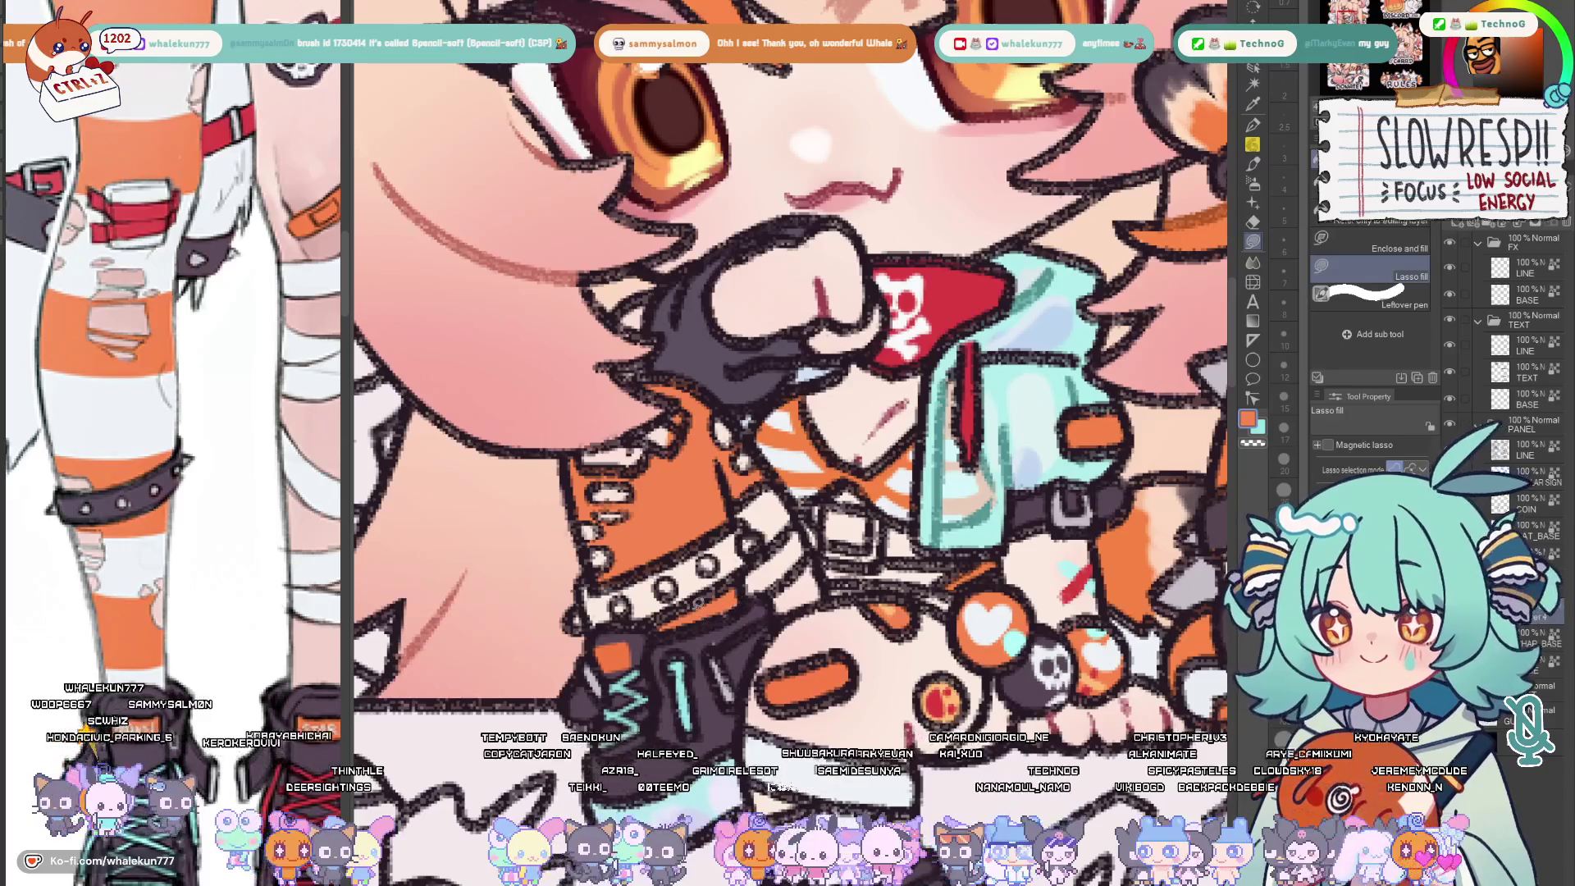
pyautogui.press('w')
pyautogui.click(641, 493)
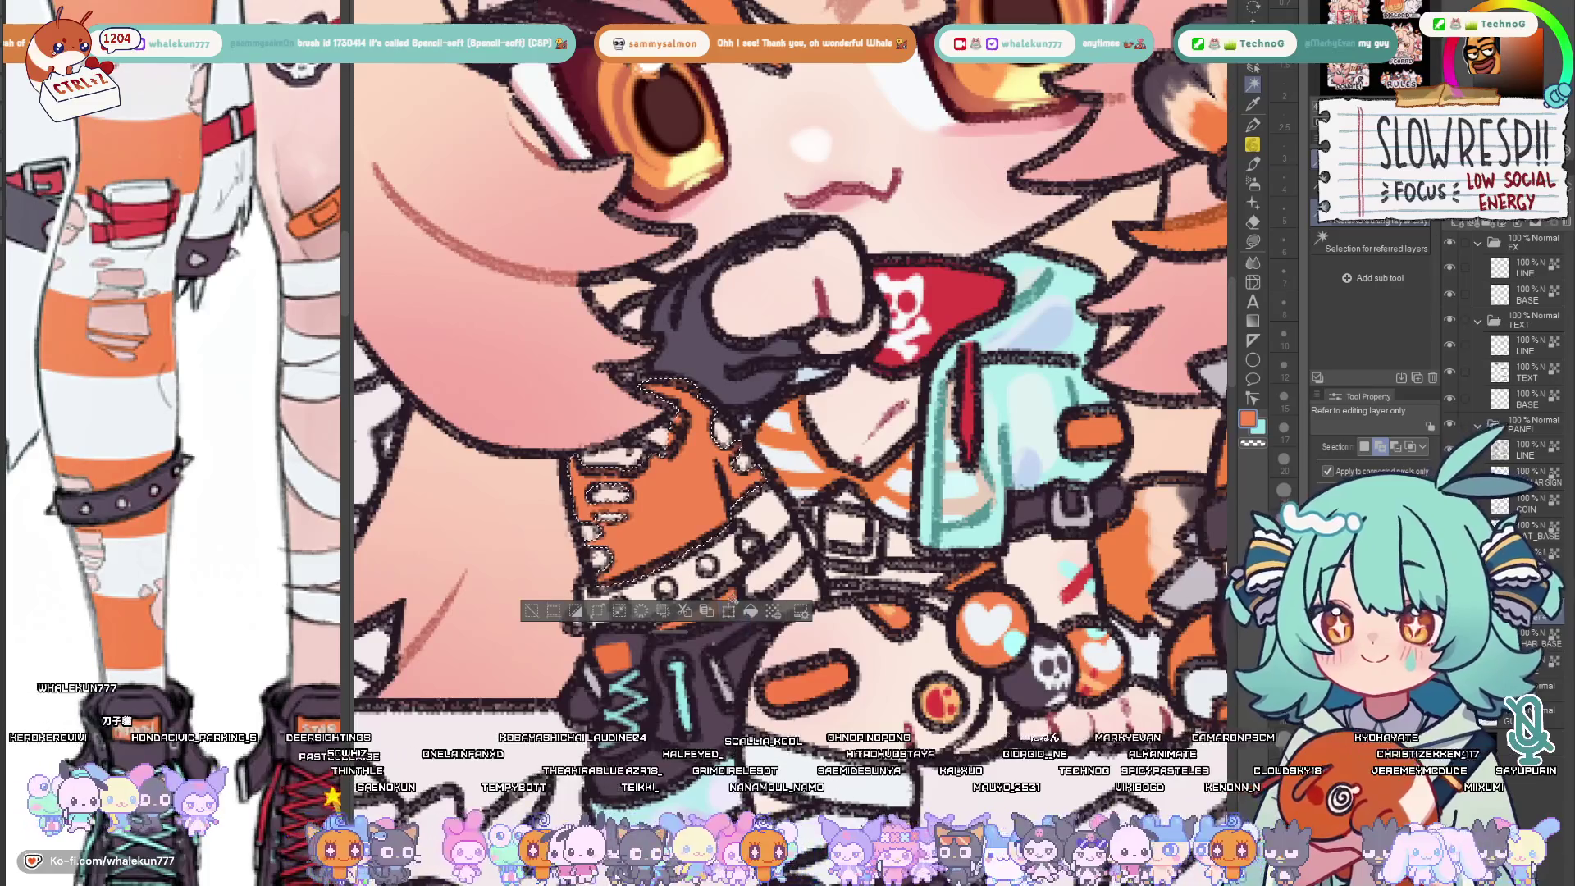
pyautogui.keyDown('shift'); pyautogui.click(664, 652); pyautogui.keyUp('shift')
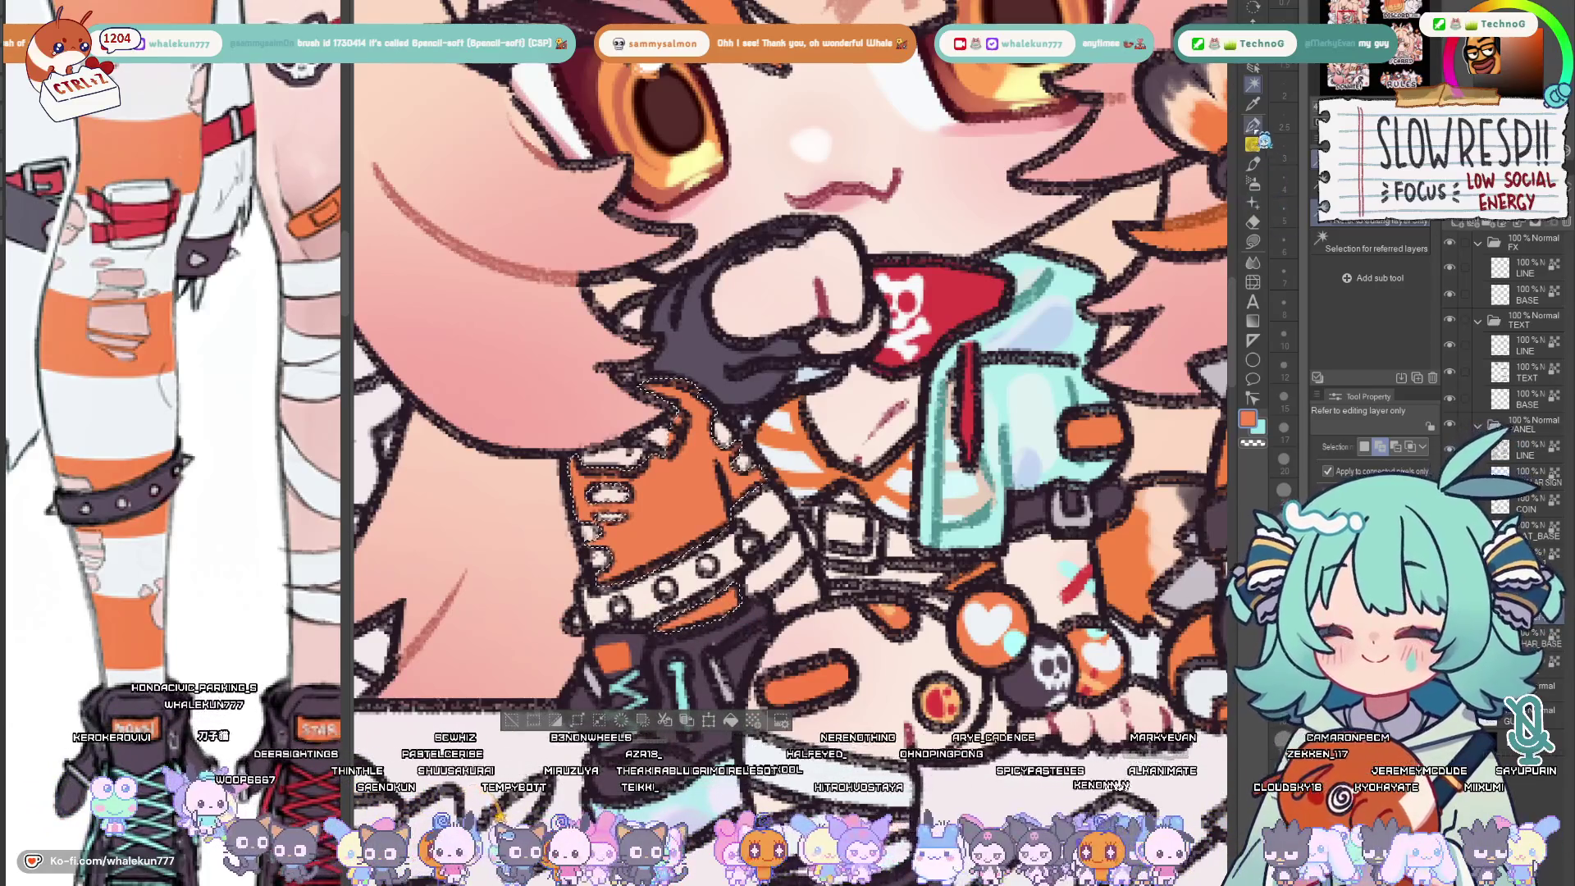
# Paint stripes across the jacket sleeve with a larger pen, then clear the selection
pyautogui.press('b')
pyautogui.scroll(-1, 788, 369)
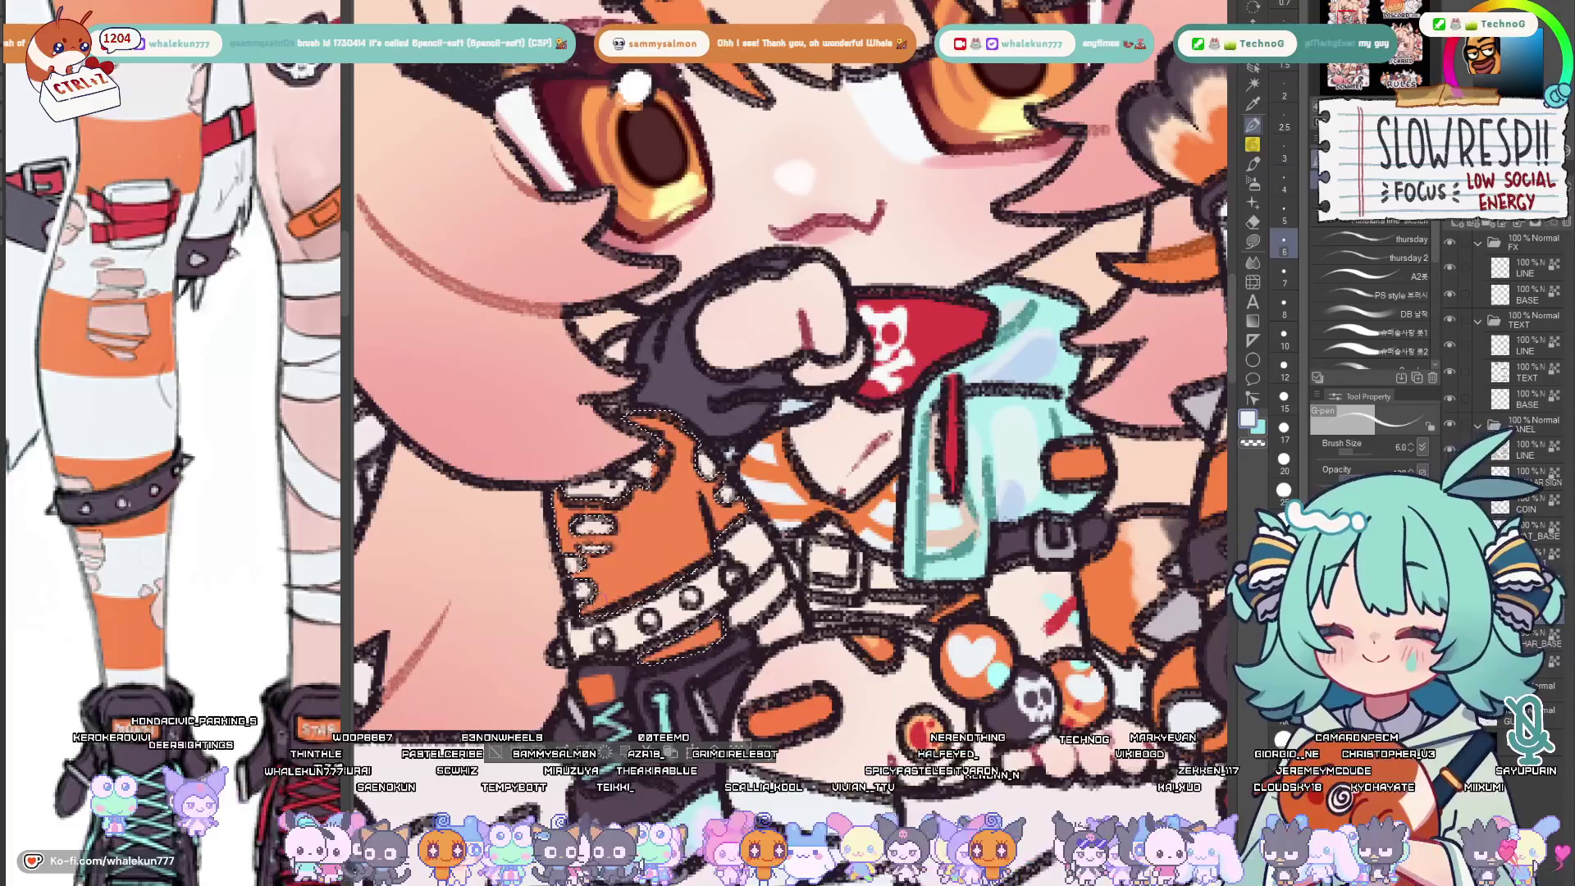
pyautogui.press(']')
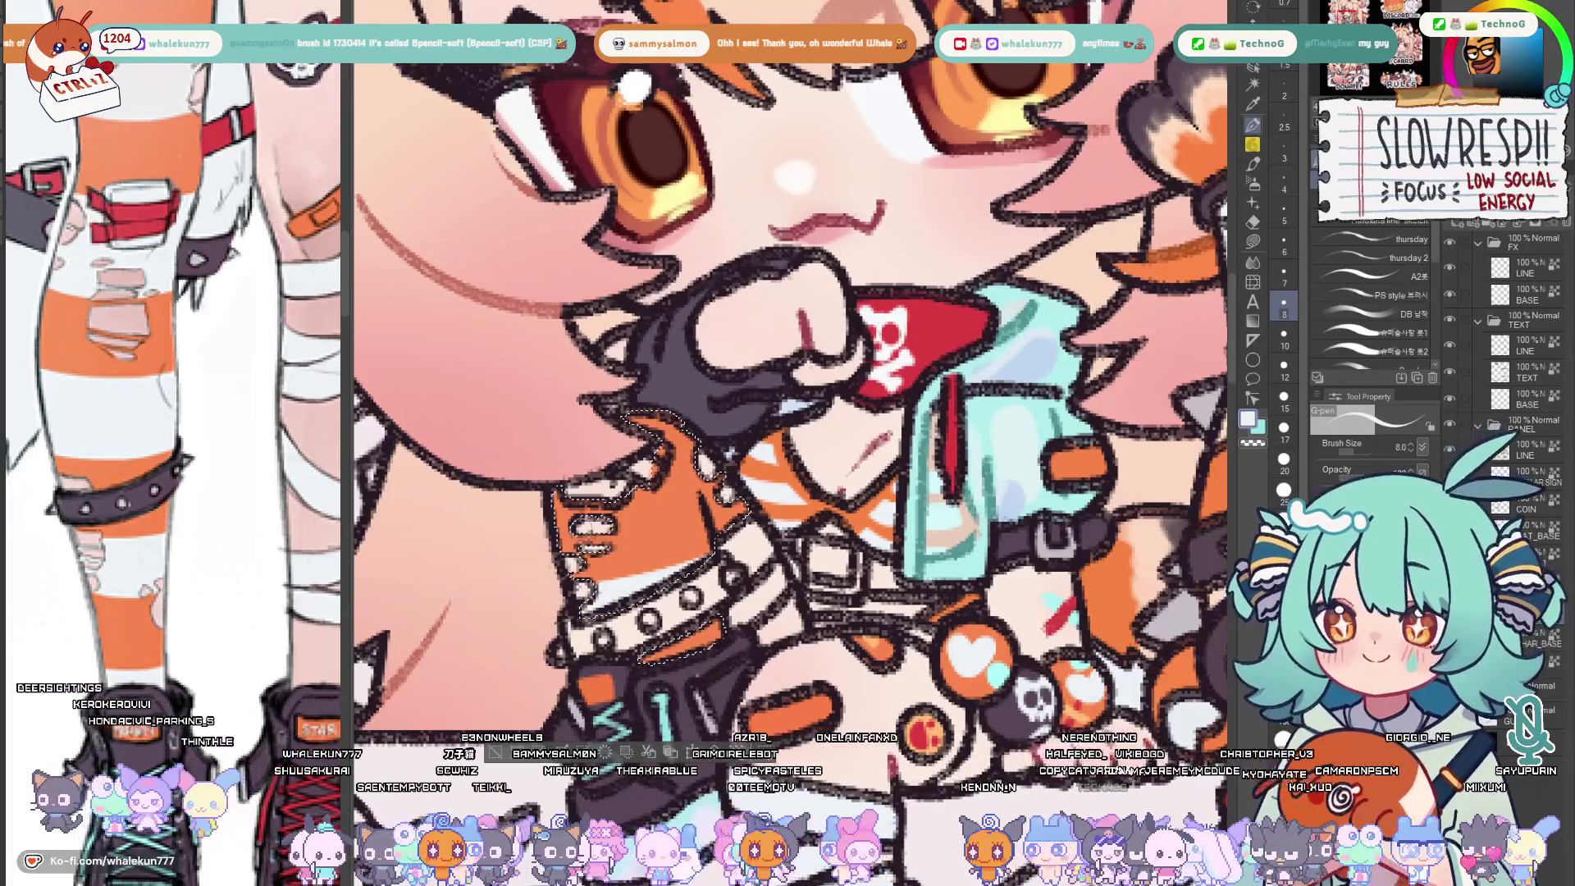
pyautogui.moveTo(548, 542); pyautogui.dragTo(696, 529)
pyautogui.moveTo(589, 512); pyautogui.dragTo(692, 512)
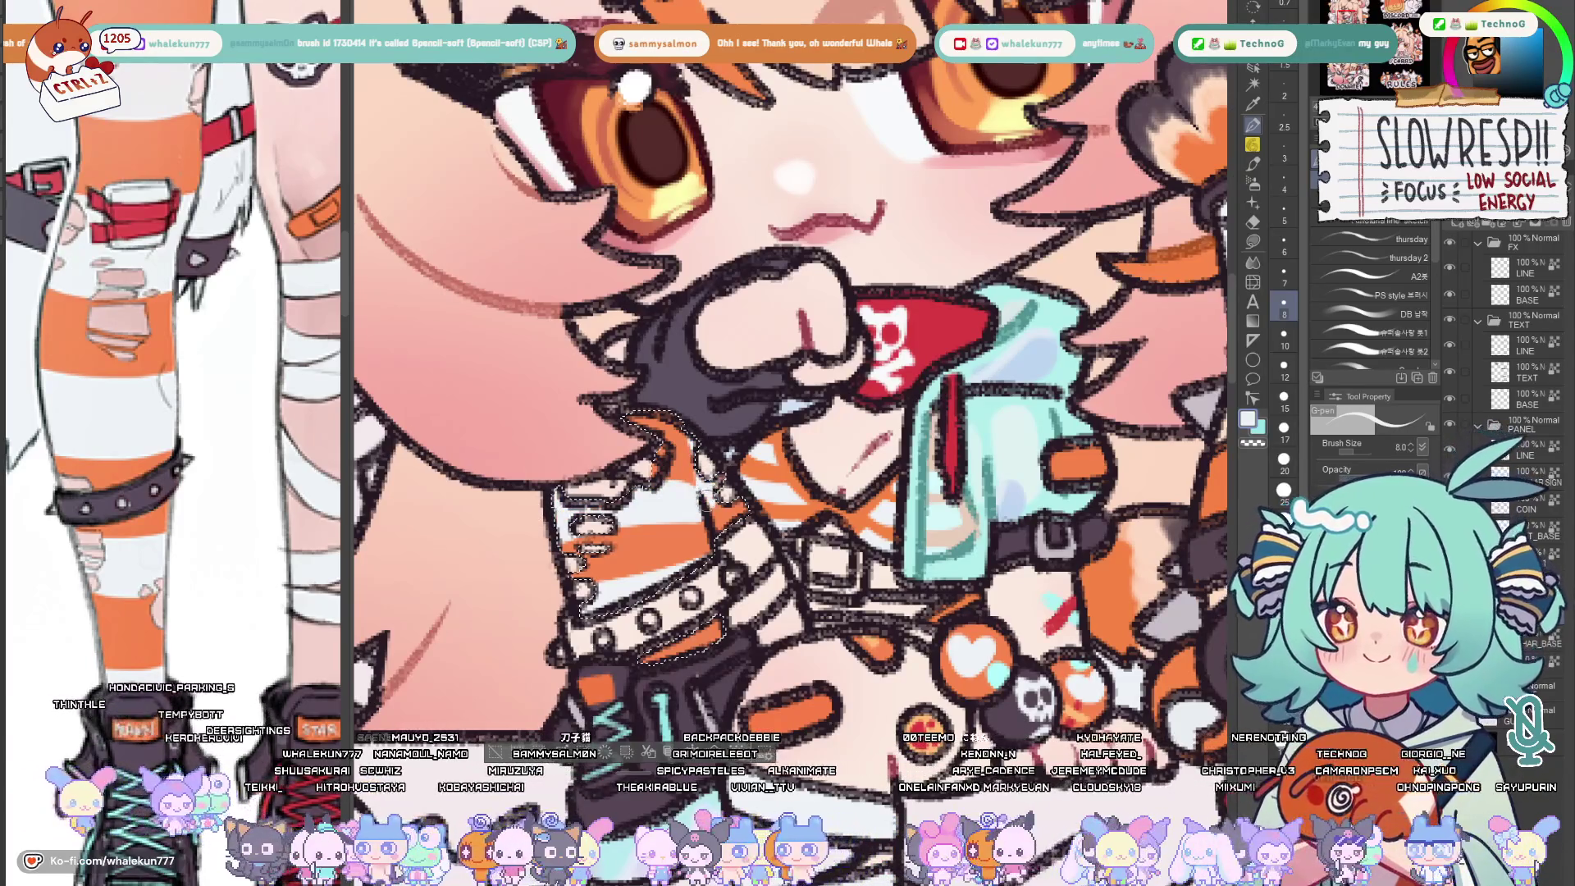
pyautogui.hotkey('ctrl', 'd')
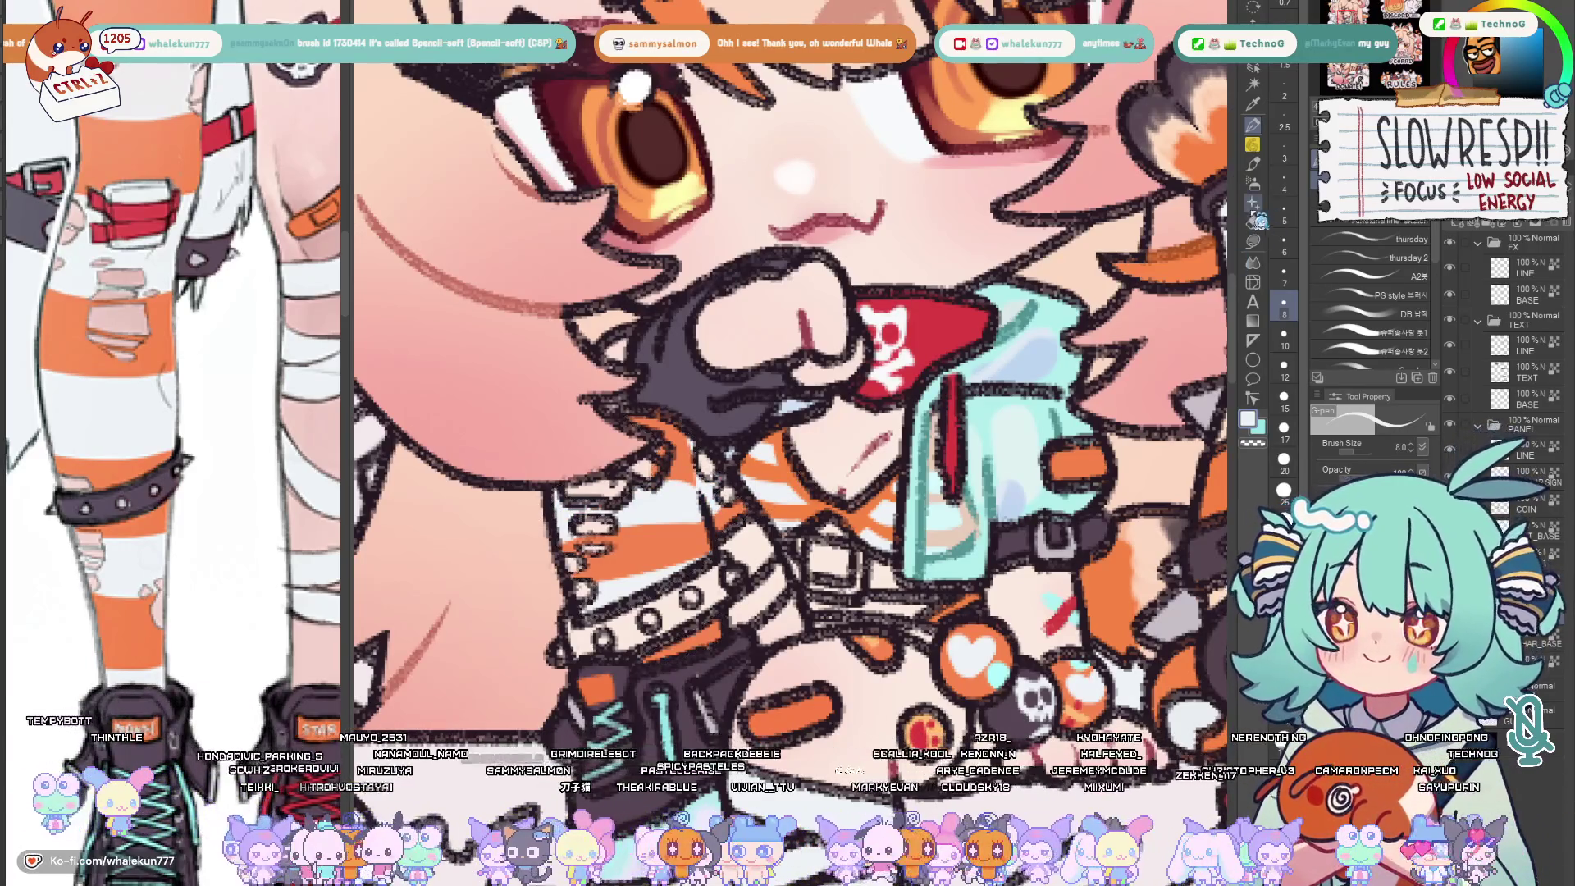
# Return to Lasso fill and fill a small area near the lower jacket
pyautogui.click(1256, 246)
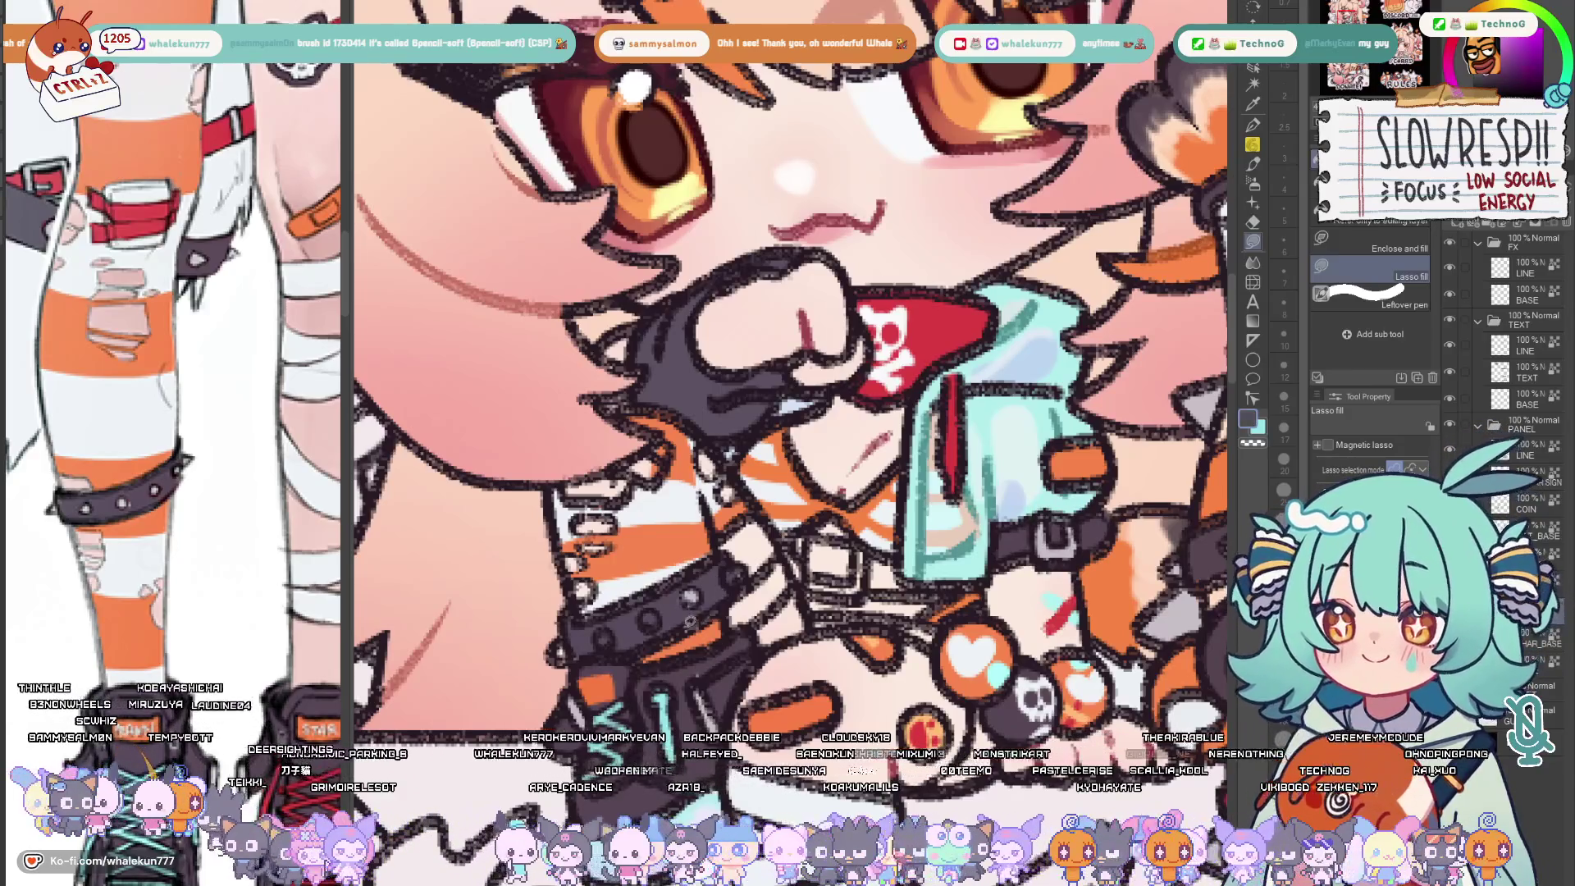
pyautogui.moveTo(653, 649); pyautogui.dragTo(720, 621)
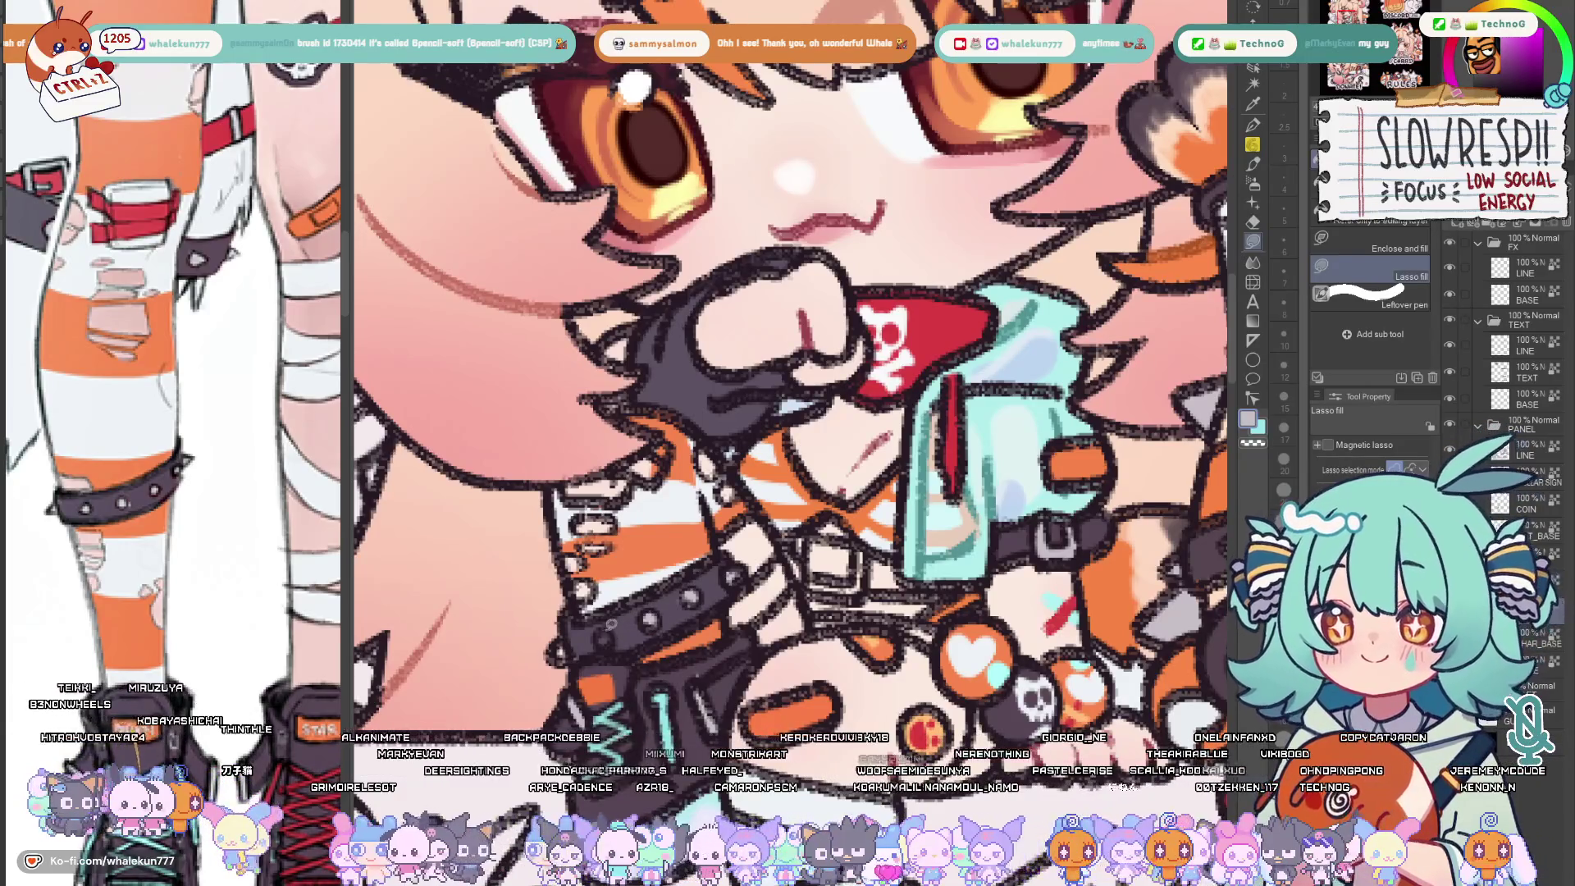
pyautogui.moveTo(811, 554); pyautogui.dragTo(775, 573)
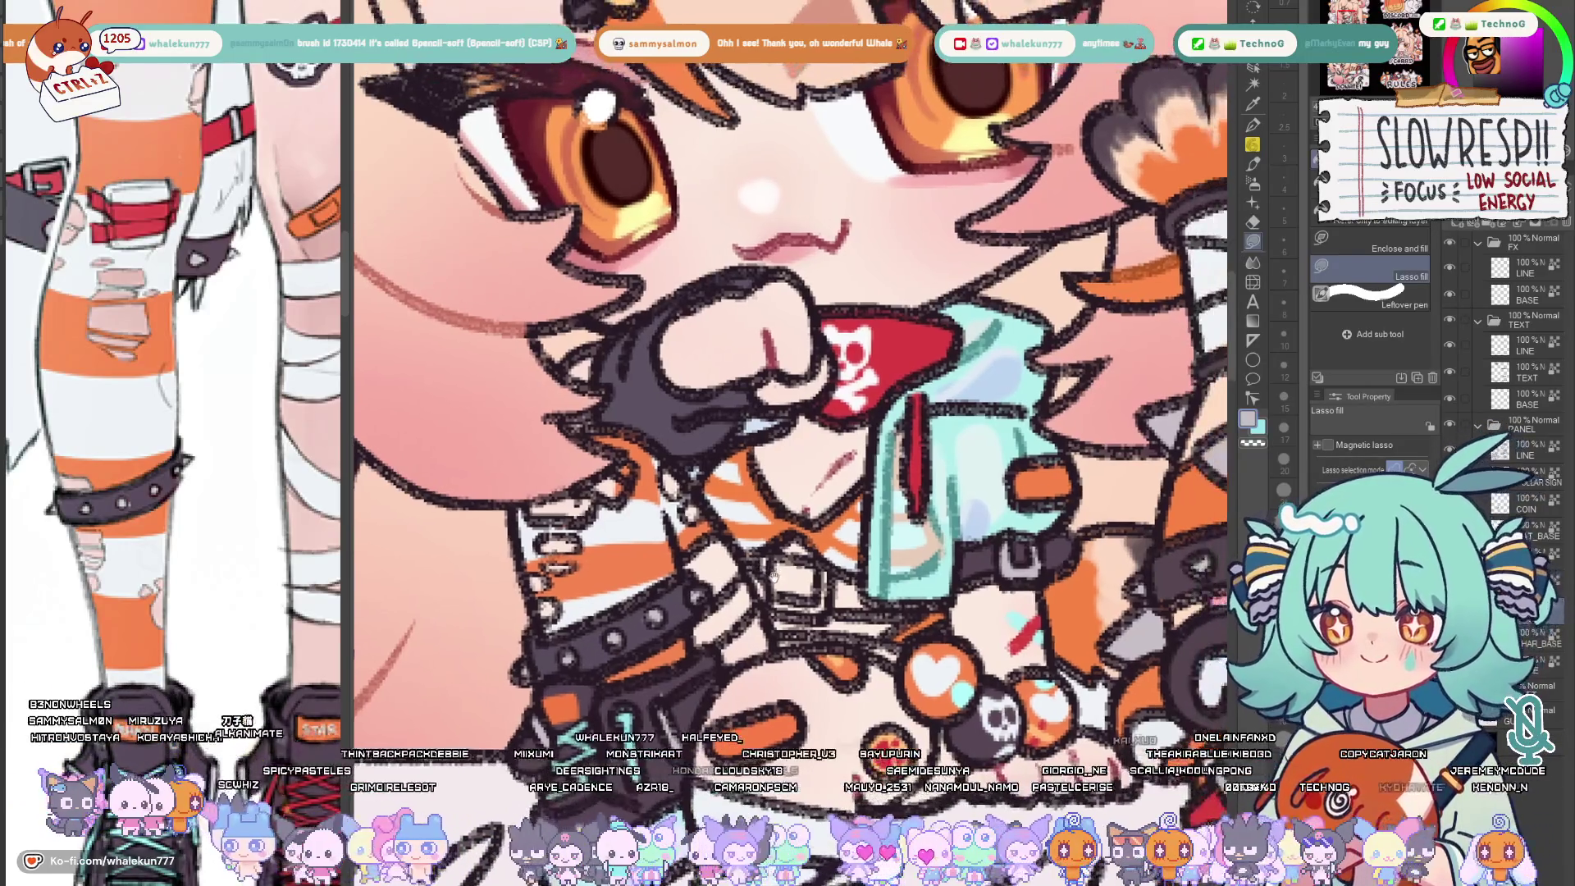
pyautogui.scroll(5, 185, 369)
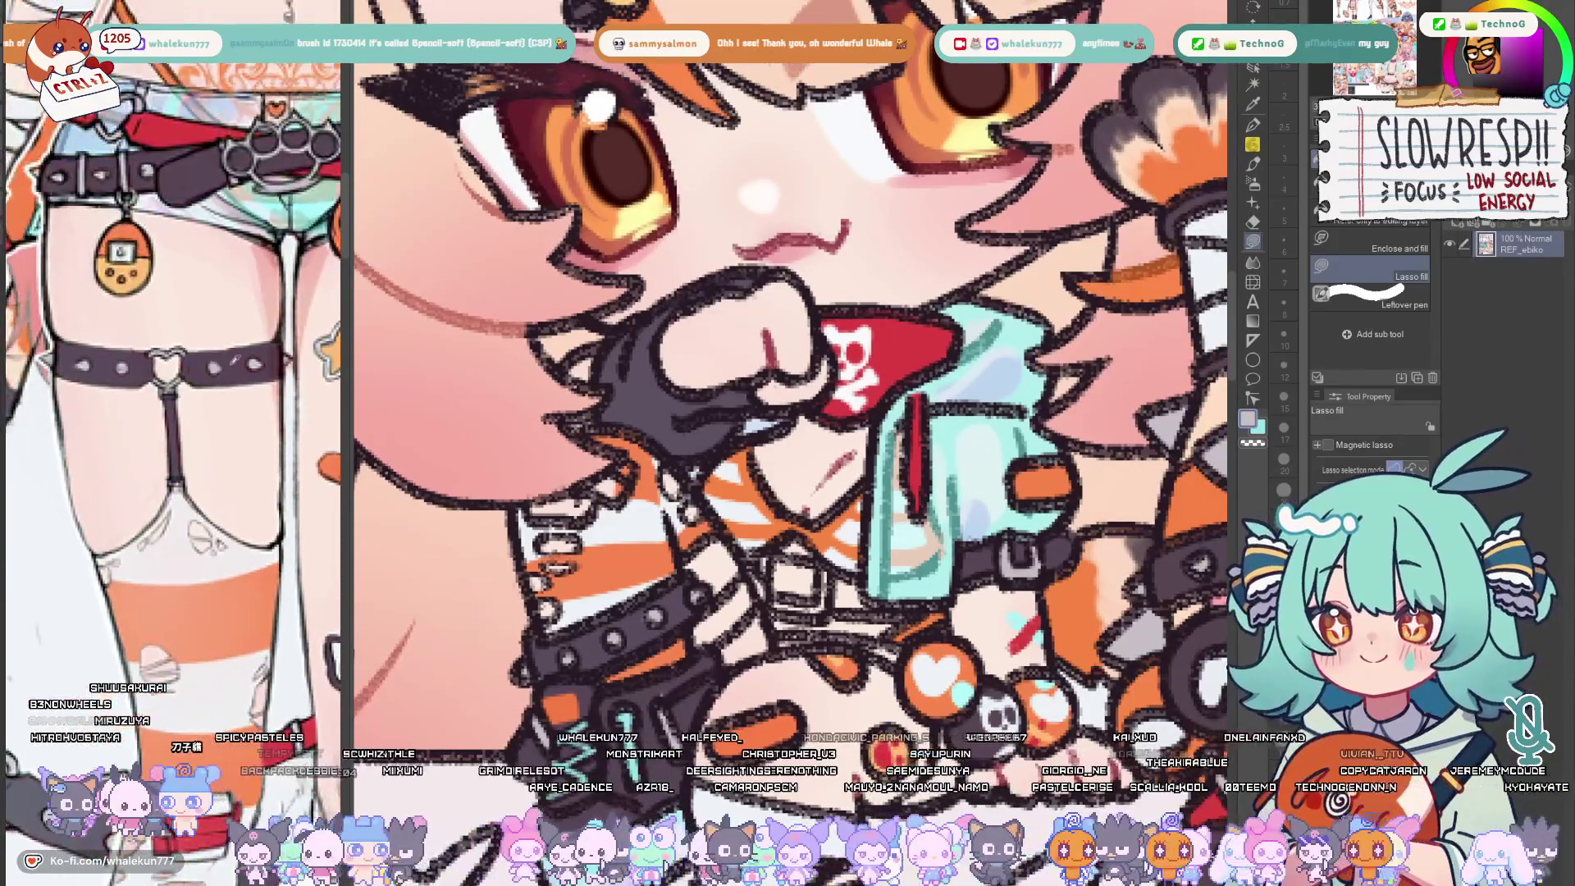
pyautogui.scroll(-5, 268, 385)
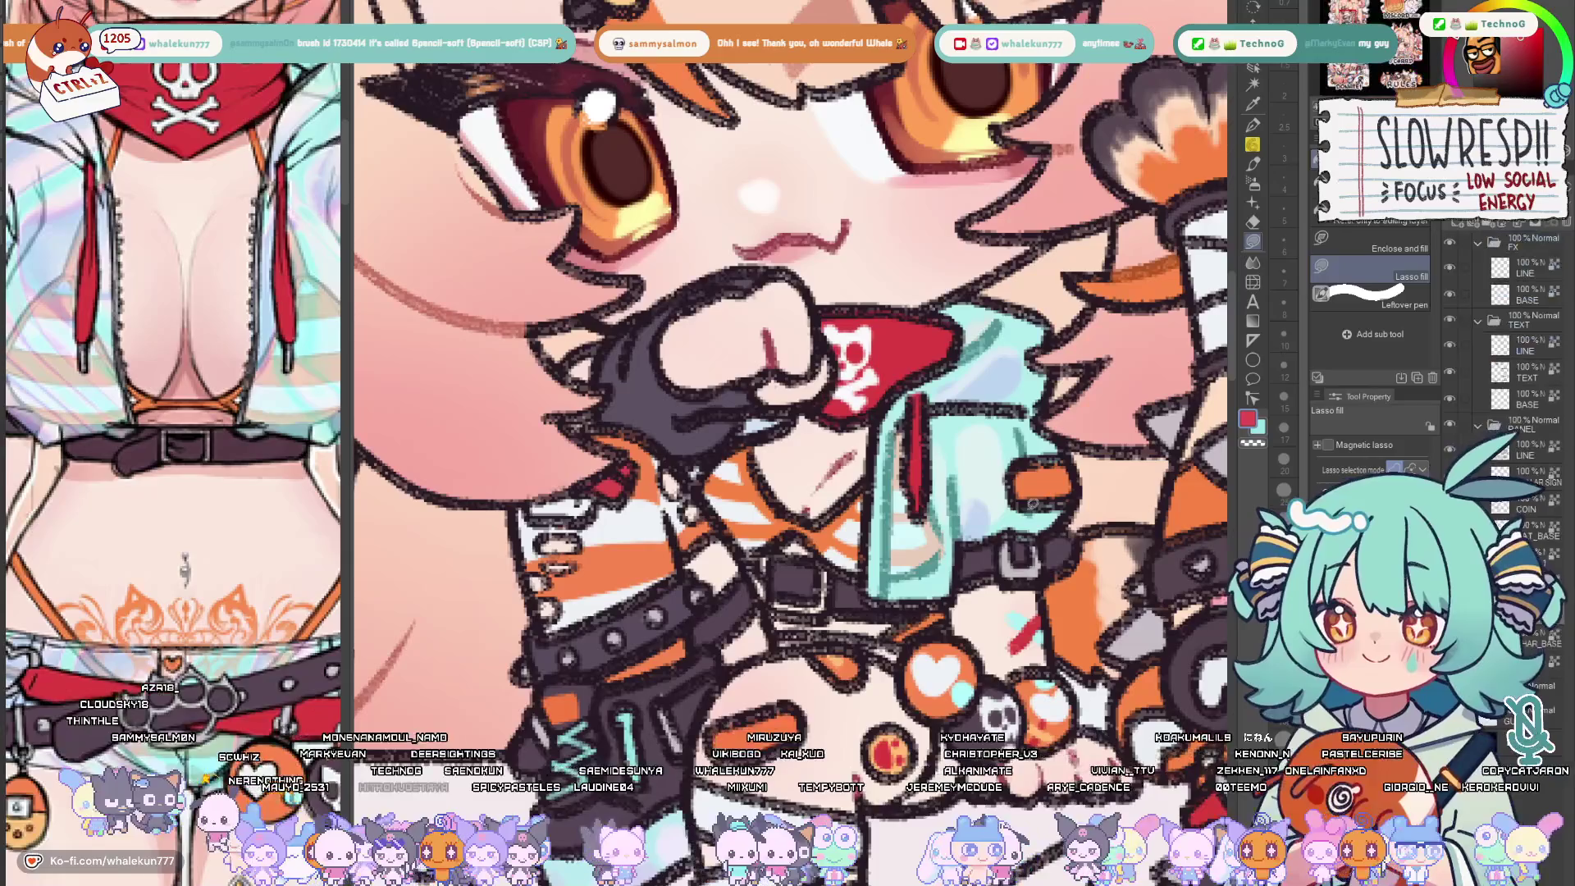
# Swap the drawing colour to light blue for the next flat fills
pyautogui.press('x')
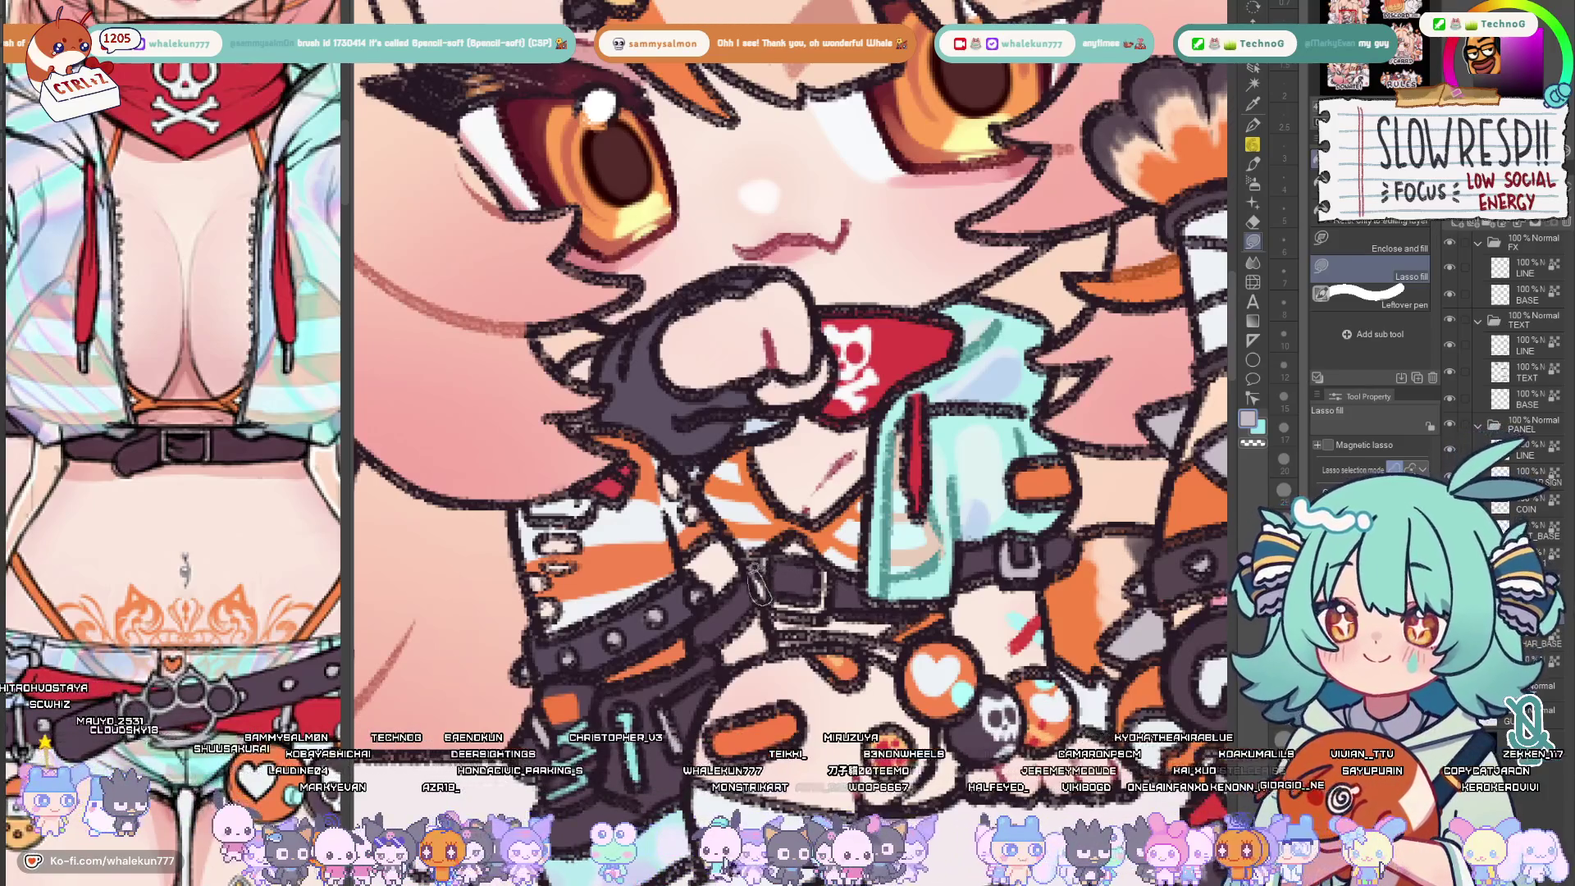
pyautogui.scroll(-5, 172, 369)
pyautogui.scroll(3, 172, 370)
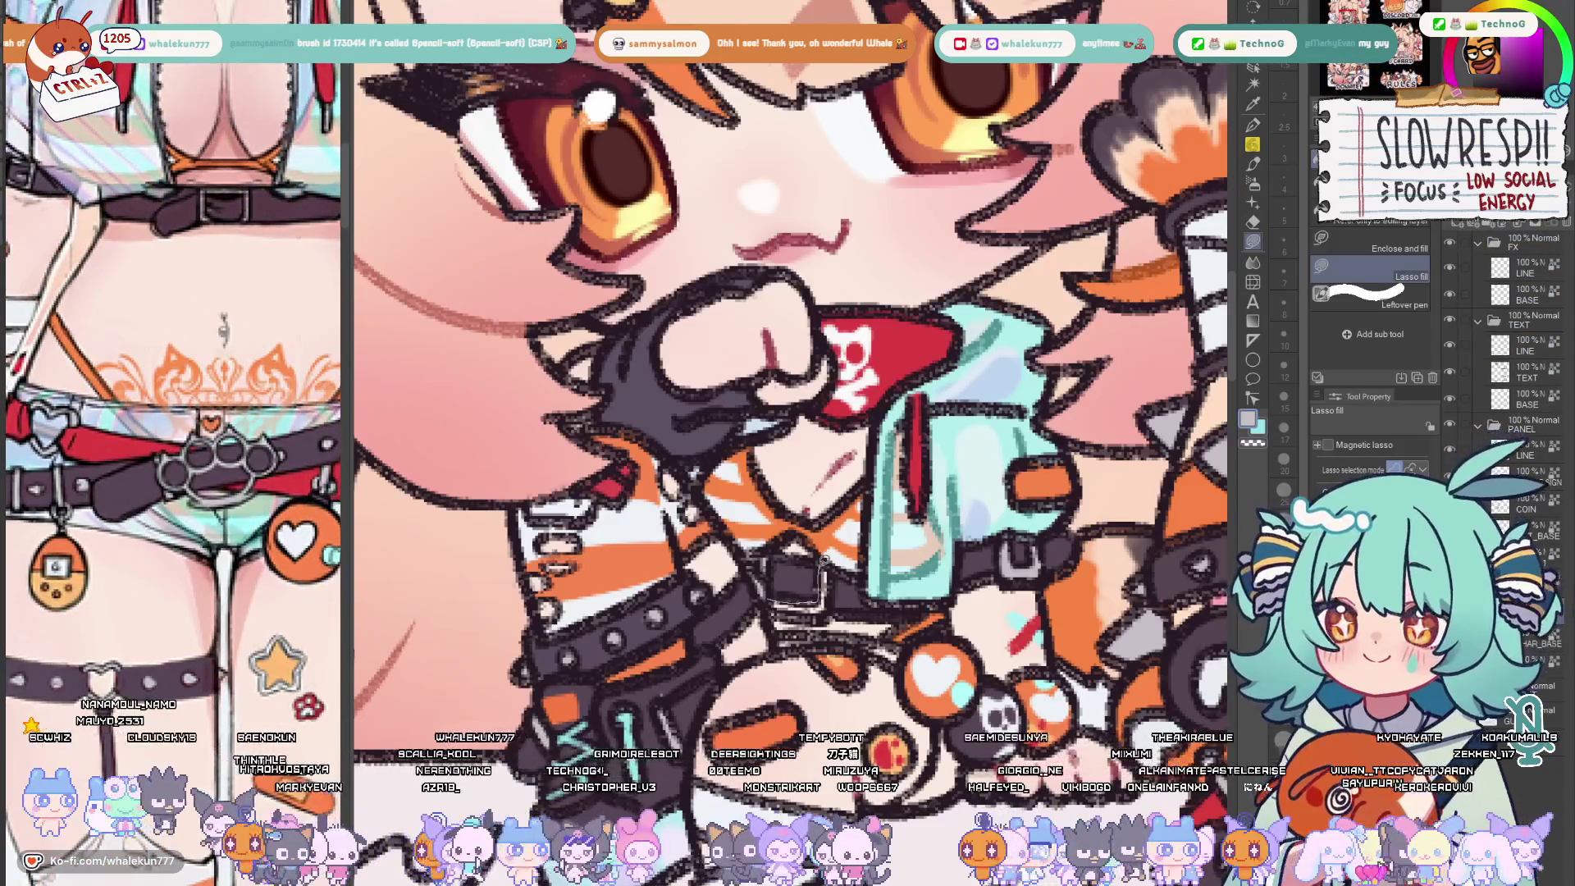
pyautogui.scroll(-2, 788, 369)
pyautogui.scroll(-2, 788, 369)
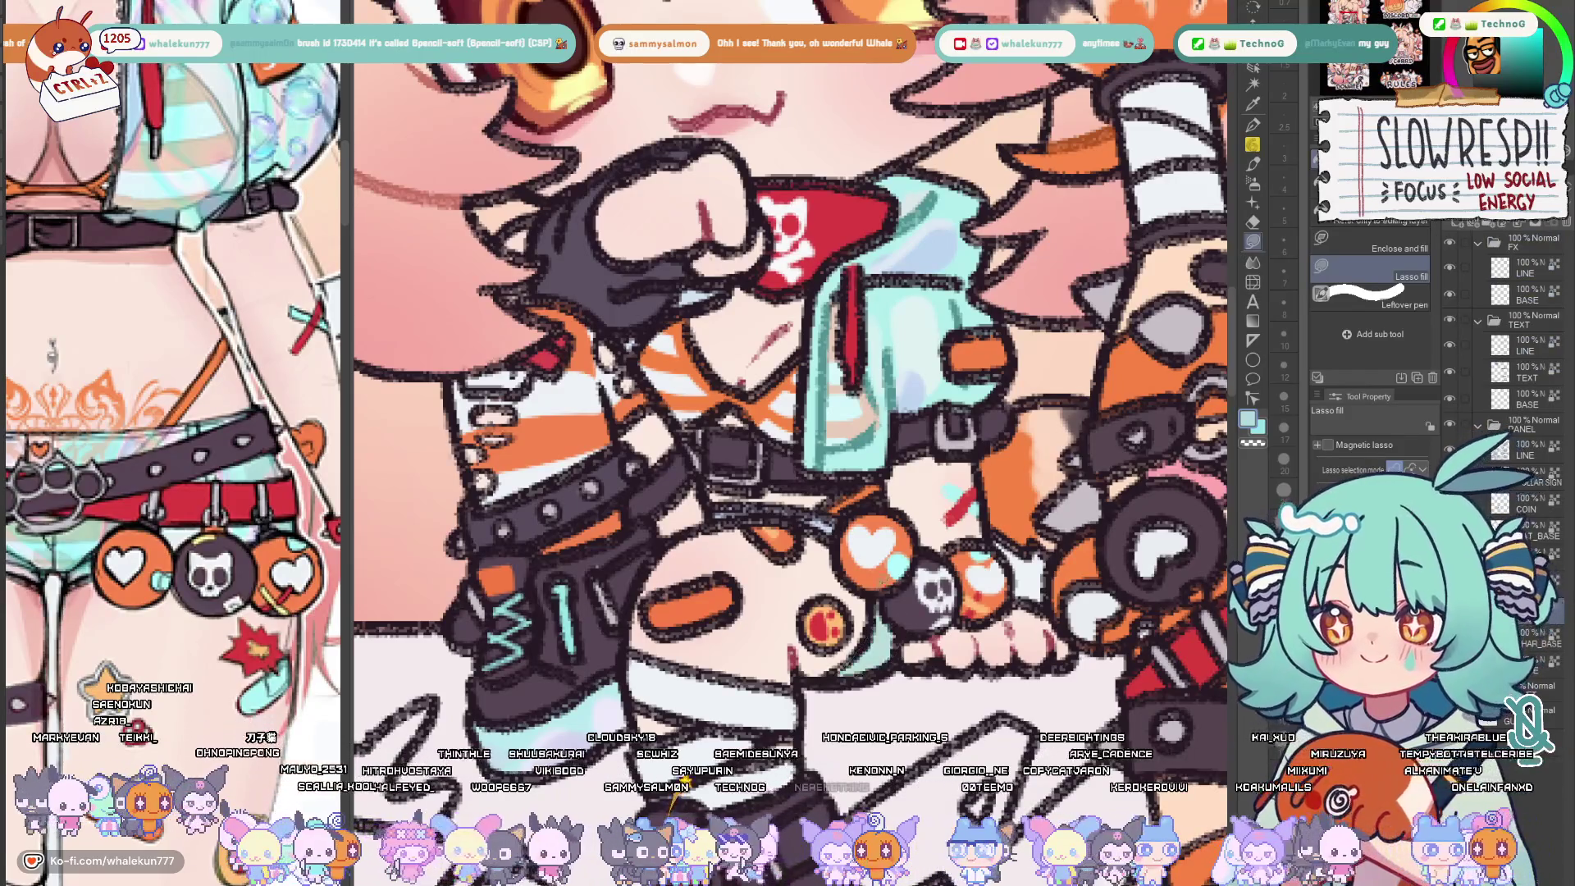
pyautogui.scroll(-3, 787, 370)
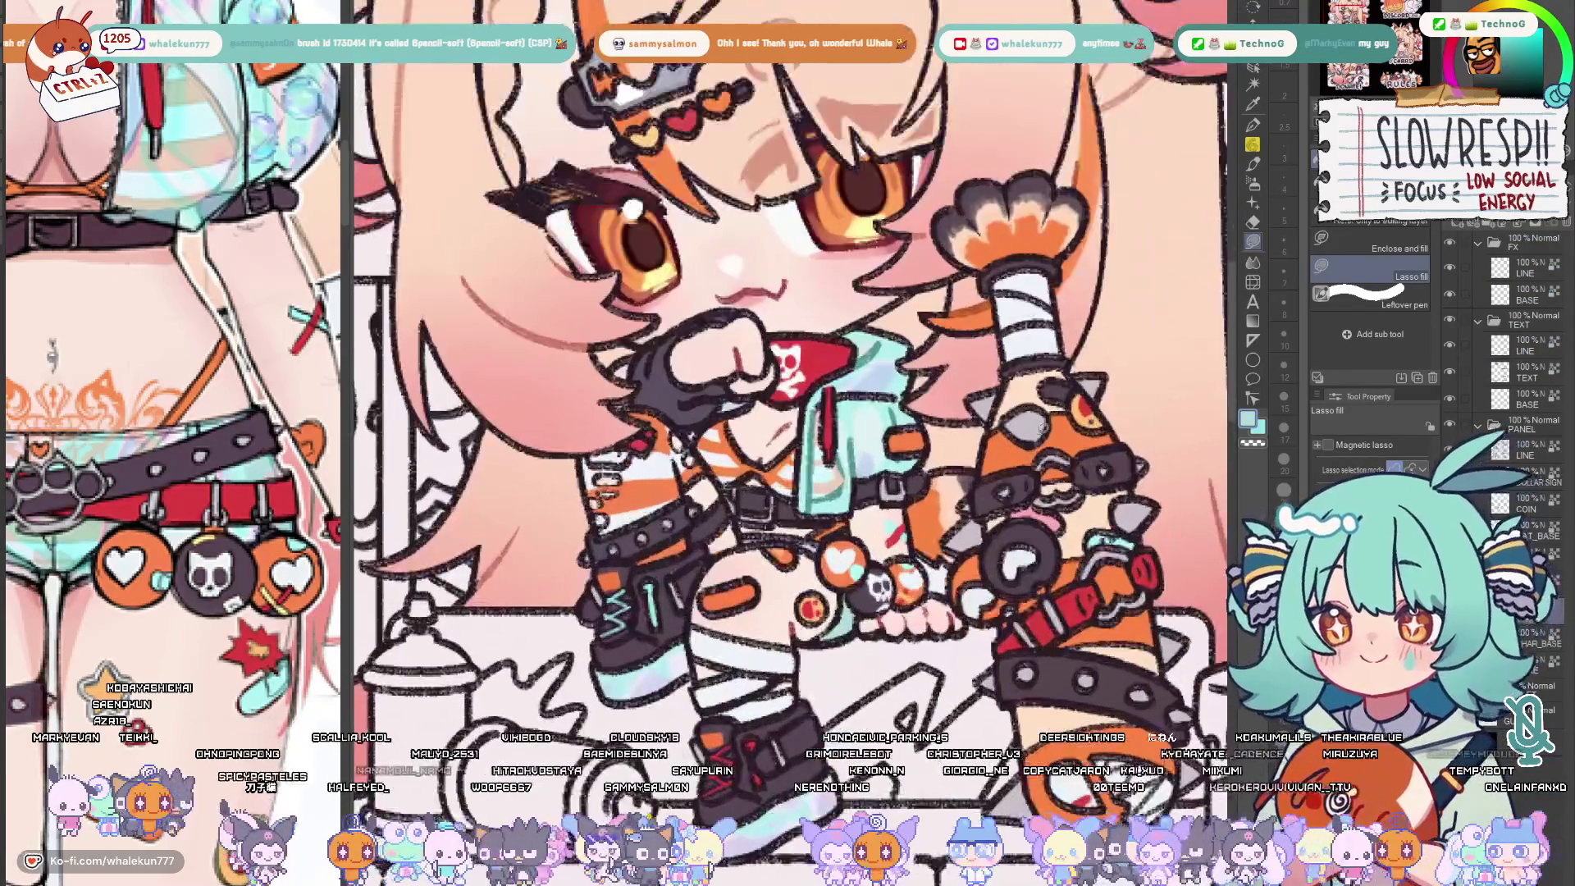
# Pick the A2# pen brush, then return to Lasso fill for the Carrd chibi
pyautogui.click(1416, 286)
pyautogui.click(1404, 276)
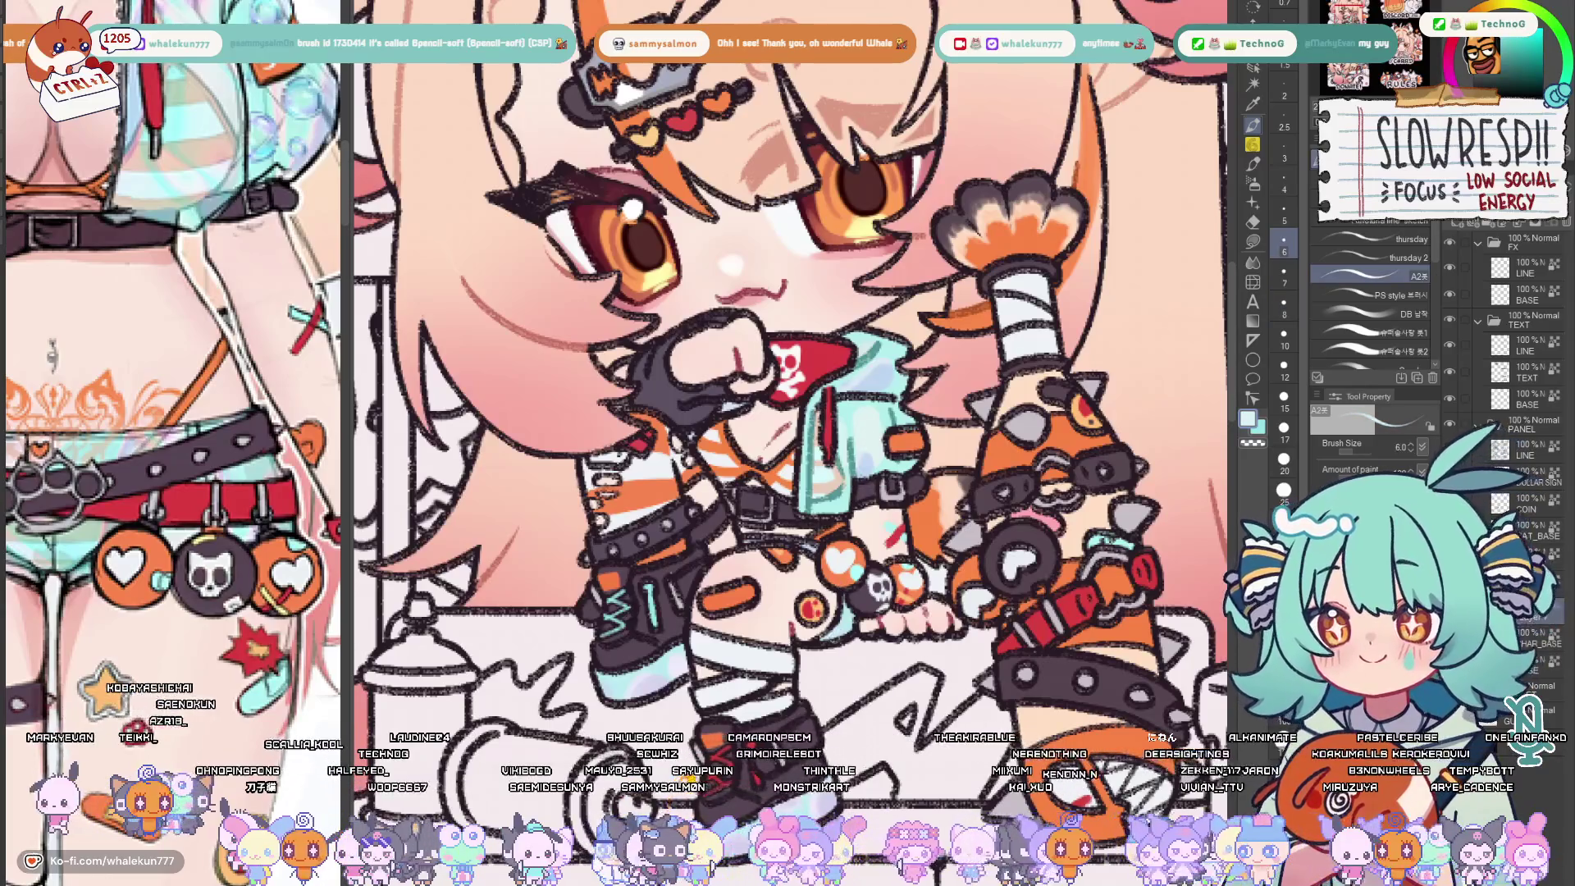
pyautogui.scroll(-3, 789, 370)
pyautogui.scroll(-3, 788, 369)
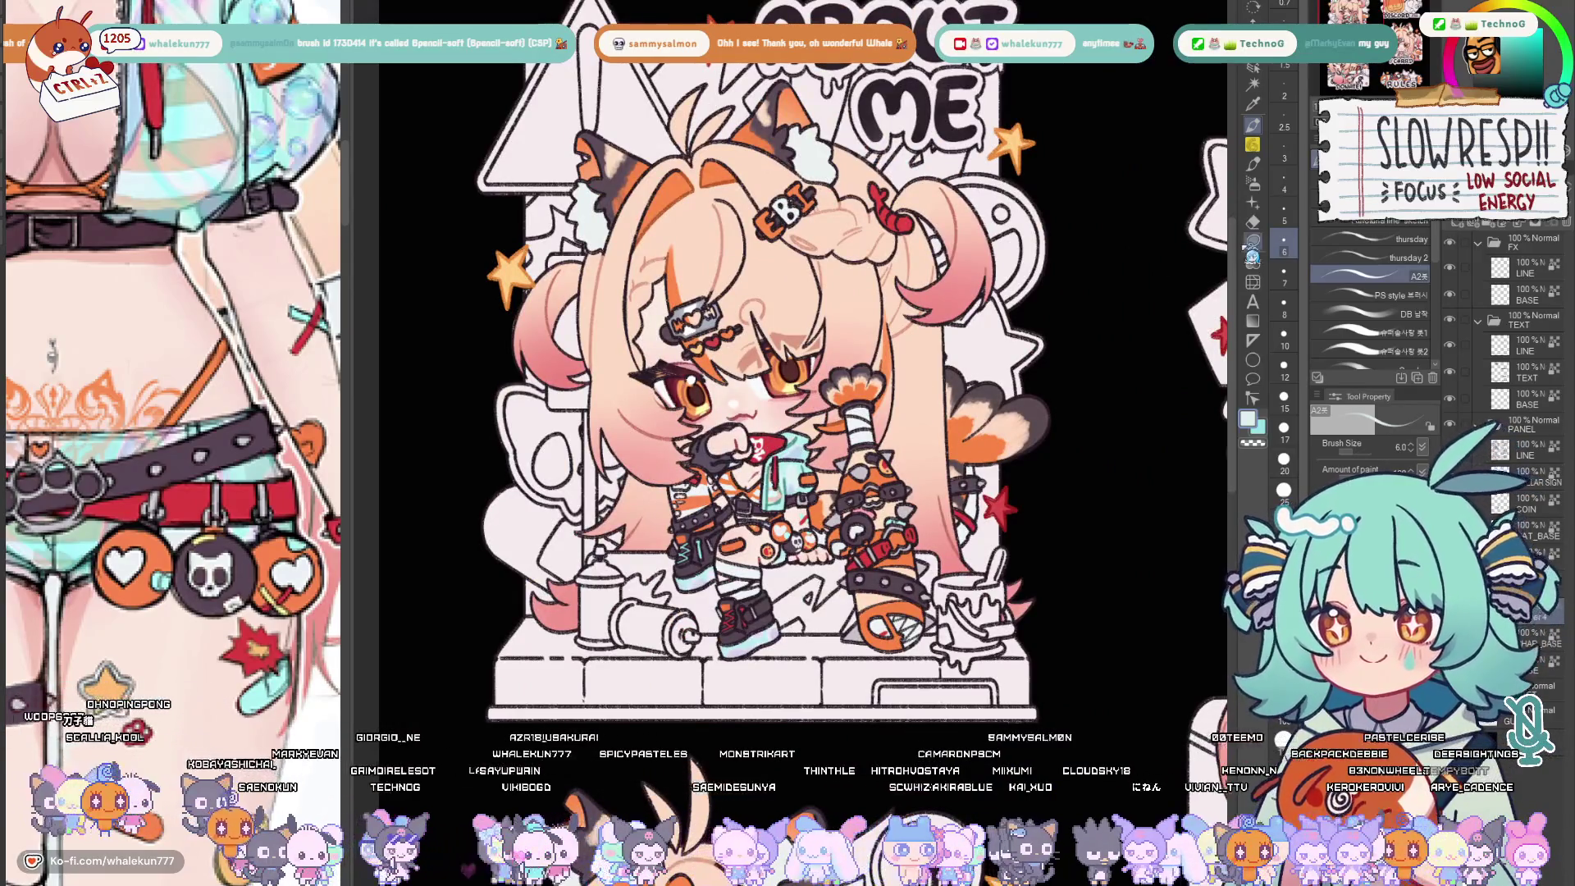
pyautogui.press('g')
pyautogui.scroll(2, 763, 371)
pyautogui.scroll(-3, 763, 370)
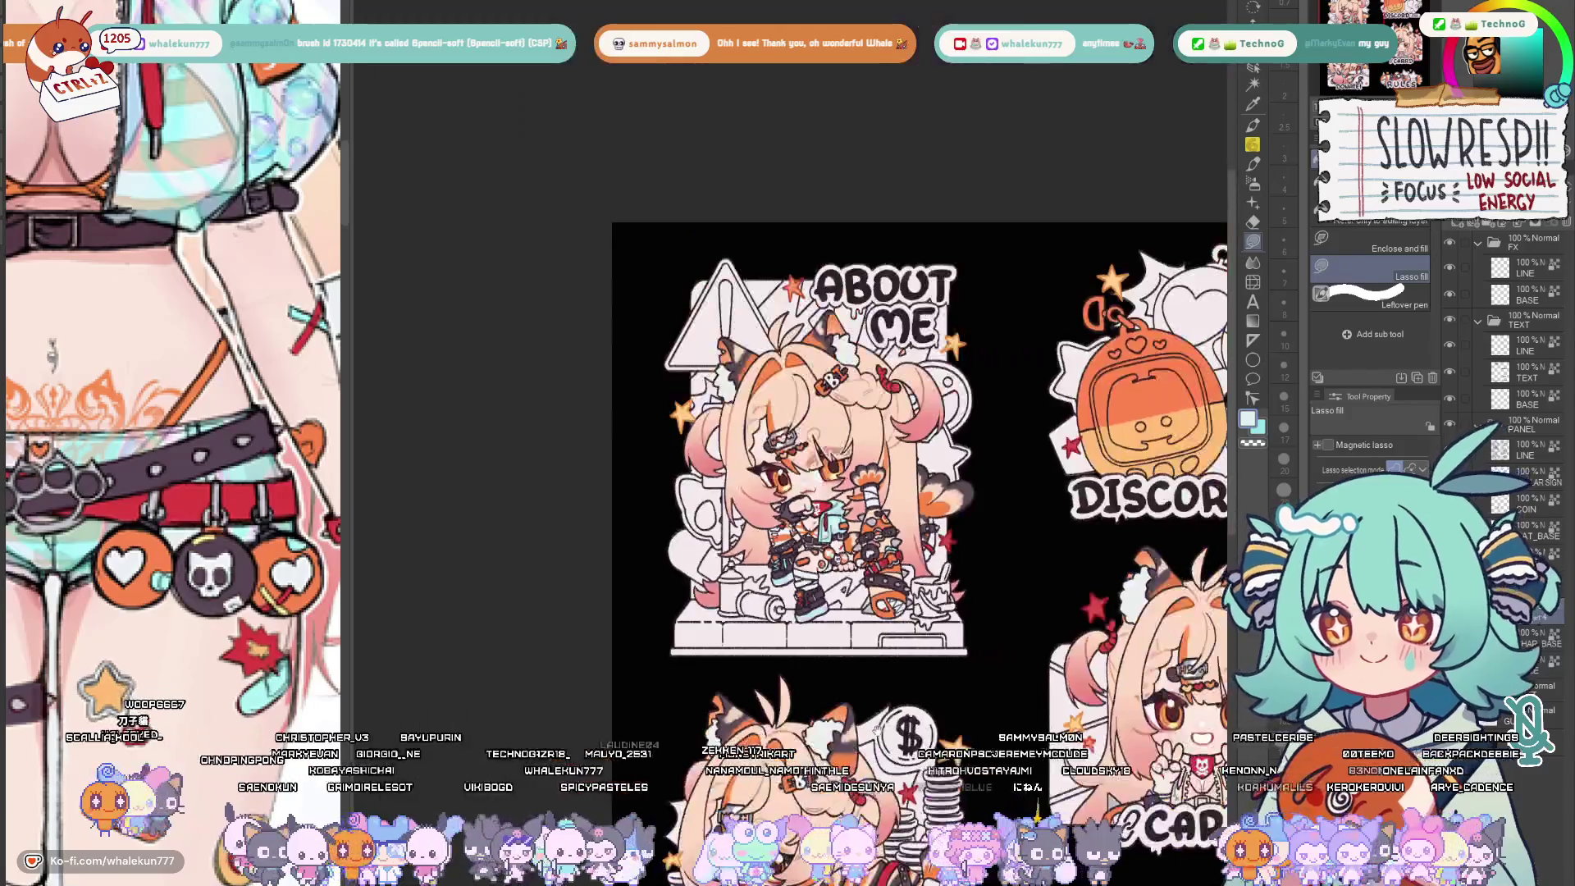
pyautogui.scroll(4, 764, 431)
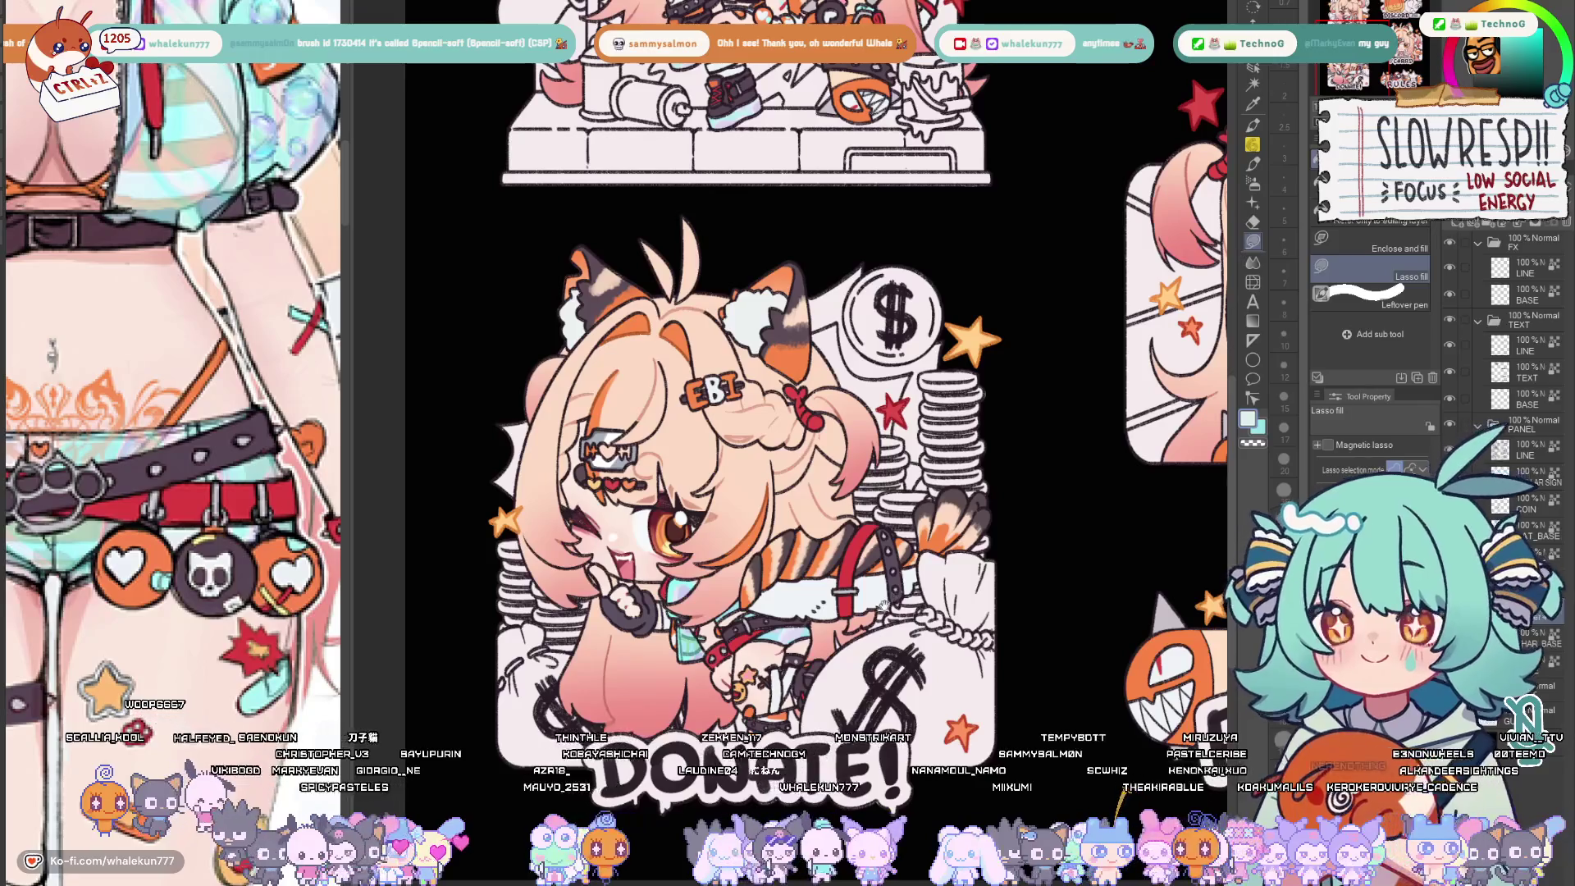
pyautogui.scroll(-2, 763, 431)
pyautogui.scroll(-4, 788, 370)
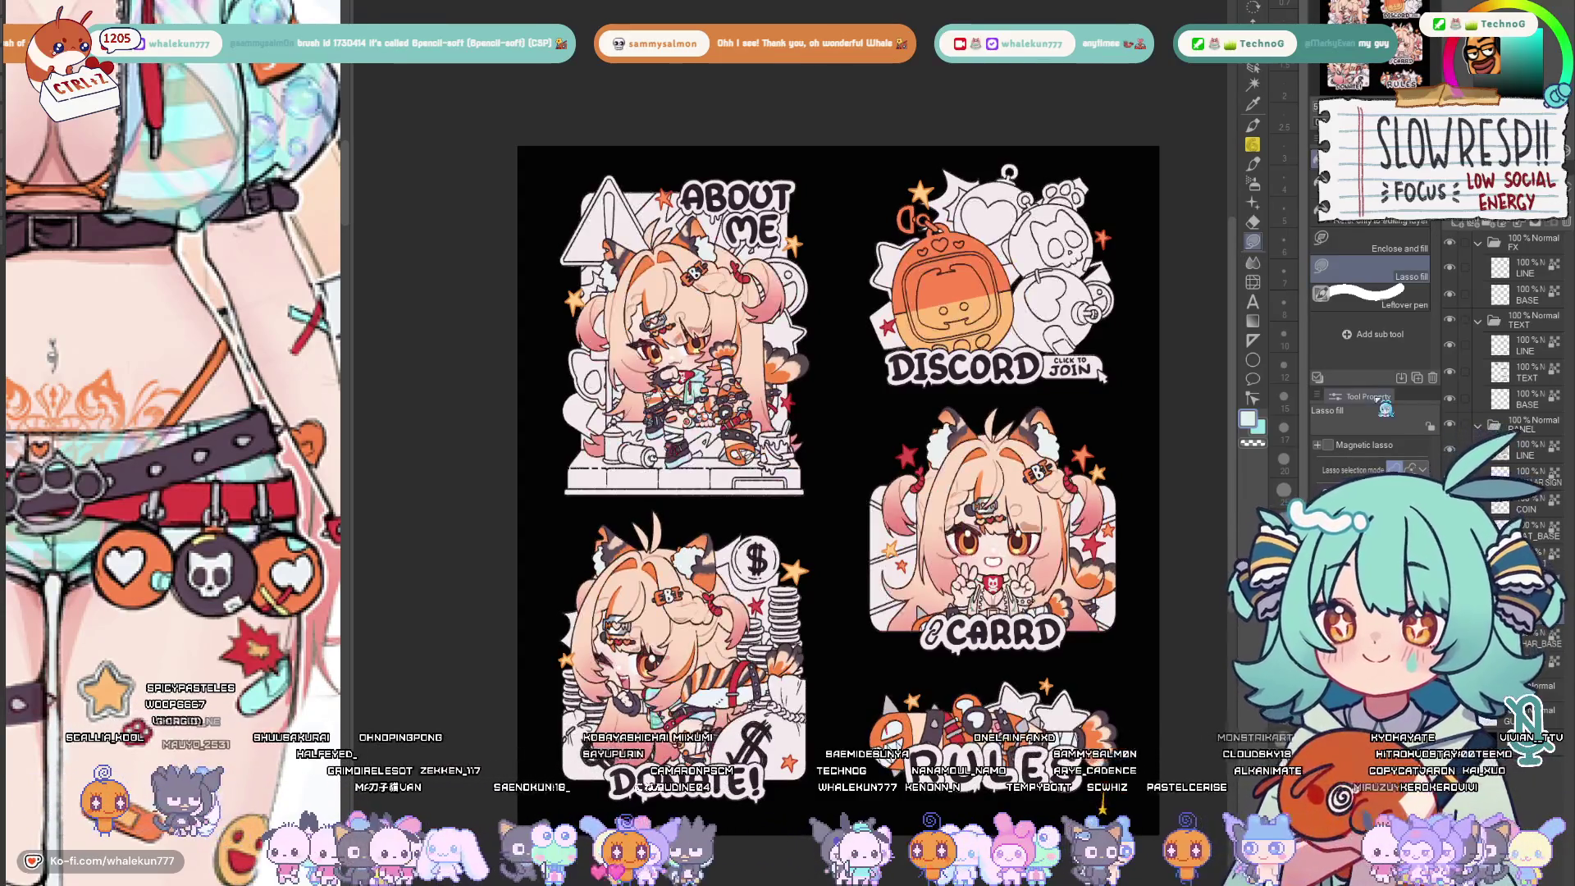
pyautogui.scroll(1, 909, 471)
pyautogui.scroll(4, 909, 471)
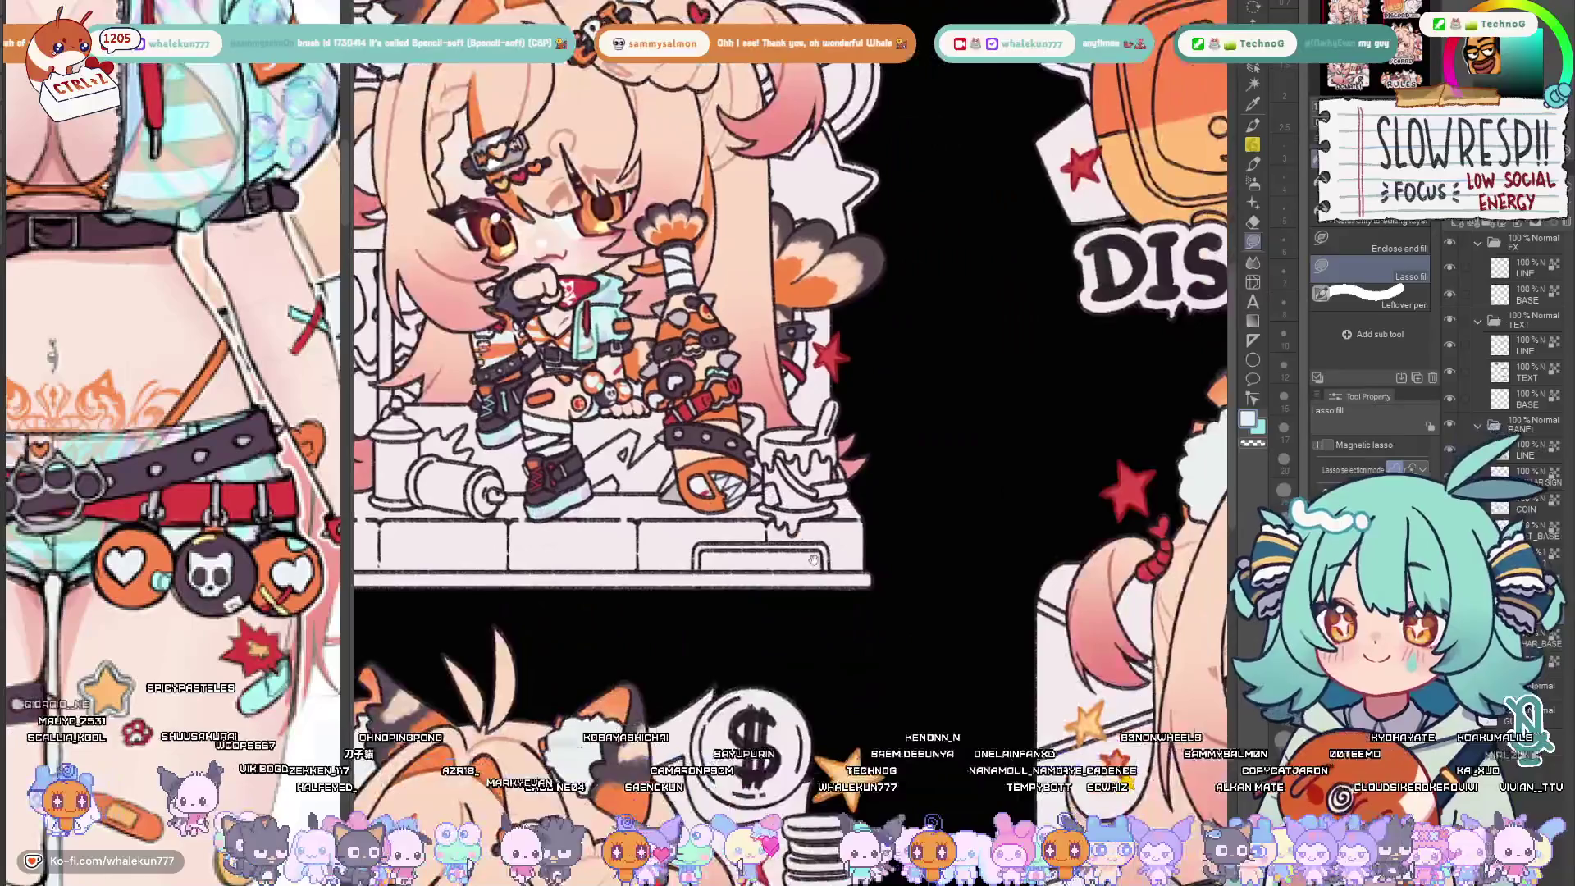
pyautogui.scroll(3, 787, 369)
pyautogui.scroll(2, 789, 369)
pyautogui.scroll(2, 789, 369)
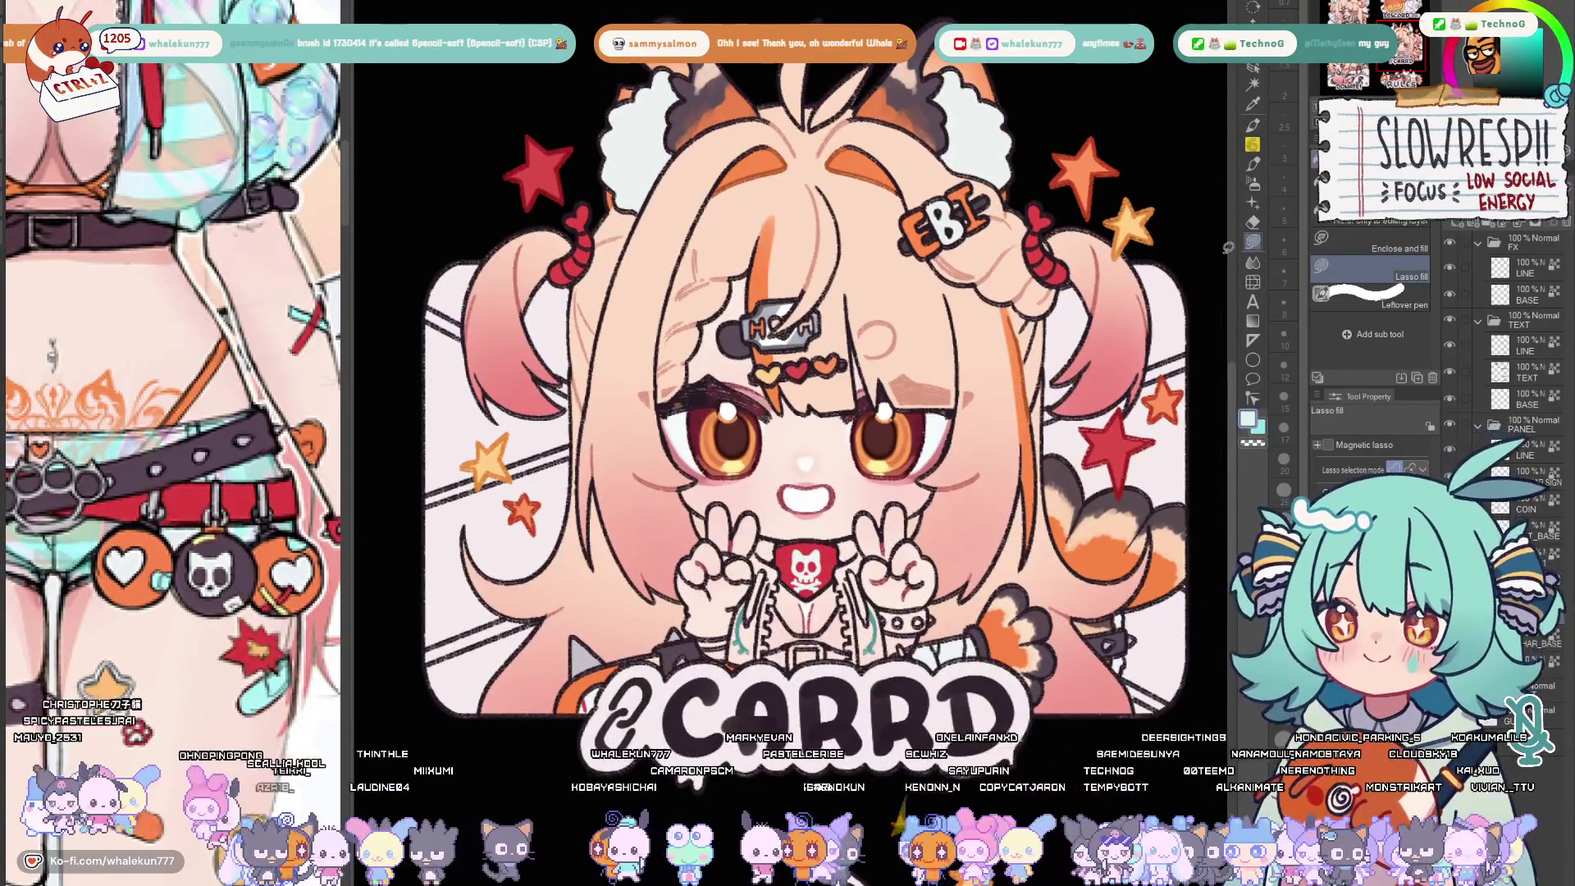
pyautogui.scroll(5, 184, 407)
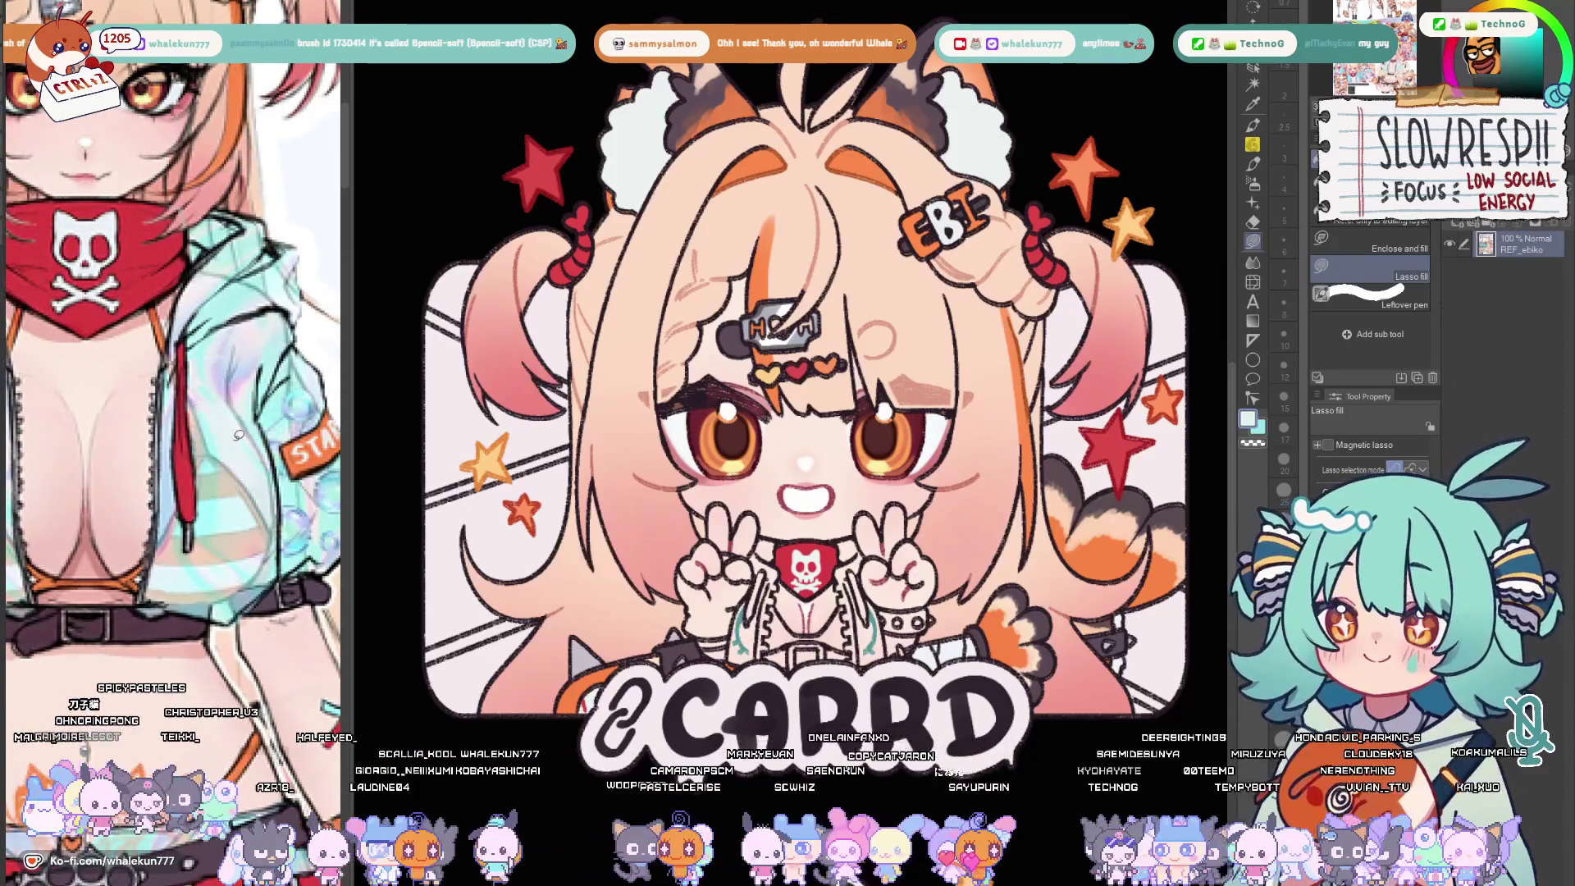
pyautogui.scroll(4, 879, 389)
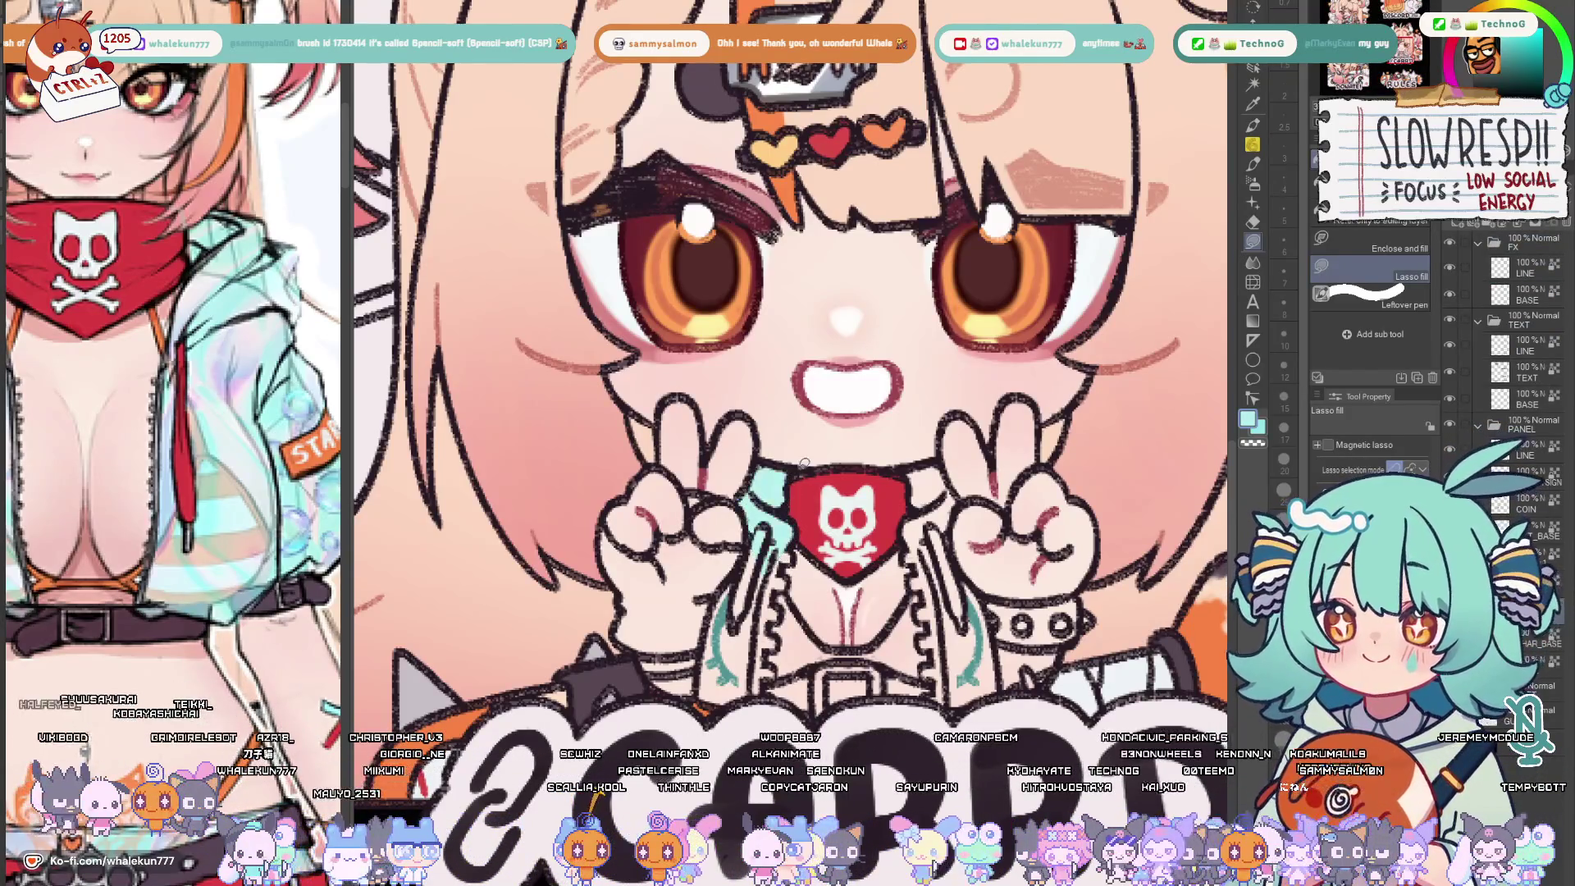
# Lasso-fill the Carrd chibi's jacket teal and both sides of her top orange
pyautogui.moveTo(753, 482); pyautogui.dragTo(882, 487)
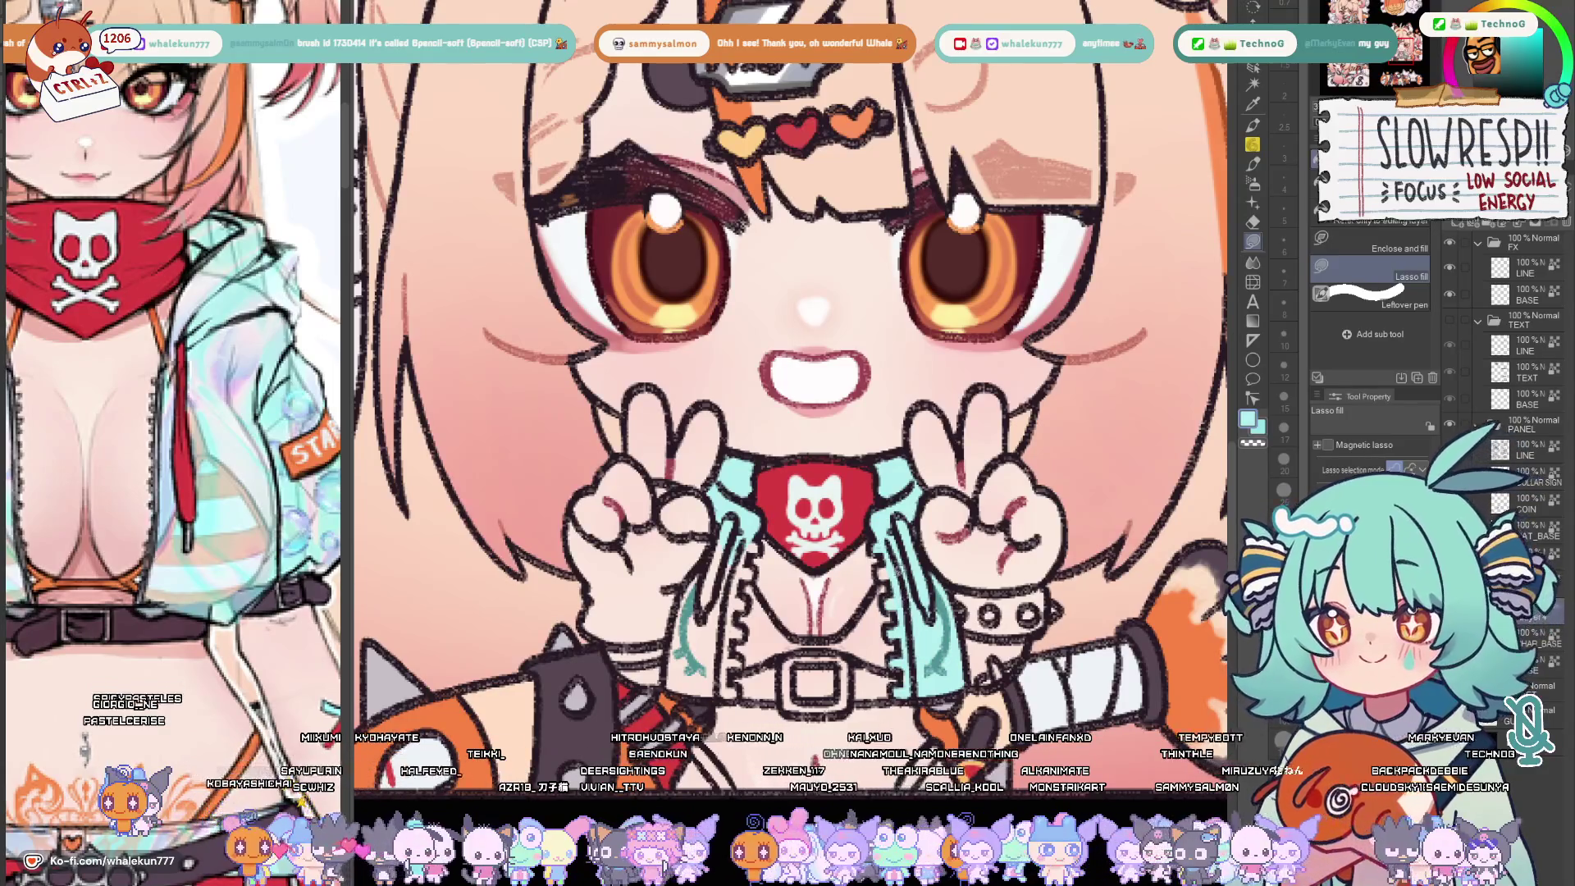
pyautogui.moveTo(739, 370); pyautogui.dragTo(813, 331)
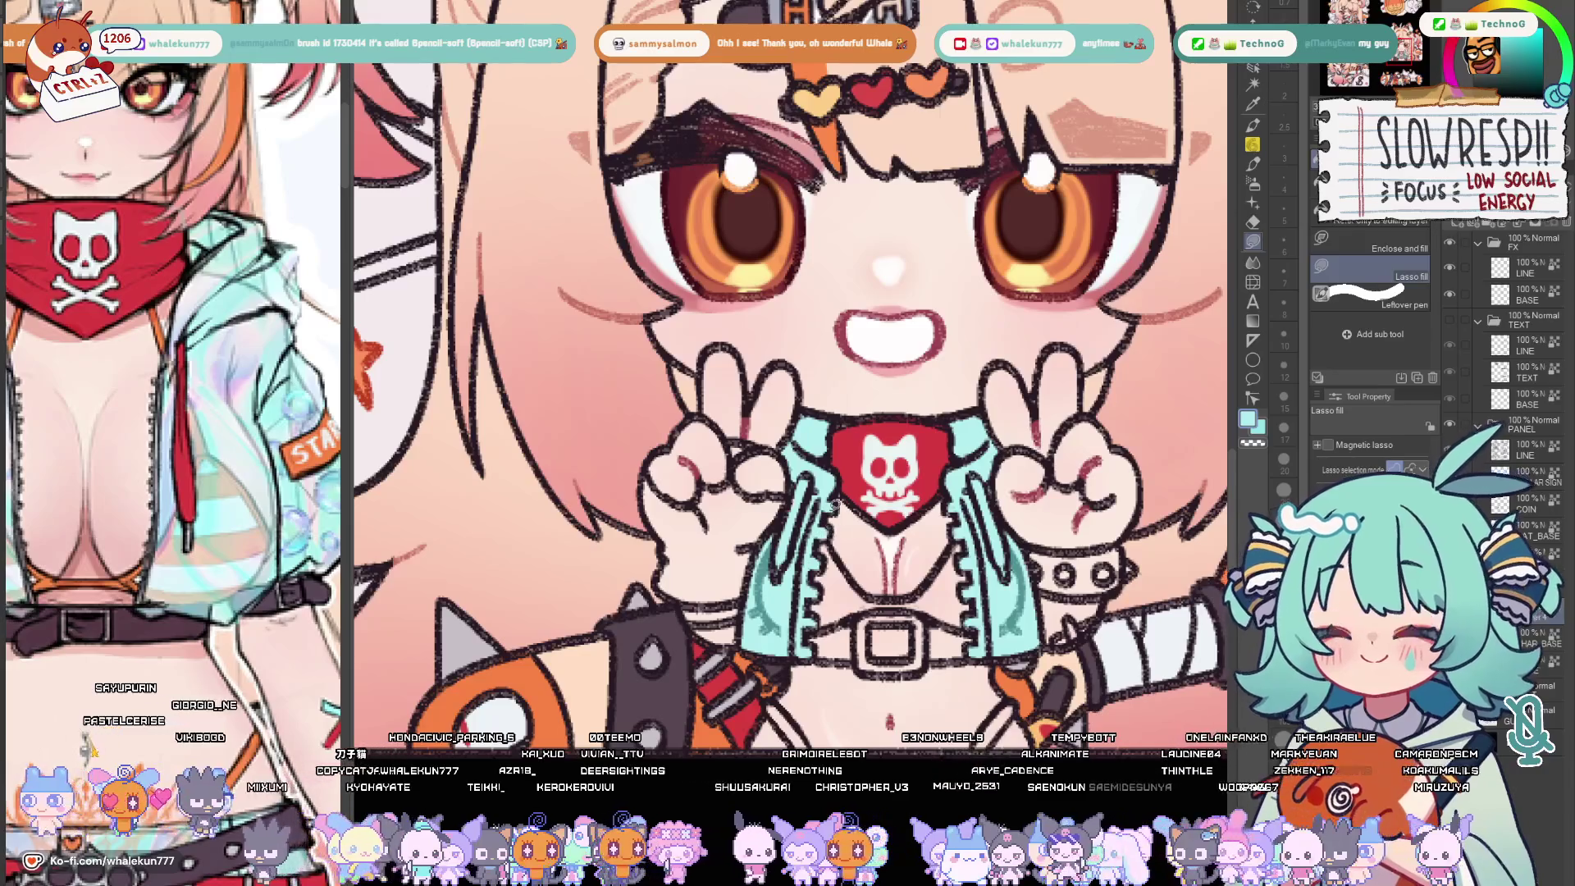
pyautogui.scroll(-2, 168, 664)
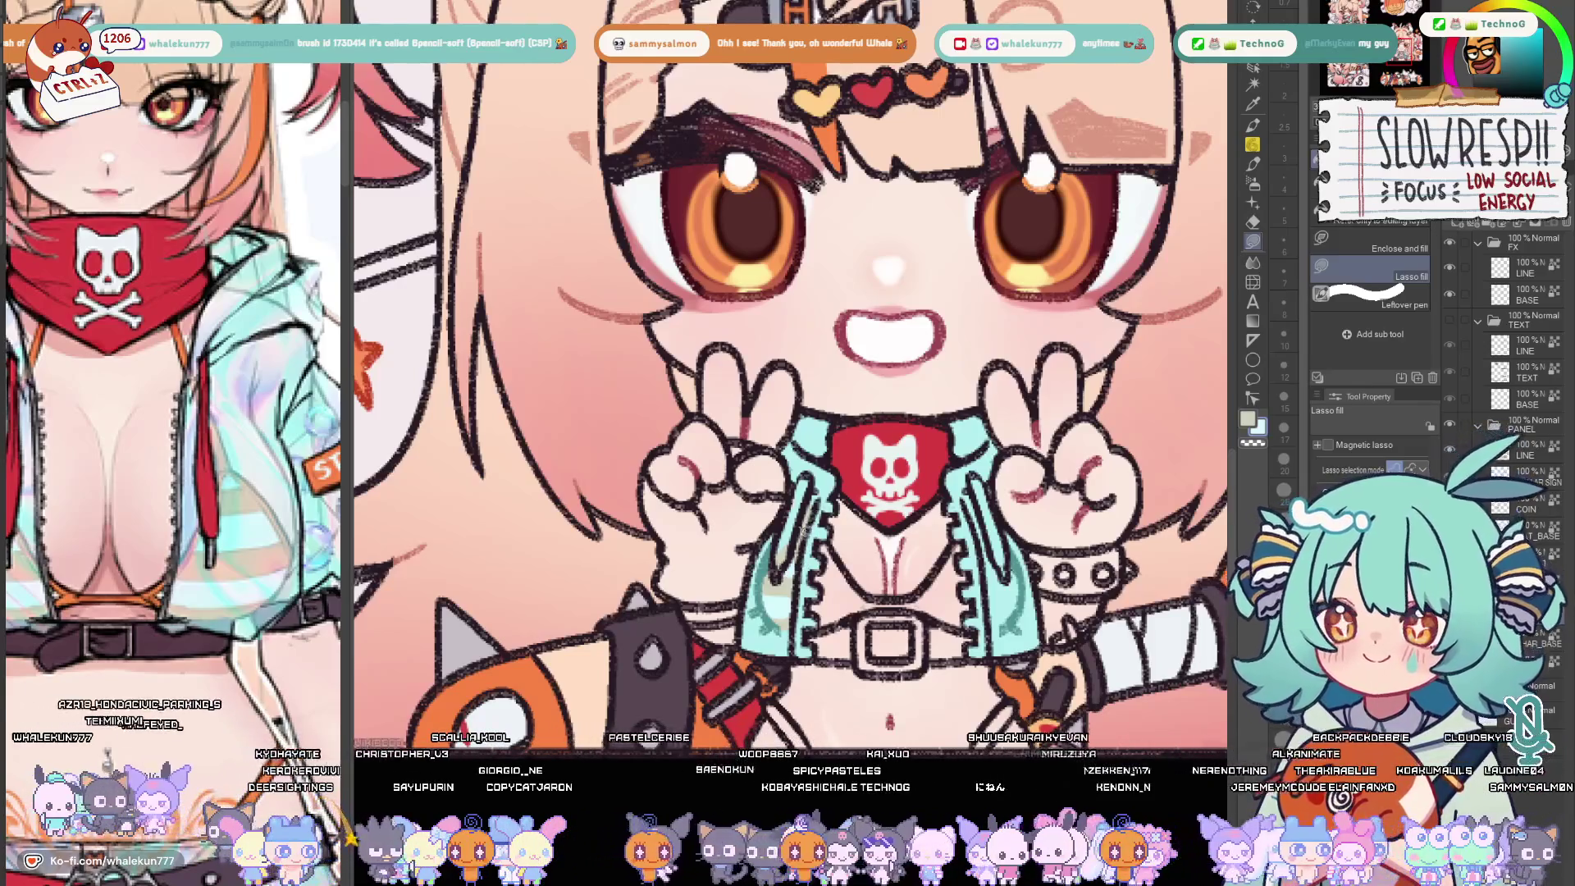
pyautogui.moveTo(779, 569)
pyautogui.mouseDown()
pyautogui.moveTo(840, 588)
pyautogui.moveTo(954, 547)
pyautogui.mouseUp()
pyautogui.scroll(-1, 960, 548)
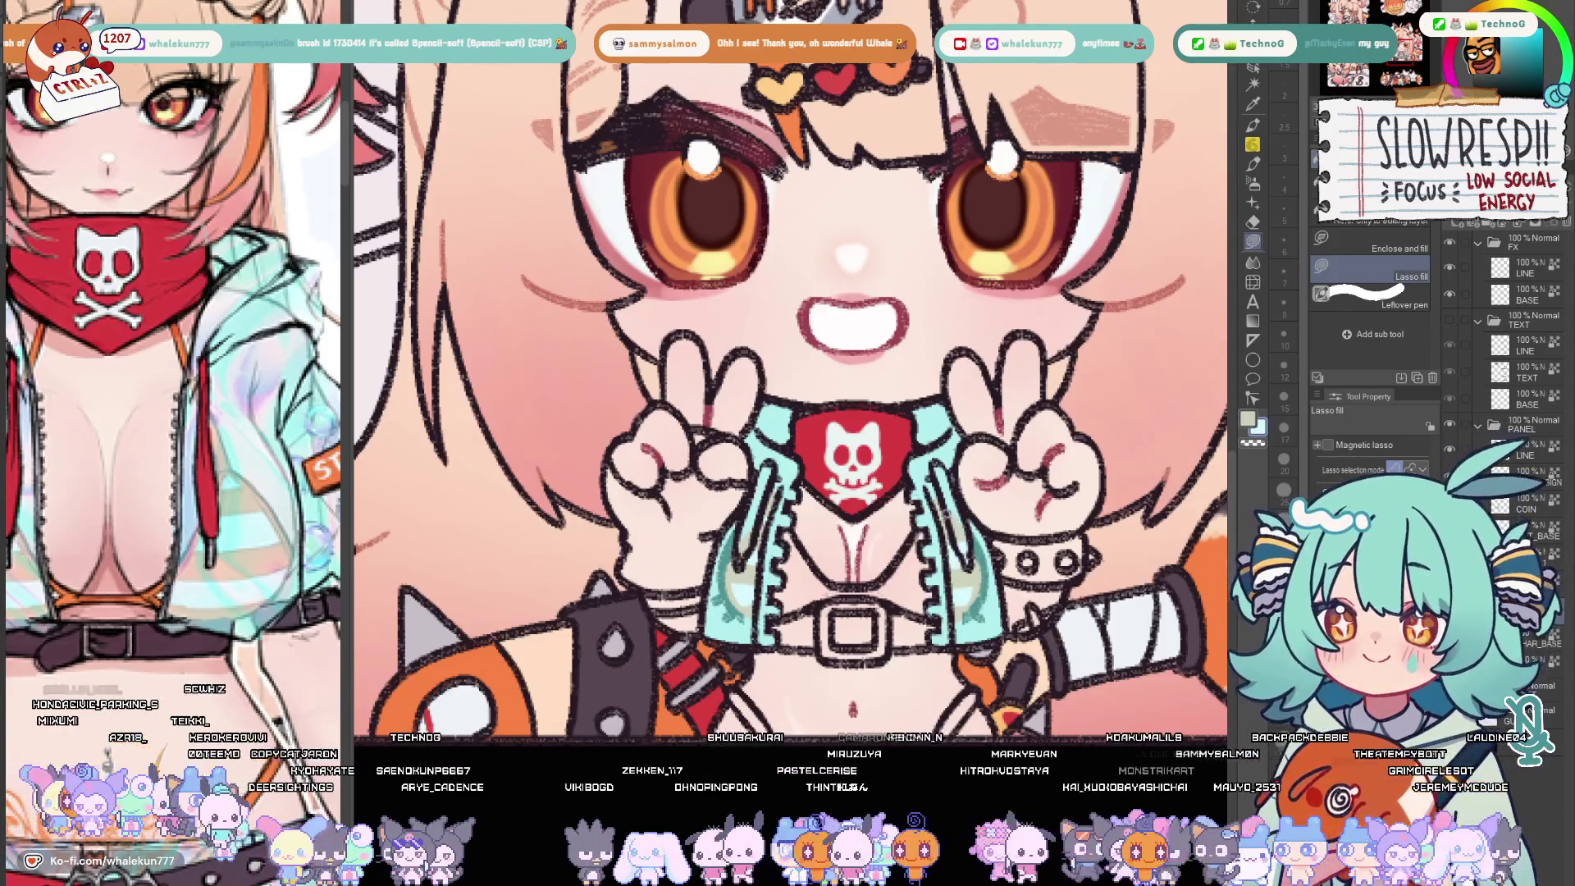
pyautogui.scroll(-1, 788, 407)
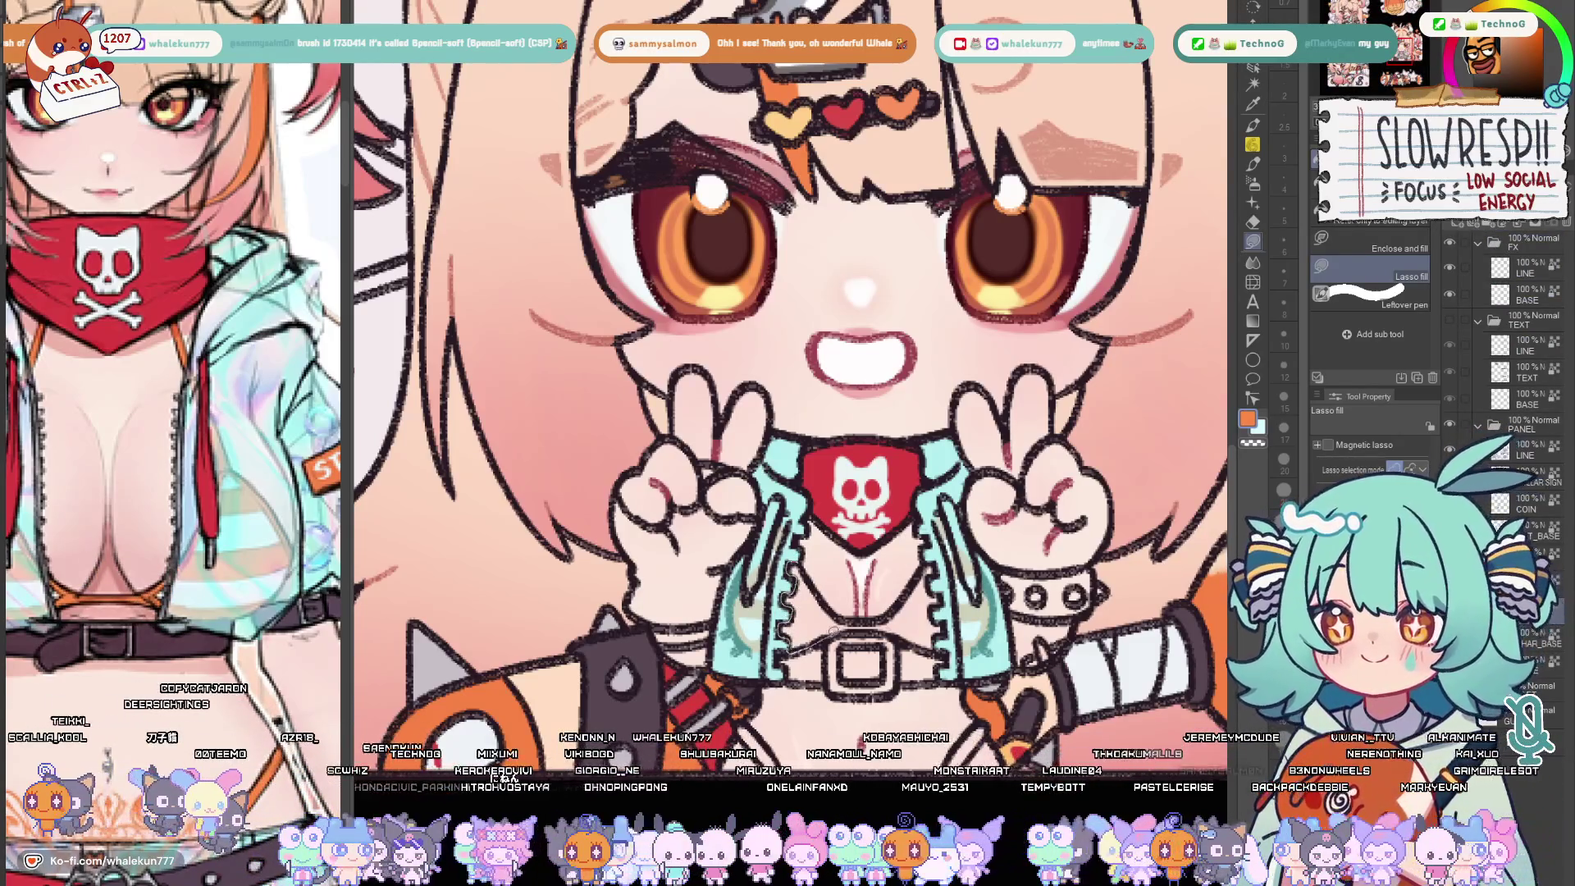
pyautogui.moveTo(787, 566); pyautogui.dragTo(837, 646)
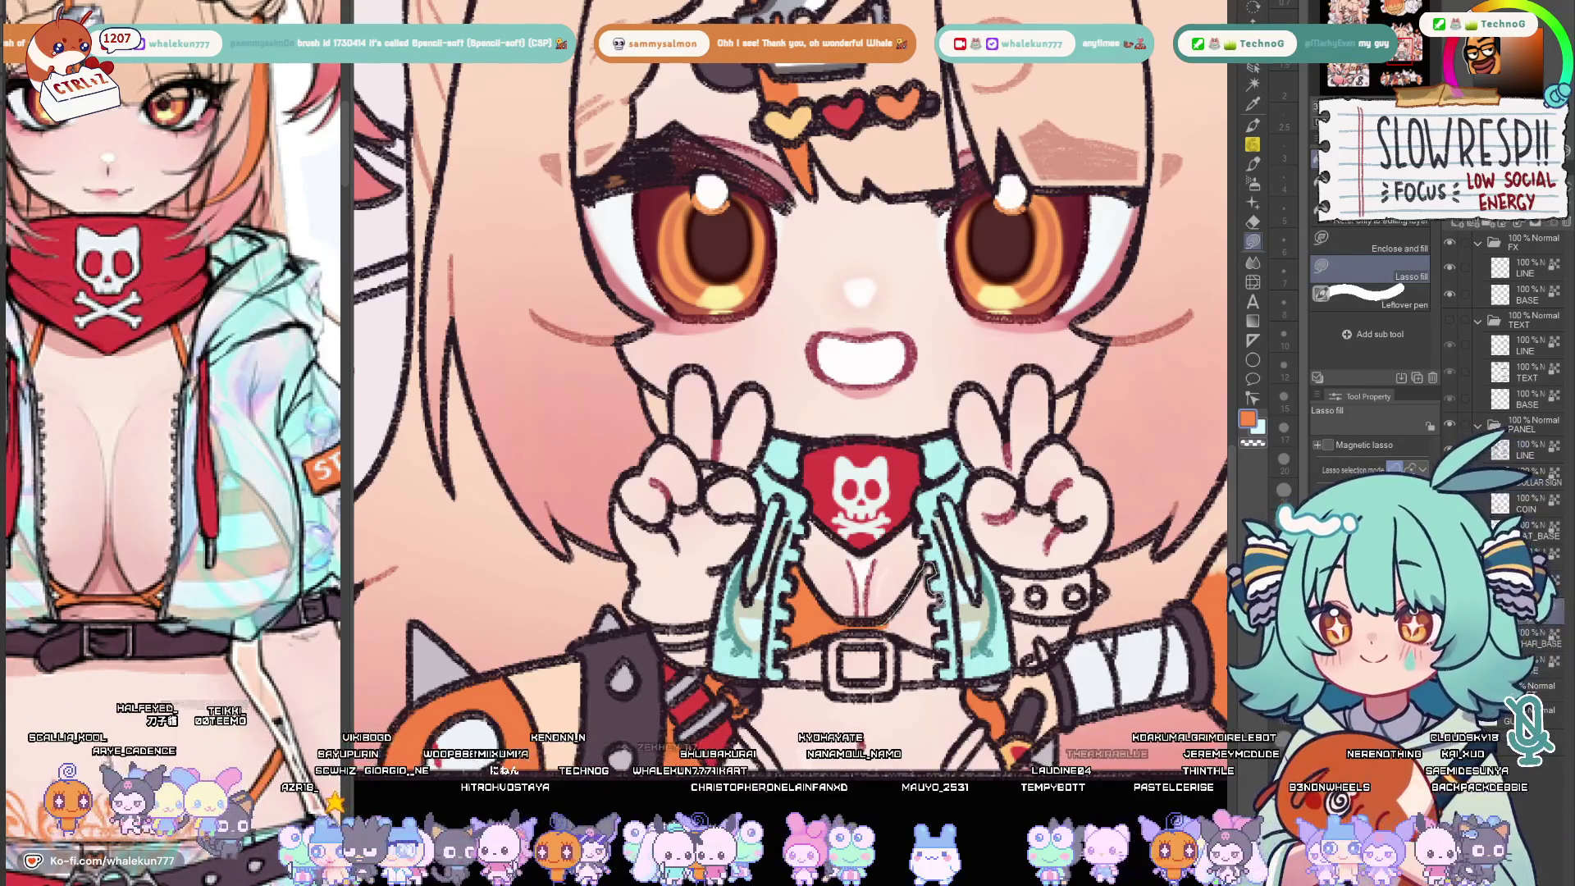
pyautogui.moveTo(887, 569); pyautogui.dragTo(942, 649)
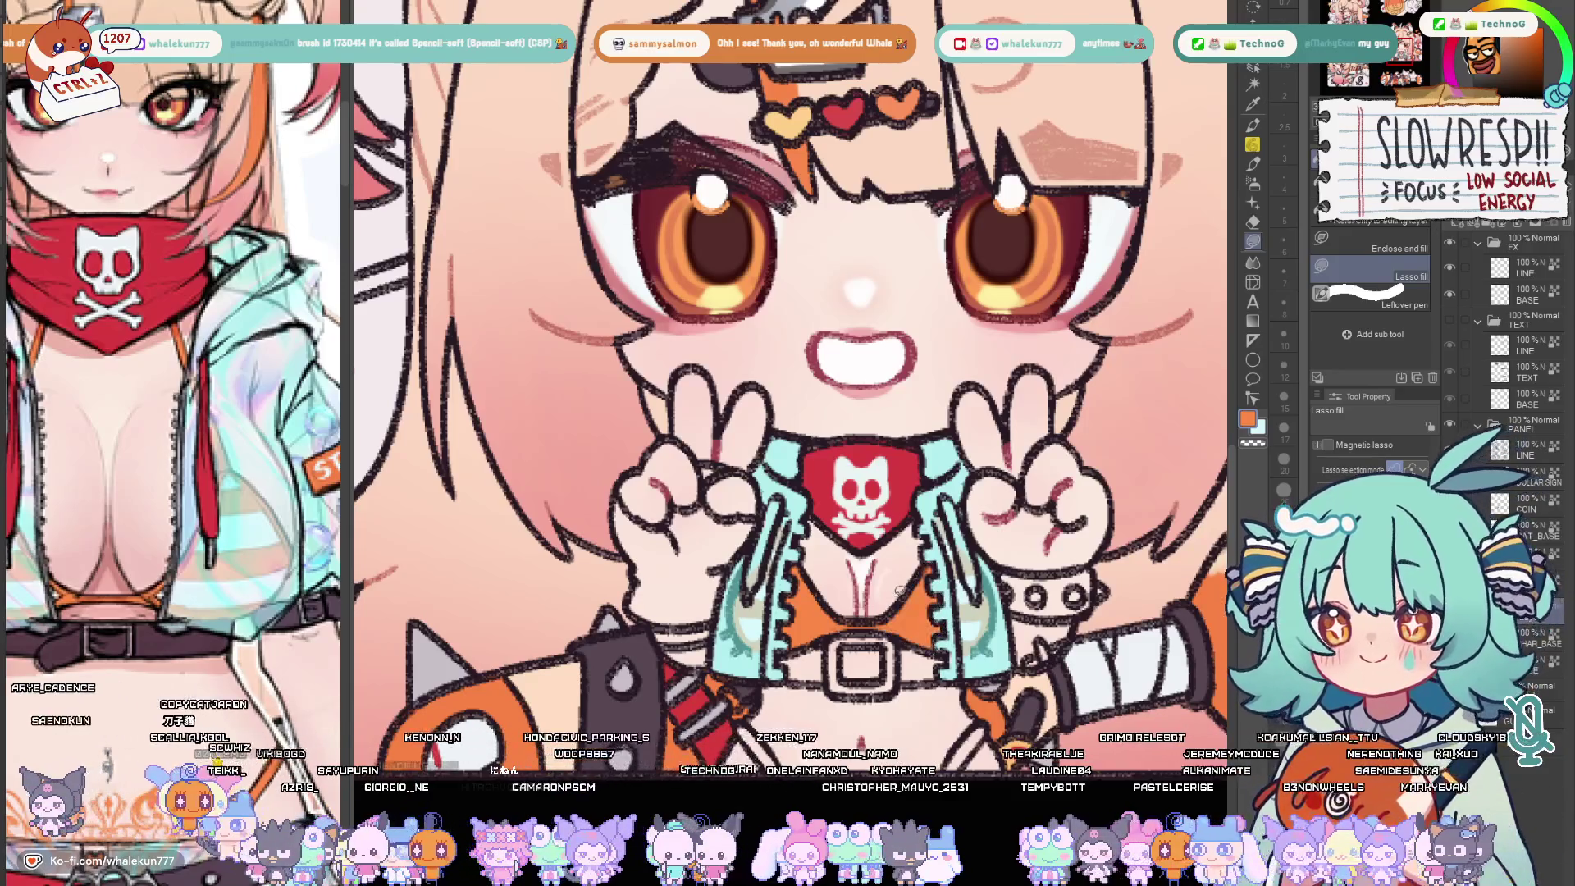
pyautogui.scroll(1, 904, 589)
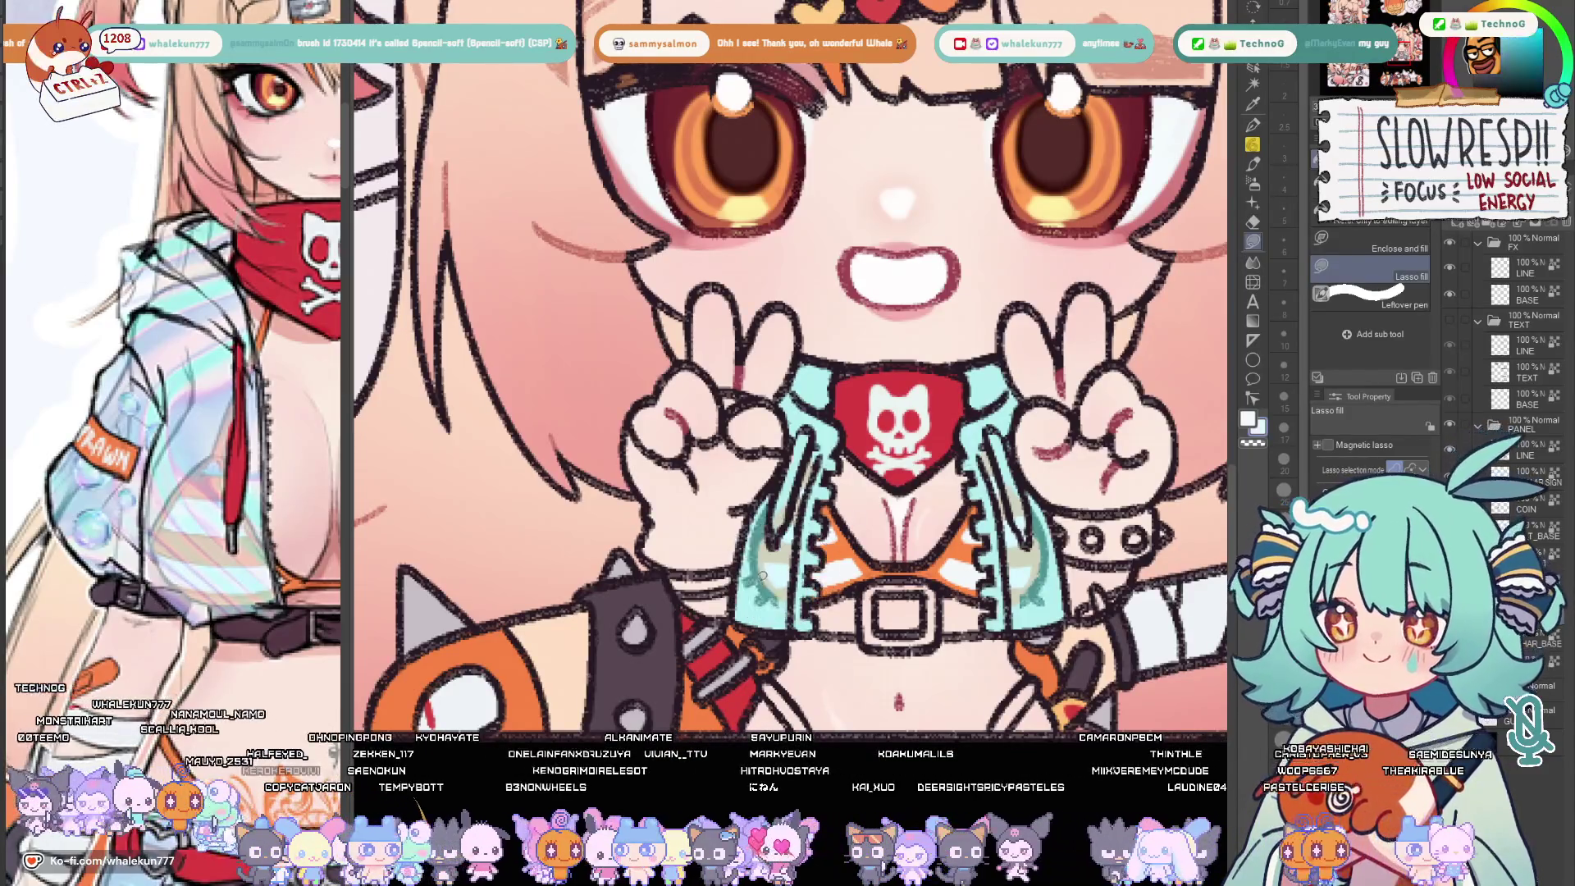
pyautogui.scroll(1, 797, 557)
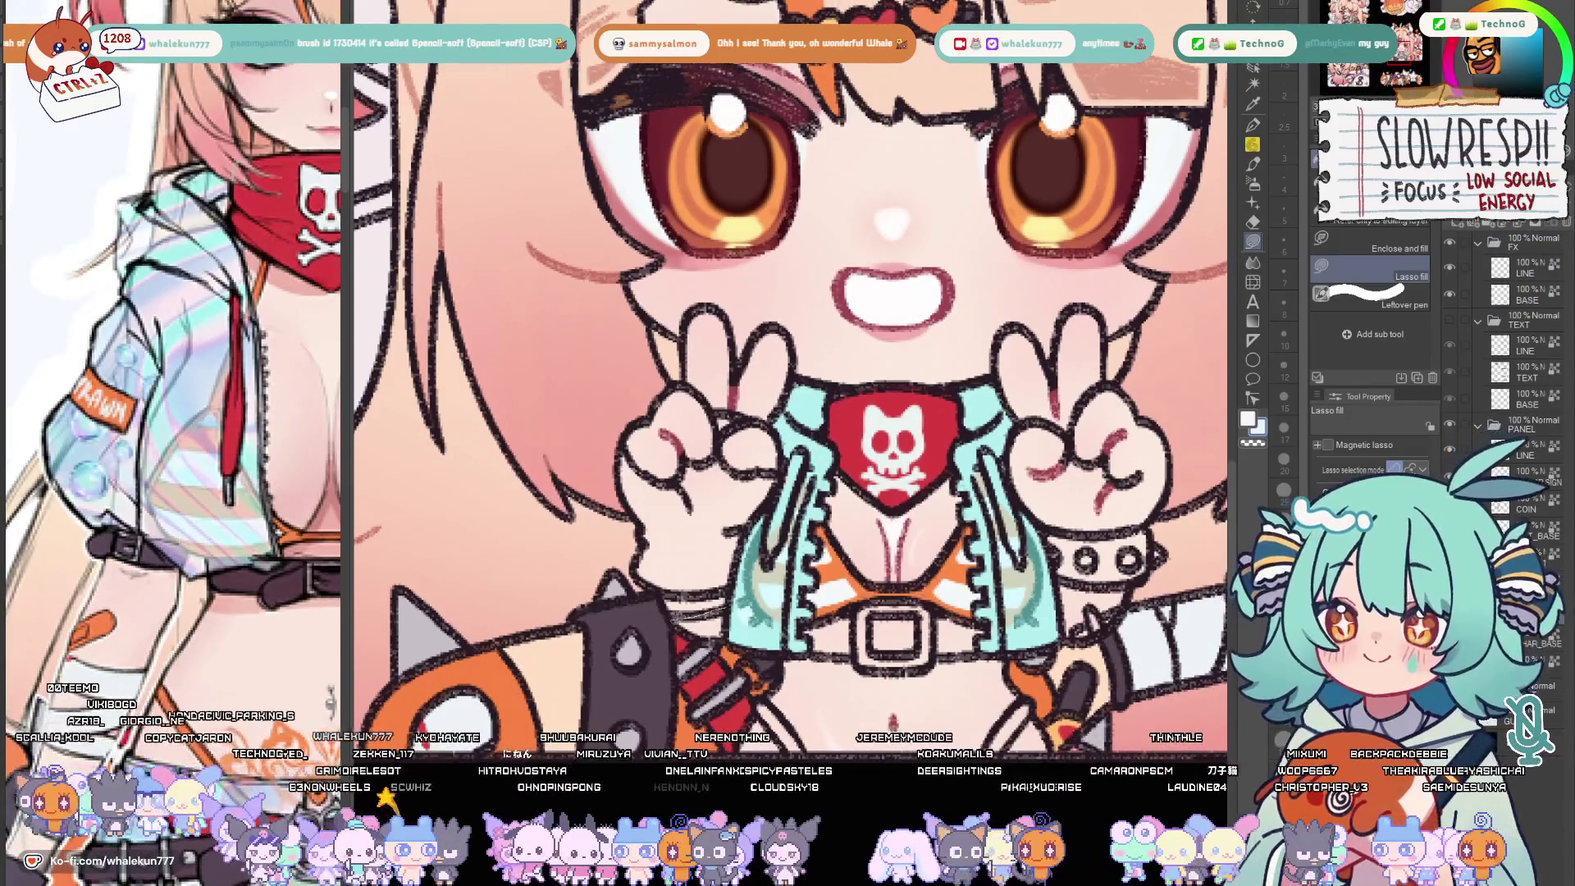
pyautogui.scroll(1, 755, 580)
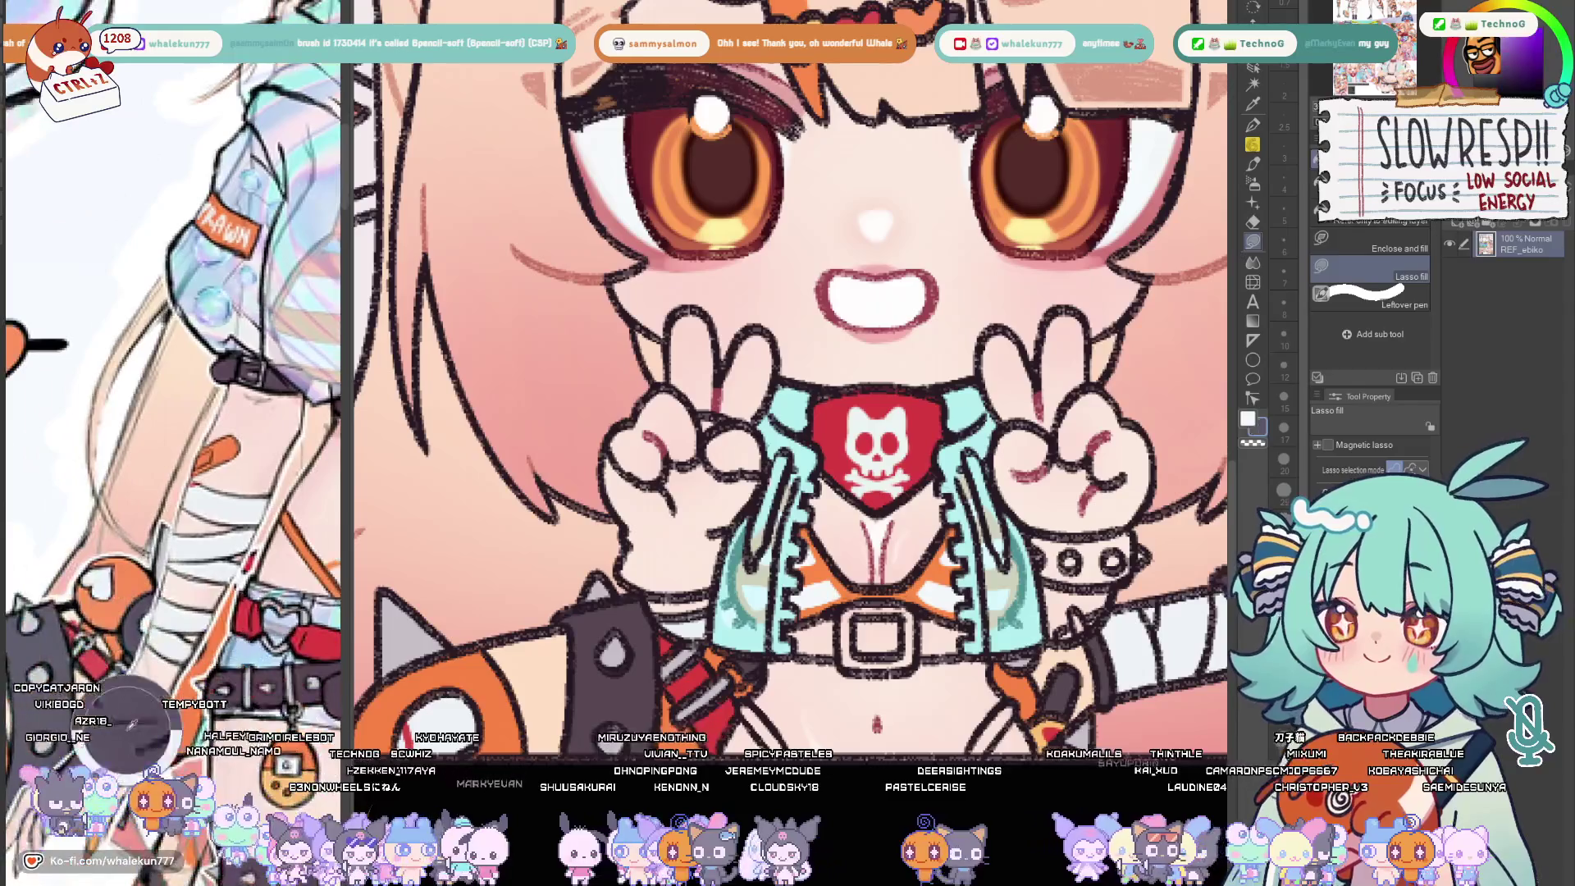
# Fill the left glove dark grey, then sample red from the reference image
pyautogui.moveTo(702, 497); pyautogui.dragTo(708, 562)
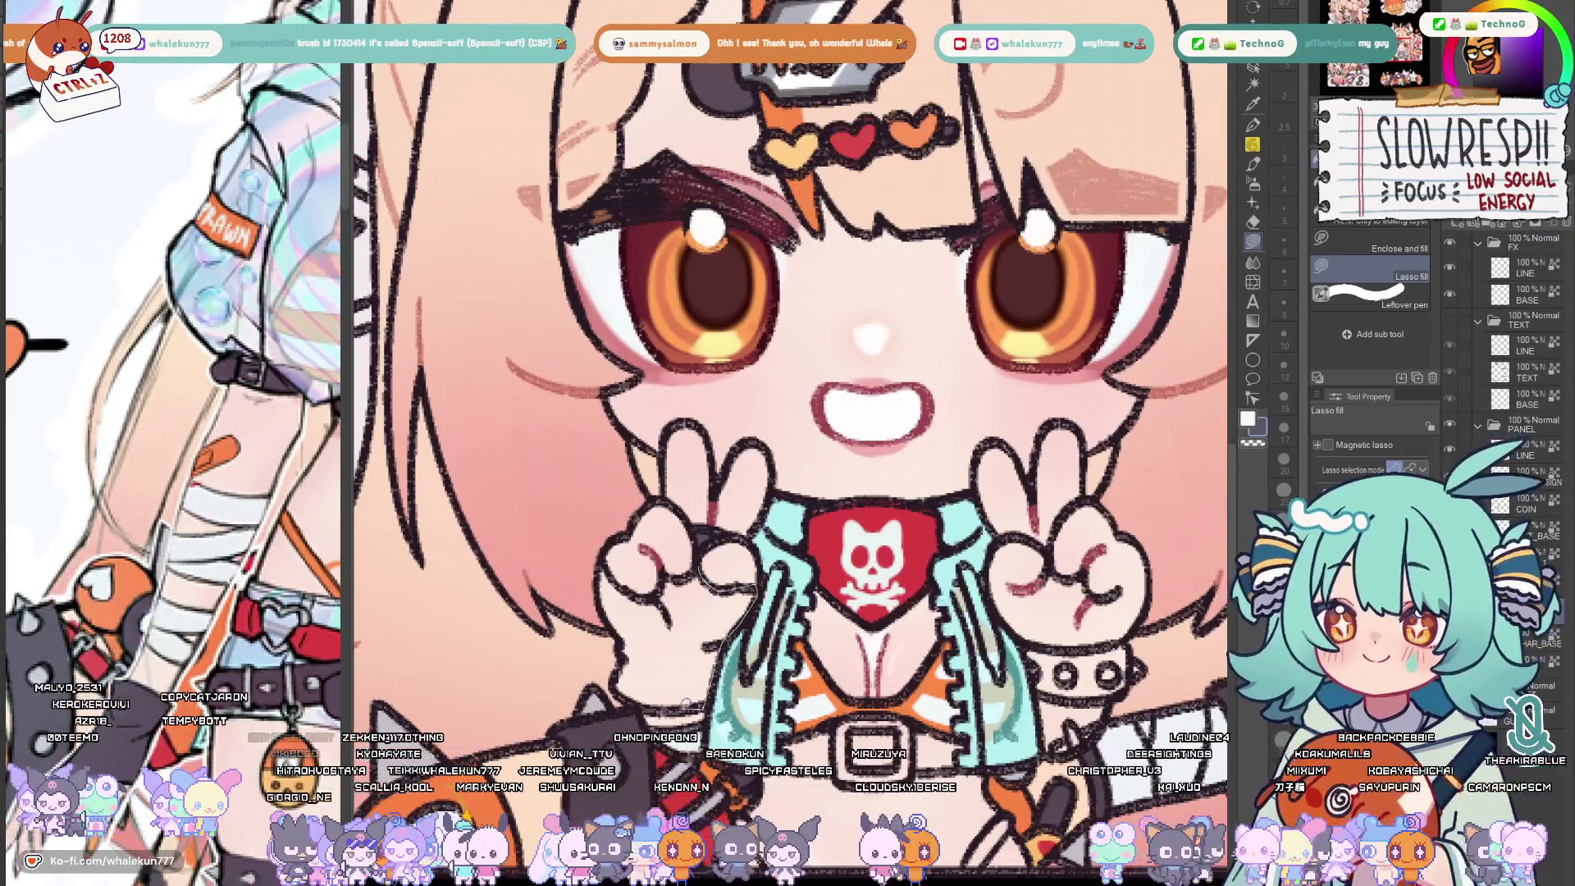
pyautogui.moveTo(690, 580); pyautogui.dragTo(699, 554)
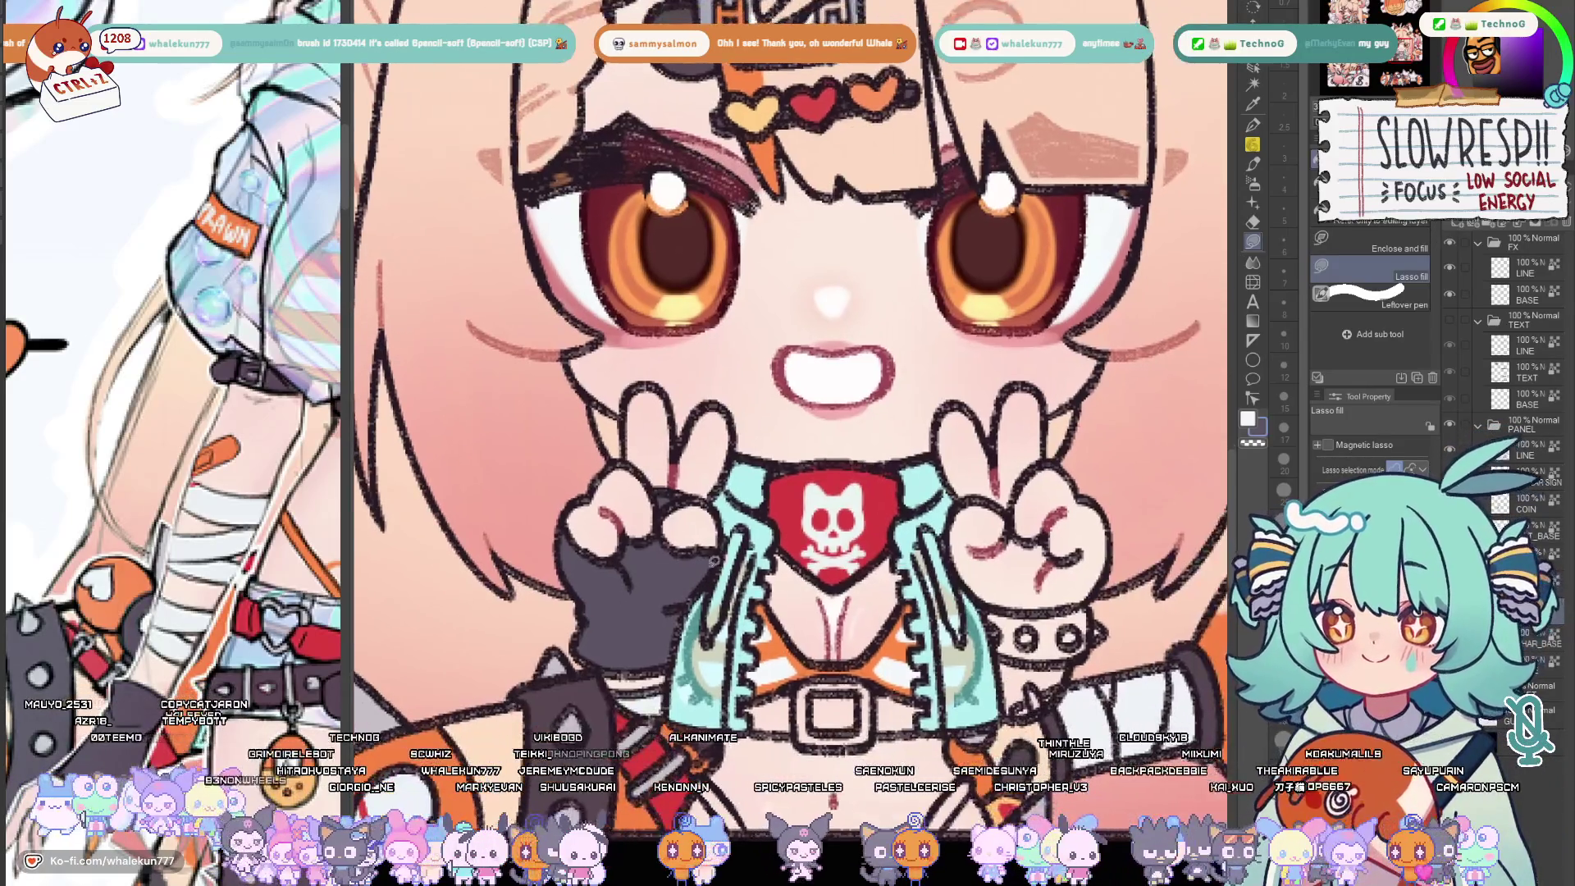
pyautogui.moveTo(1022, 591); pyautogui.dragTo(902, 566)
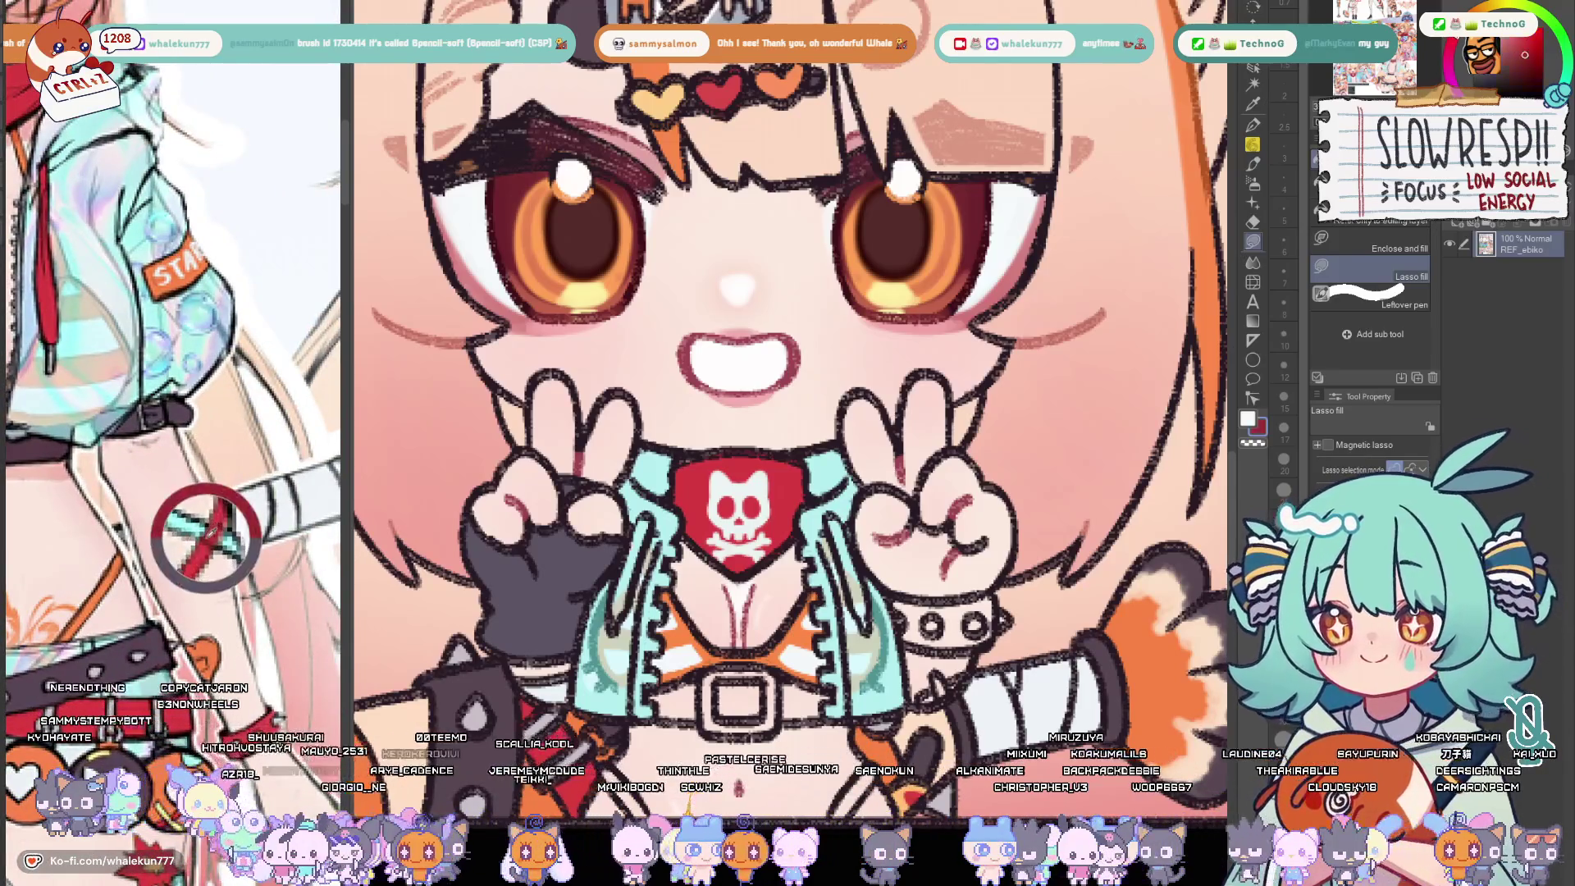
pyautogui.click(198, 542)
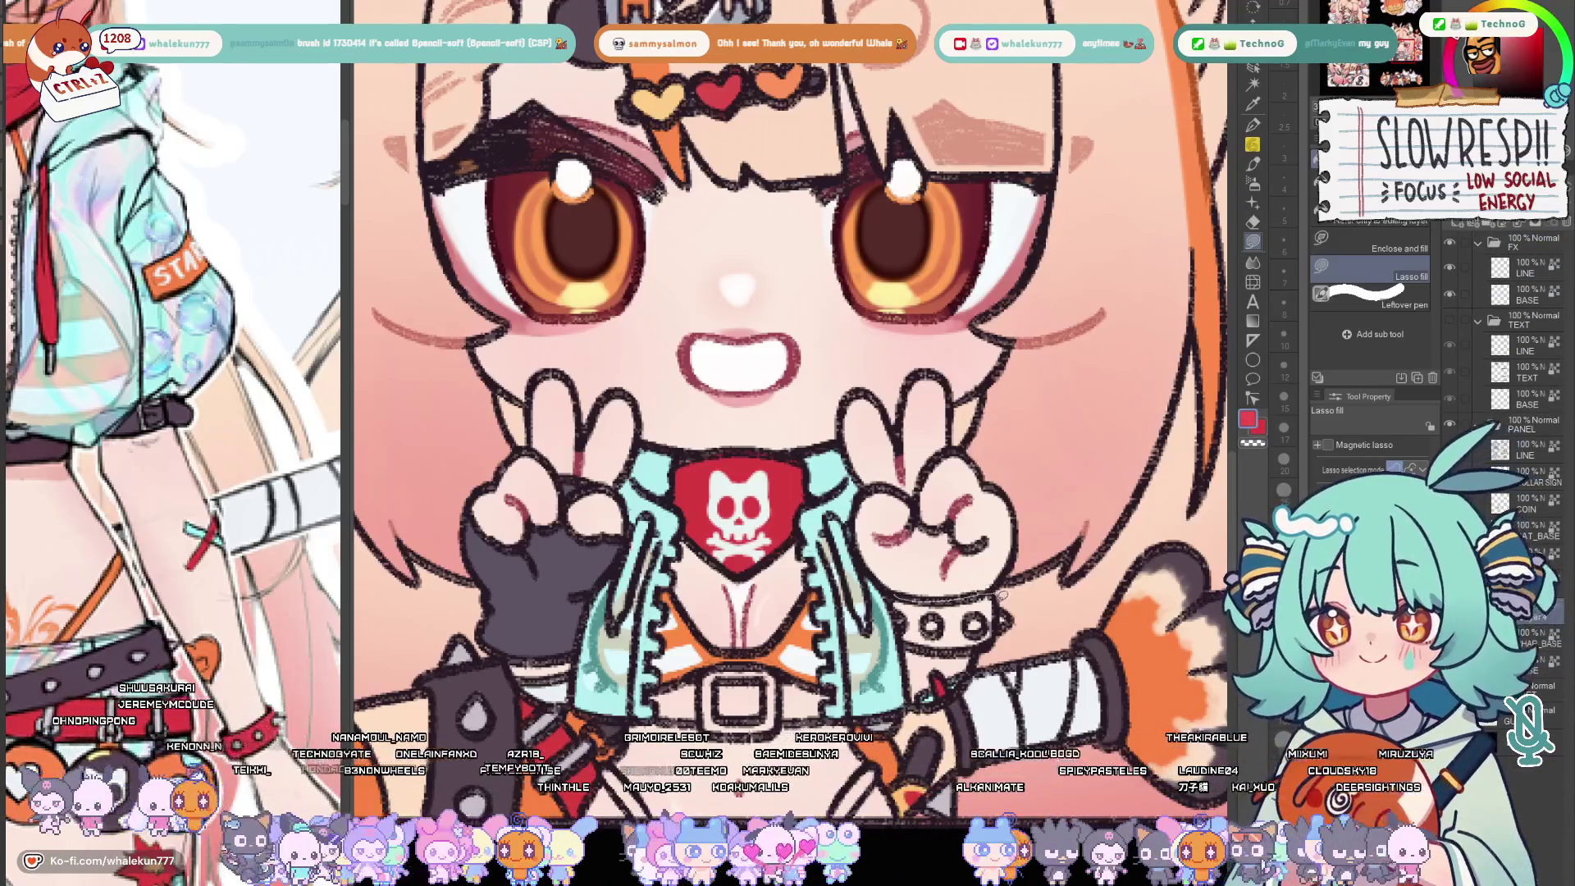
# Lasso-fill the spiked wristband red, then swap the paint colour to orange
pyautogui.moveTo(886, 591); pyautogui.dragTo(997, 646)
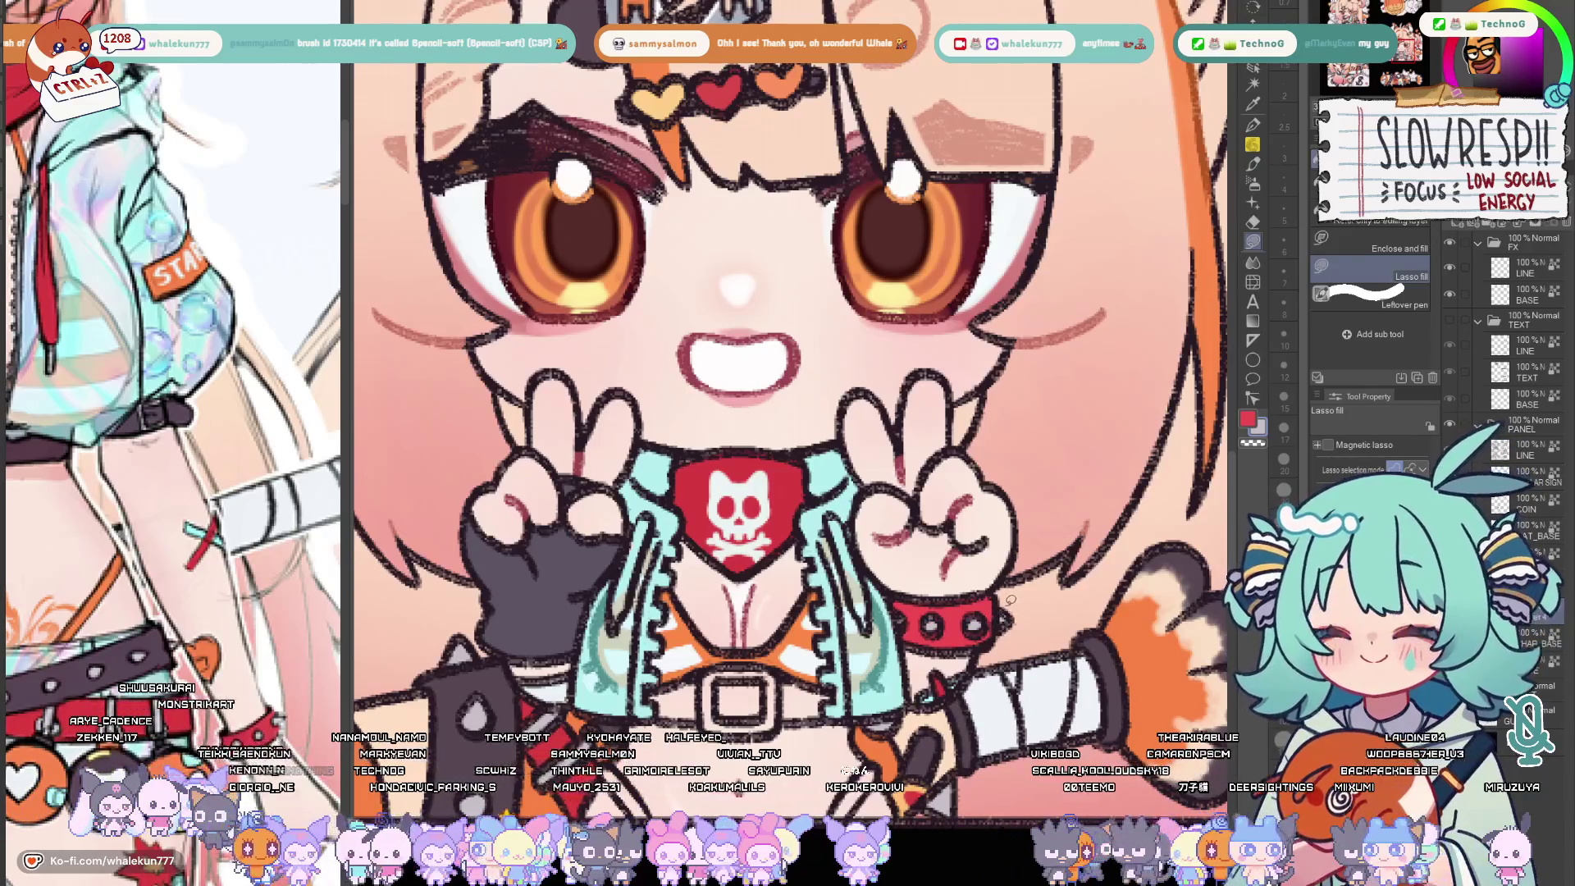
pyautogui.scroll(-3, 173, 406)
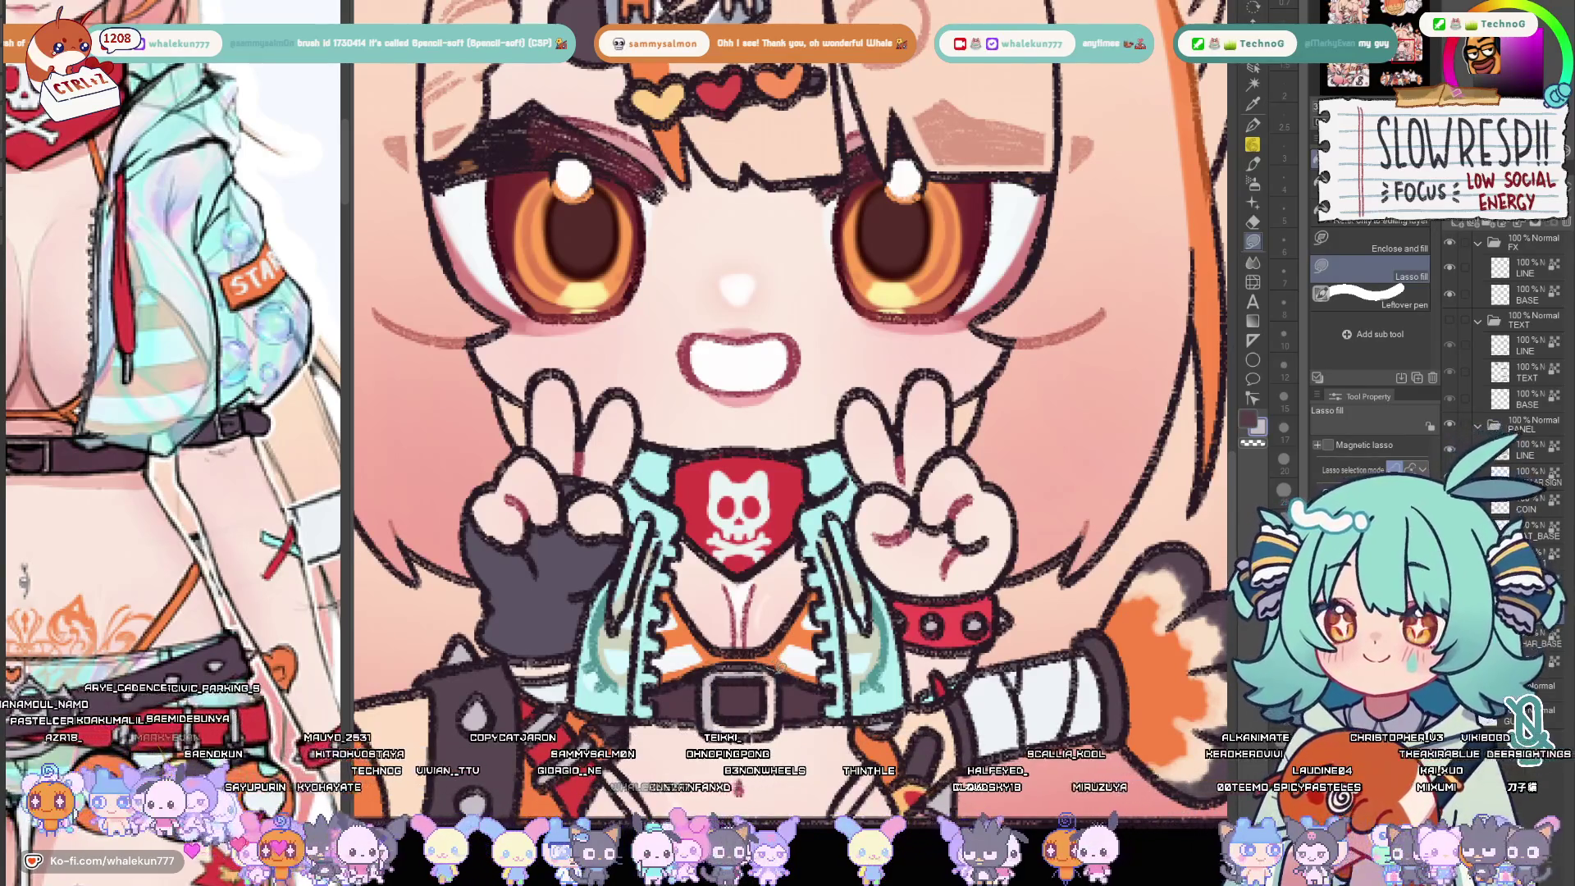
pyautogui.press('x')
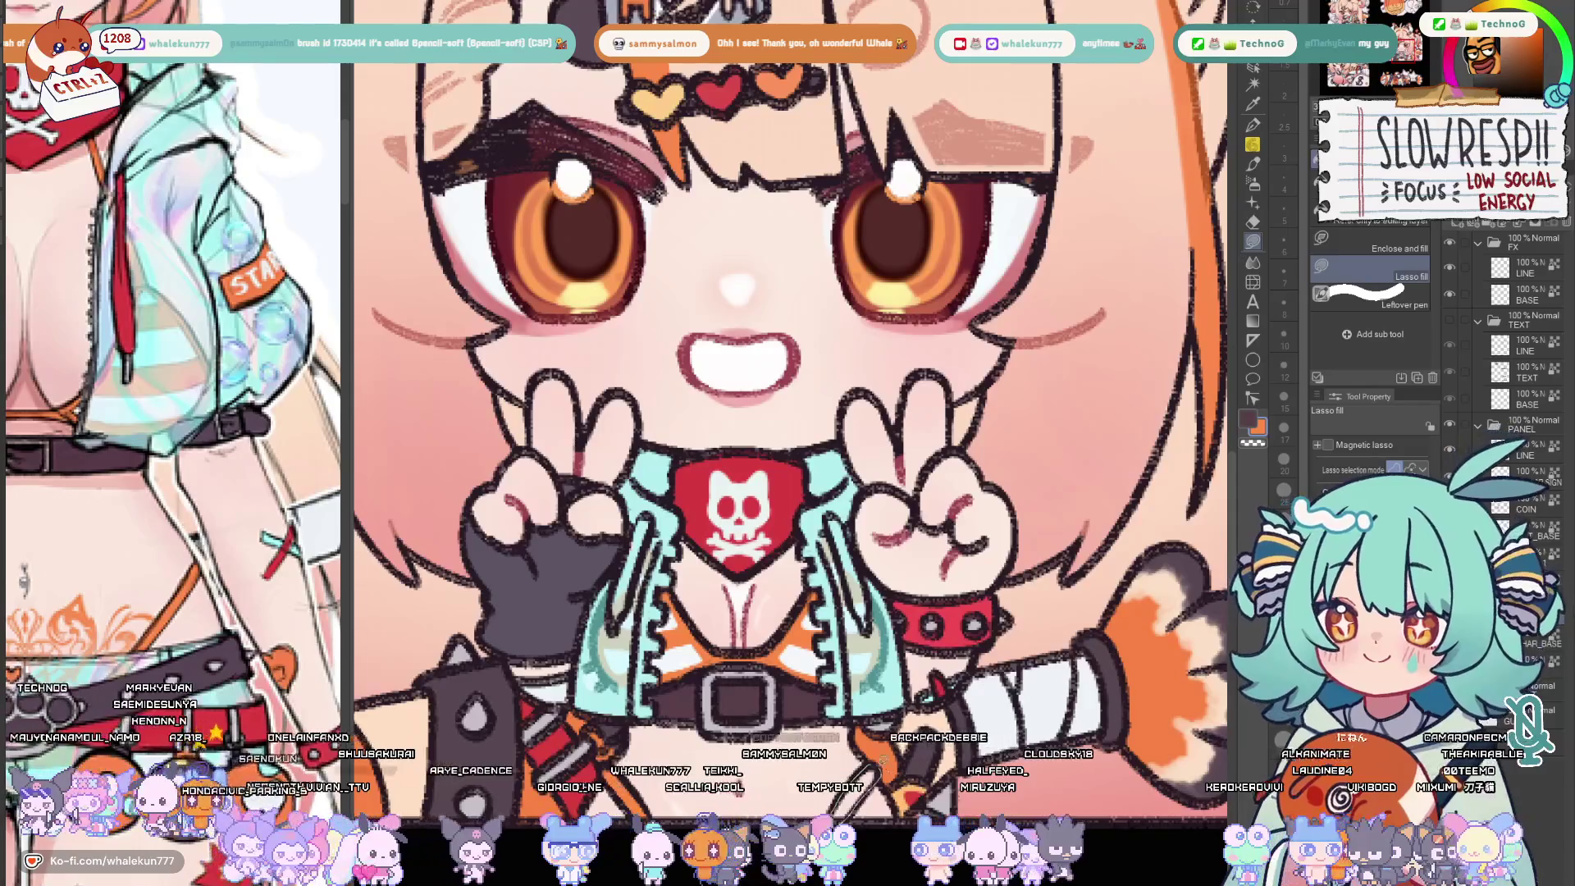
pyautogui.scroll(-5, 788, 406)
pyautogui.scroll(-1, 788, 406)
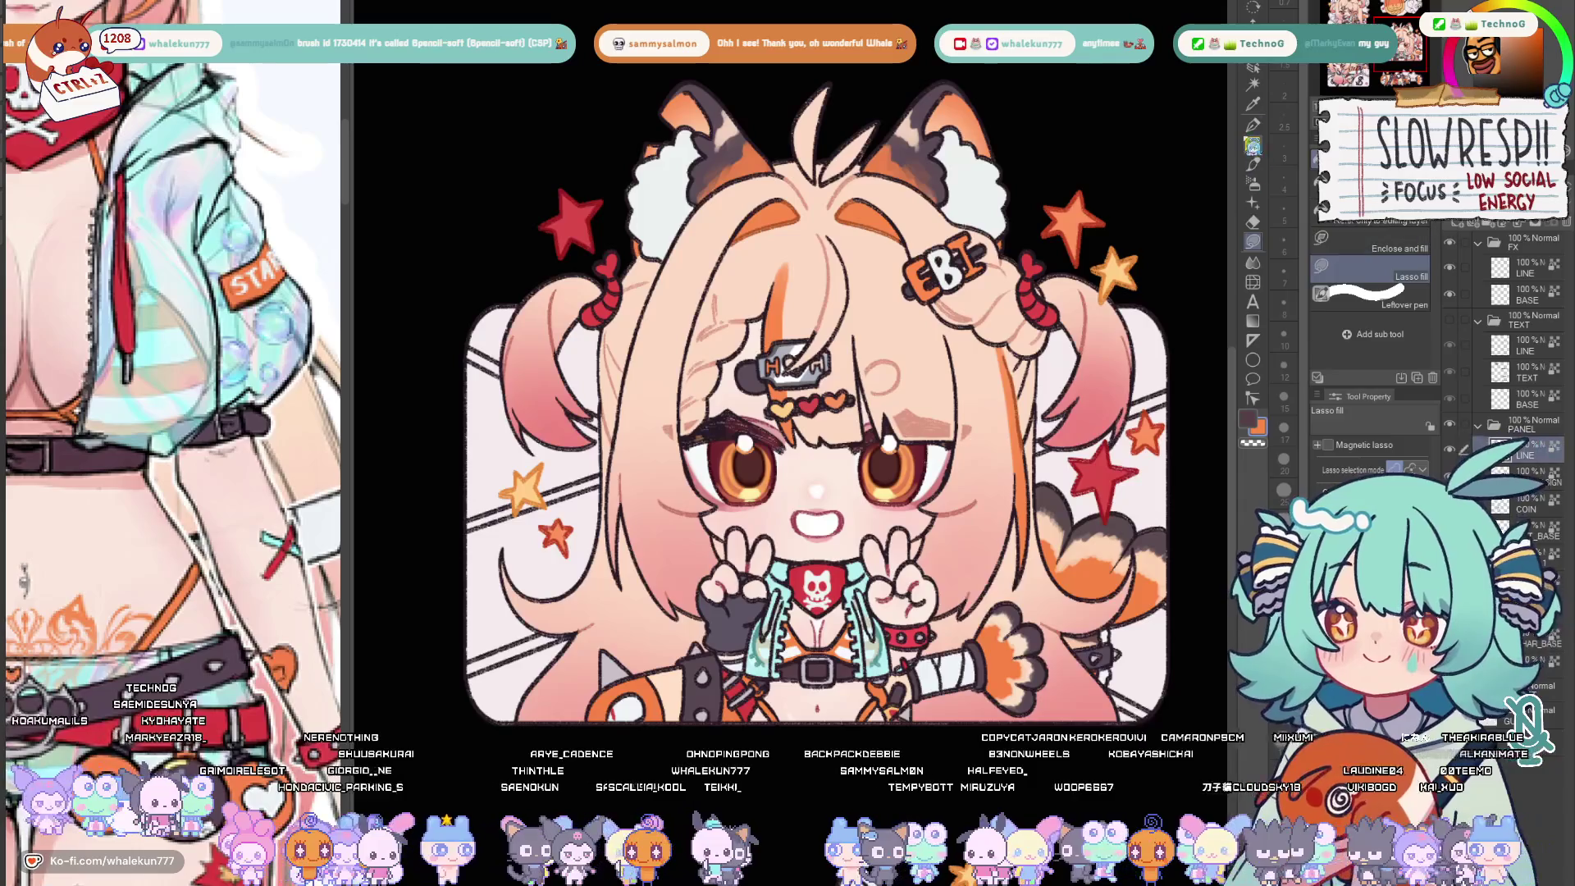
# Paint red accent lines along both collar edges of the teal jacket, then swap to light cyan
pyautogui.press('b')
pyautogui.scroll(5, 789, 407)
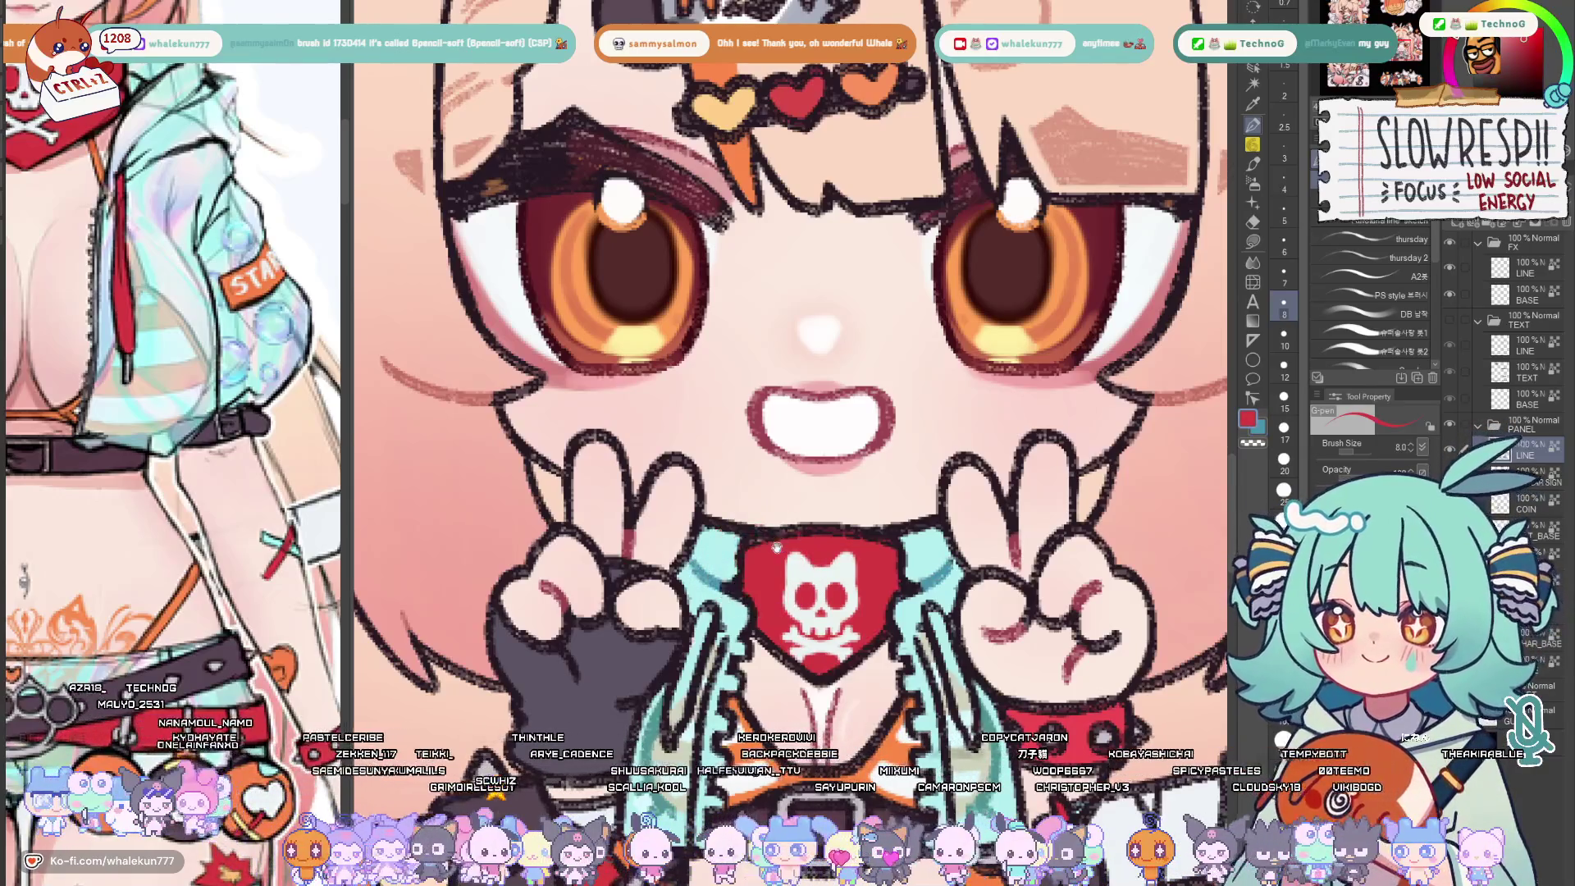
pyautogui.scroll(5, 235, 433)
pyautogui.moveTo(788, 369); pyautogui.dragTo(833, 357)
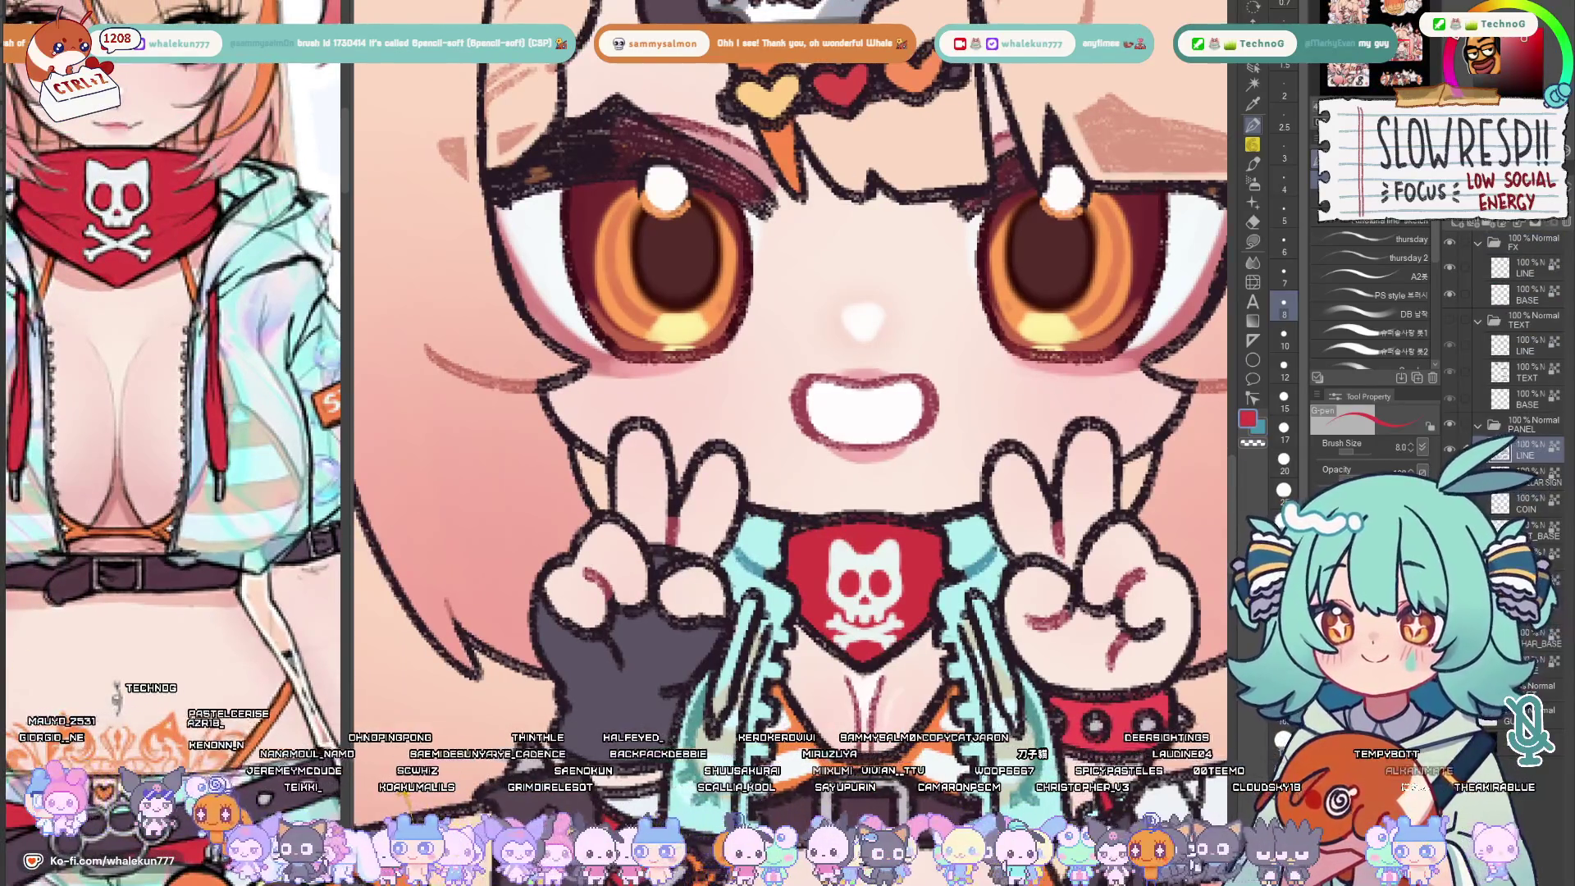
pyautogui.press('[')
pyautogui.moveTo(748, 603); pyautogui.dragTo(720, 684)
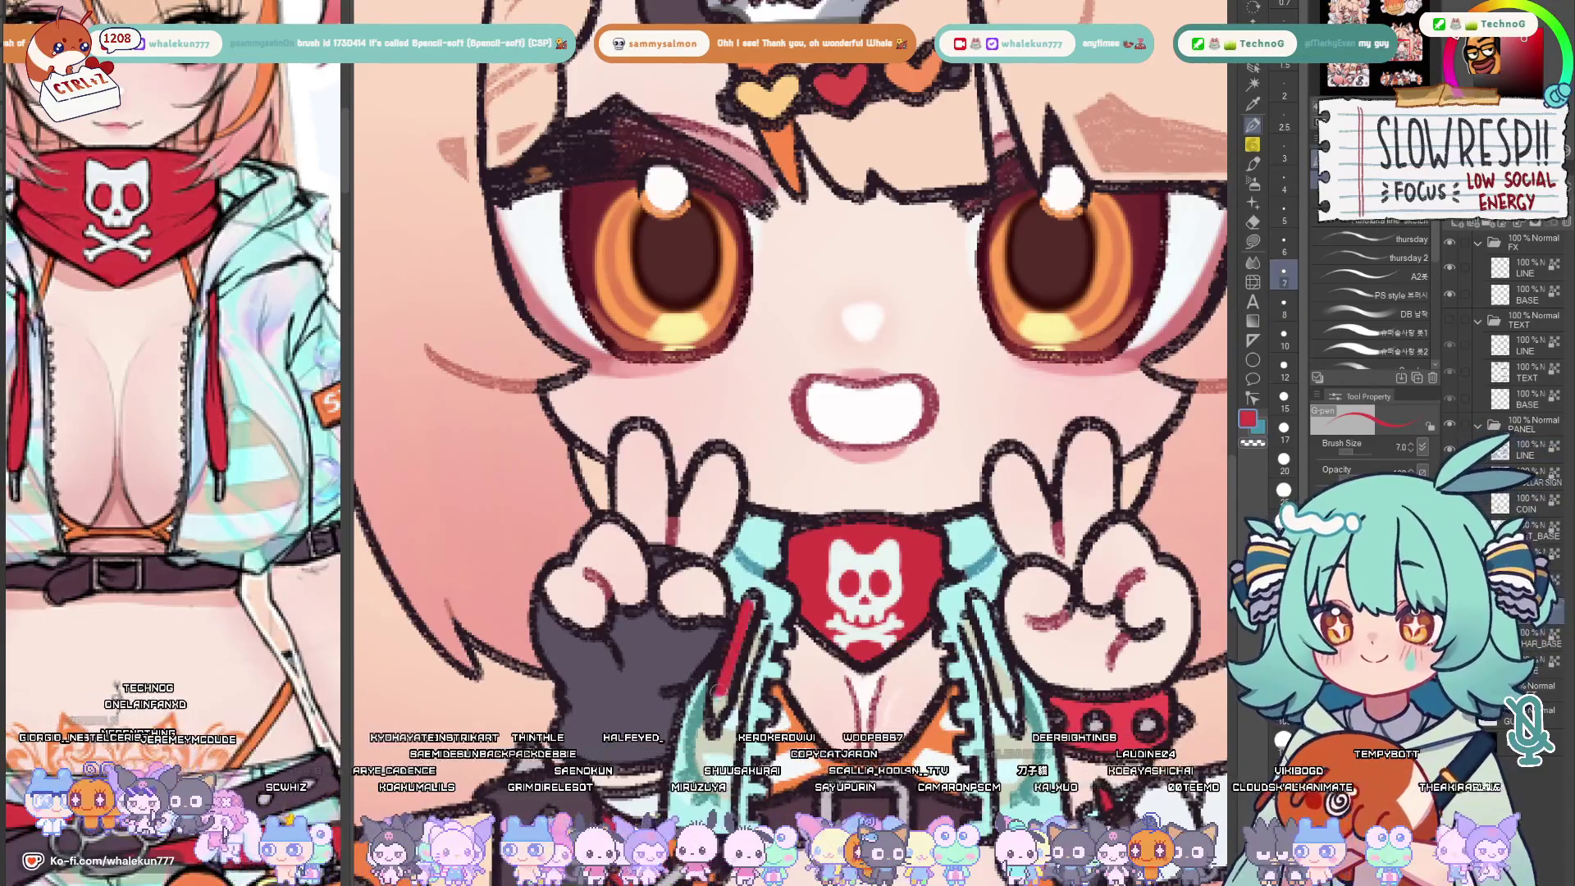
pyautogui.moveTo(972, 591); pyautogui.dragTo(1010, 690)
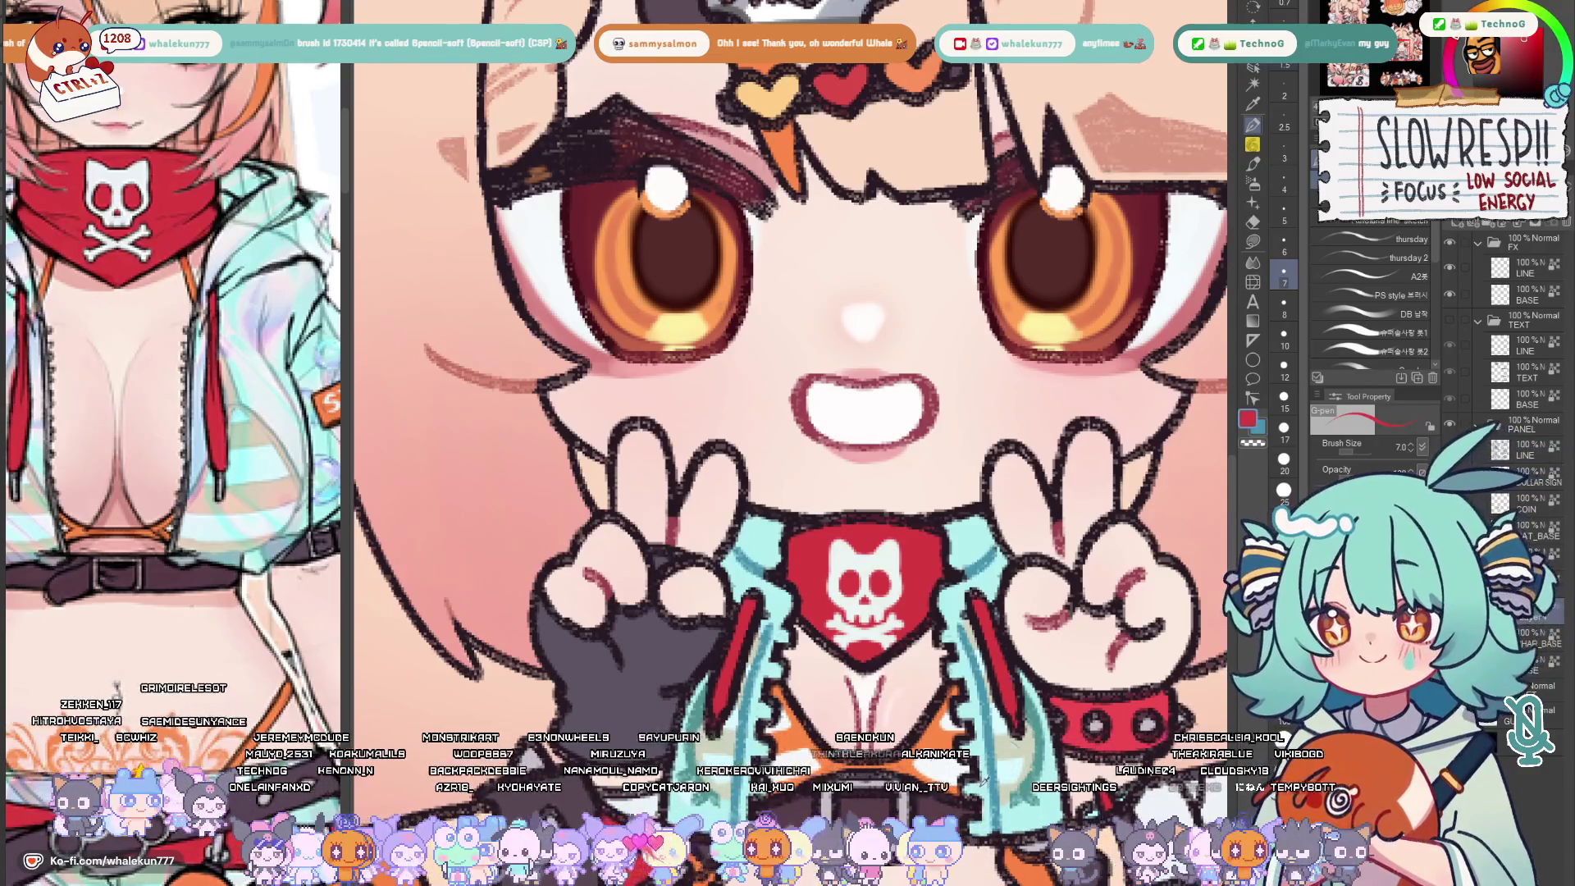
pyautogui.press('x')
pyautogui.scroll(-5, 789, 370)
pyautogui.scroll(3, 923, 430)
pyautogui.scroll(3, 923, 431)
pyautogui.scroll(2, 923, 431)
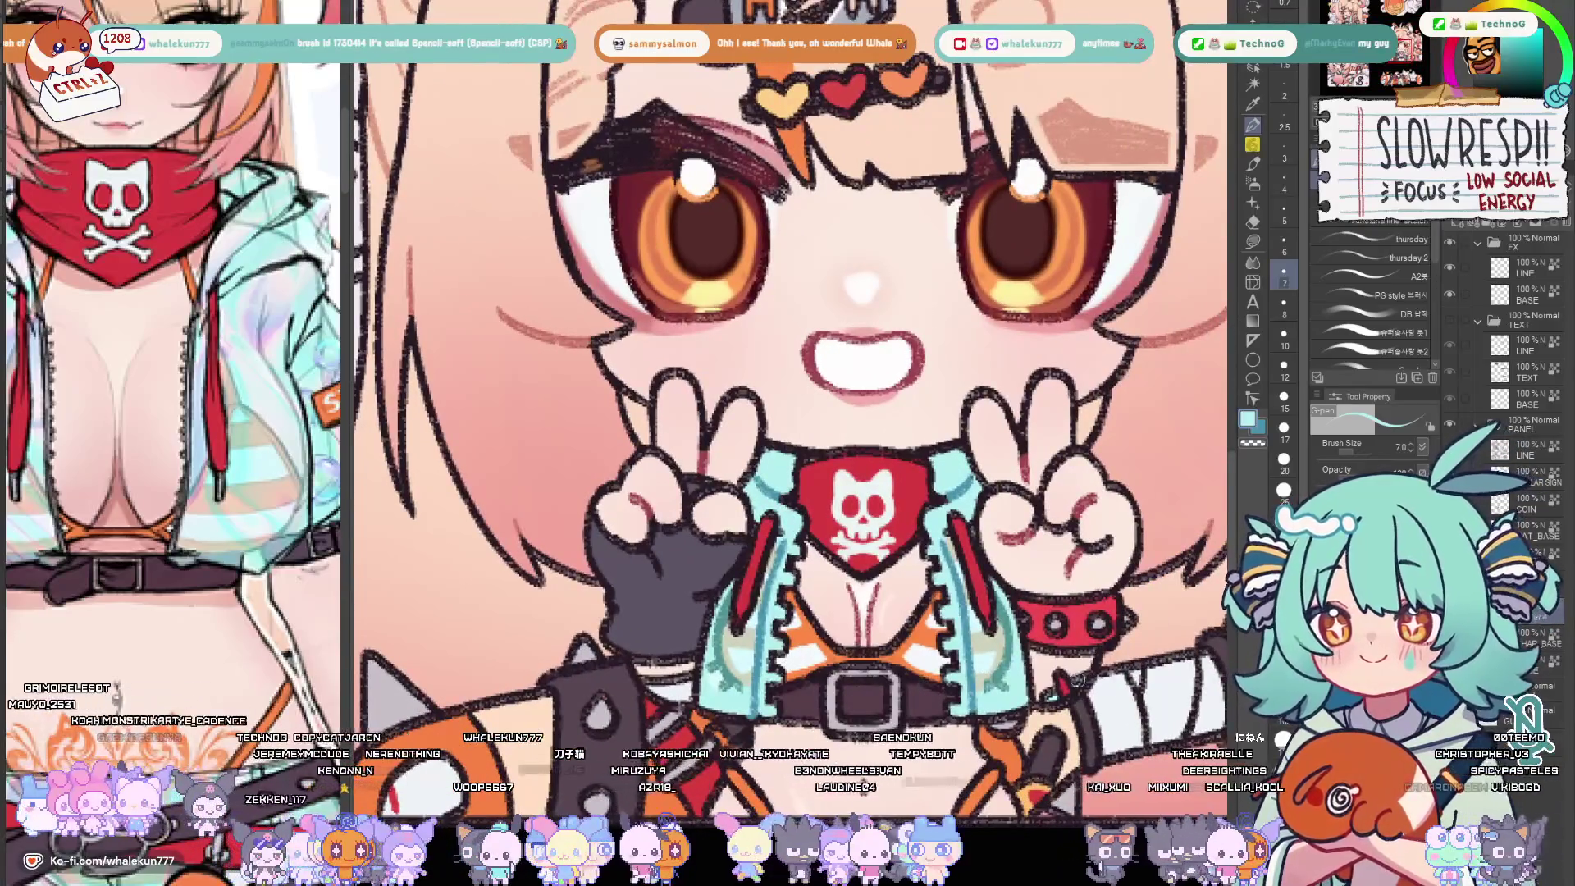
pyautogui.scroll(-2, 923, 492)
pyautogui.scroll(-1, 923, 493)
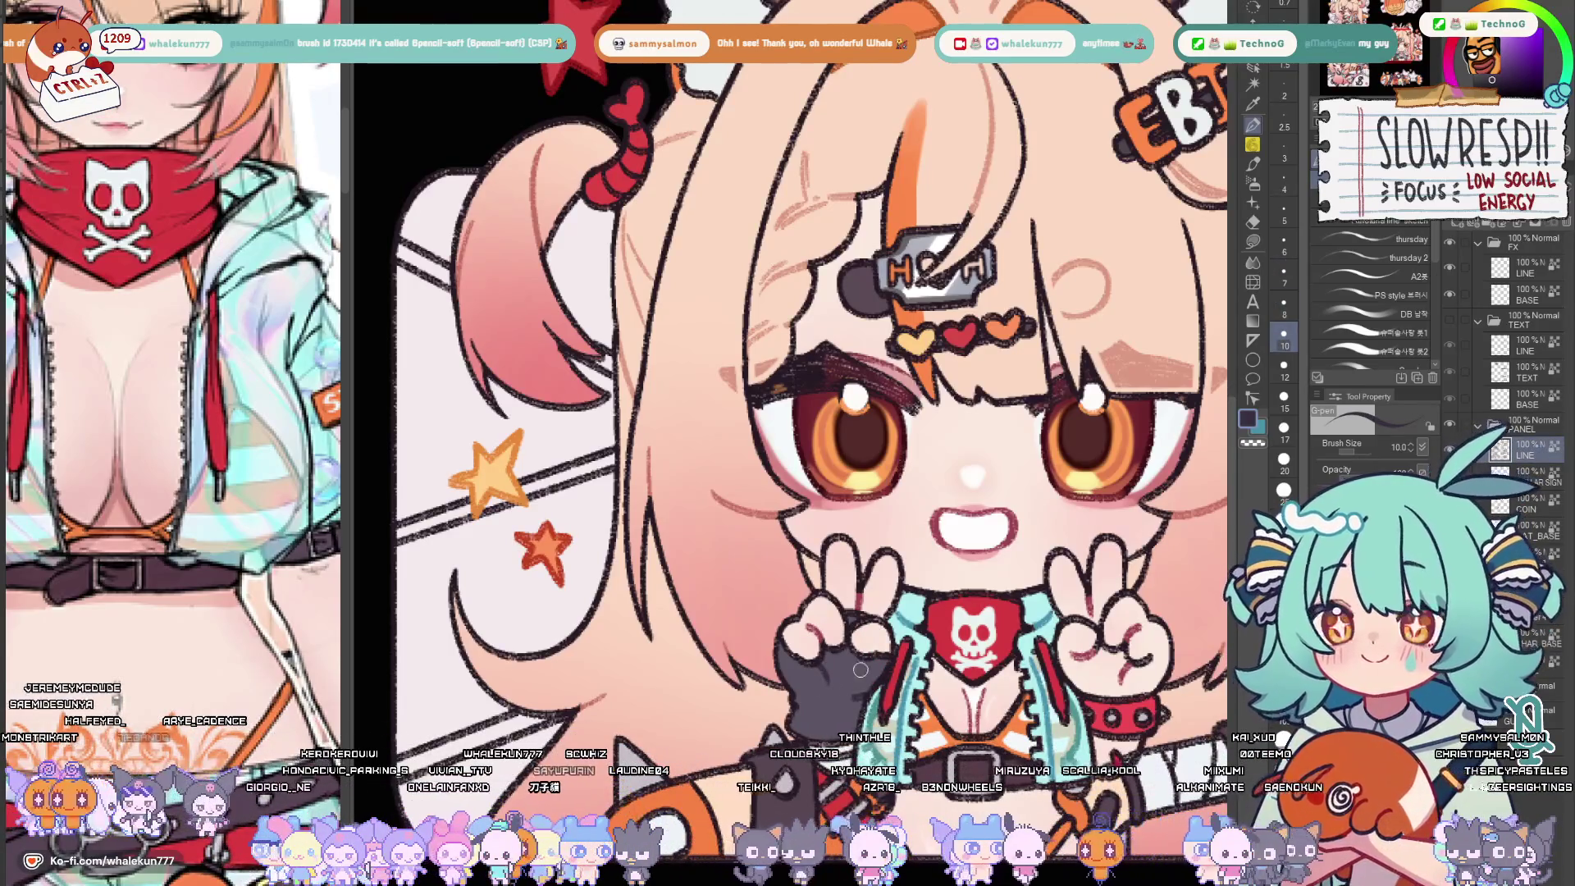
pyautogui.scroll(-3, 1053, 530)
pyautogui.scroll(-3, 787, 369)
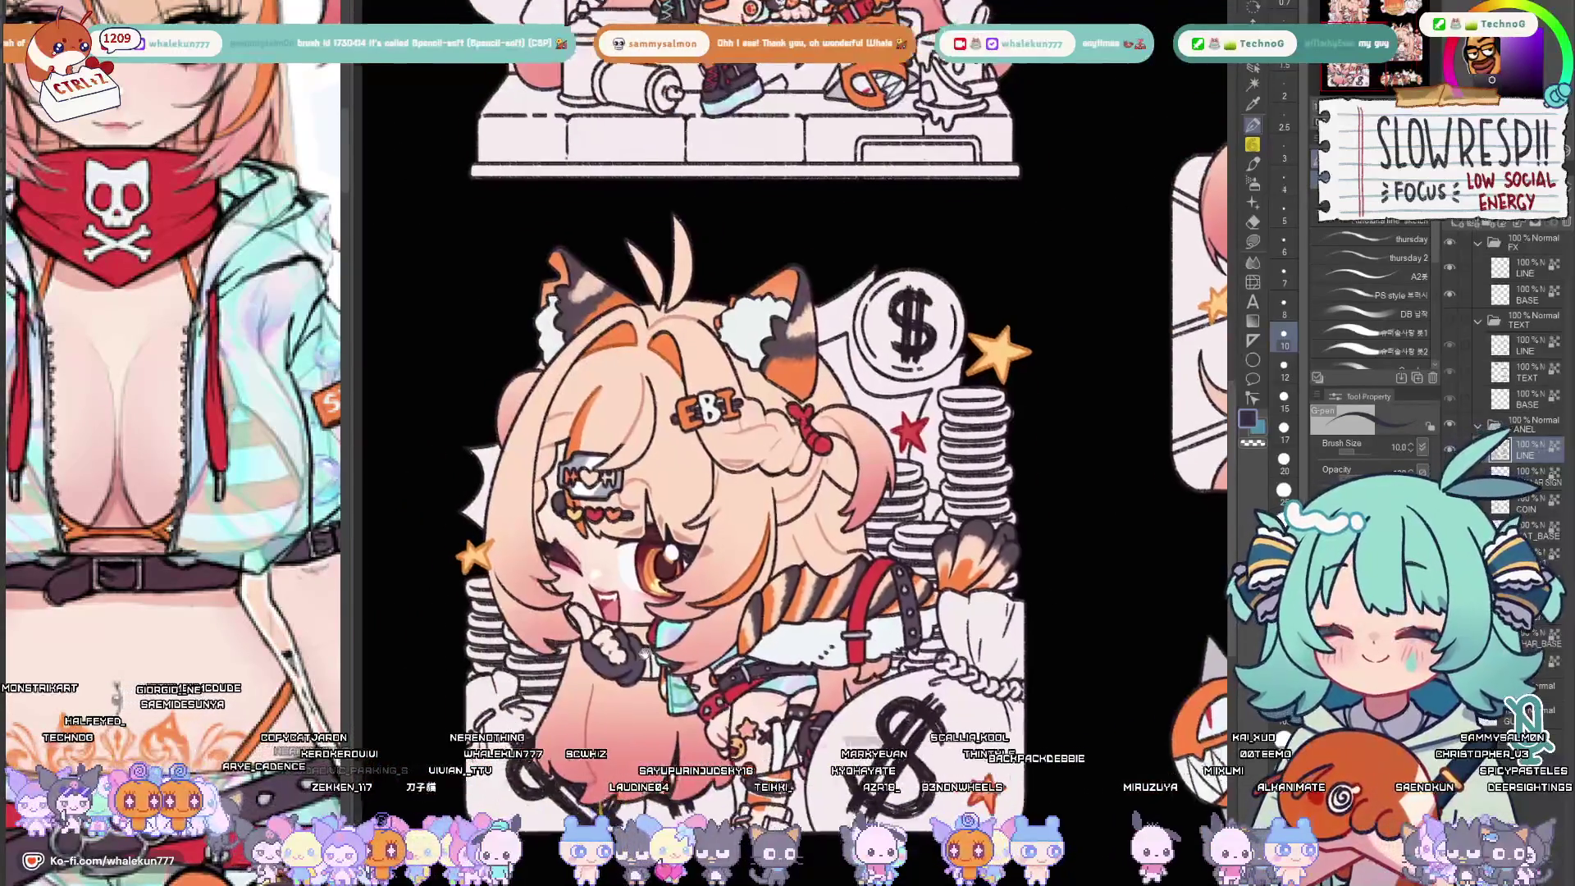
pyautogui.scroll(8, 740, 407)
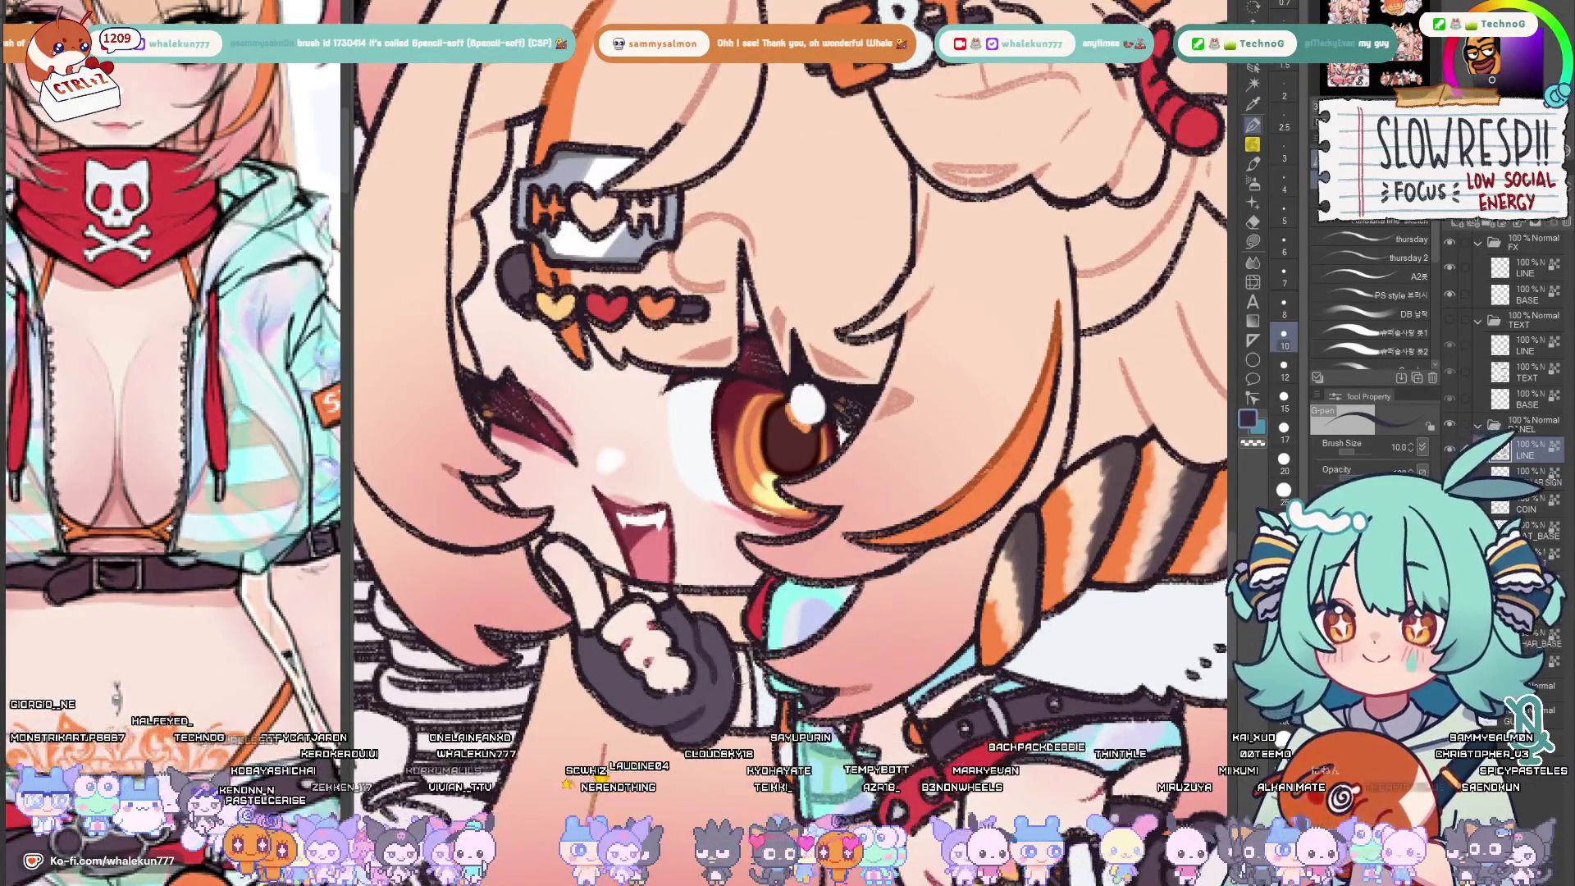
pyautogui.moveTo(801, 443); pyautogui.dragTo(652, 295)
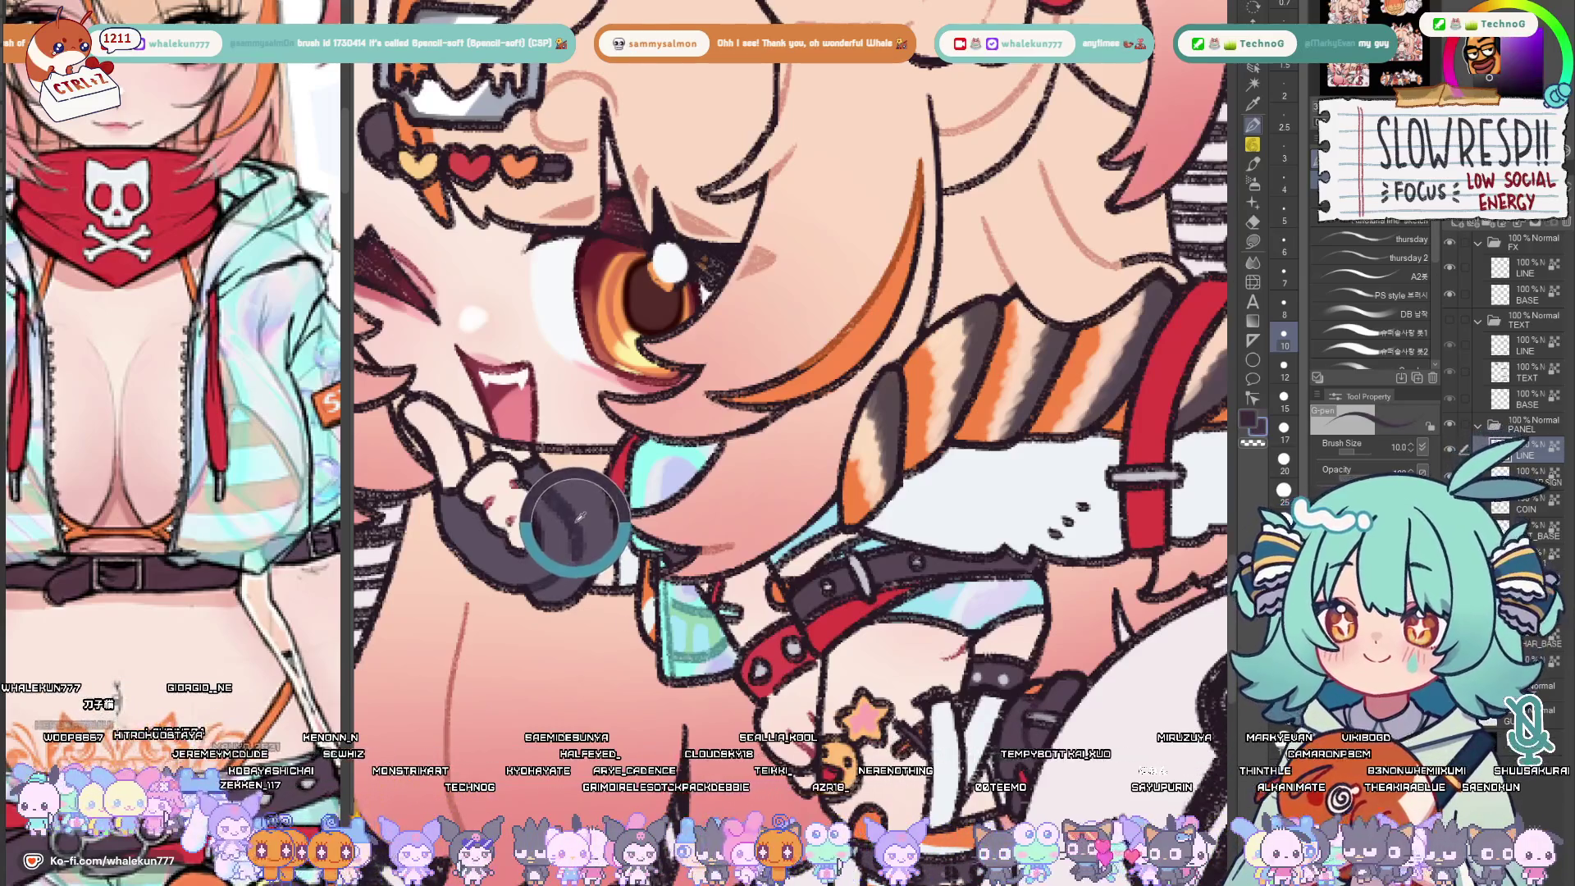
pyautogui.moveTo(579, 529); pyautogui.dragTo(569, 437)
pyautogui.moveTo(739, 518); pyautogui.dragTo(738, 375)
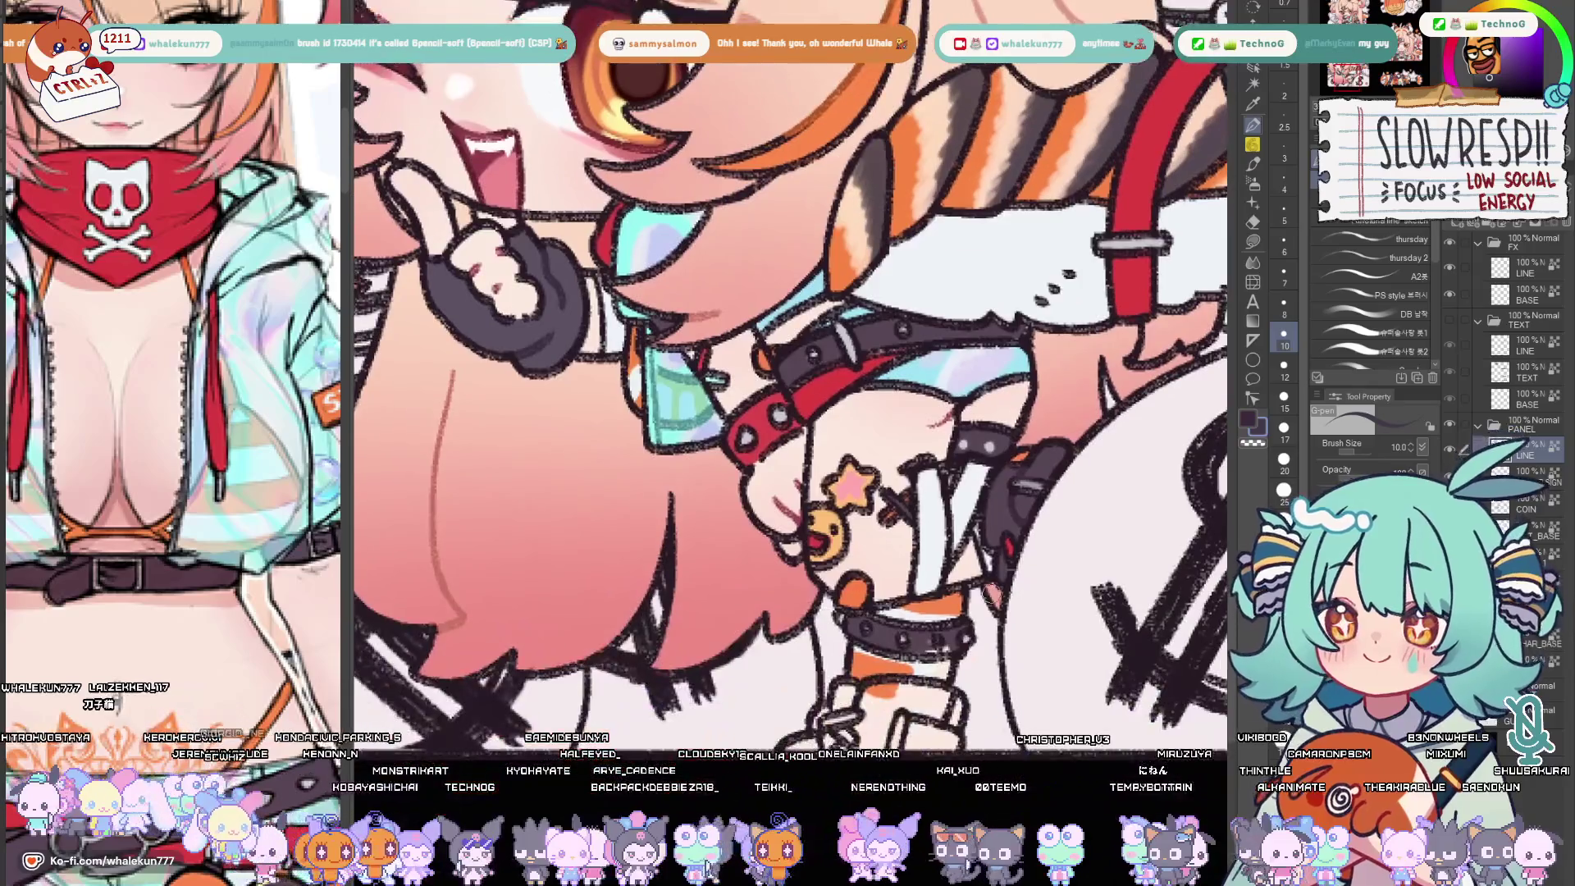
pyautogui.scroll(-5, 787, 369)
pyautogui.scroll(-3, 788, 370)
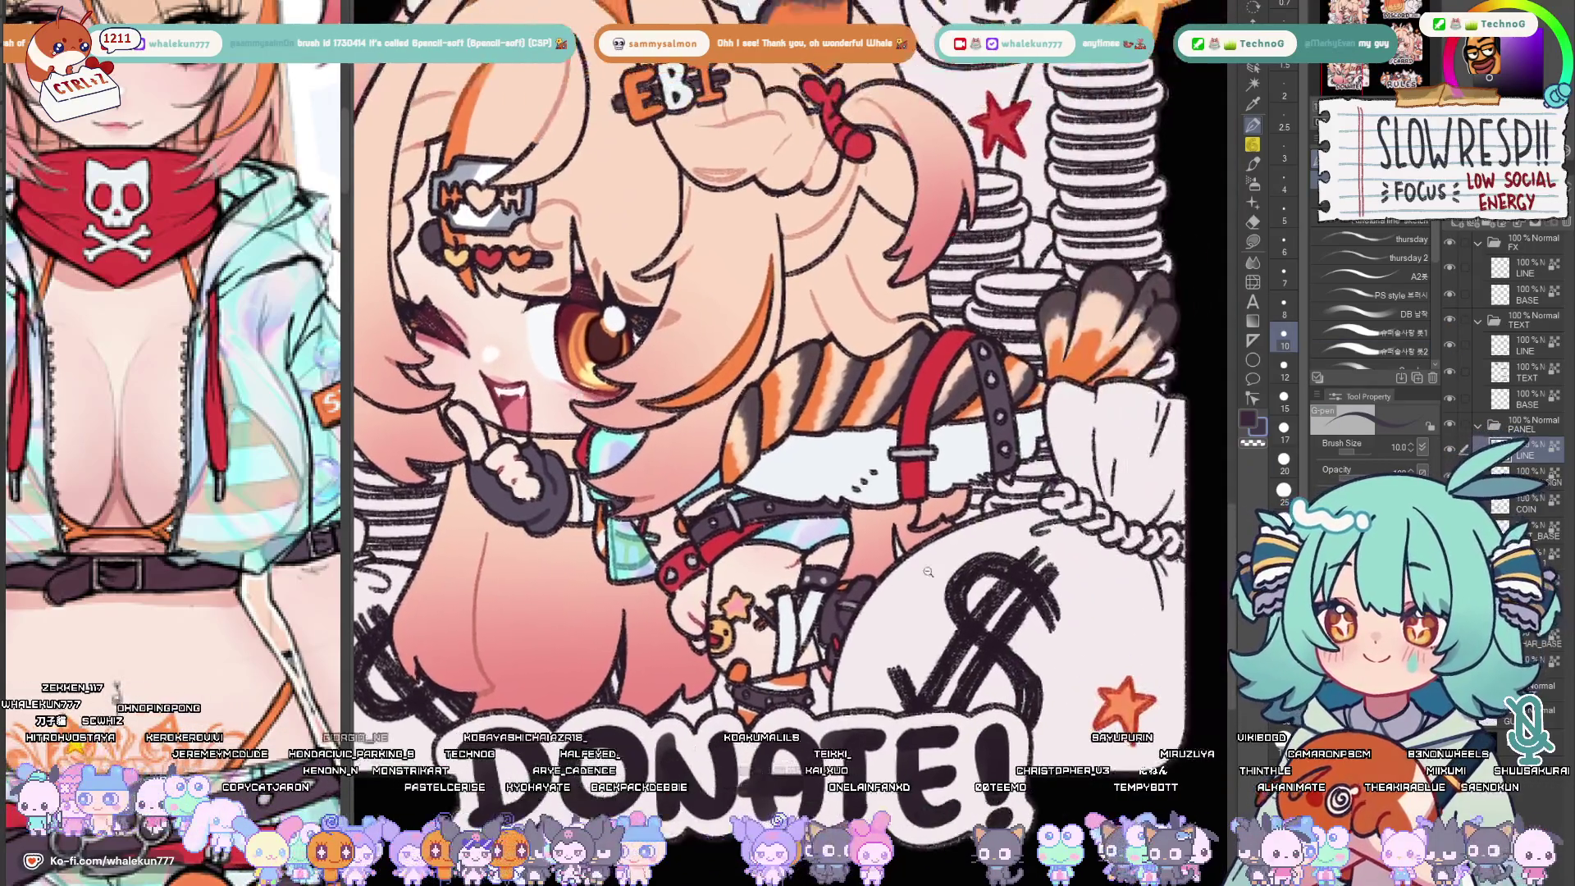
pyautogui.moveTo(788, 492); pyautogui.dragTo(788, 246)
pyautogui.scroll(6, 789, 370)
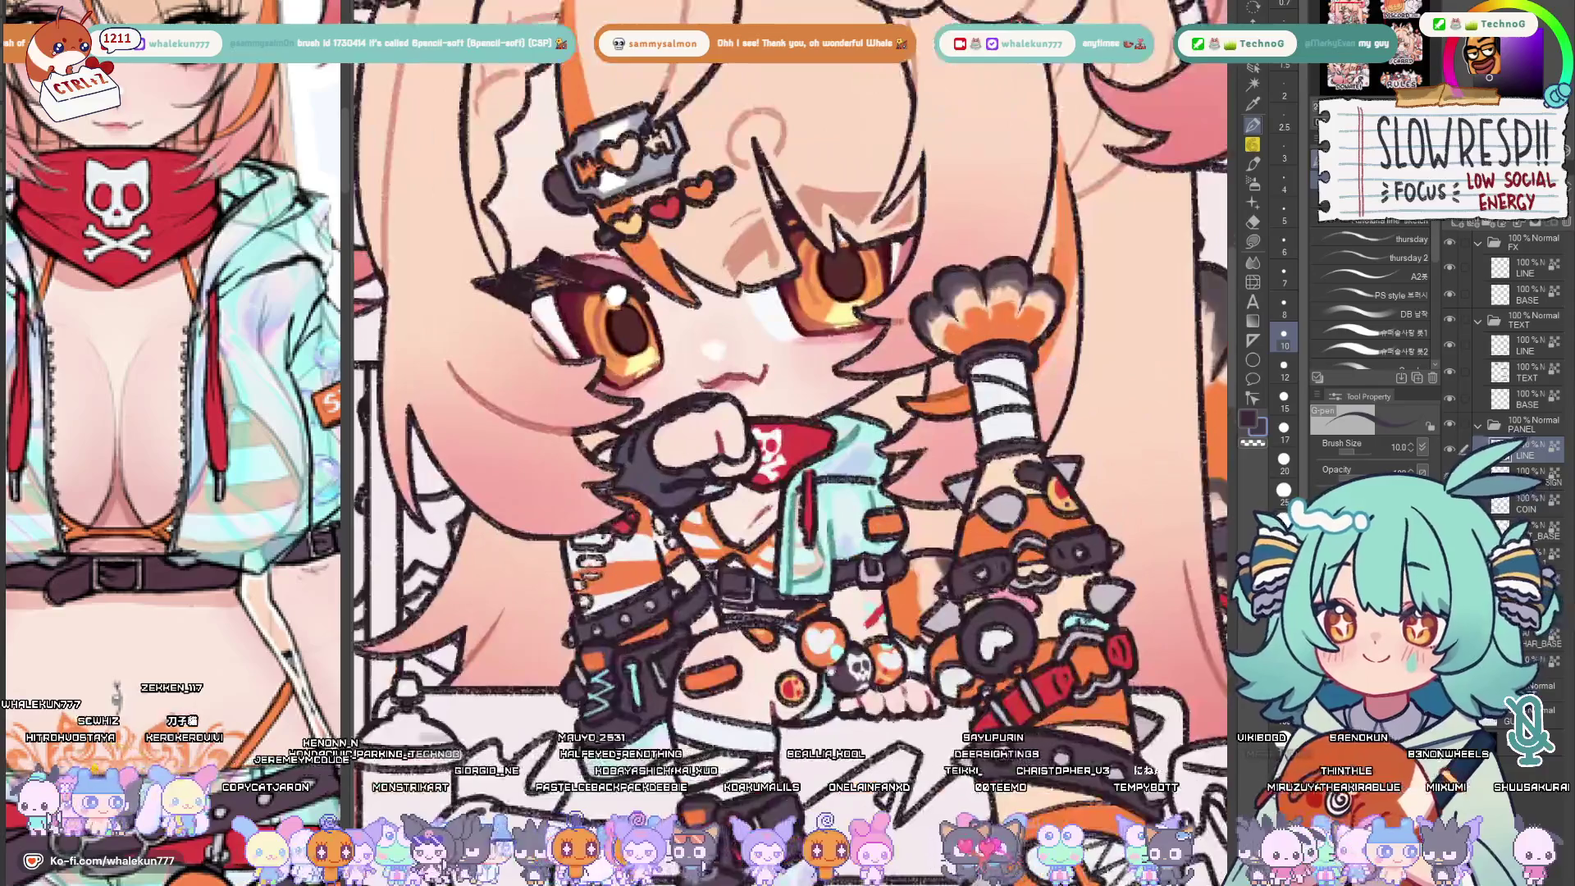
pyautogui.scroll(3, 787, 370)
pyautogui.moveTo(789, 430); pyautogui.dragTo(828, 414)
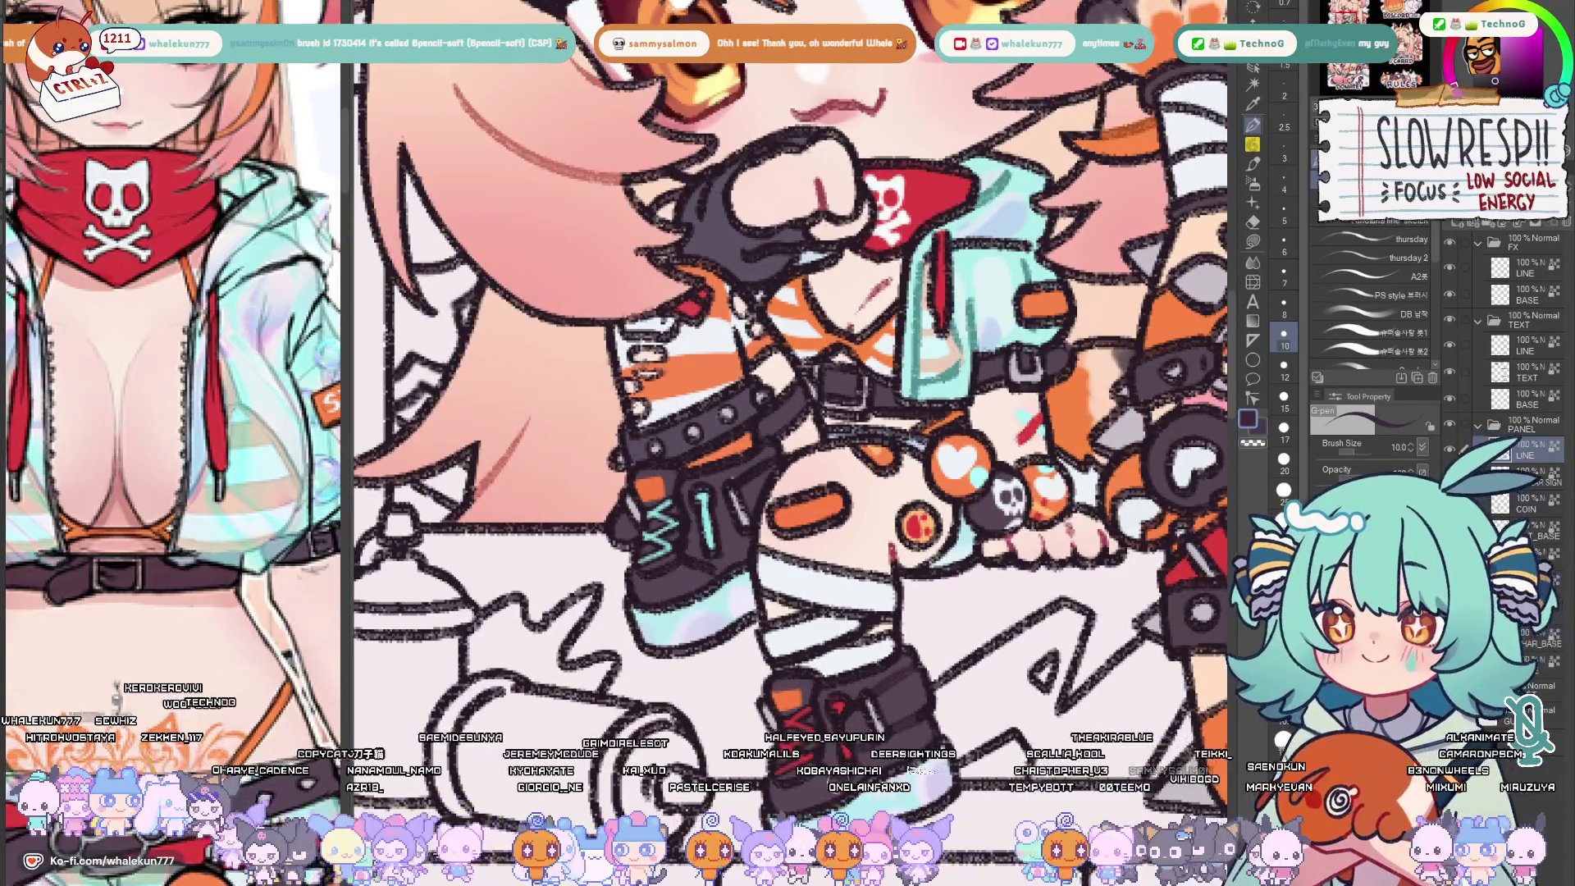
pyautogui.moveTo(752, 467)
pyautogui.mouseDown()
pyautogui.moveTo(752, 246)
pyautogui.moveTo(700, 574)
pyautogui.mouseUp()
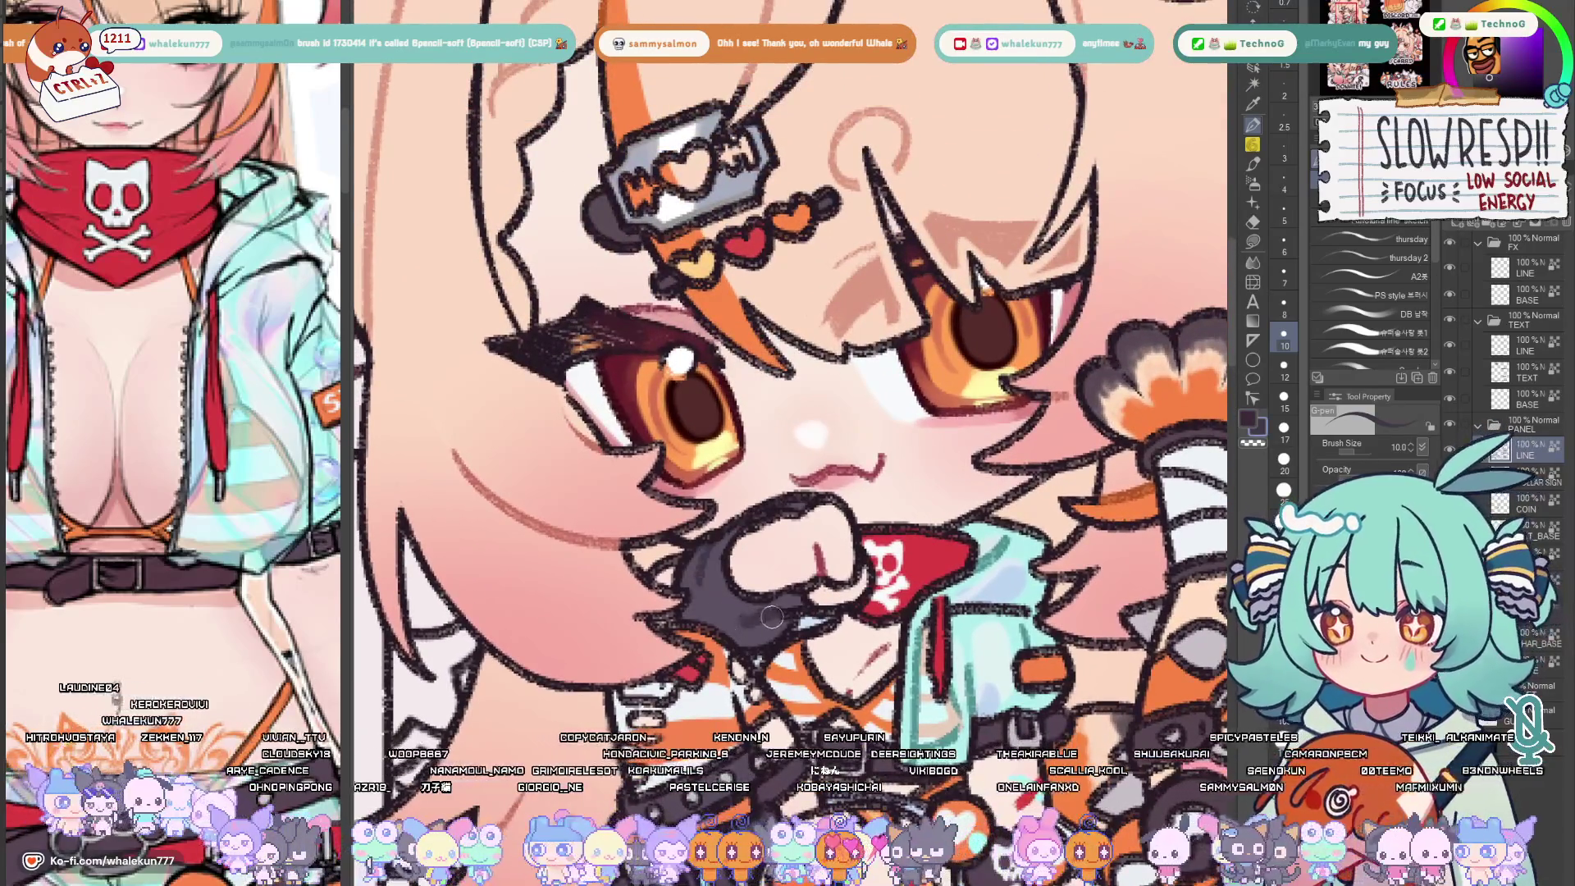
pyautogui.moveTo(769, 620); pyautogui.dragTo(615, 492)
pyautogui.moveTo(738, 553); pyautogui.dragTo(615, 467)
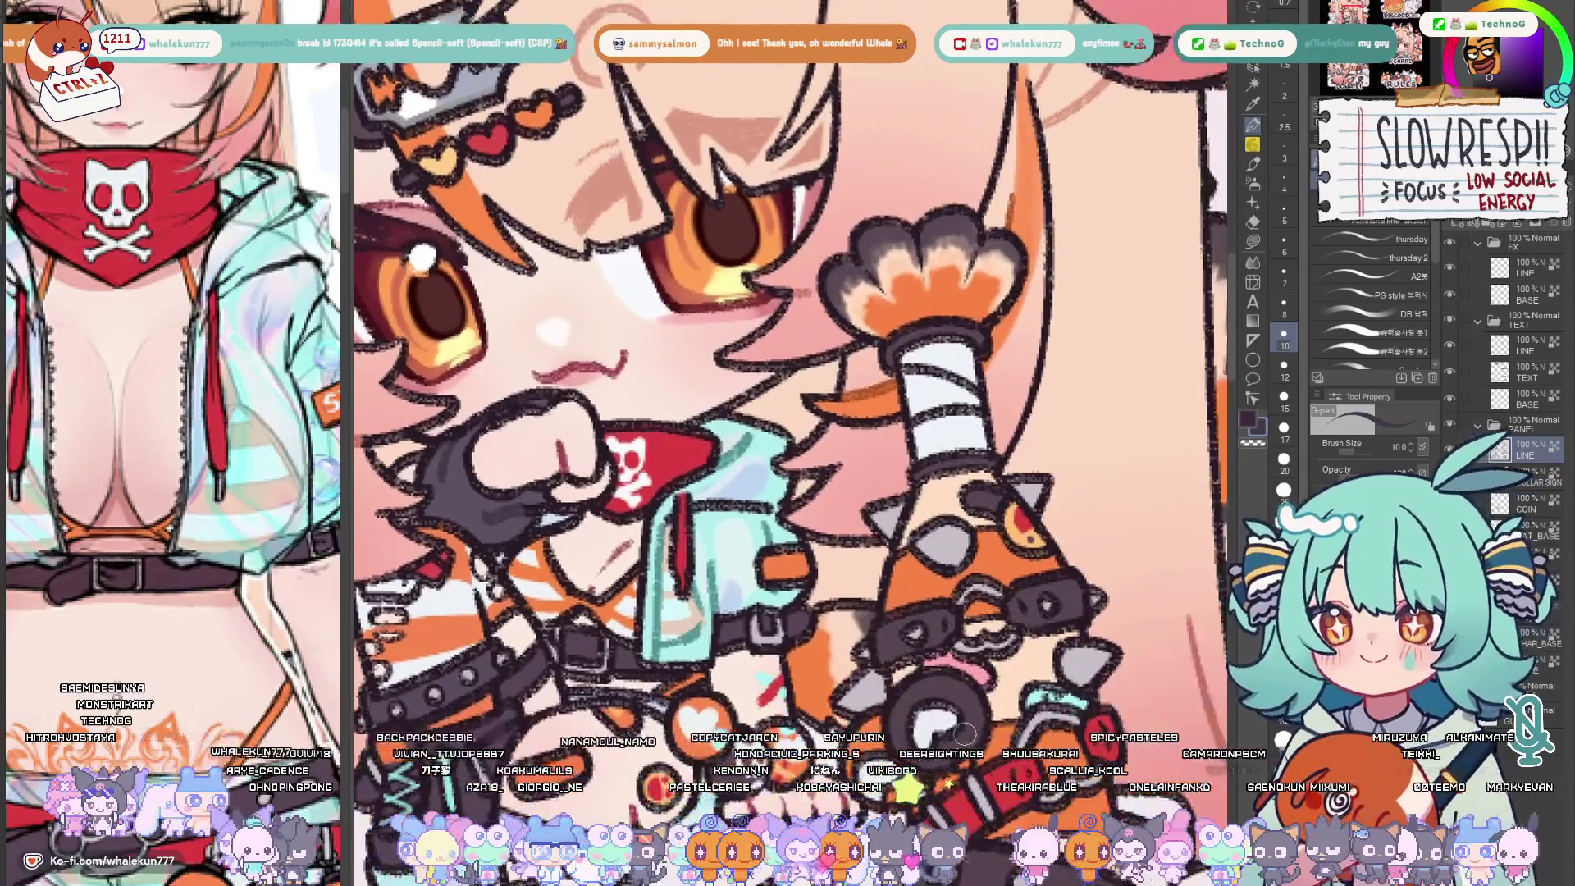
pyautogui.scroll(-3, 938, 545)
pyautogui.scroll(-2, 937, 544)
pyautogui.scroll(-5, 861, 431)
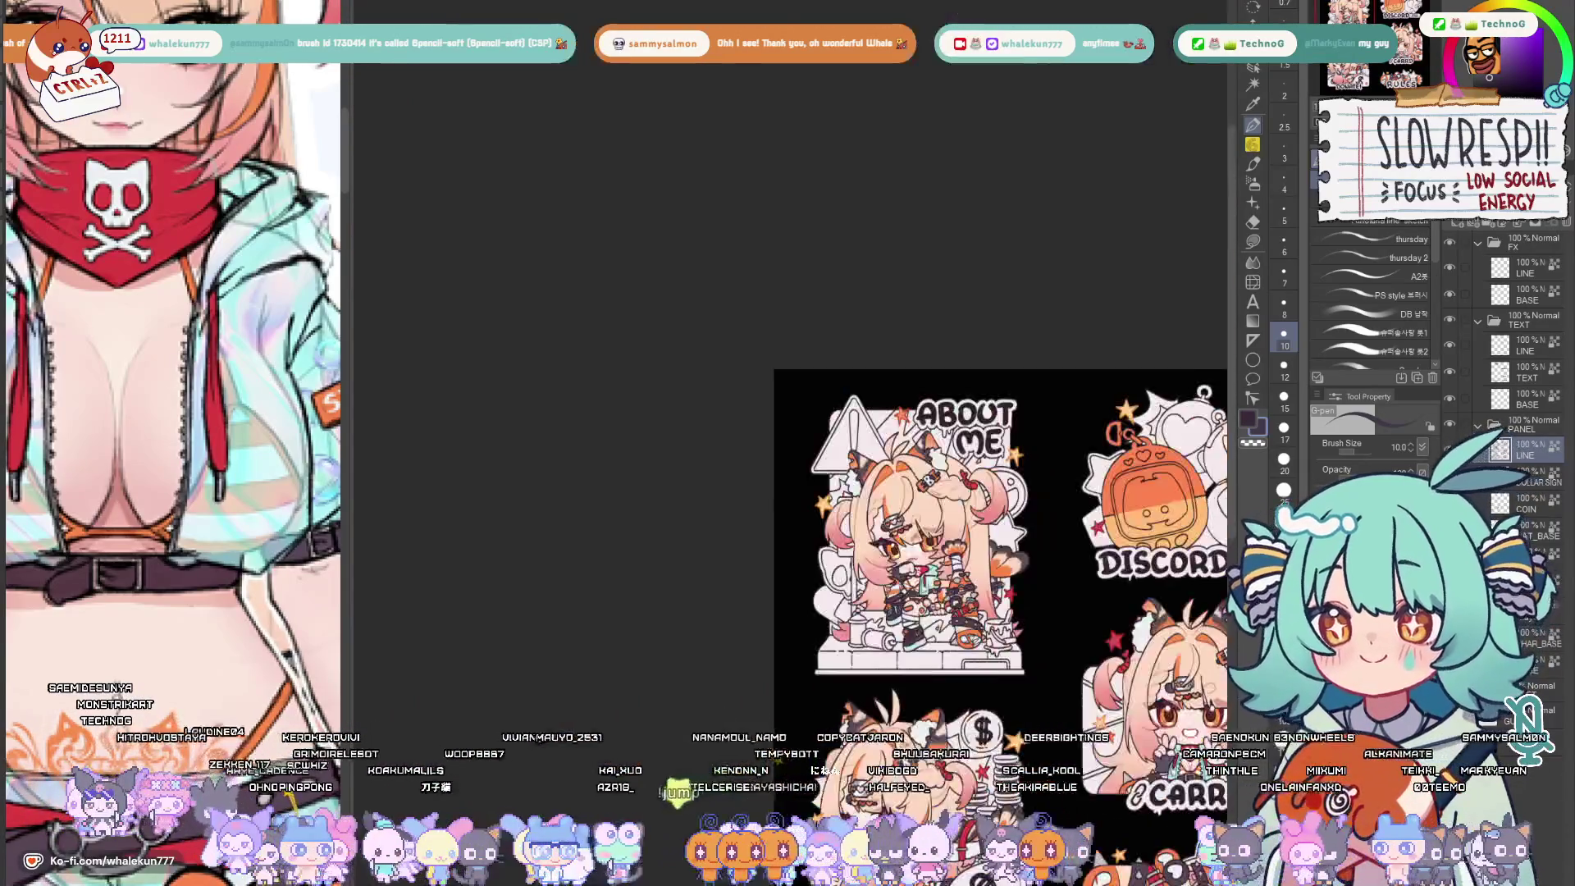
pyautogui.scroll(6, 863, 431)
pyautogui.scroll(2, 862, 431)
pyautogui.scroll(2, 882, 518)
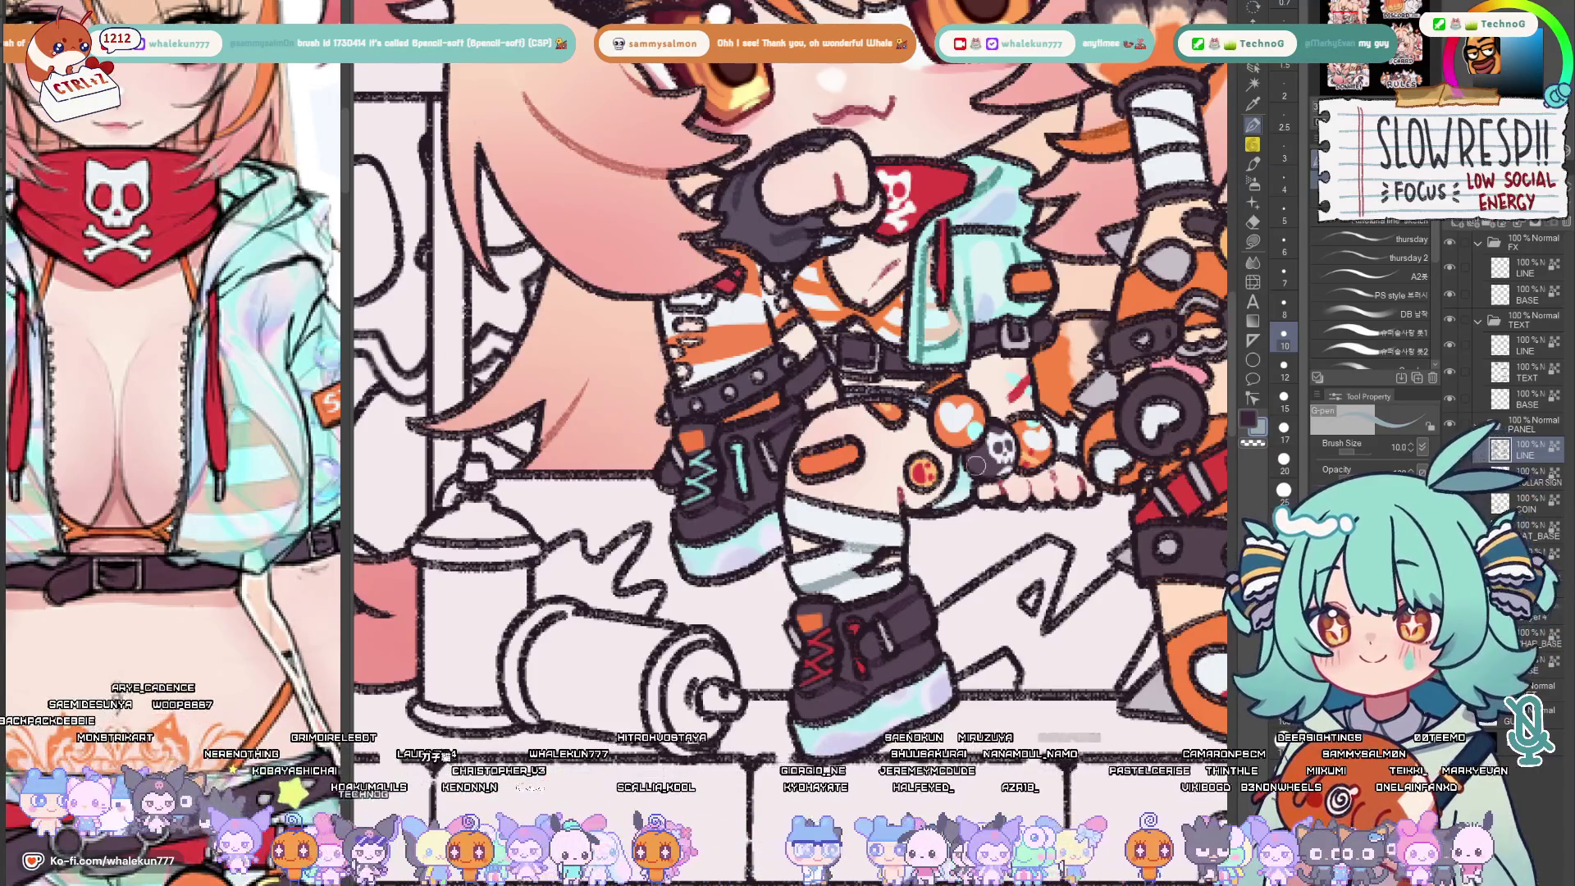
pyautogui.moveTo(977, 470); pyautogui.dragTo(950, 606)
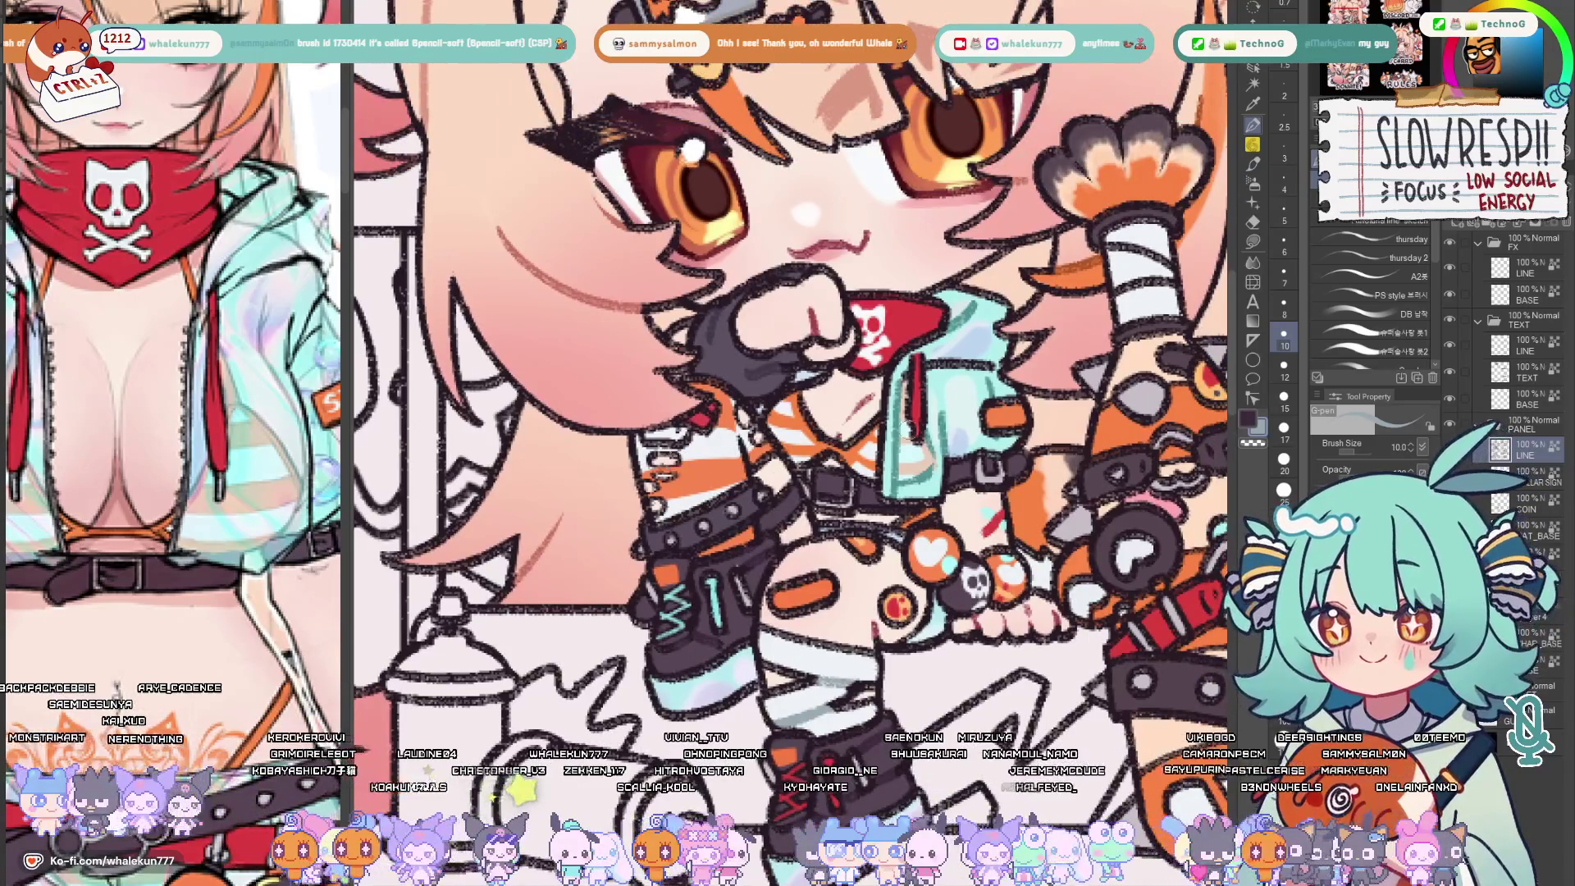
pyautogui.scroll(-5, 982, 539)
pyautogui.scroll(-8, 982, 538)
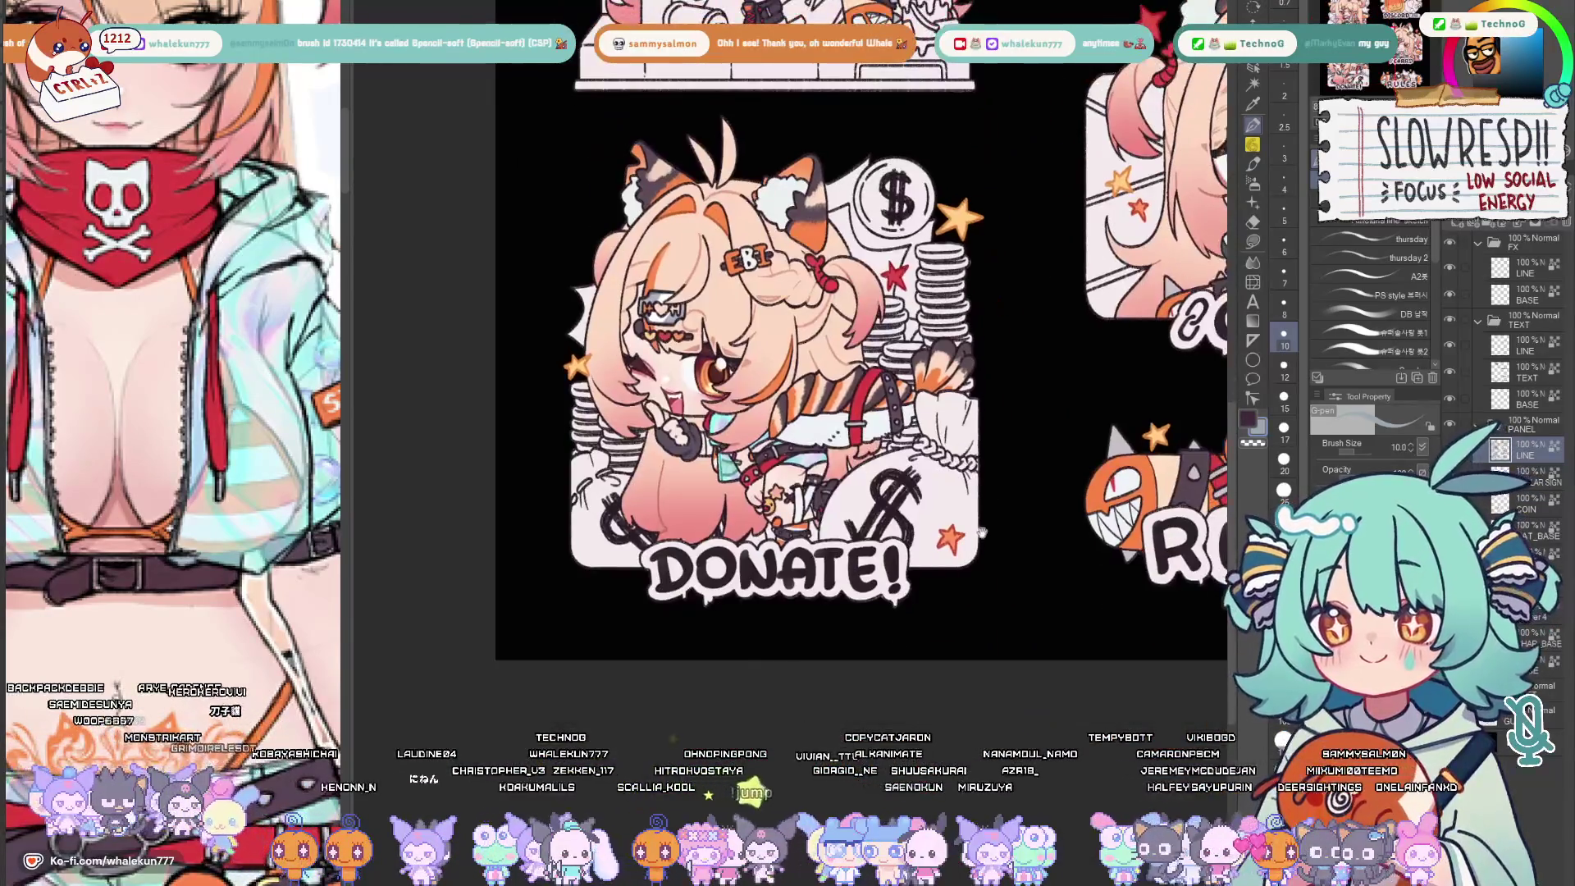
pyautogui.scroll(3, 983, 539)
pyautogui.scroll(5, 862, 542)
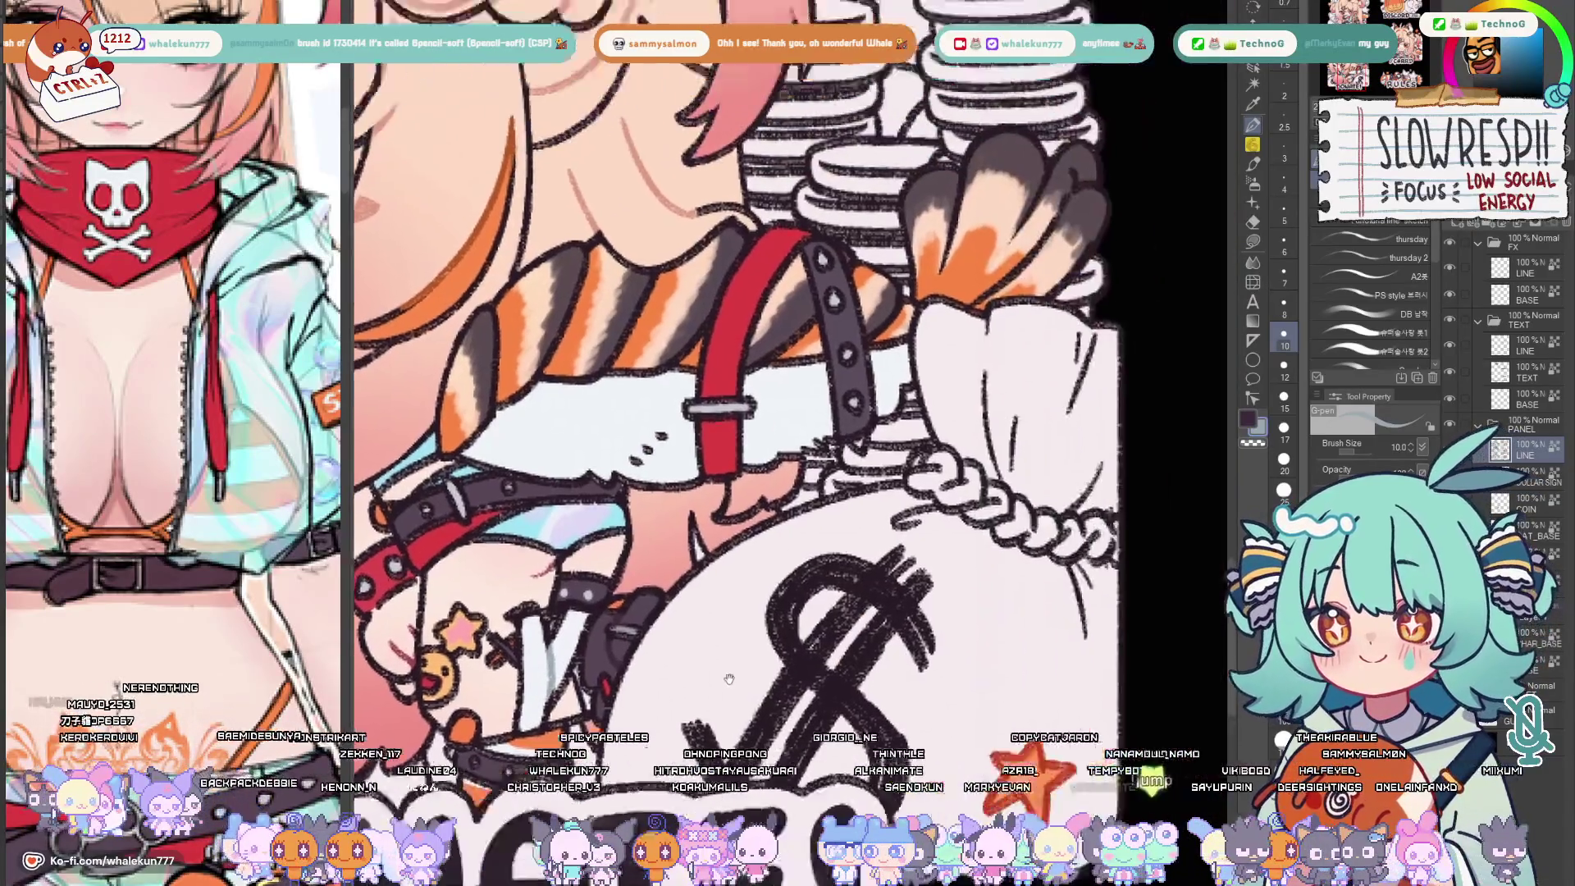
pyautogui.moveTo(794, 579); pyautogui.dragTo(493, 369)
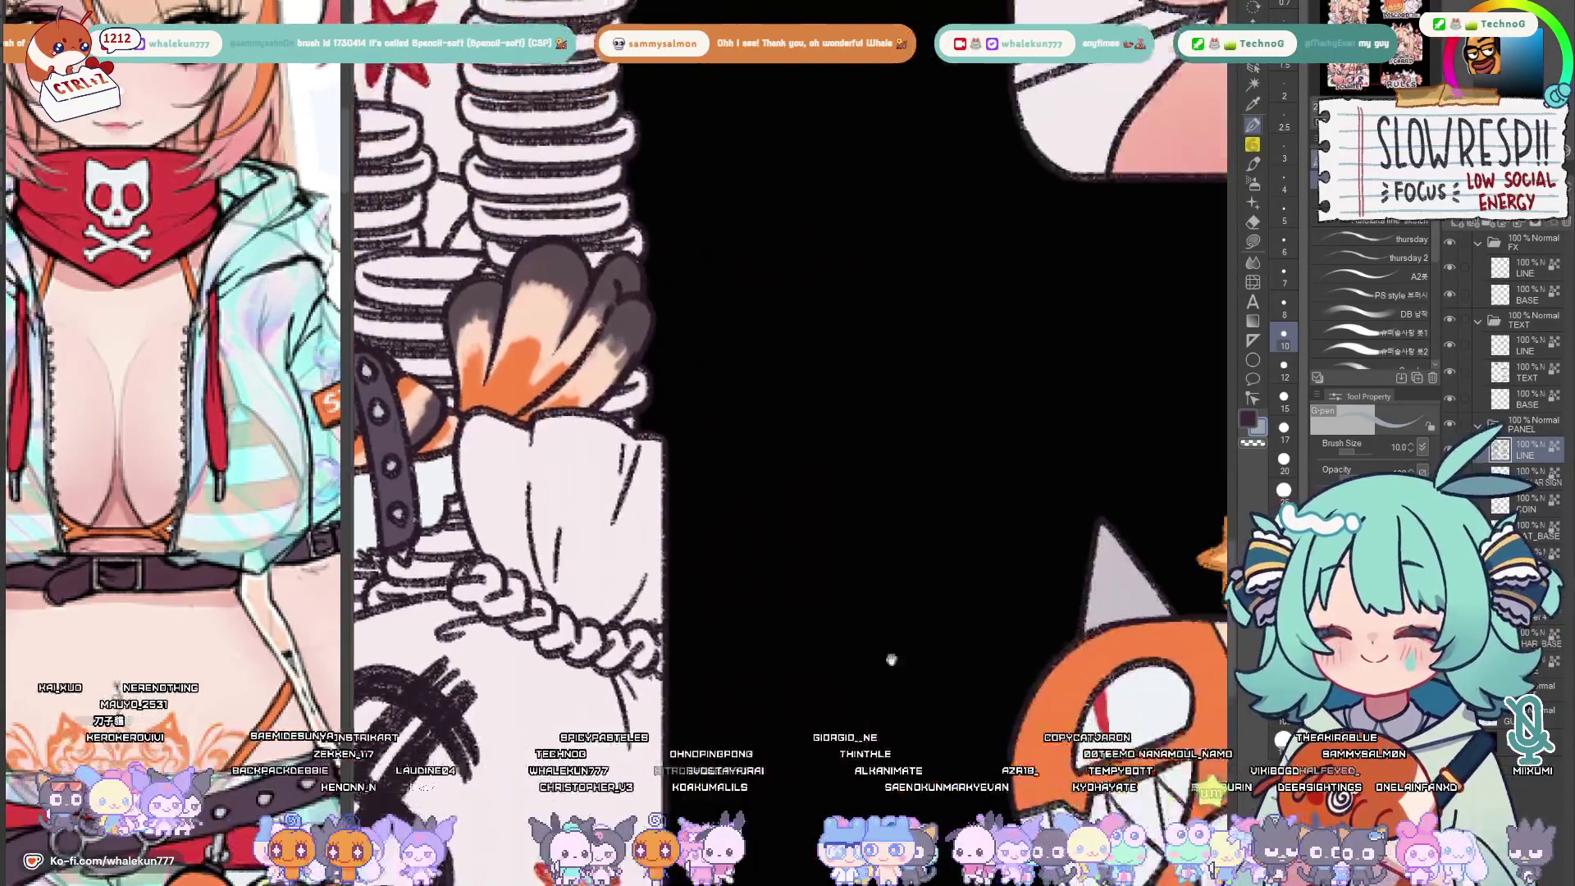
pyautogui.moveTo(862, 615); pyautogui.dragTo(985, 576)
pyautogui.scroll(-1, 985, 576)
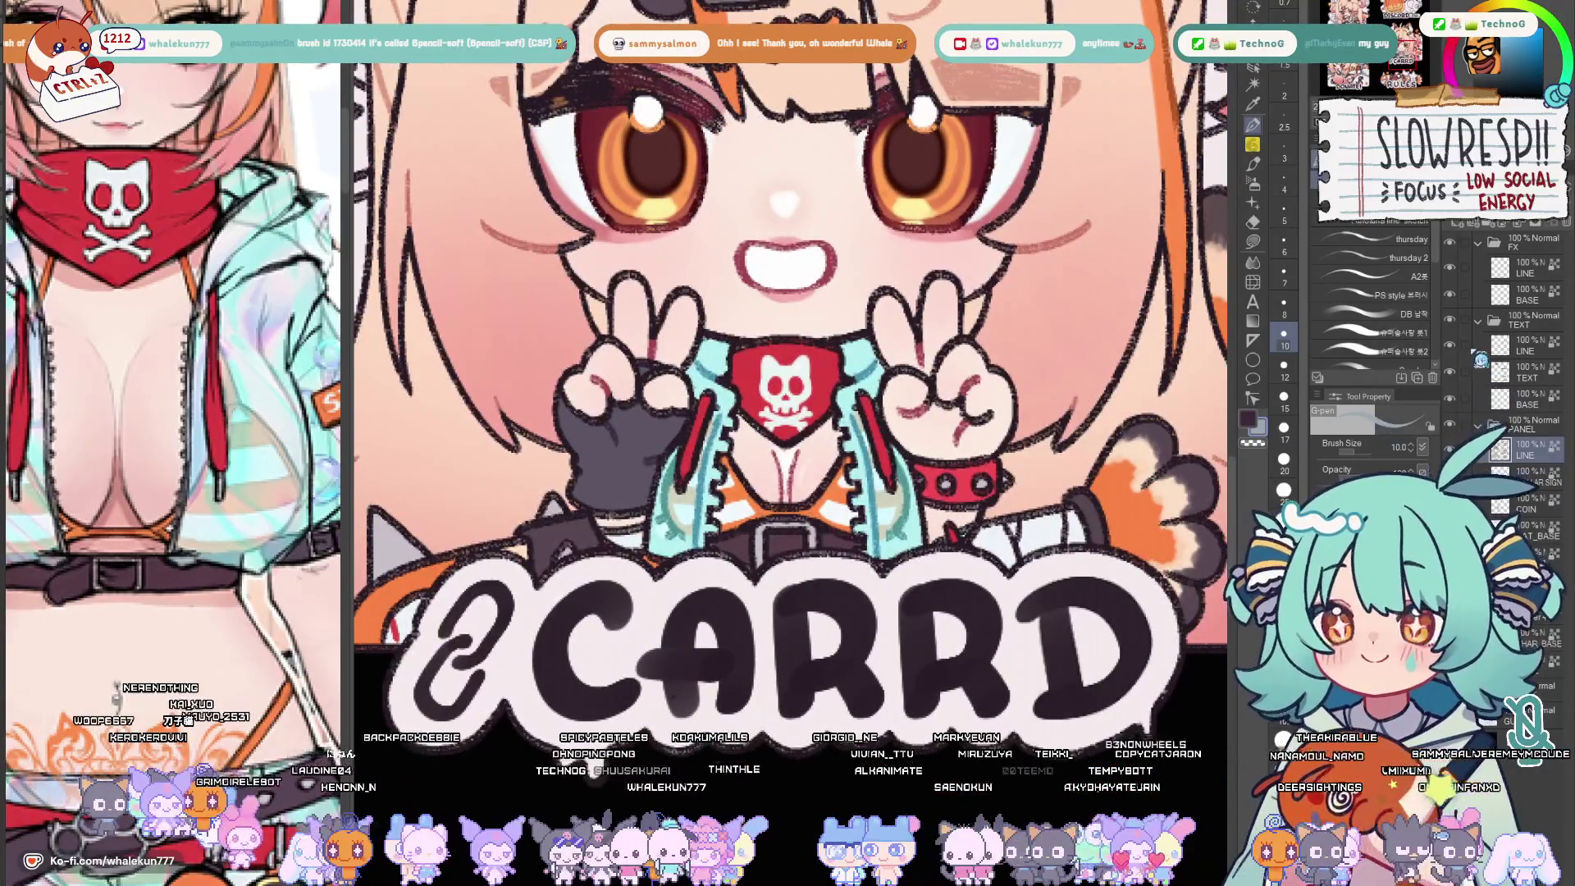
pyautogui.click(1456, 327)
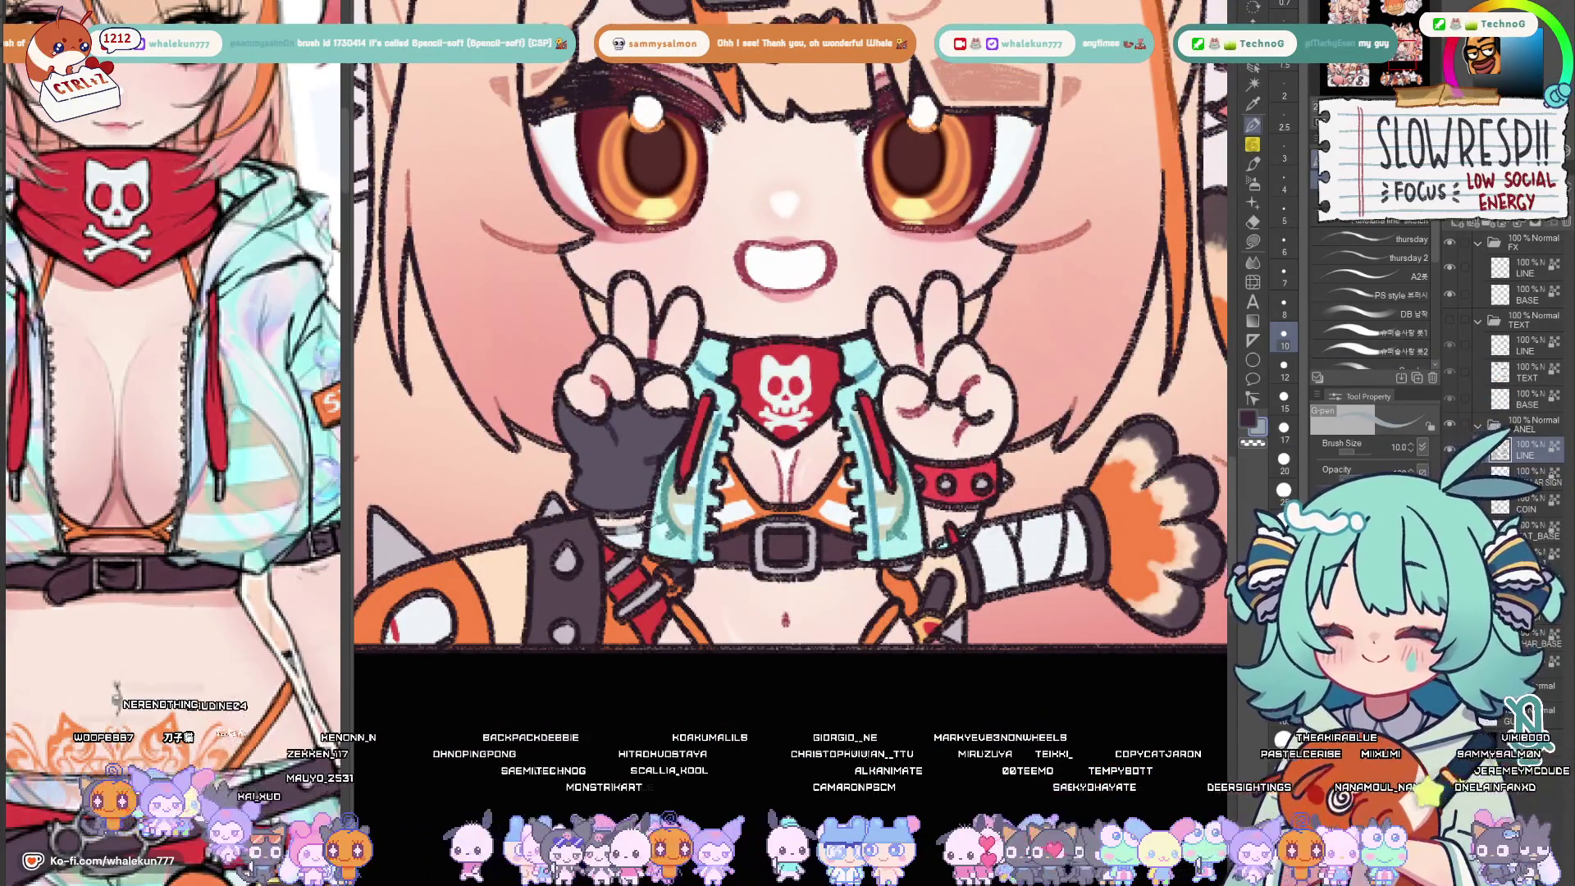
pyautogui.scroll(-1, 788, 369)
pyautogui.scroll(1, 788, 370)
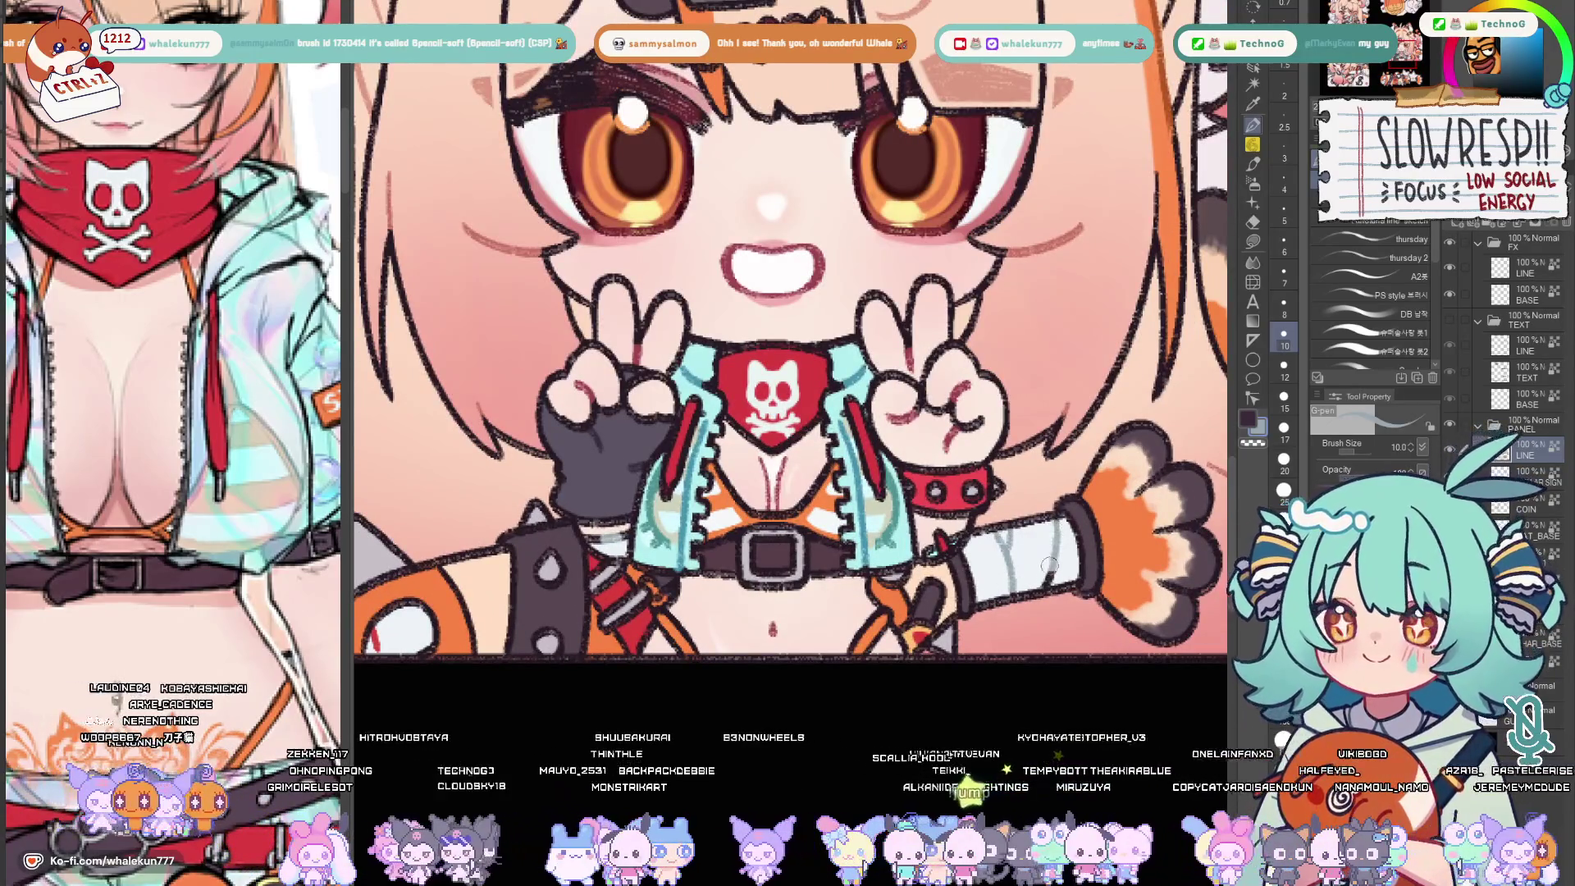
pyautogui.scroll(-3, 787, 369)
pyautogui.scroll(-3, 788, 370)
pyautogui.scroll(6, 960, 518)
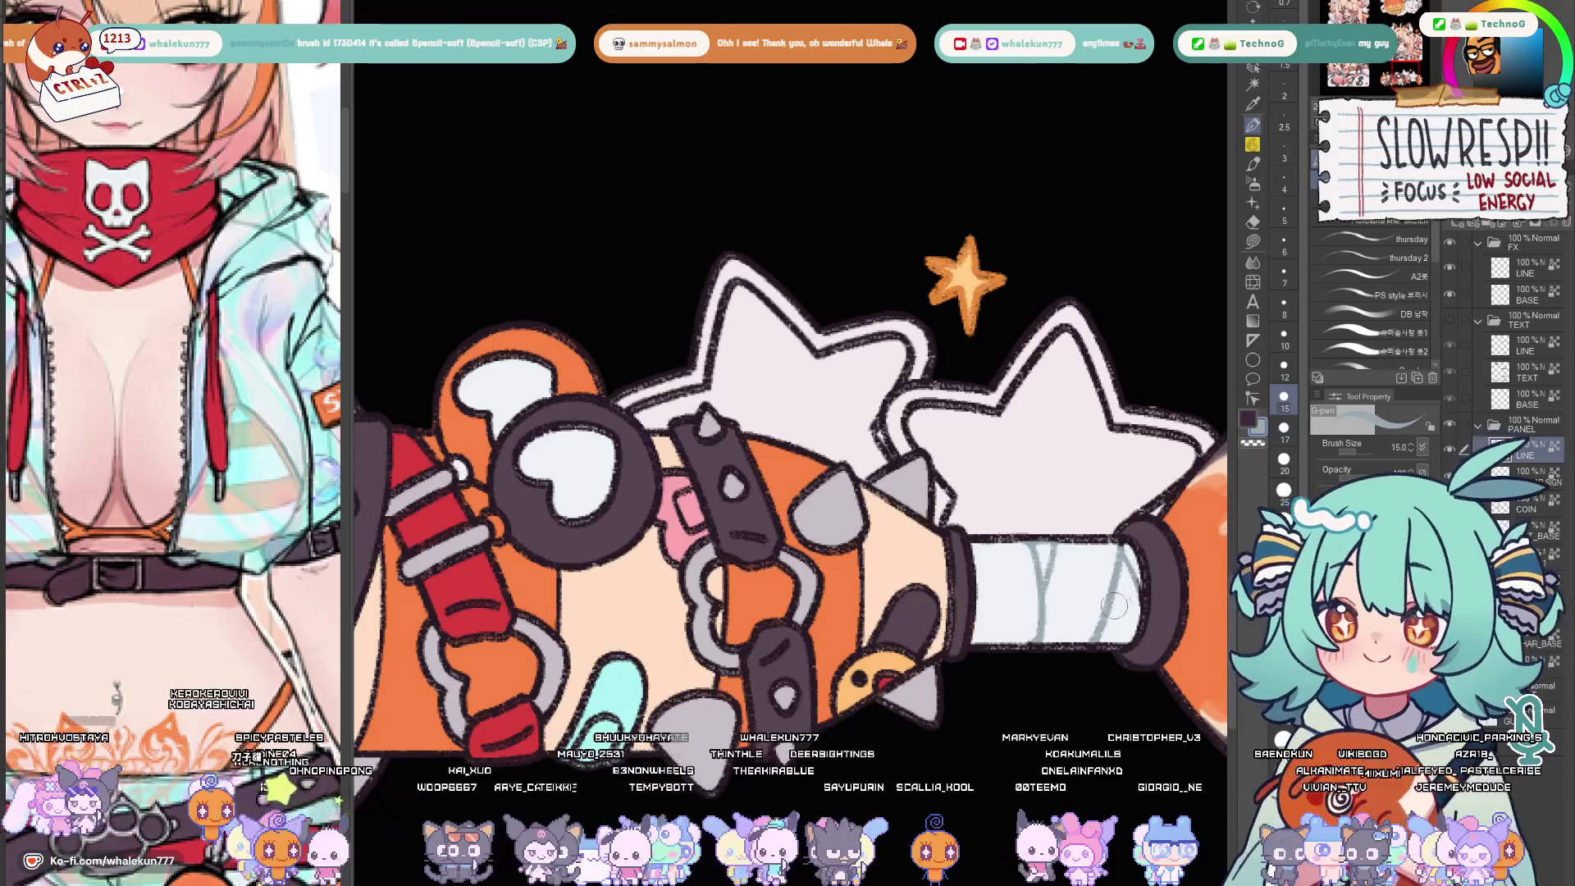
pyautogui.scroll(-4, 1118, 605)
pyautogui.scroll(3, 788, 370)
pyautogui.scroll(3, 788, 370)
pyautogui.scroll(-1, 973, 574)
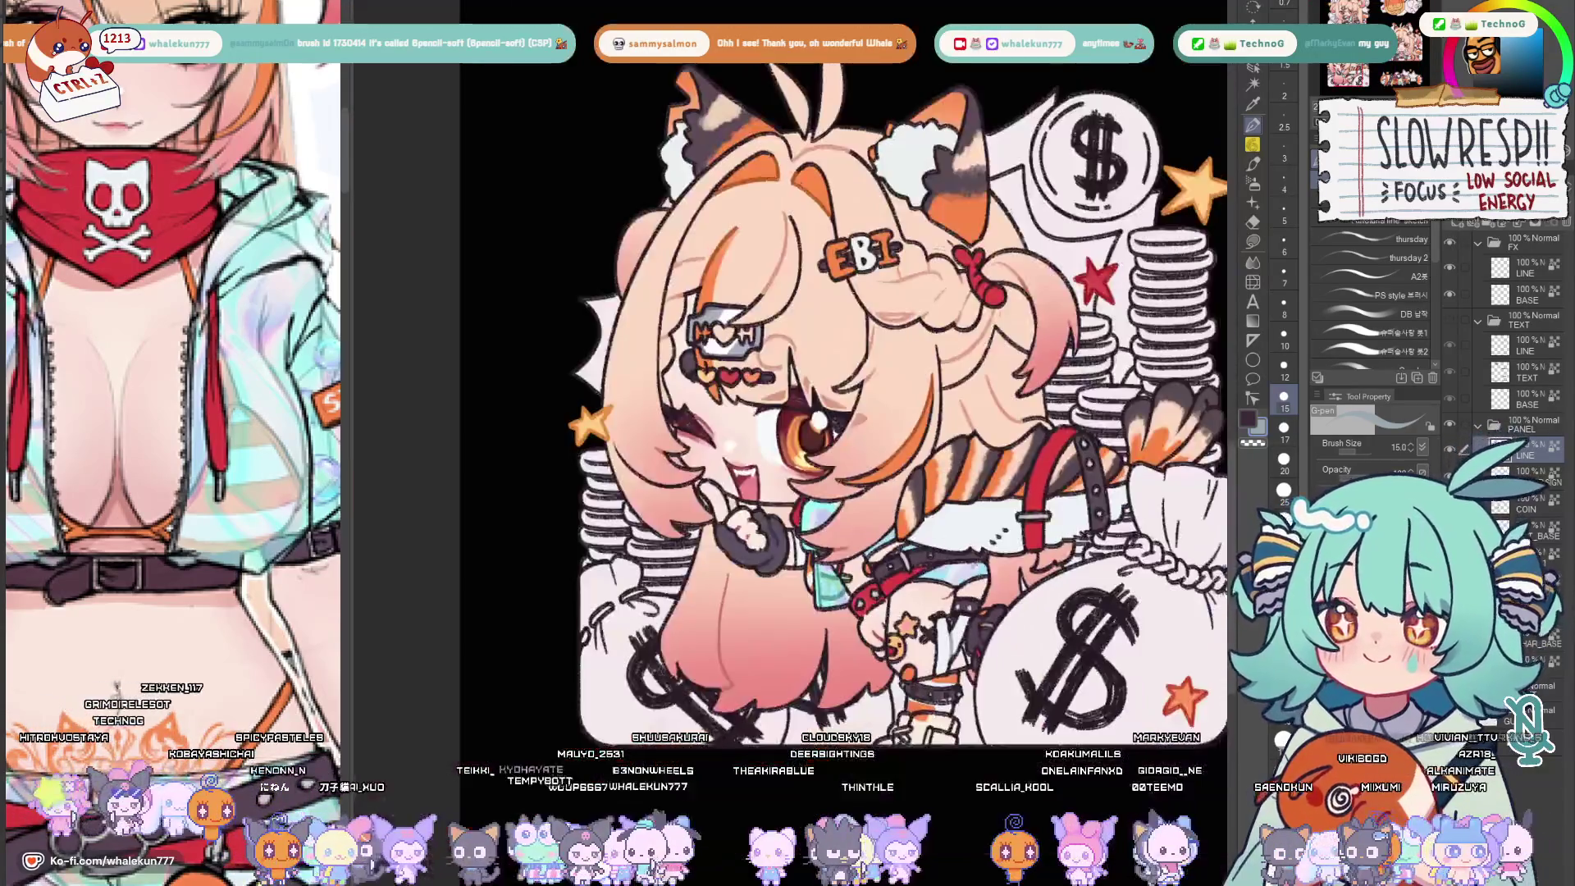
pyautogui.scroll(-3, 788, 370)
pyautogui.scroll(3, 788, 246)
pyautogui.scroll(4, 788, 308)
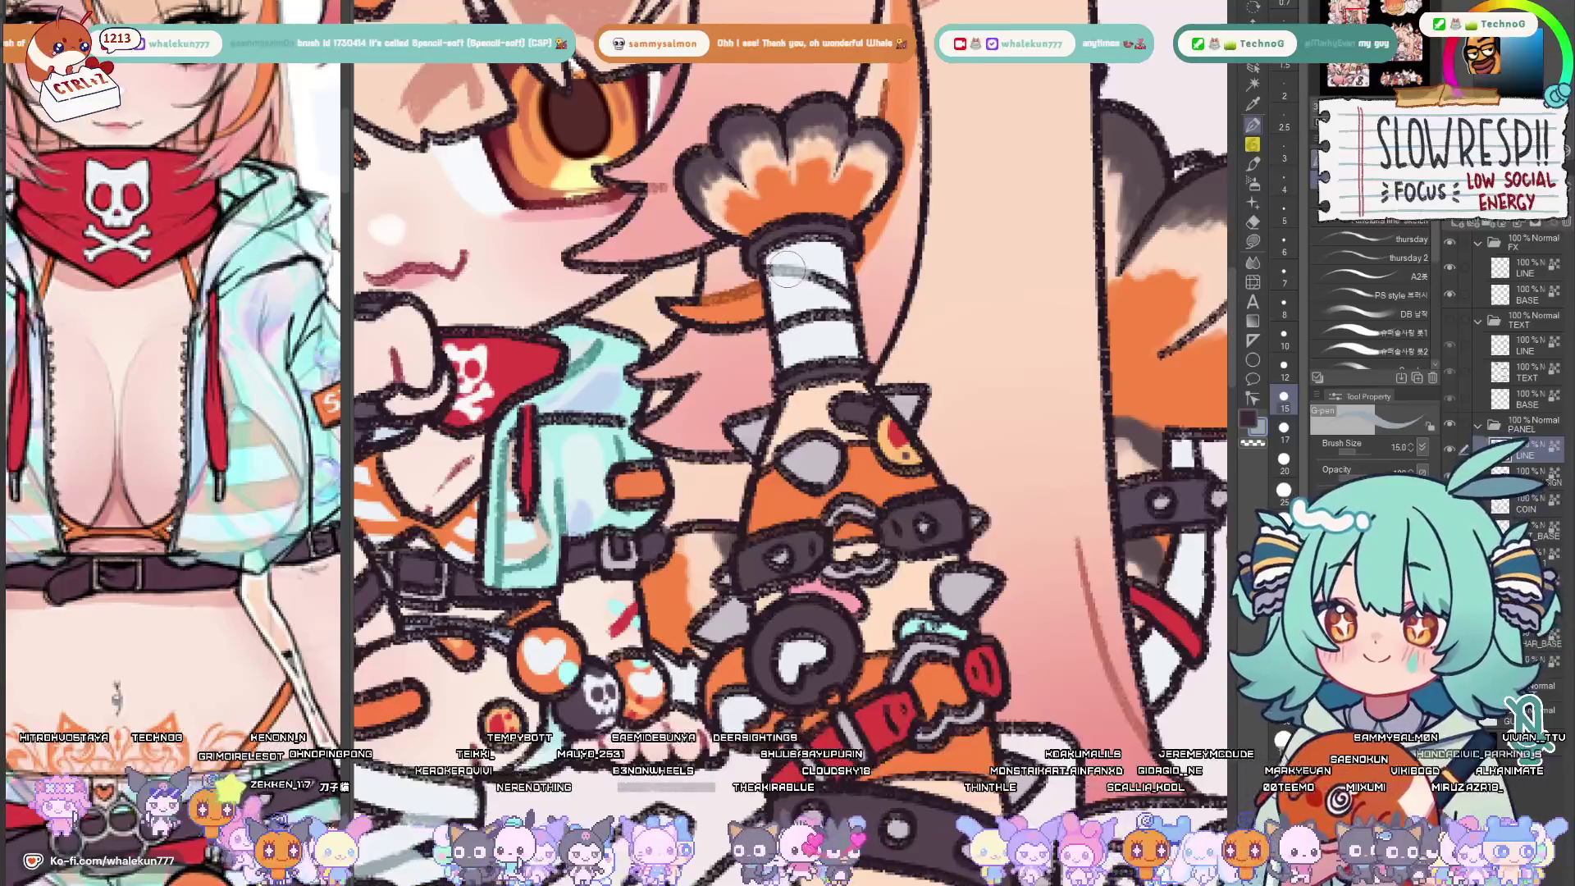
pyautogui.scroll(-5, 841, 313)
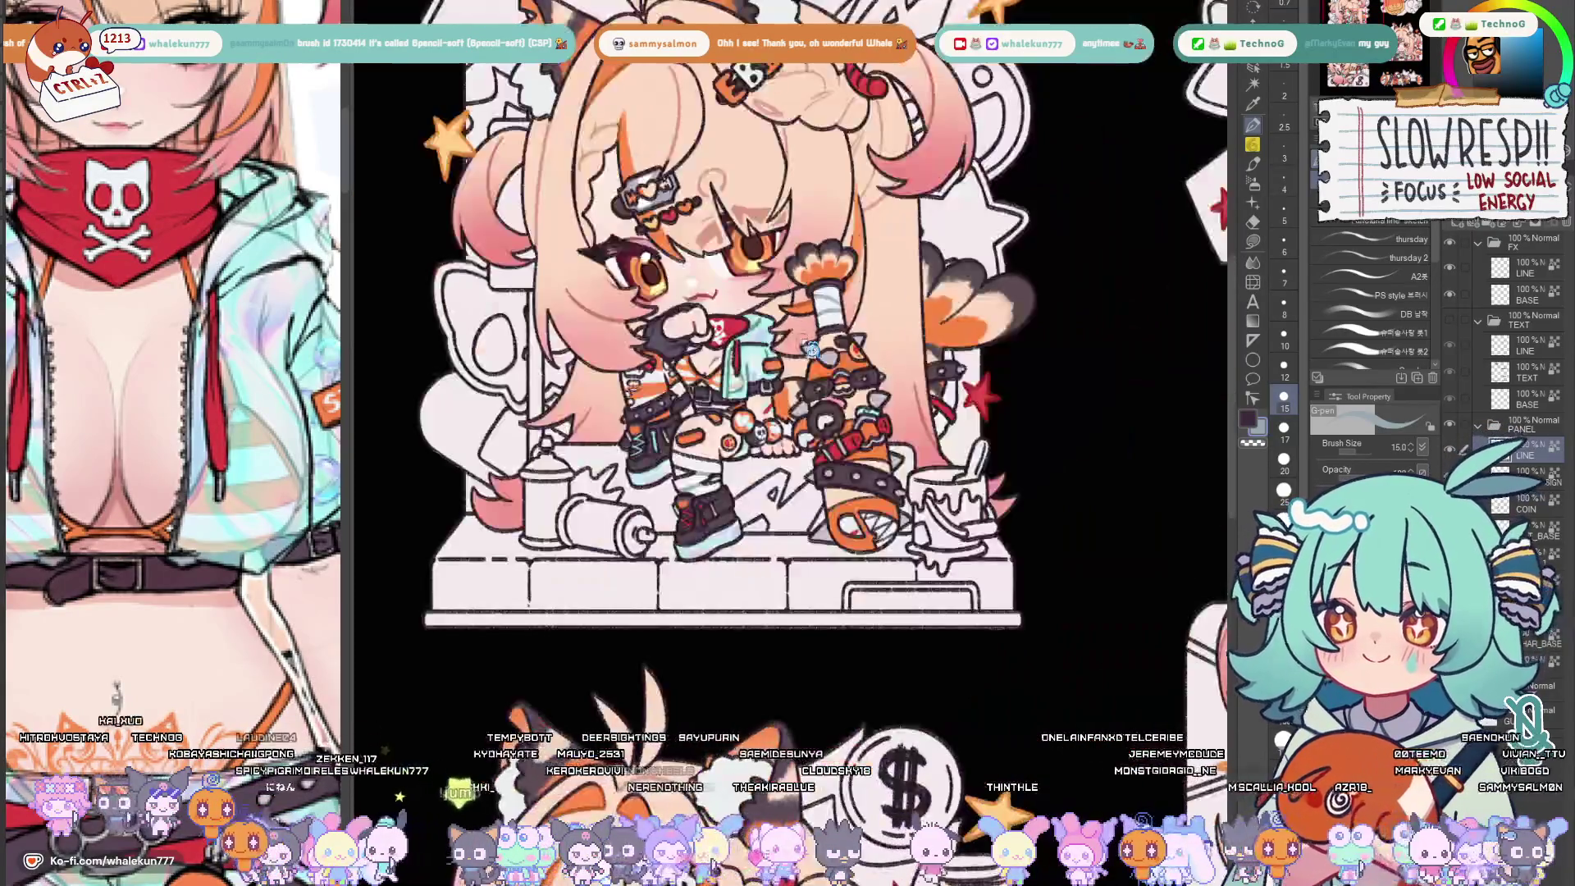
pyautogui.scroll(1, 789, 369)
pyautogui.scroll(-1, 788, 370)
pyautogui.scroll(1, 911, 652)
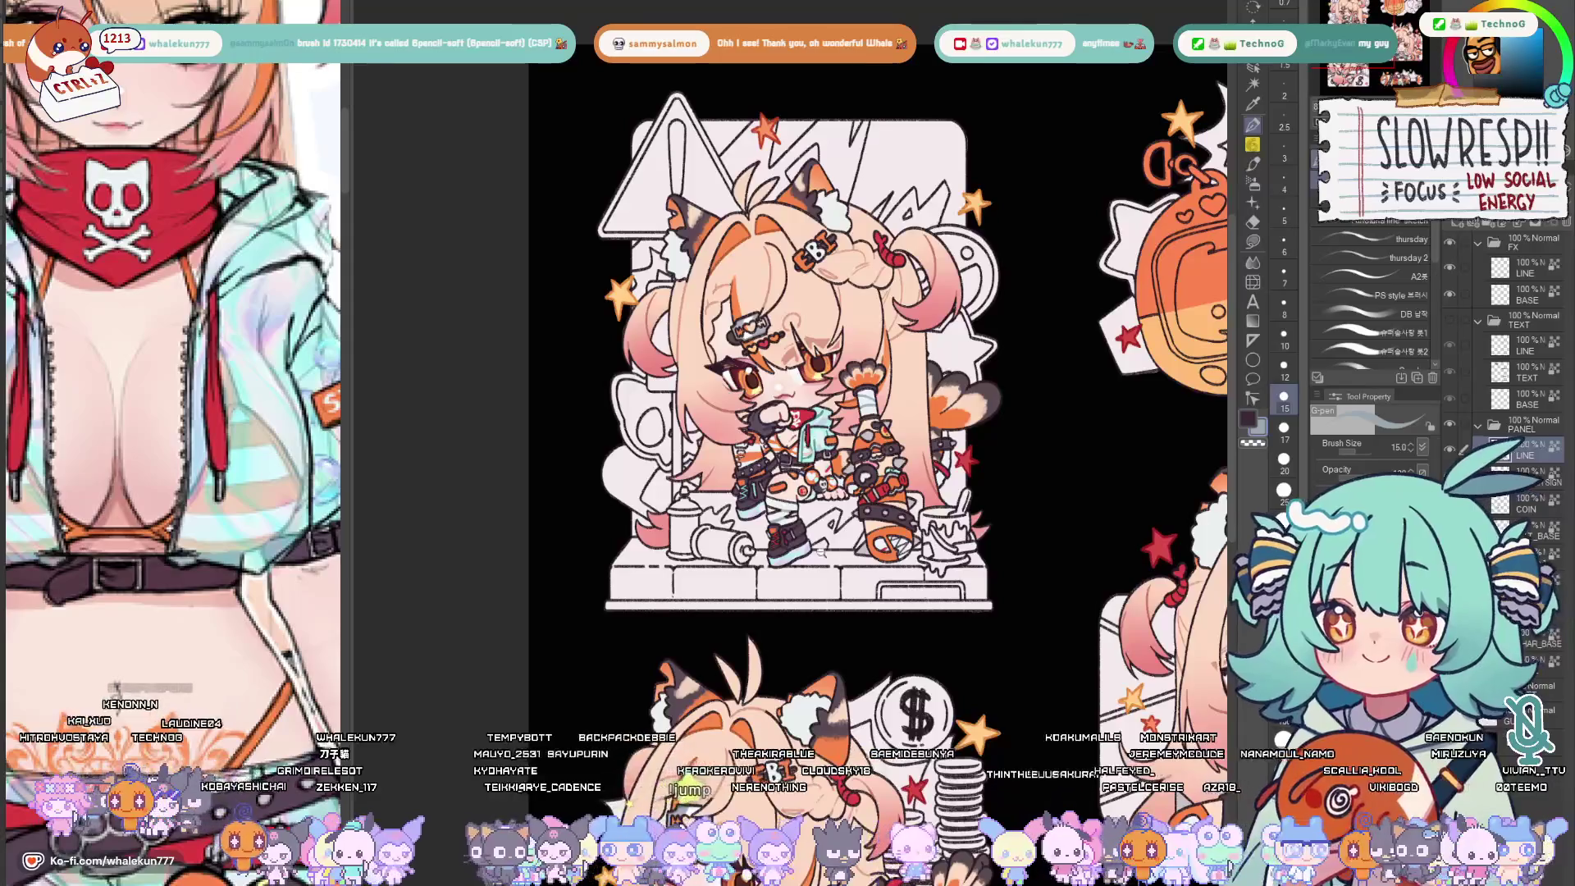
pyautogui.scroll(3, 826, 559)
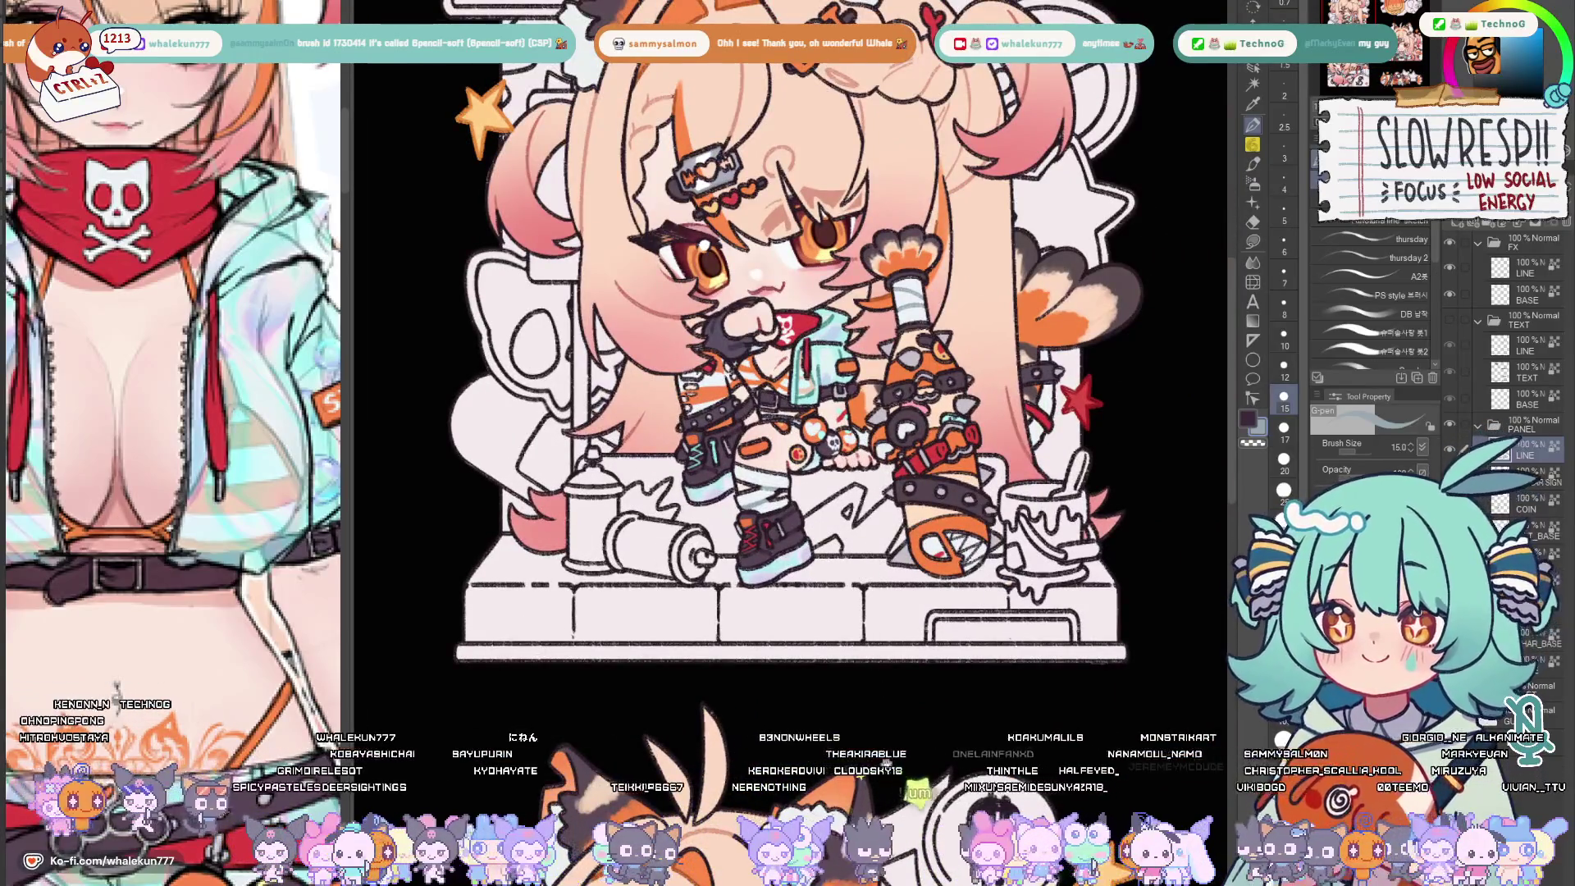
pyautogui.scroll(3, 873, 575)
pyautogui.scroll(4, 788, 370)
pyautogui.scroll(-5, 788, 369)
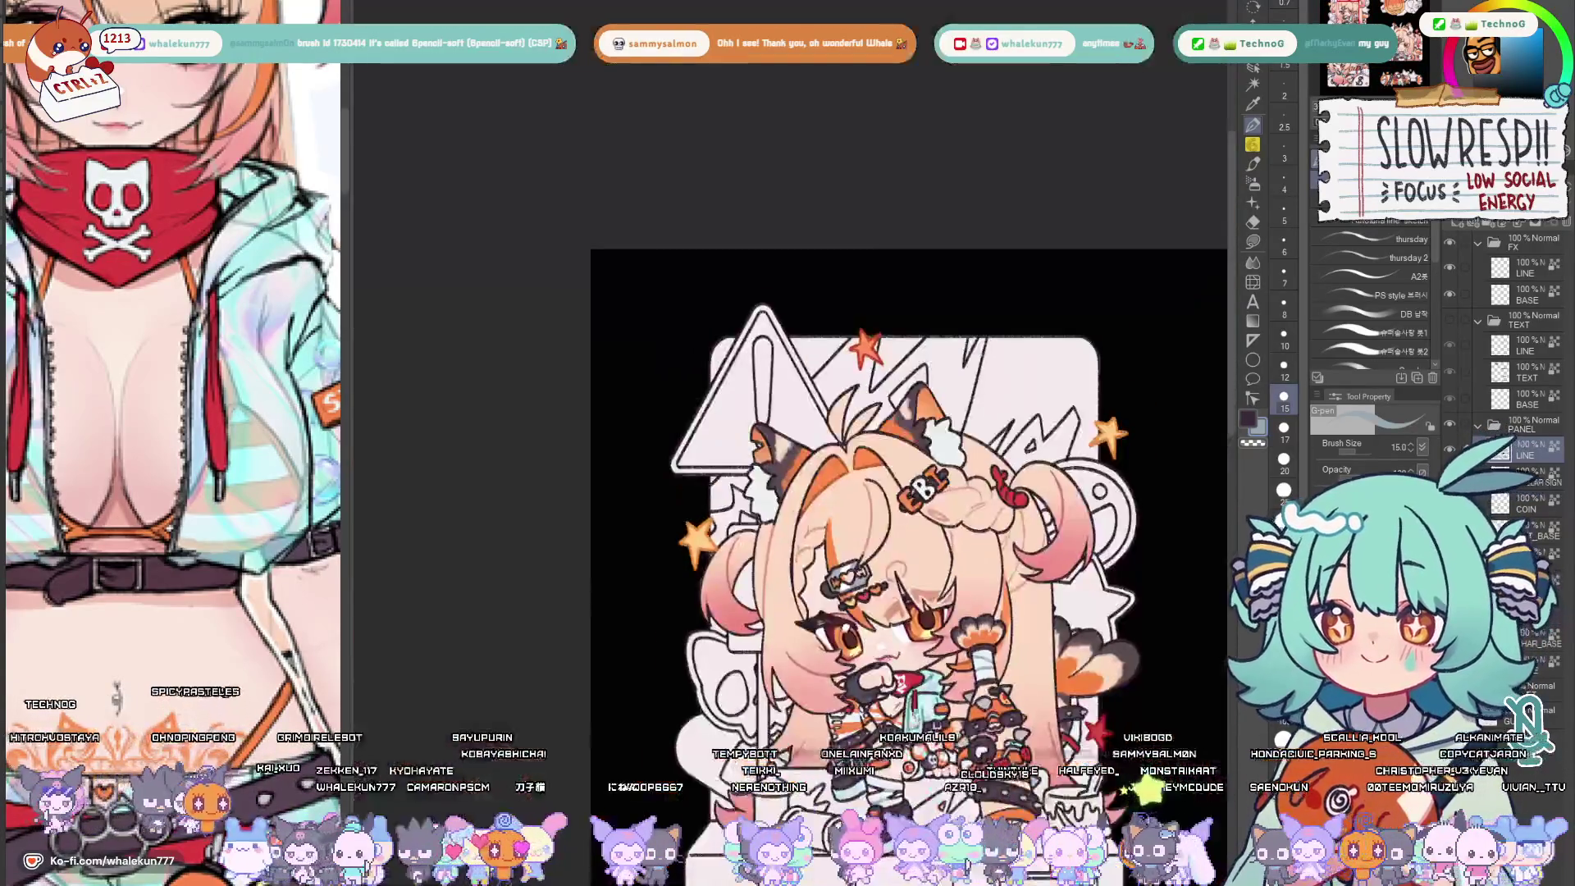
pyautogui.scroll(2, 788, 370)
pyautogui.moveTo(616, 370); pyautogui.dragTo(861, 493)
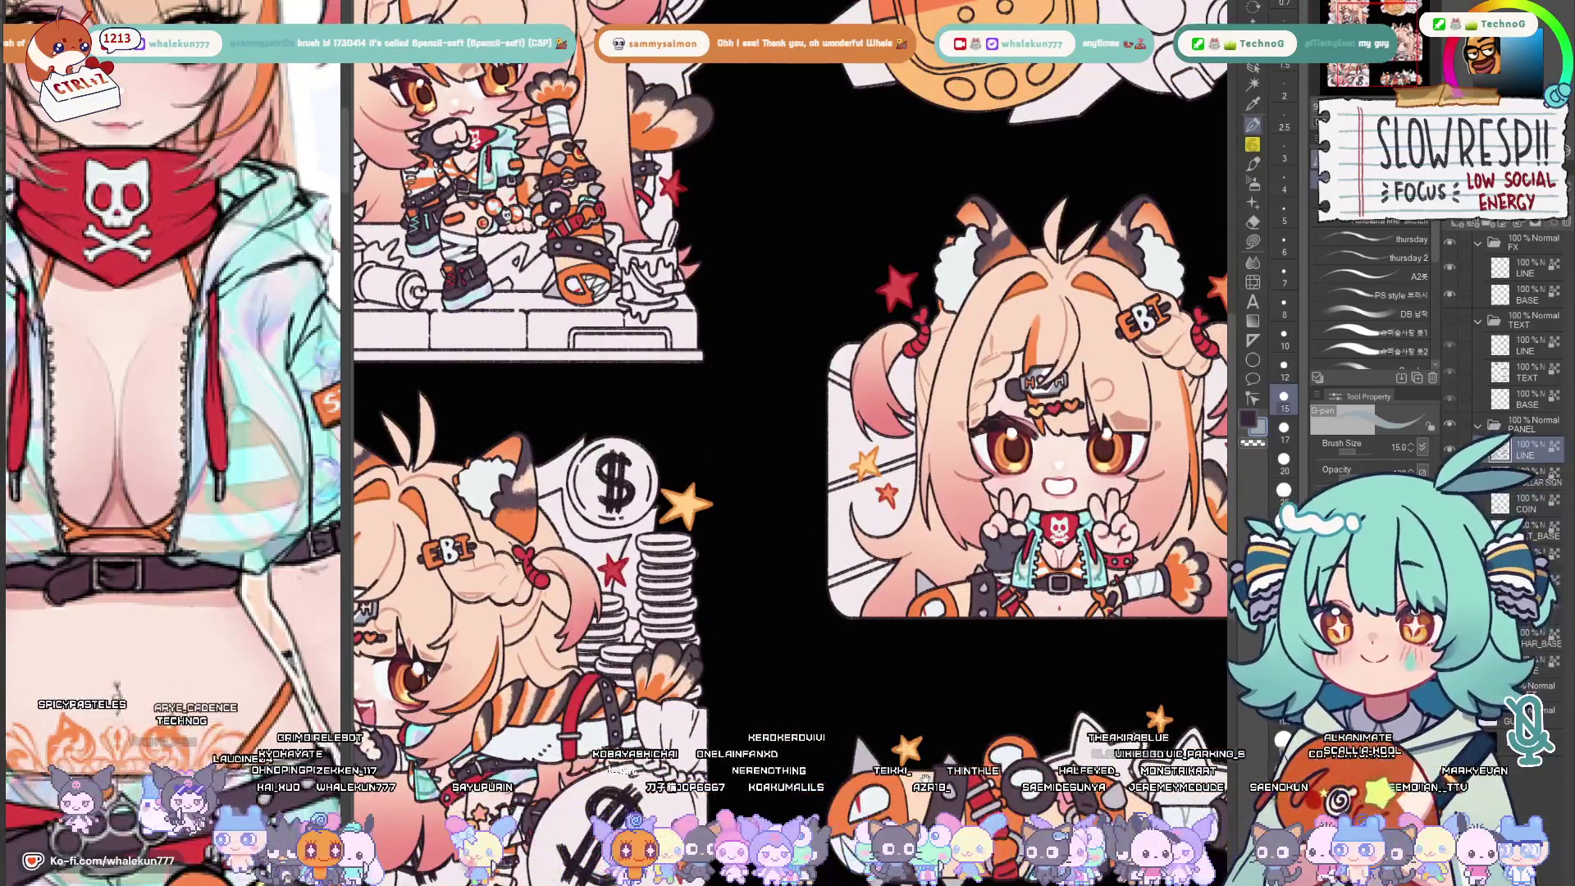
# Bring the money-bag chibi's legs into view and lasso-fill the gap above the boot orange
pyautogui.moveTo(861, 431); pyautogui.dragTo(616, 307)
pyautogui.scroll(5, 815, 574)
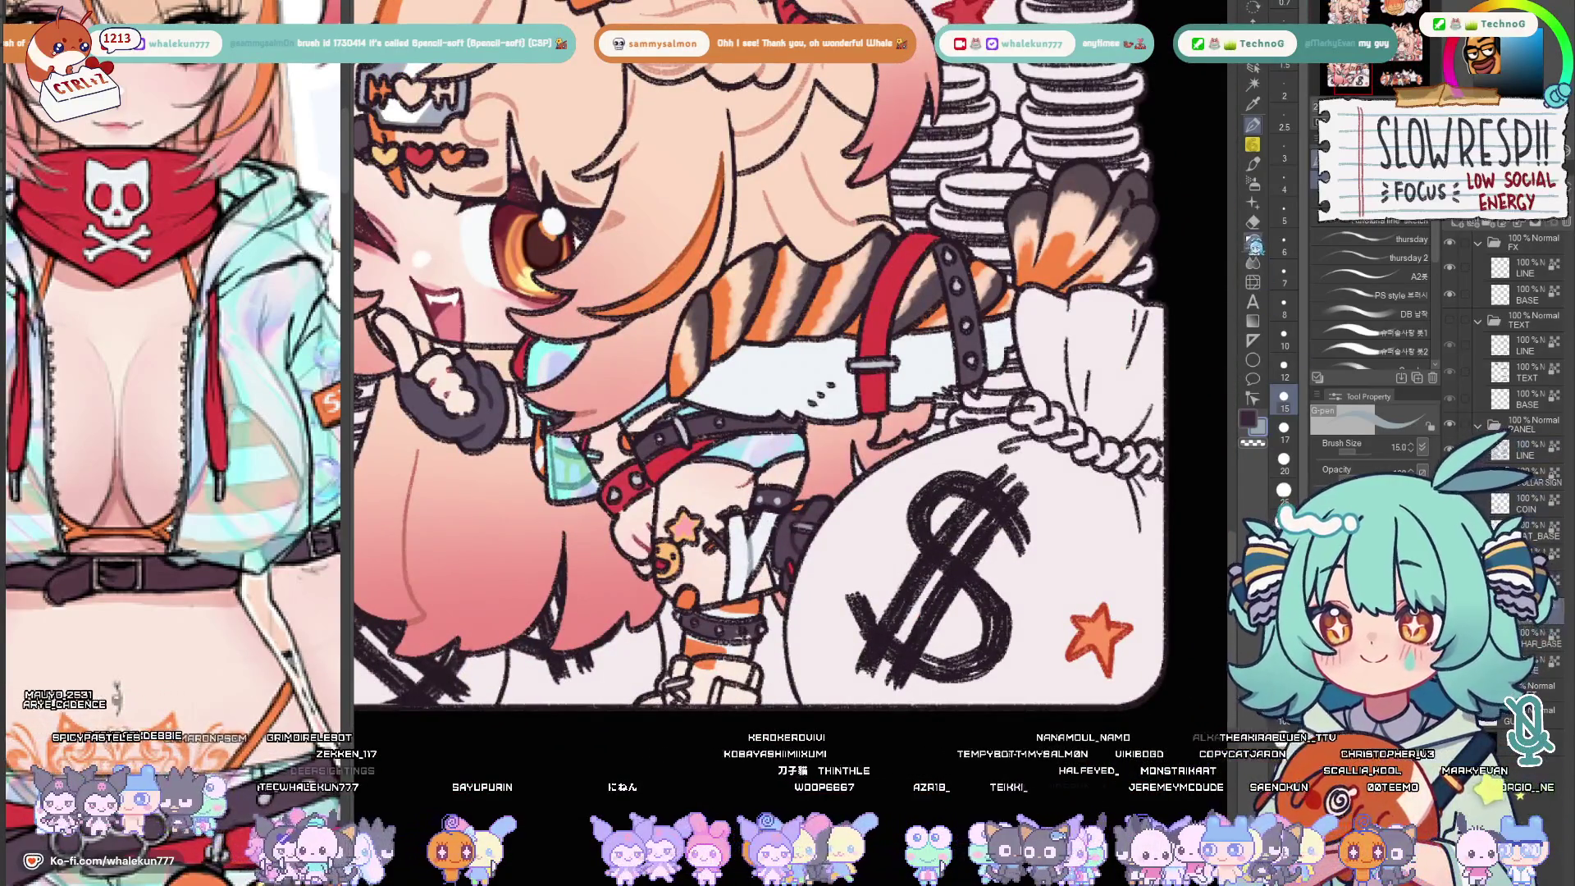
pyautogui.scroll(4, 738, 431)
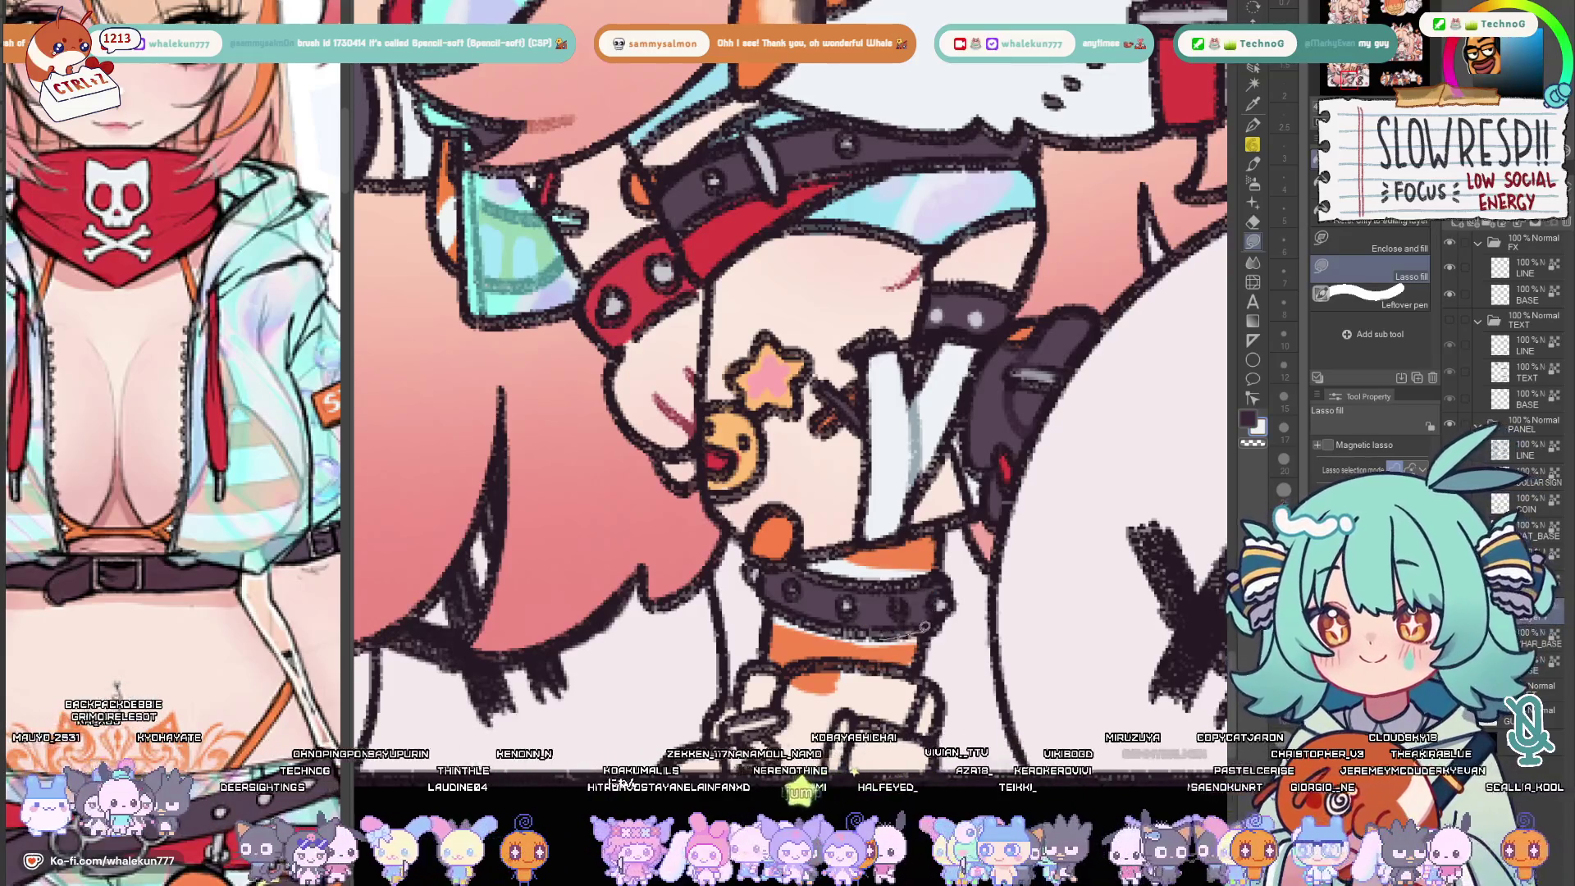
pyautogui.moveTo(849, 603); pyautogui.dragTo(739, 751)
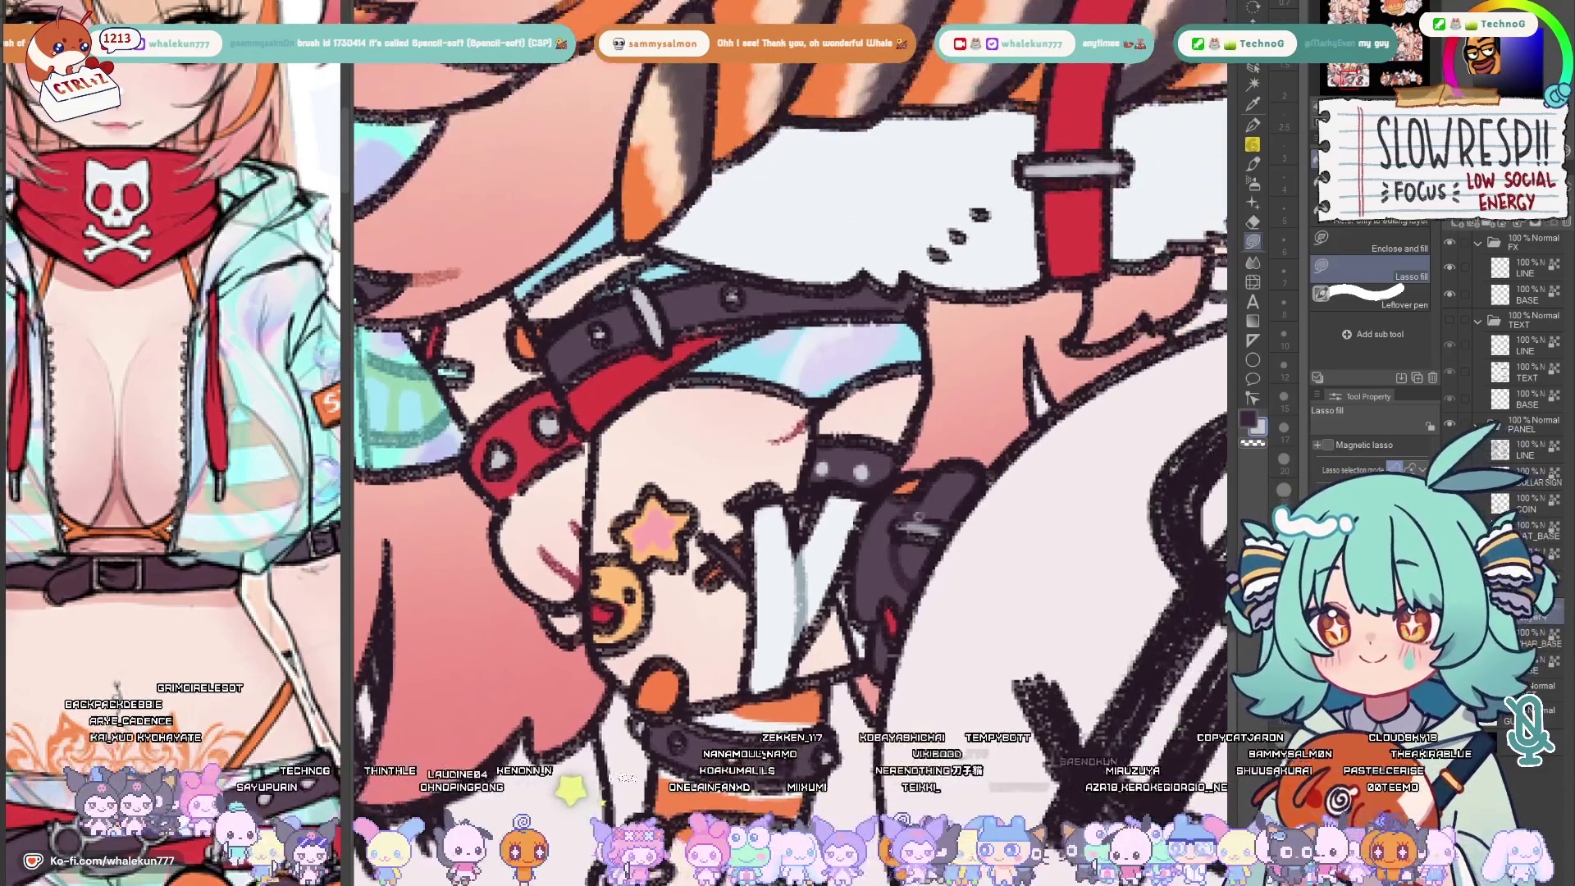
pyautogui.moveTo(801, 555); pyautogui.dragTo(726, 394)
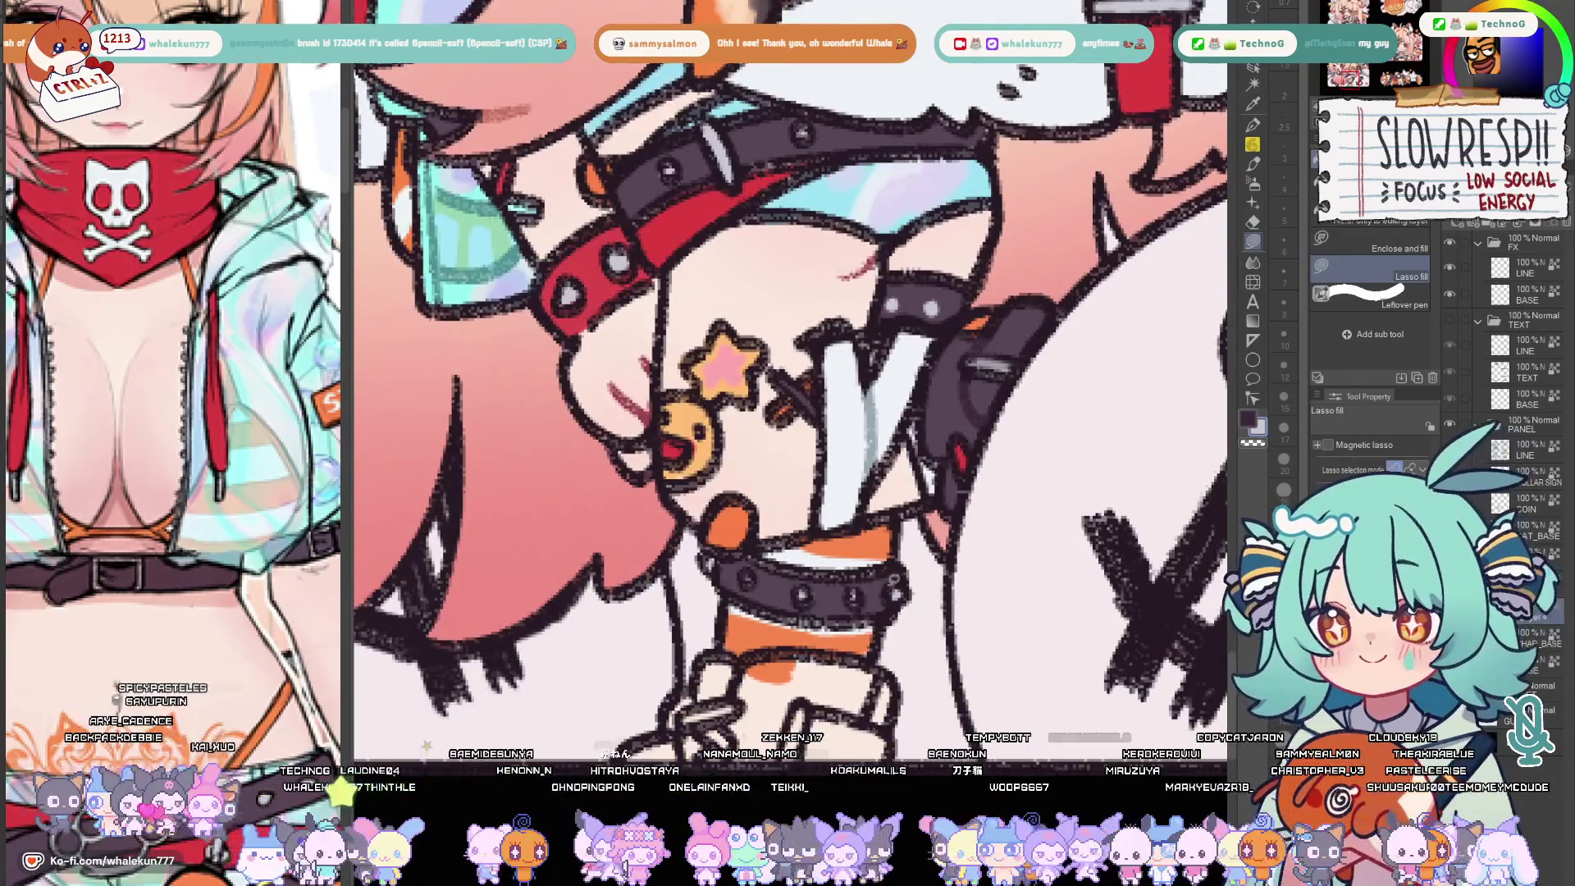
pyautogui.moveTo(714, 665)
pyautogui.mouseDown()
pyautogui.moveTo(833, 564)
pyautogui.moveTo(838, 616)
pyautogui.moveTo(850, 567)
pyautogui.mouseUp()
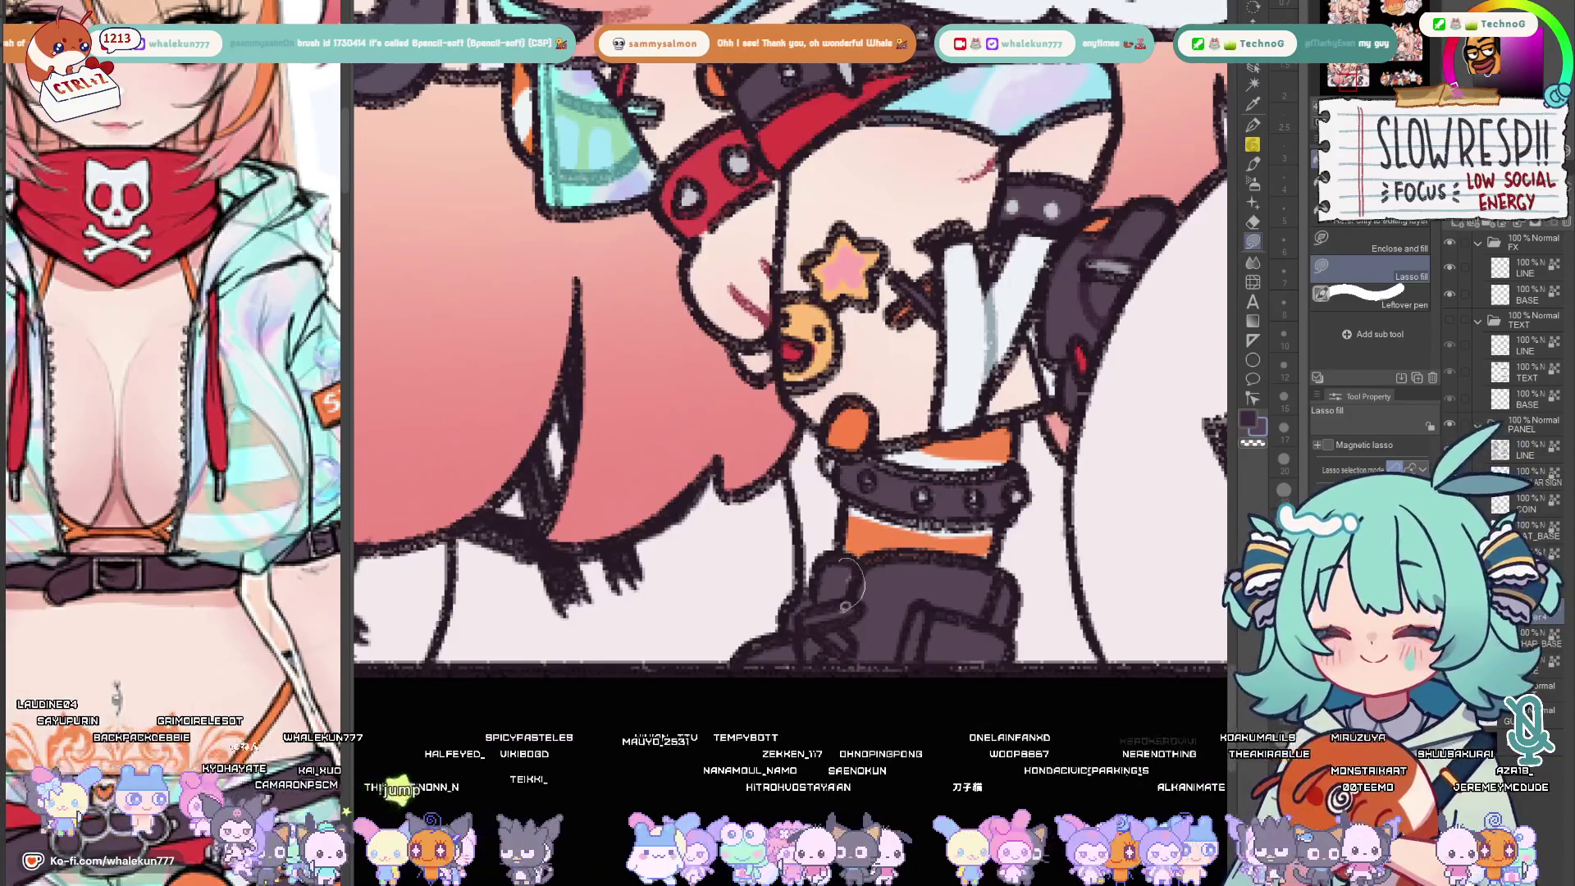
pyautogui.moveTo(985, 579); pyautogui.dragTo(1004, 628)
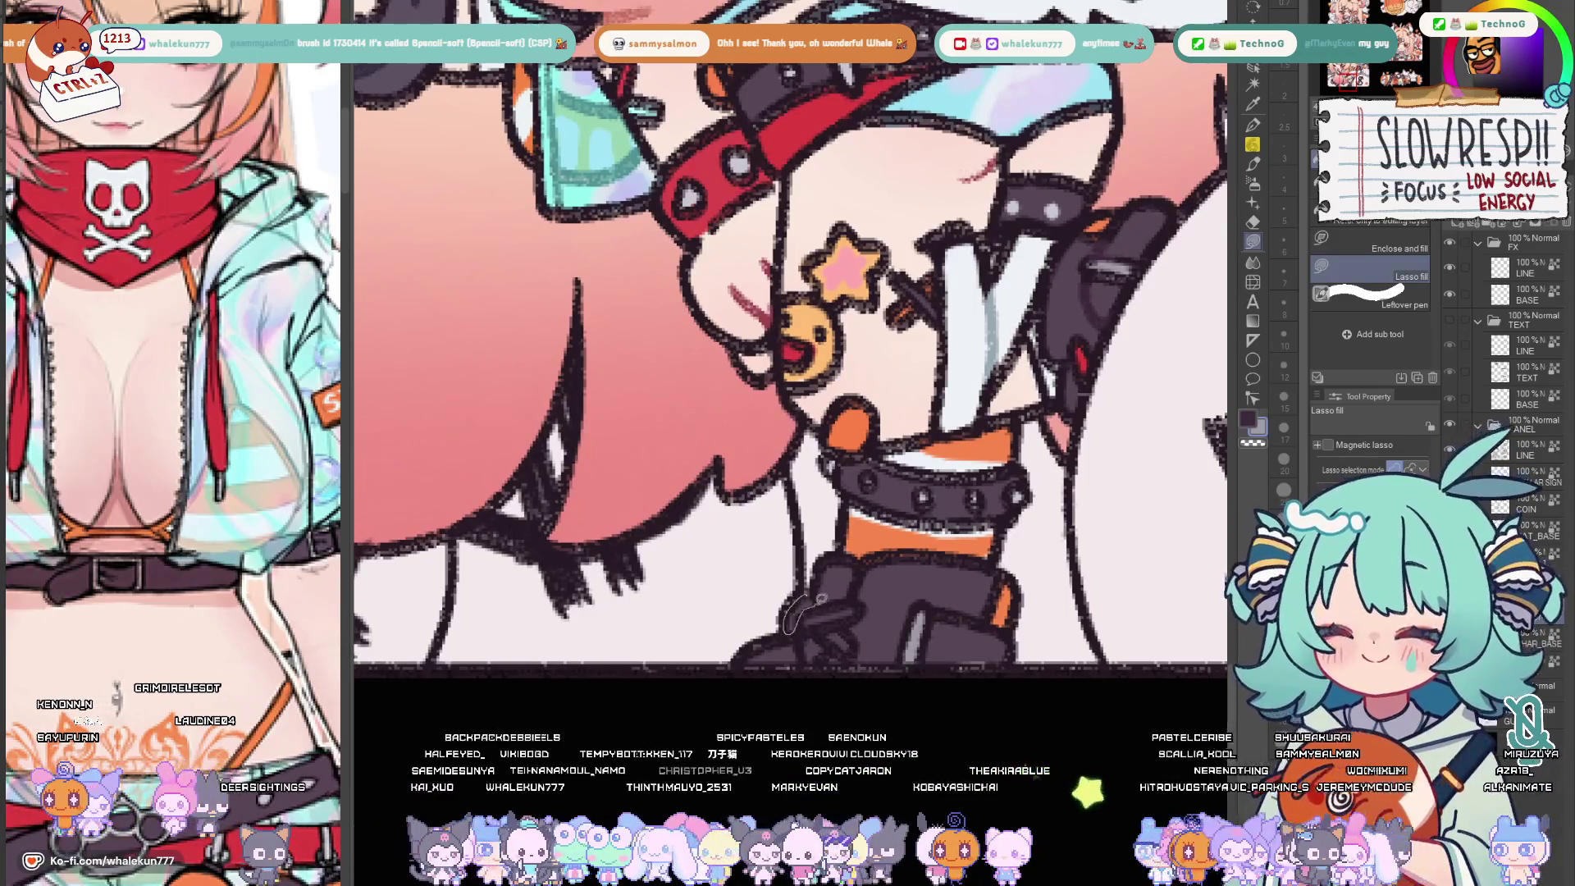
pyautogui.scroll(5, 832, 569)
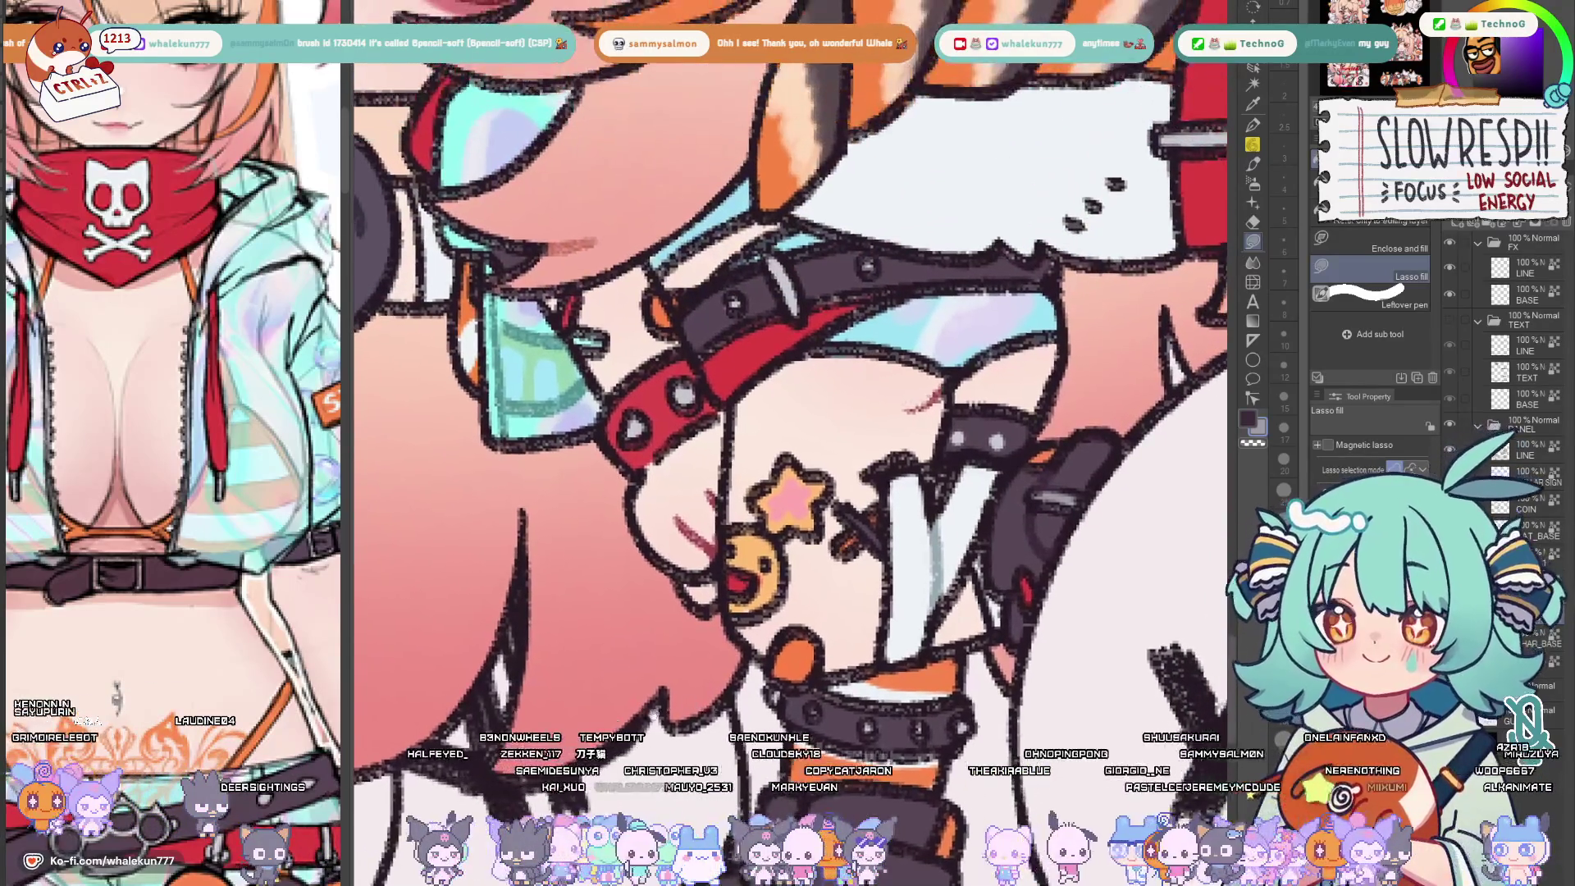
pyautogui.scroll(-6, 788, 369)
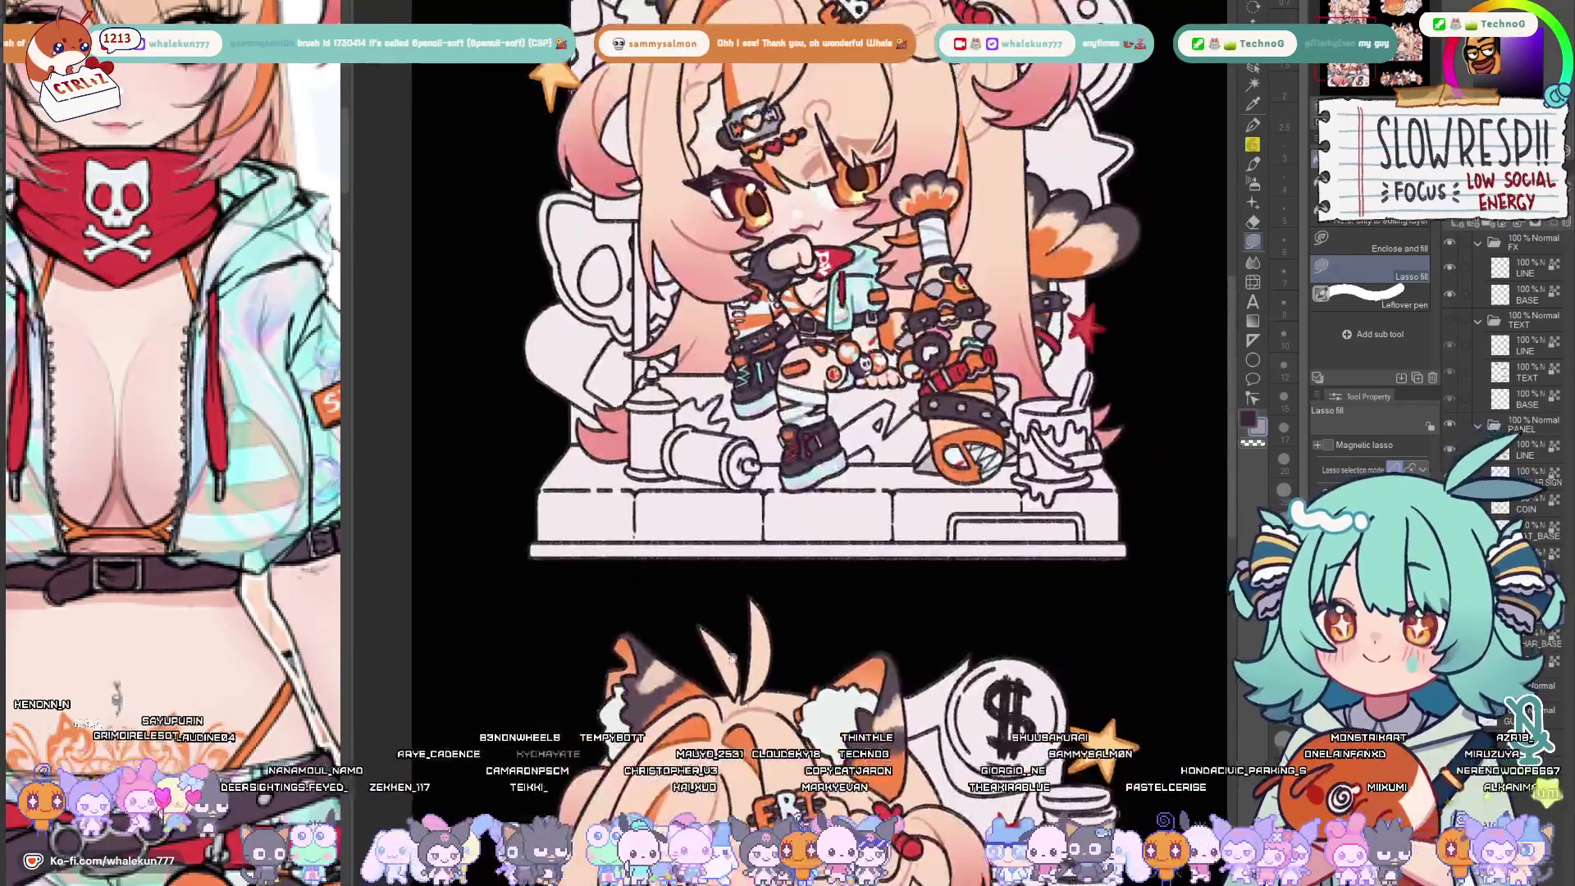
pyautogui.scroll(6, 788, 370)
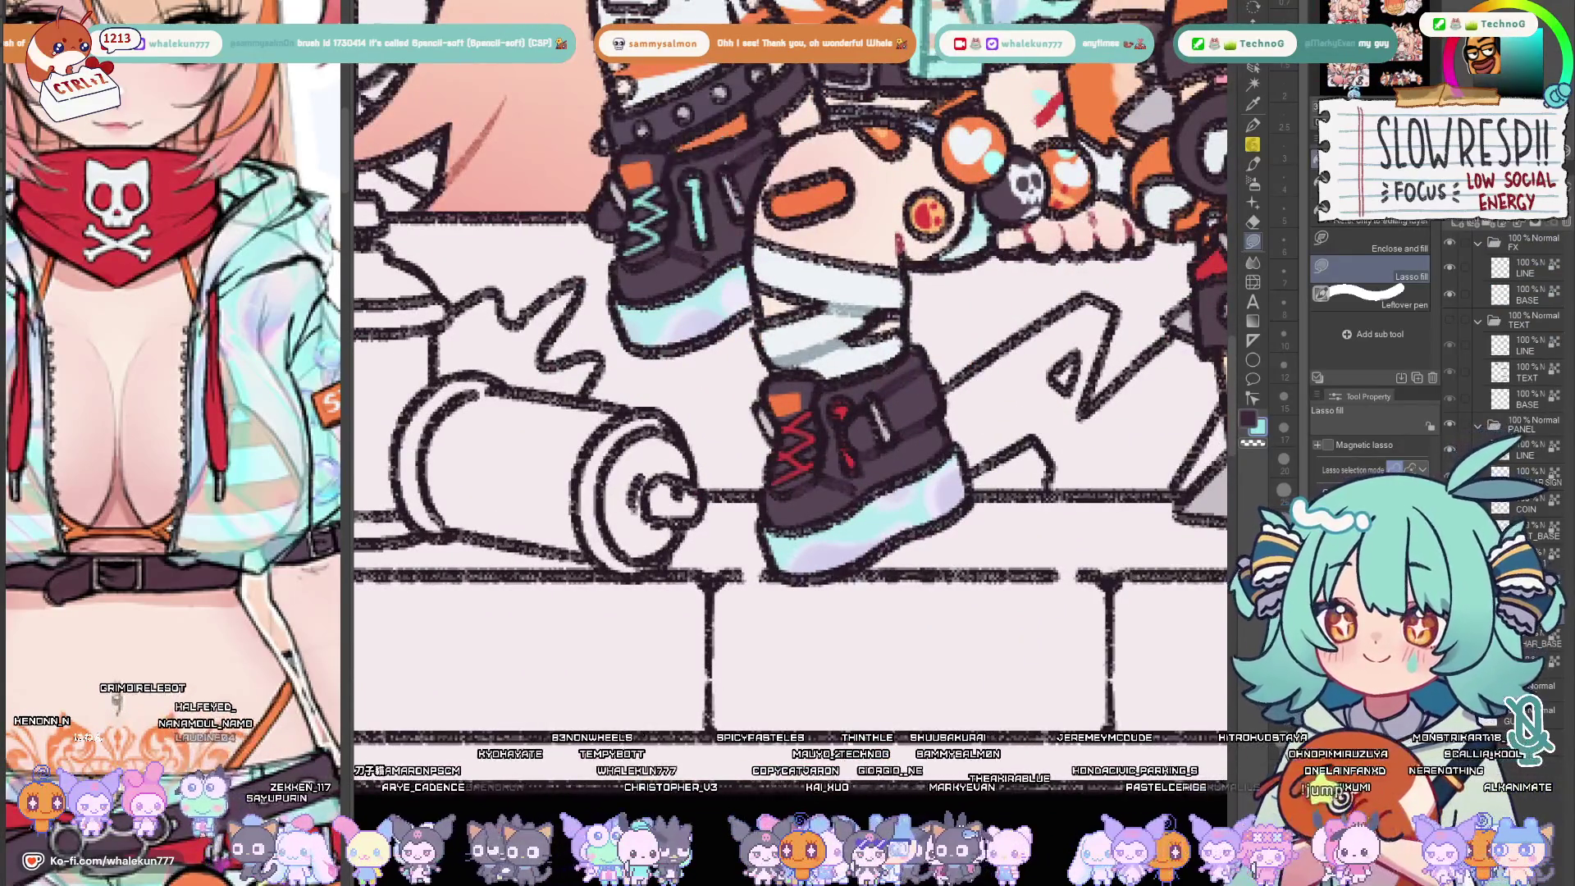
# Mirror the canvas to check the drawing and show the whole reference character in Sub View
pyautogui.moveTo(690, 184); pyautogui.dragTo(787, 493)
pyautogui.moveTo(862, 431); pyautogui.dragTo(715, 295)
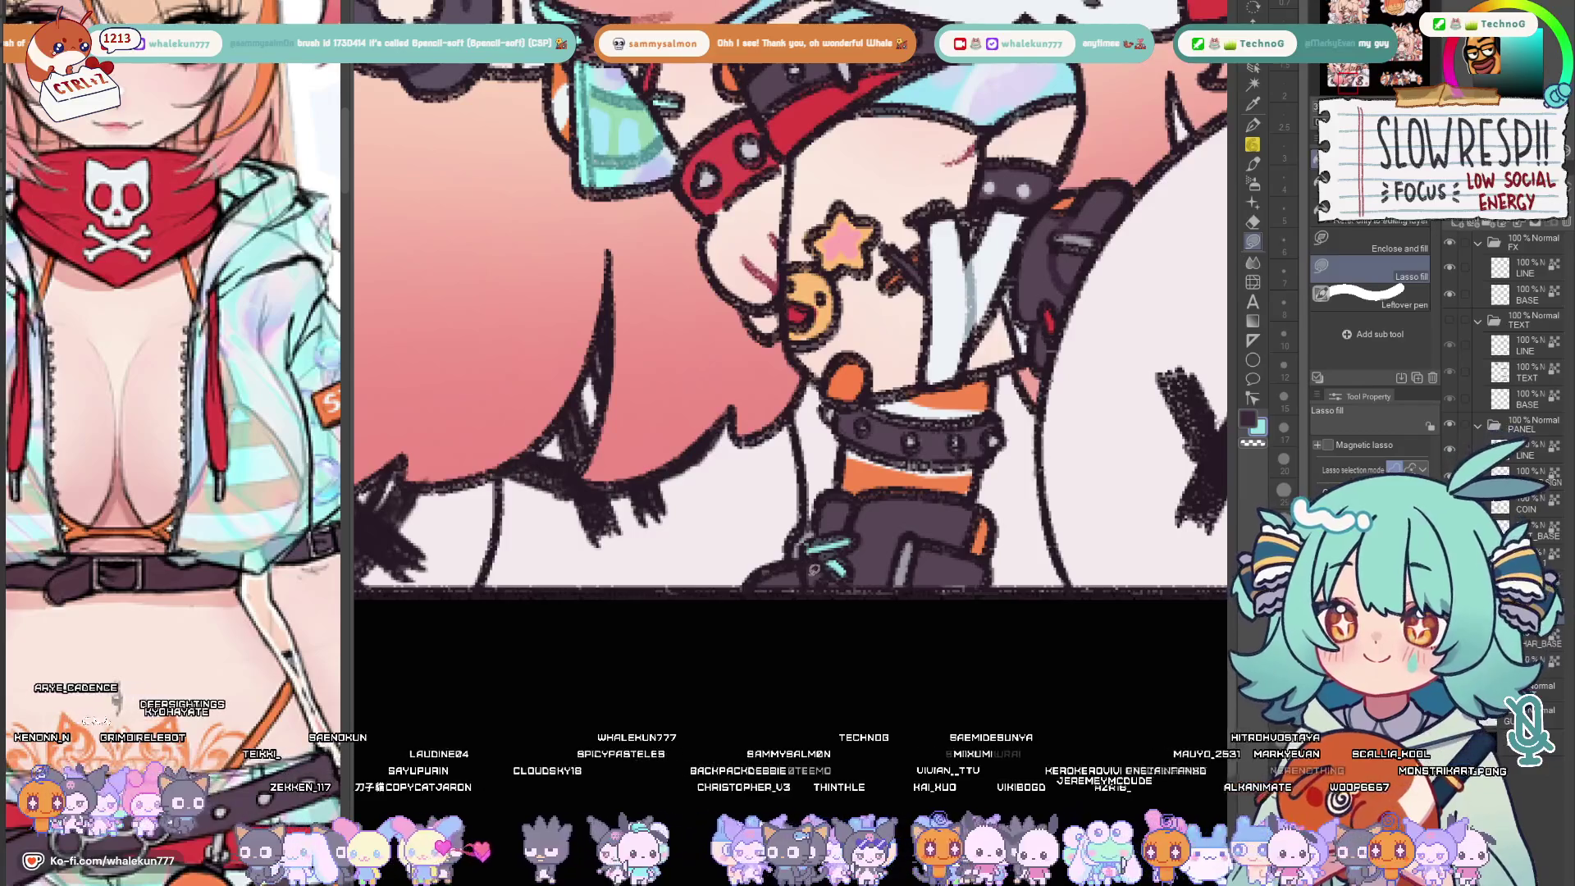
pyautogui.scroll(-3, 787, 369)
pyautogui.scroll(3, 787, 369)
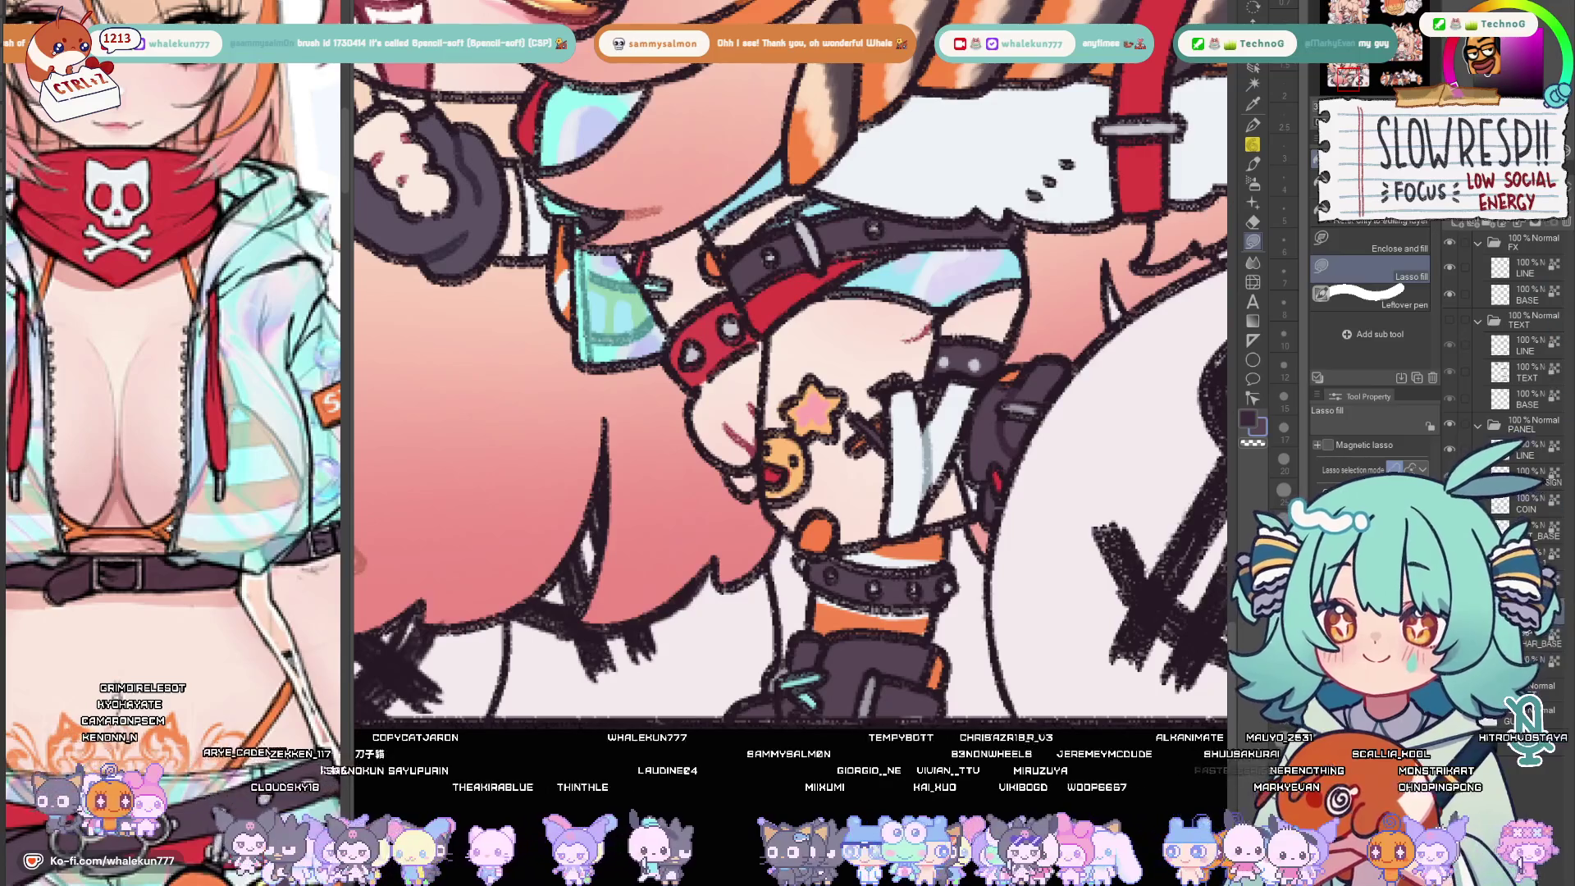
pyautogui.scroll(-4, 788, 370)
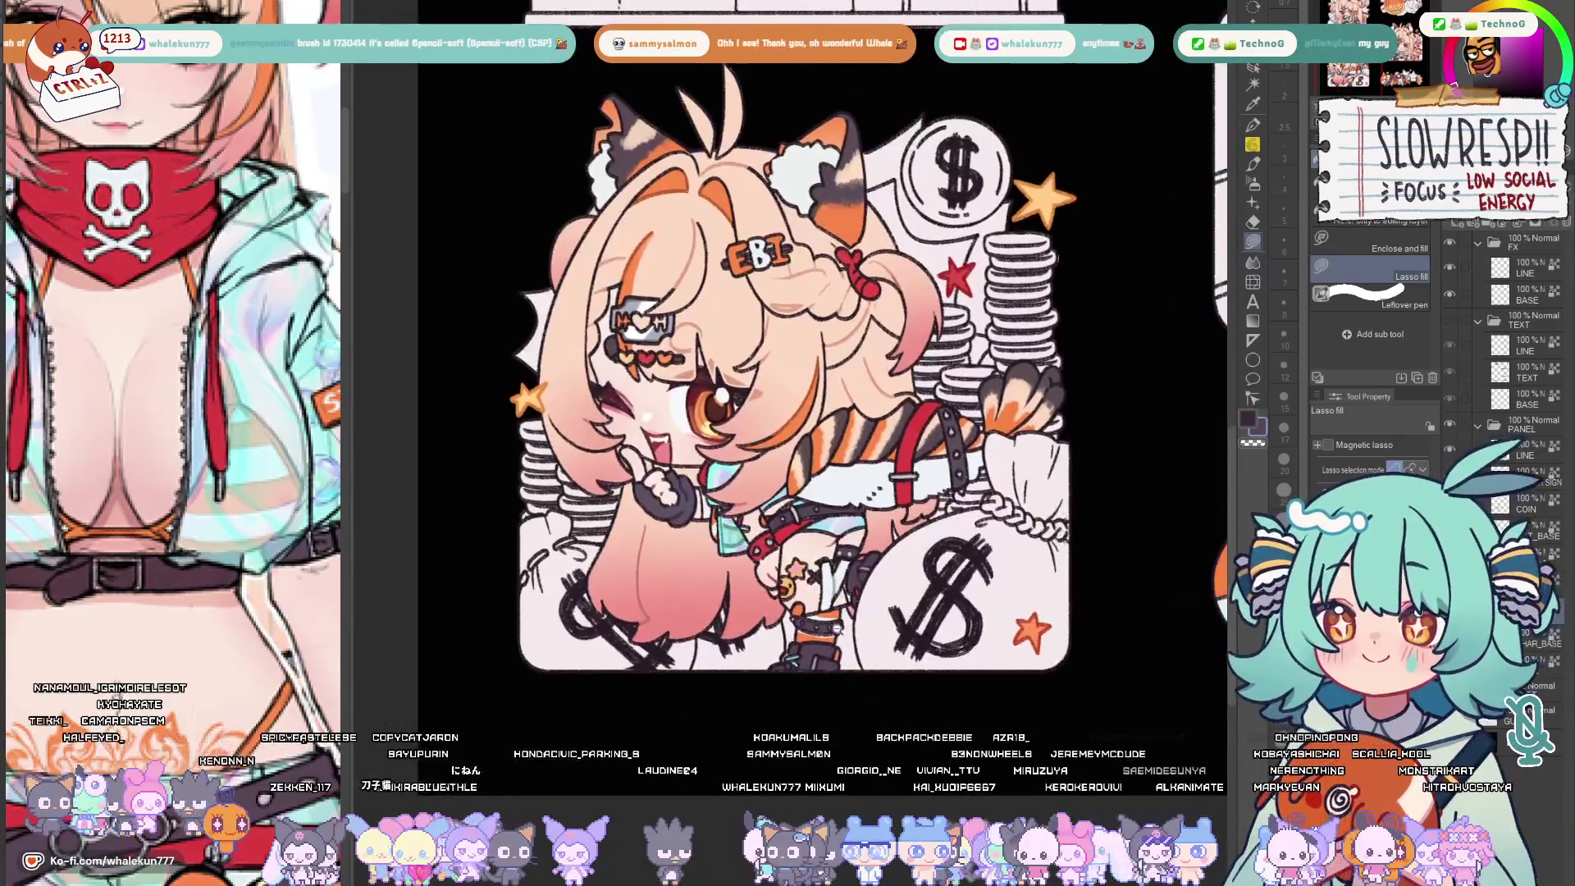
pyautogui.scroll(3, 788, 370)
pyautogui.scroll(-3, 788, 370)
pyautogui.press('h')
pyautogui.press('h')
pyautogui.scroll(1, 788, 369)
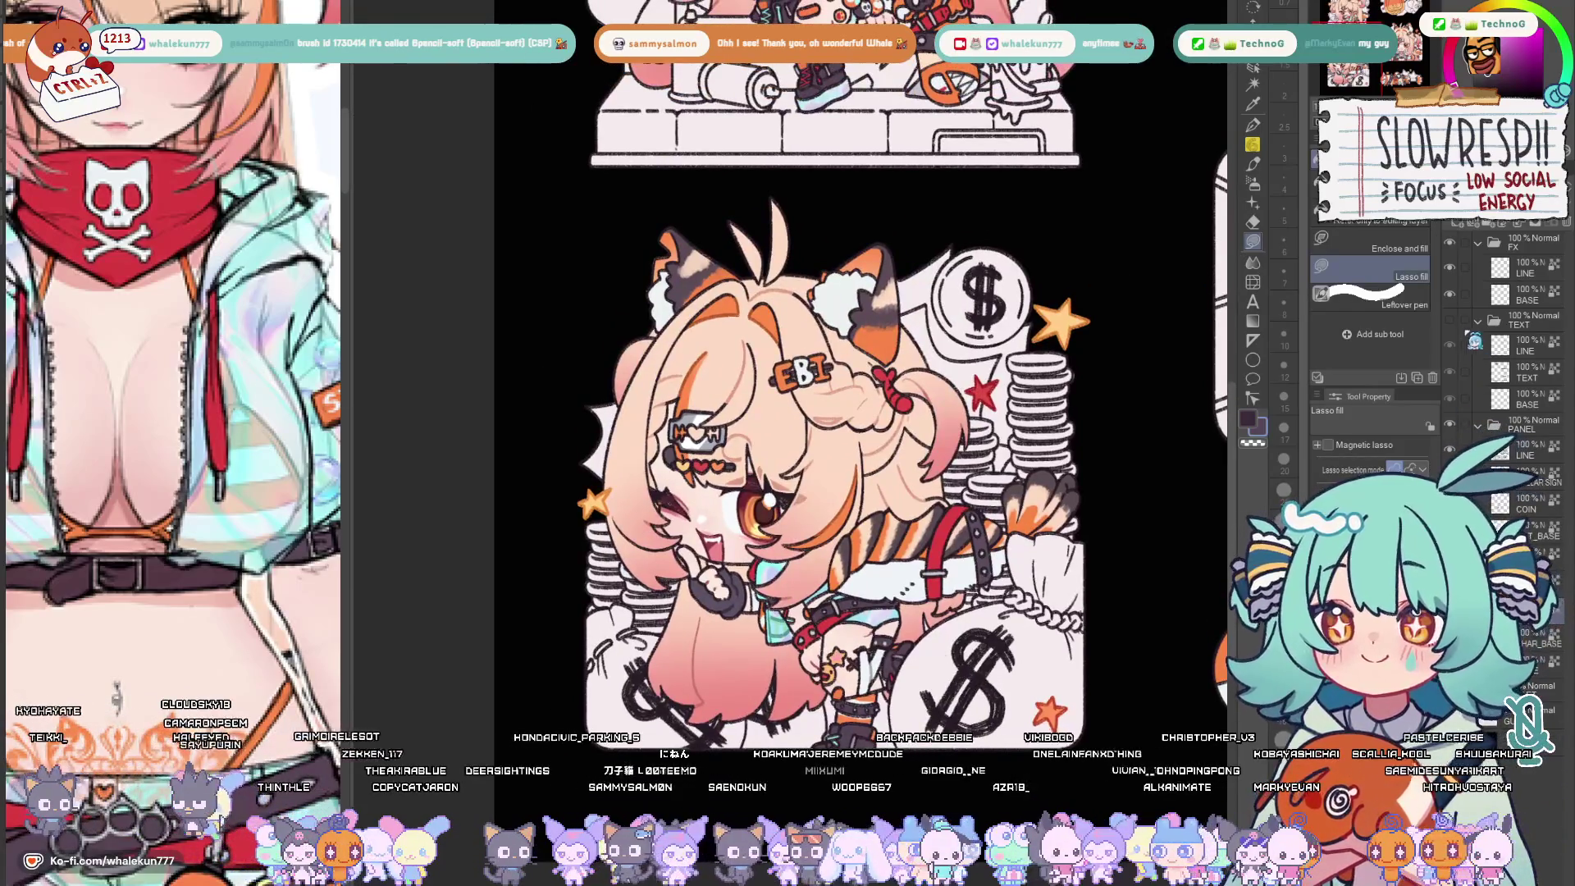
pyautogui.scroll(1, 788, 370)
pyautogui.scroll(-3, 789, 369)
pyautogui.scroll(3, 788, 369)
pyautogui.scroll(-3, 173, 369)
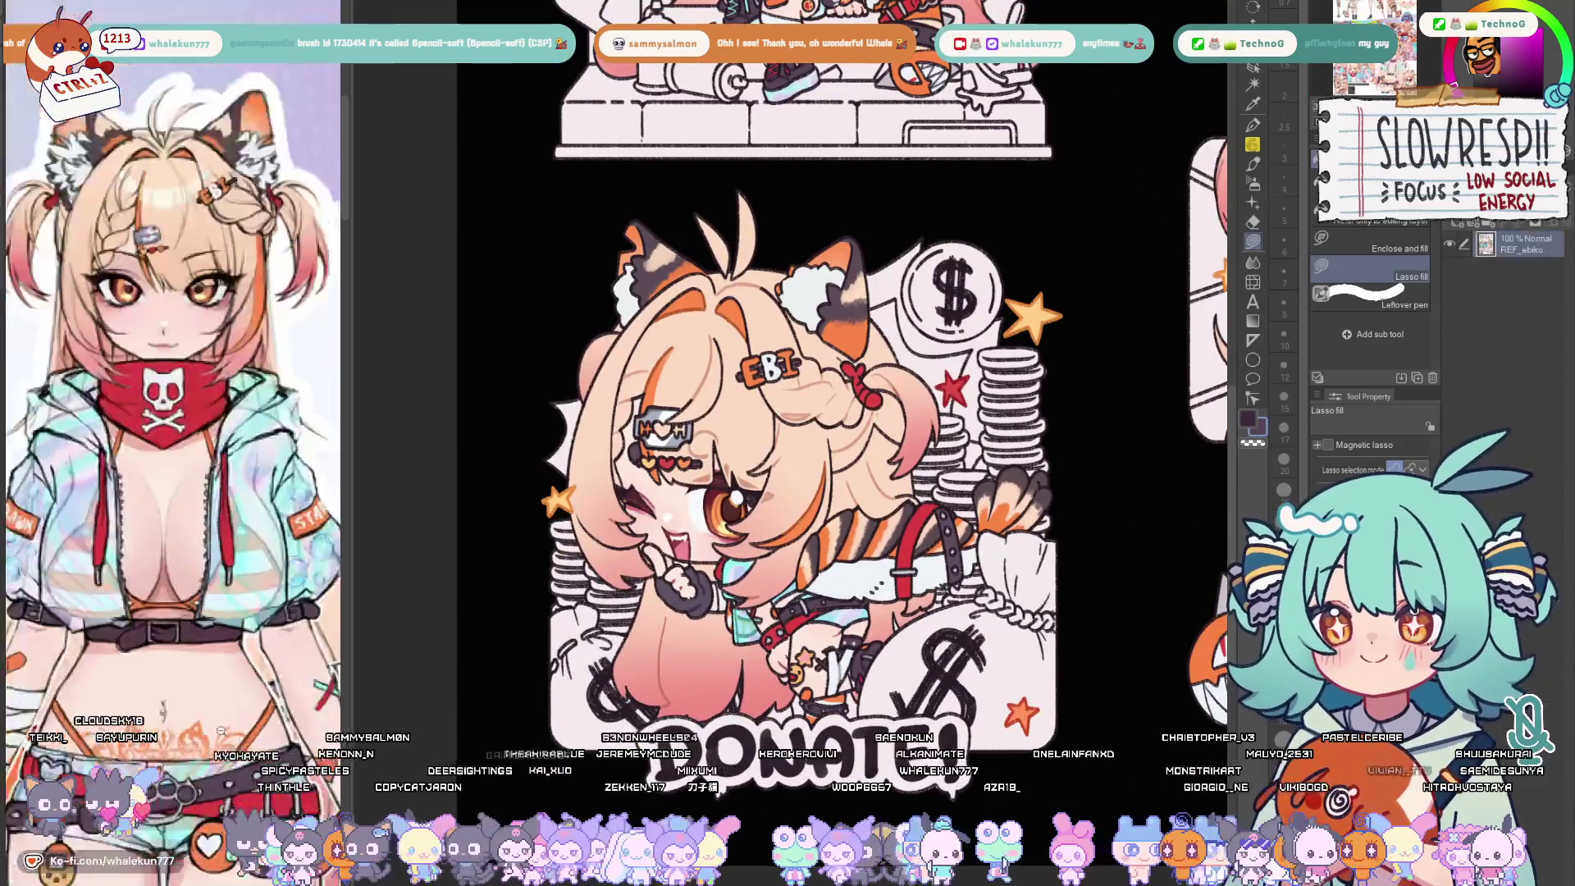
pyautogui.moveTo(173, 492); pyautogui.dragTo(173, 309)
pyautogui.scroll(5, 788, 492)
pyautogui.scroll(3, 788, 369)
# Draw fine line details beside the star charm on the LINE layer with a size-6 G-pen
pyautogui.press('p')
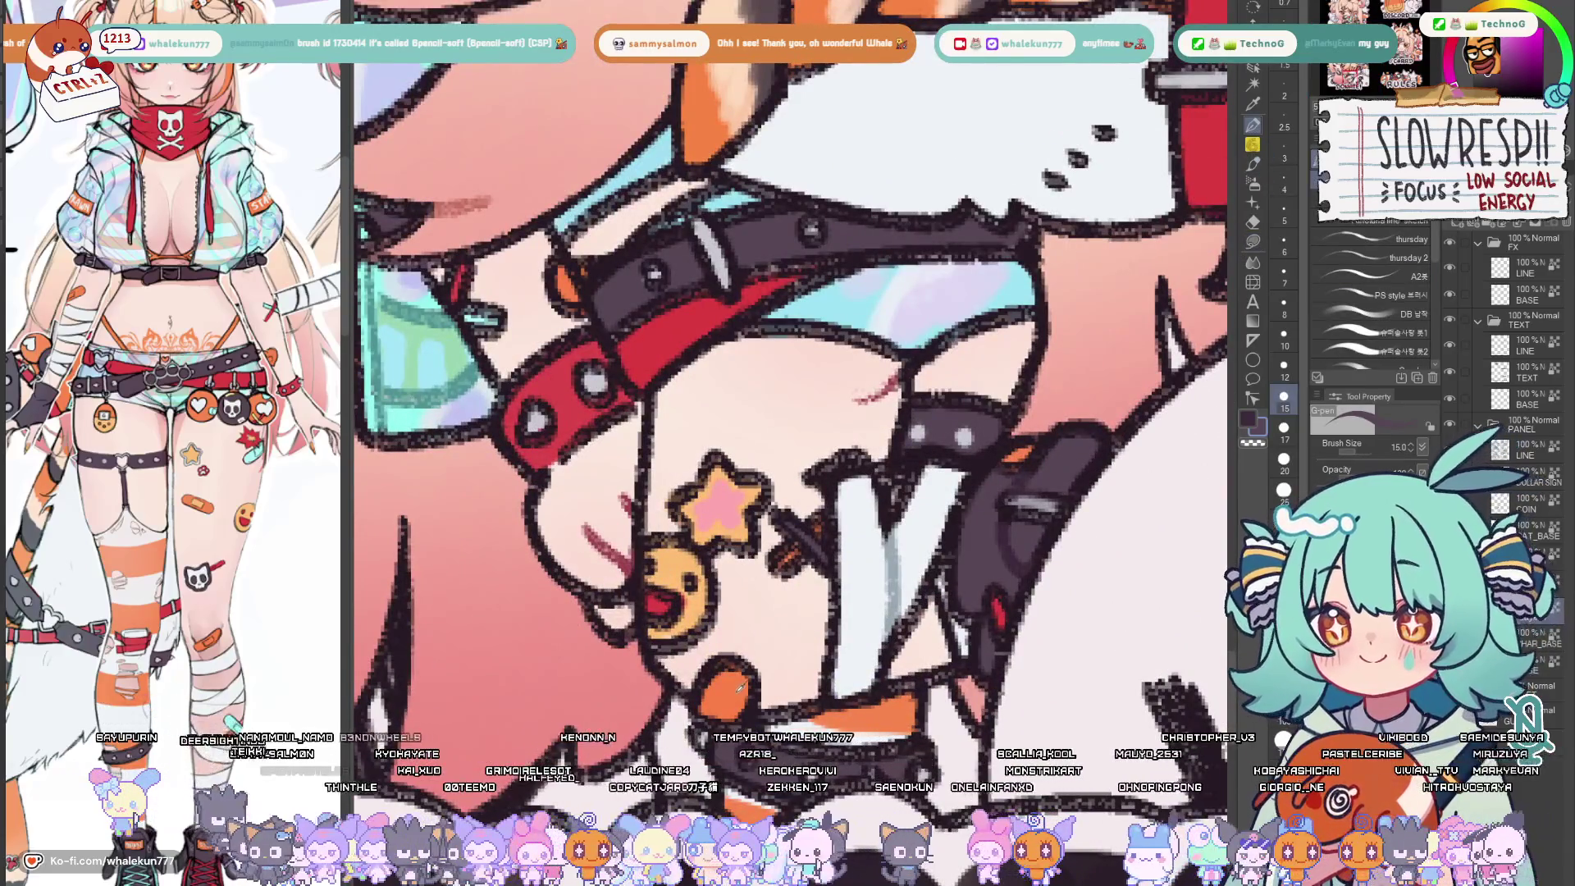
pyautogui.click(1526, 449)
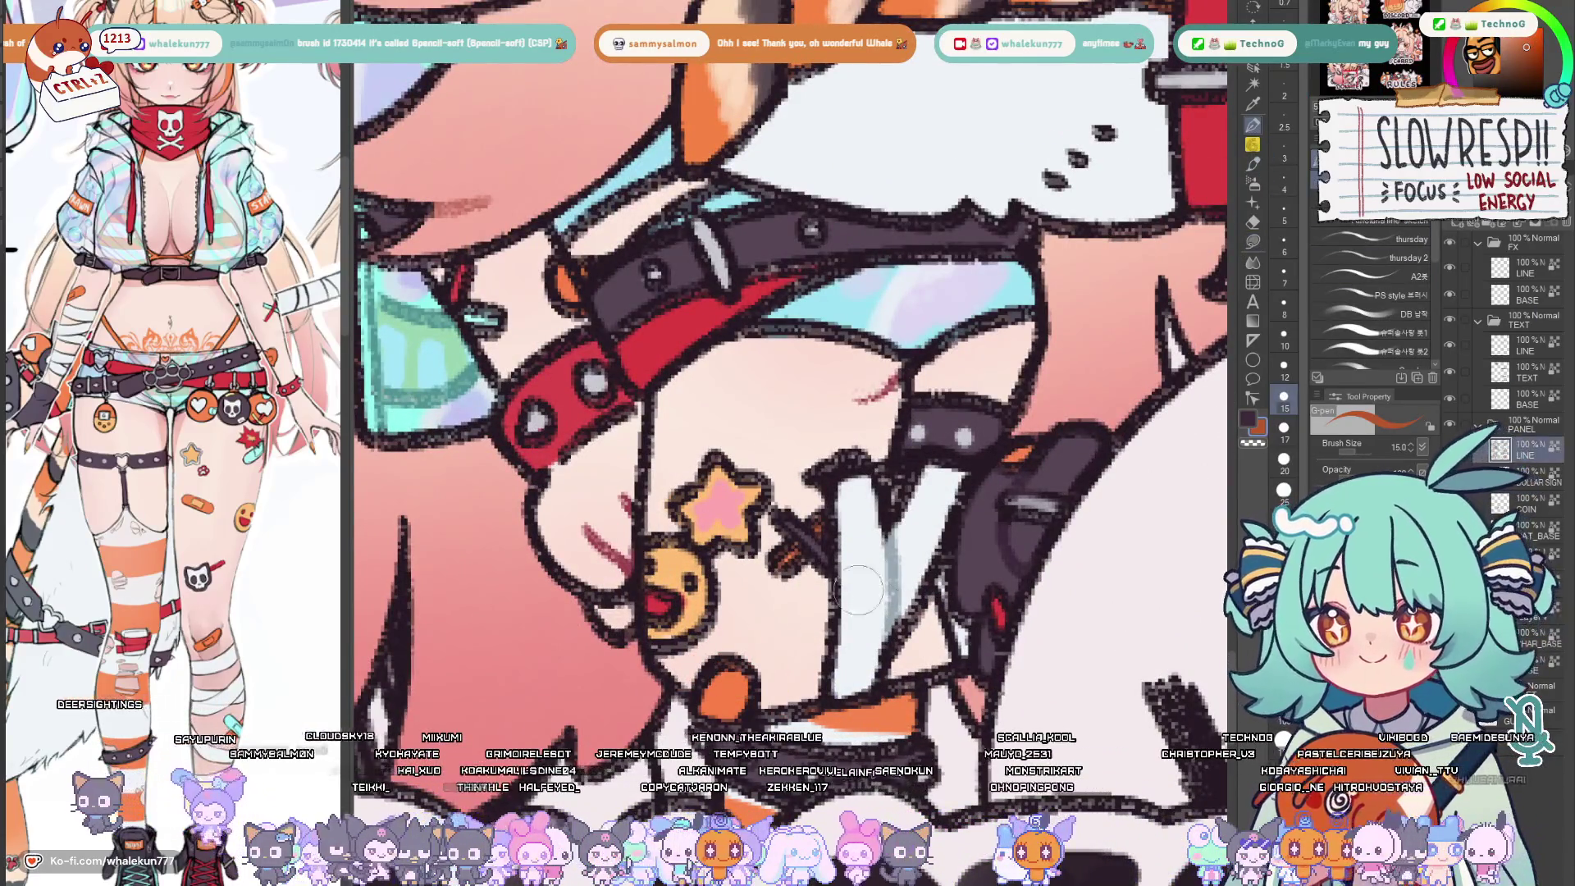
pyautogui.press('[')
pyautogui.press('[')
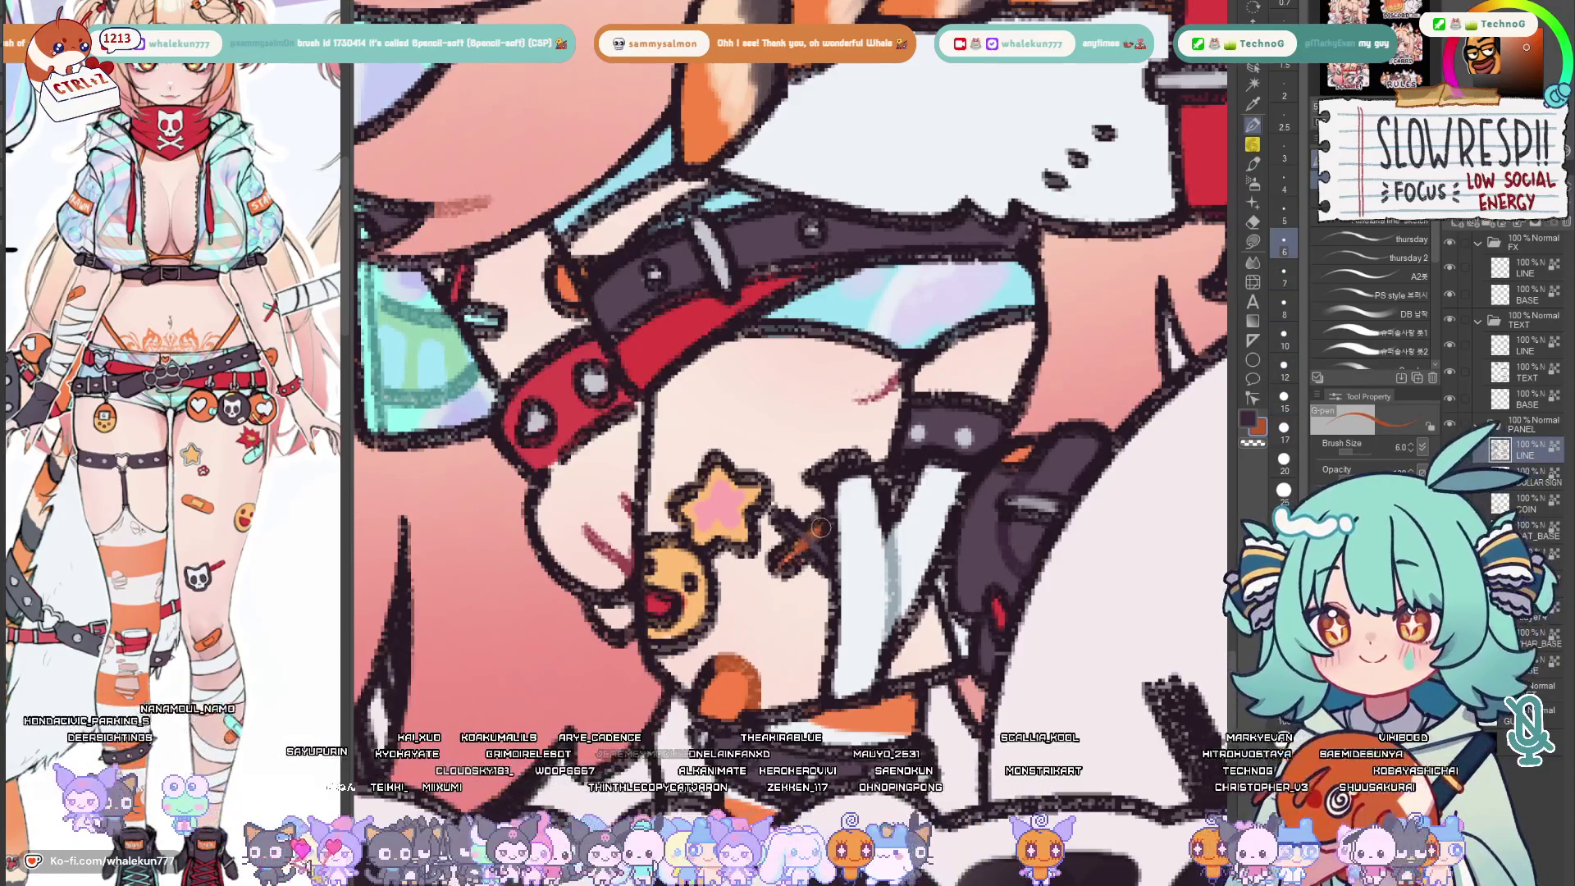
pyautogui.press('[')
pyautogui.moveTo(777, 542); pyautogui.dragTo(789, 579)
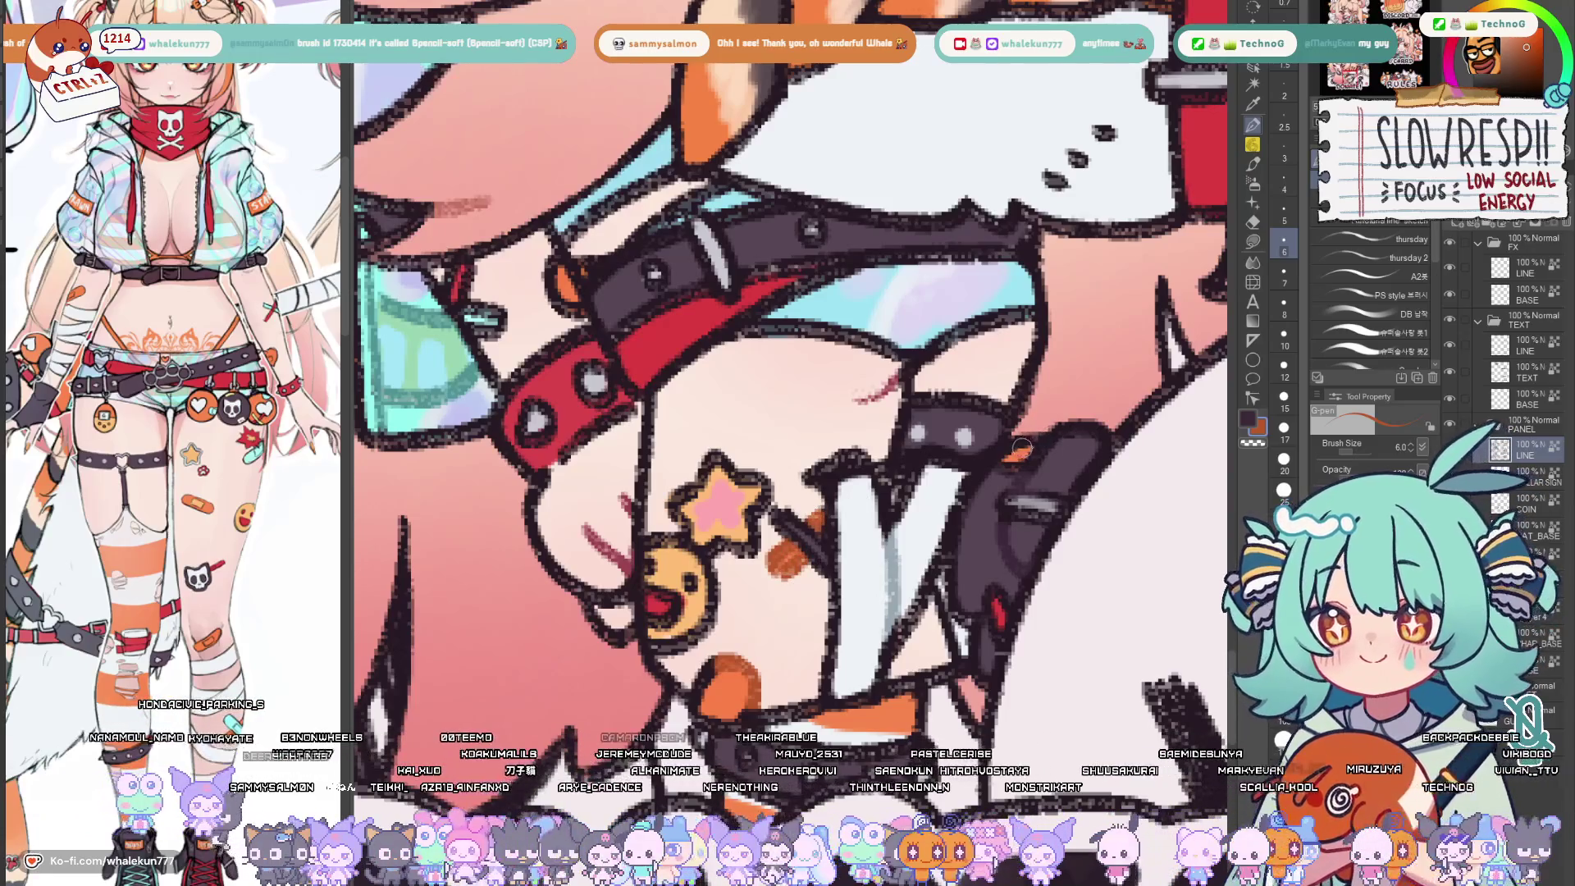
pyautogui.scroll(-3, 1009, 493)
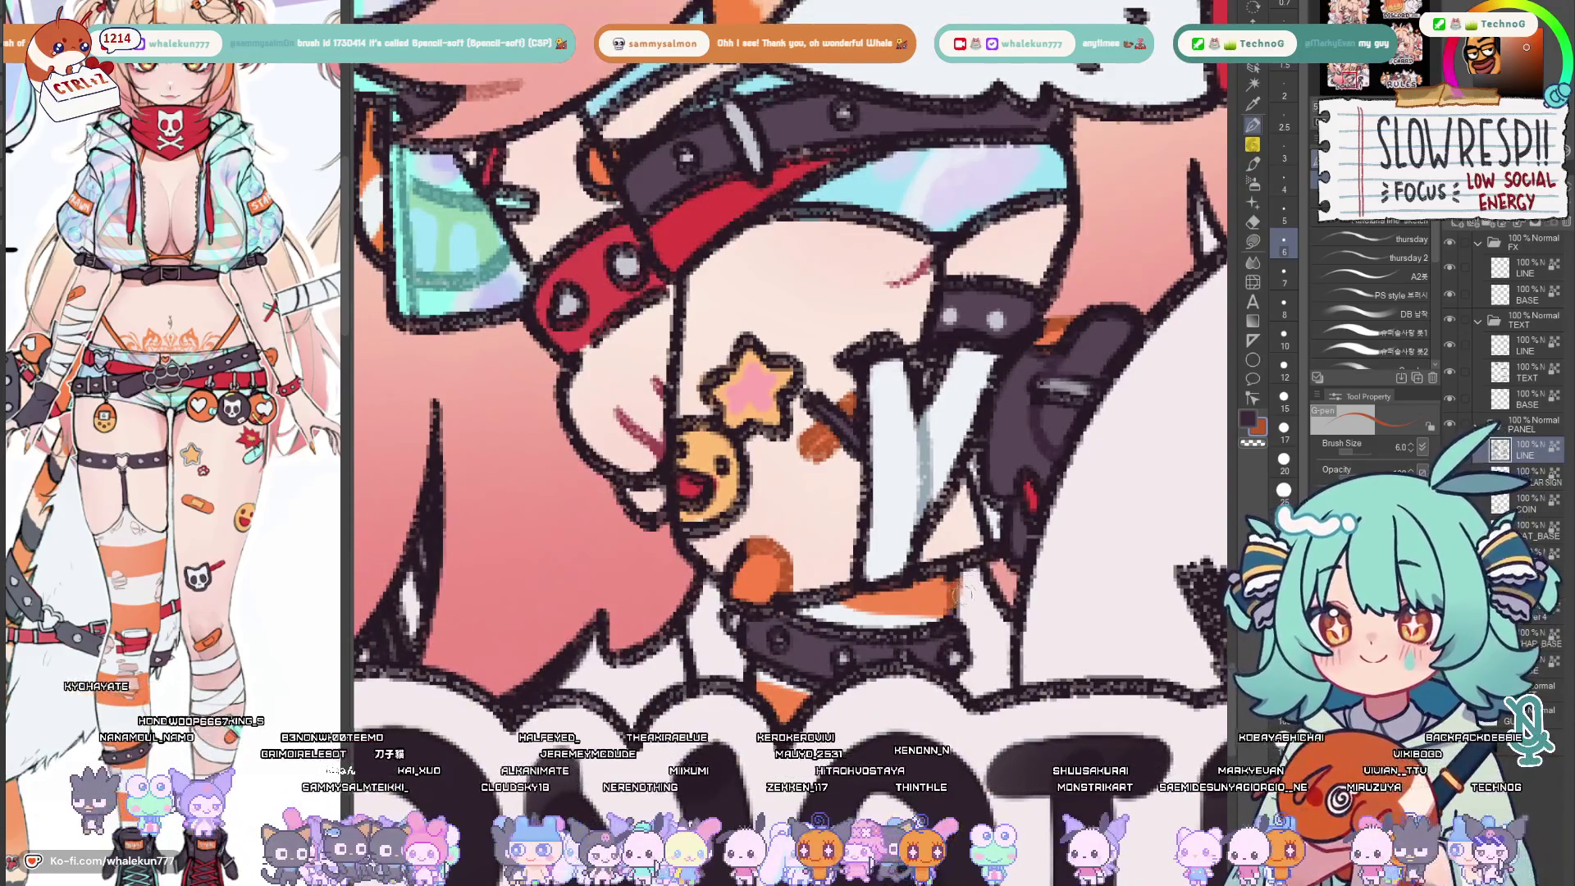
pyautogui.scroll(-4, 1004, 560)
pyautogui.scroll(-2, 1005, 559)
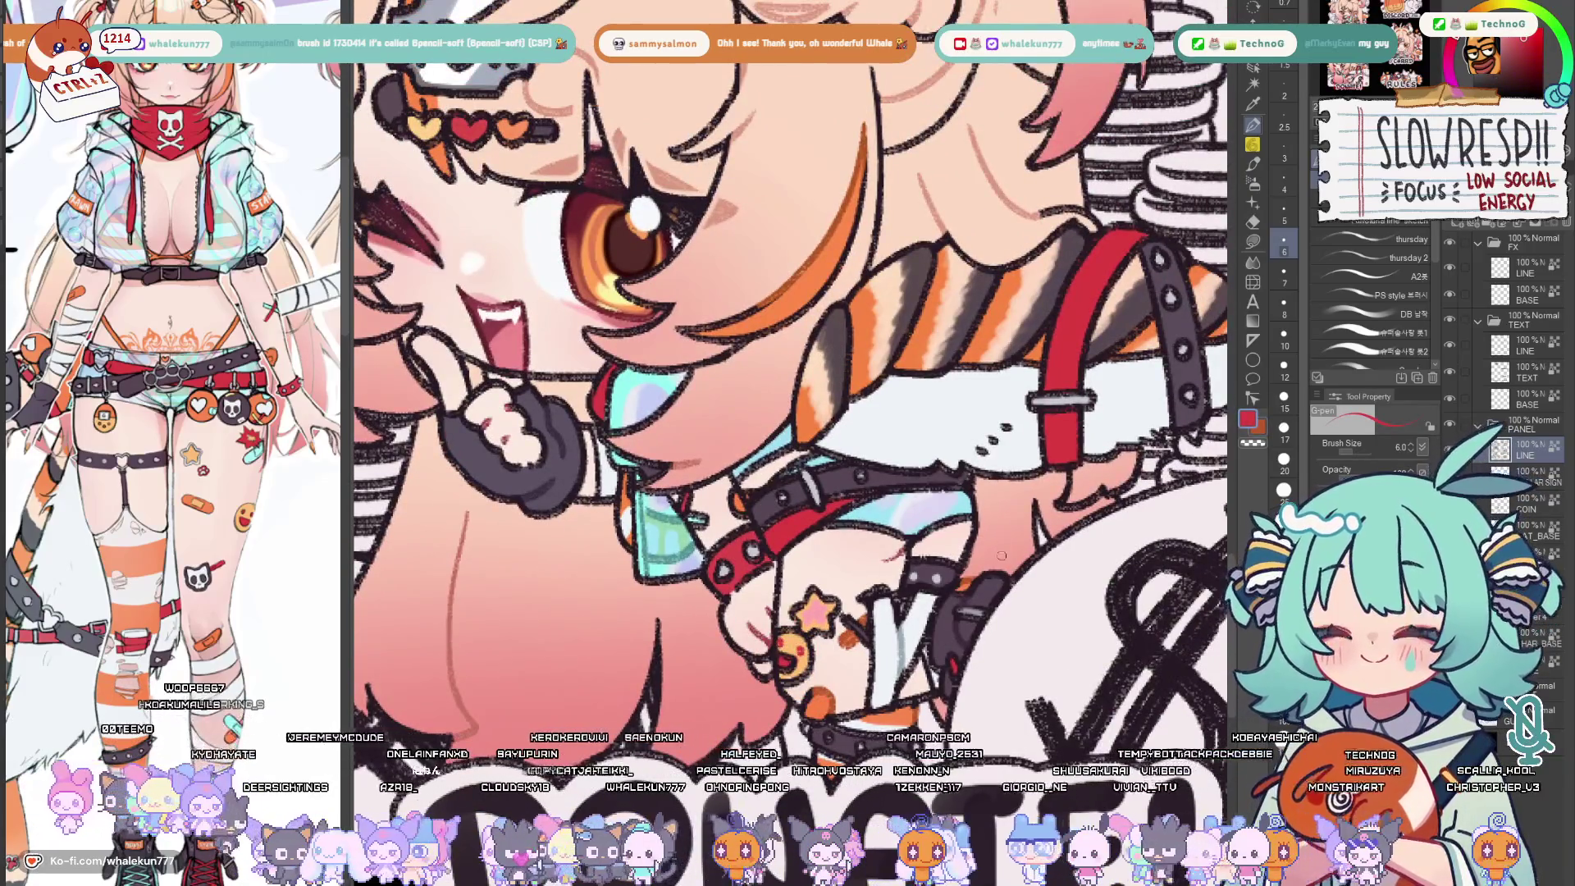
pyautogui.scroll(4, 738, 493)
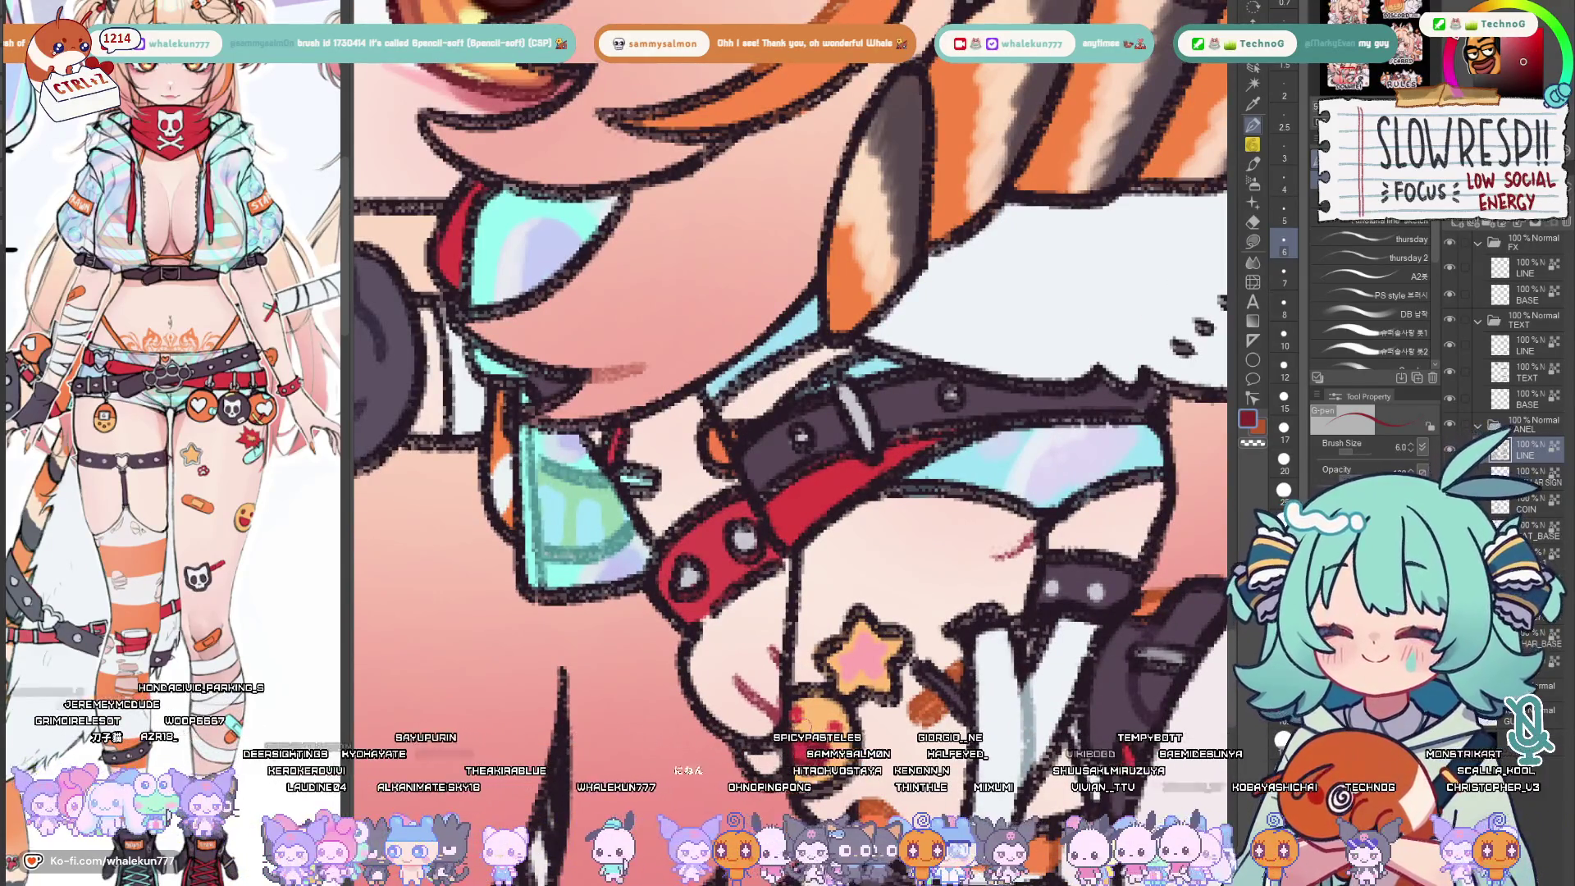
pyautogui.moveTo(812, 503); pyautogui.dragTo(810, 546)
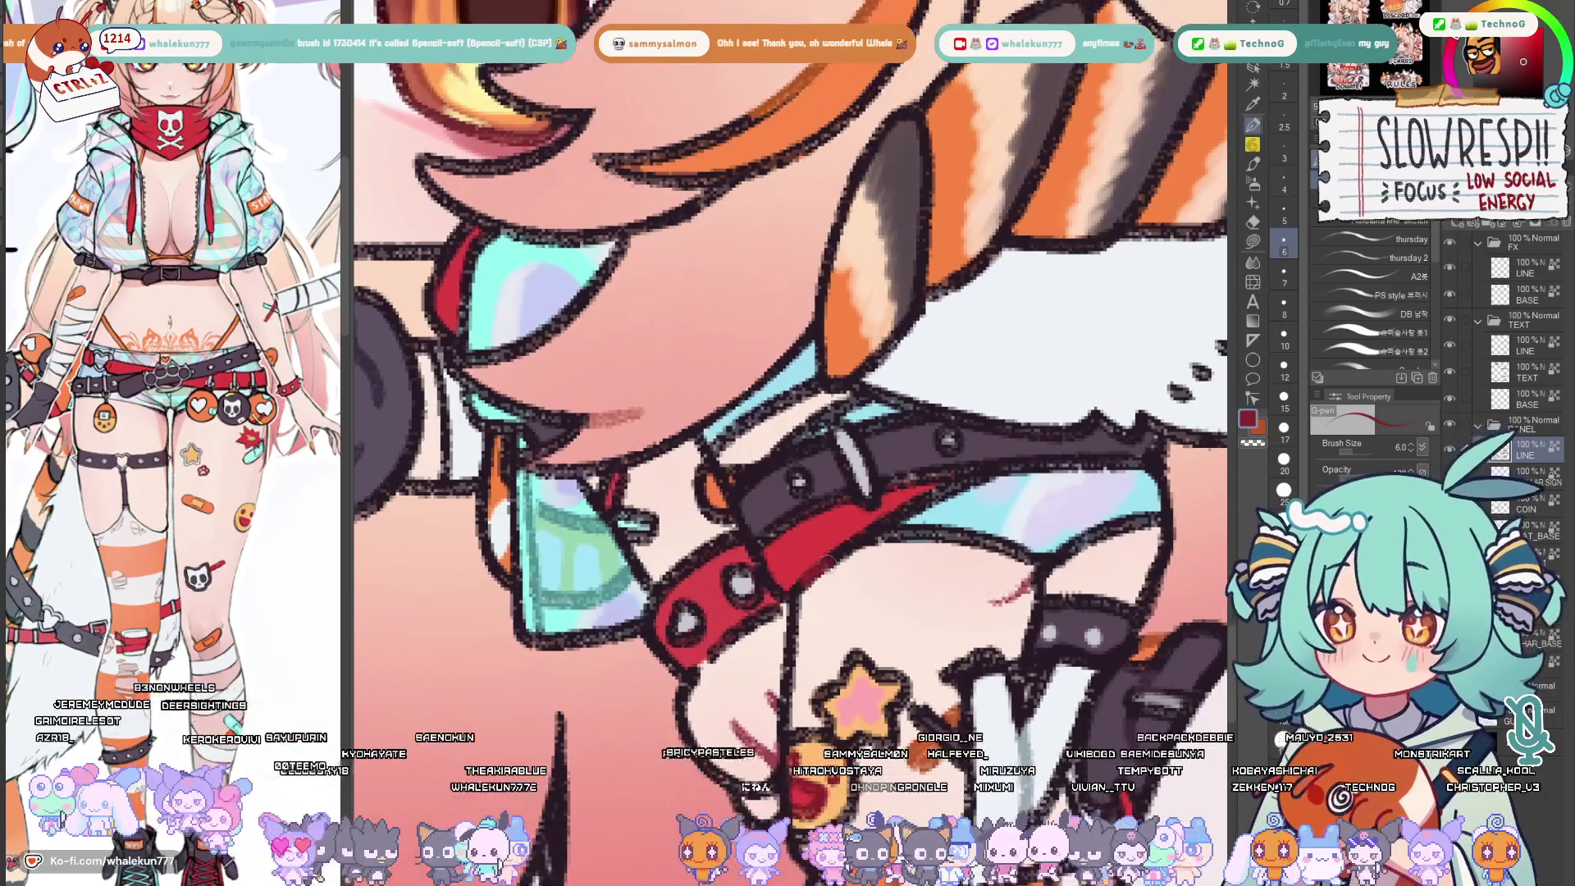
pyautogui.scroll(-5, 884, 521)
pyautogui.scroll(5, 862, 468)
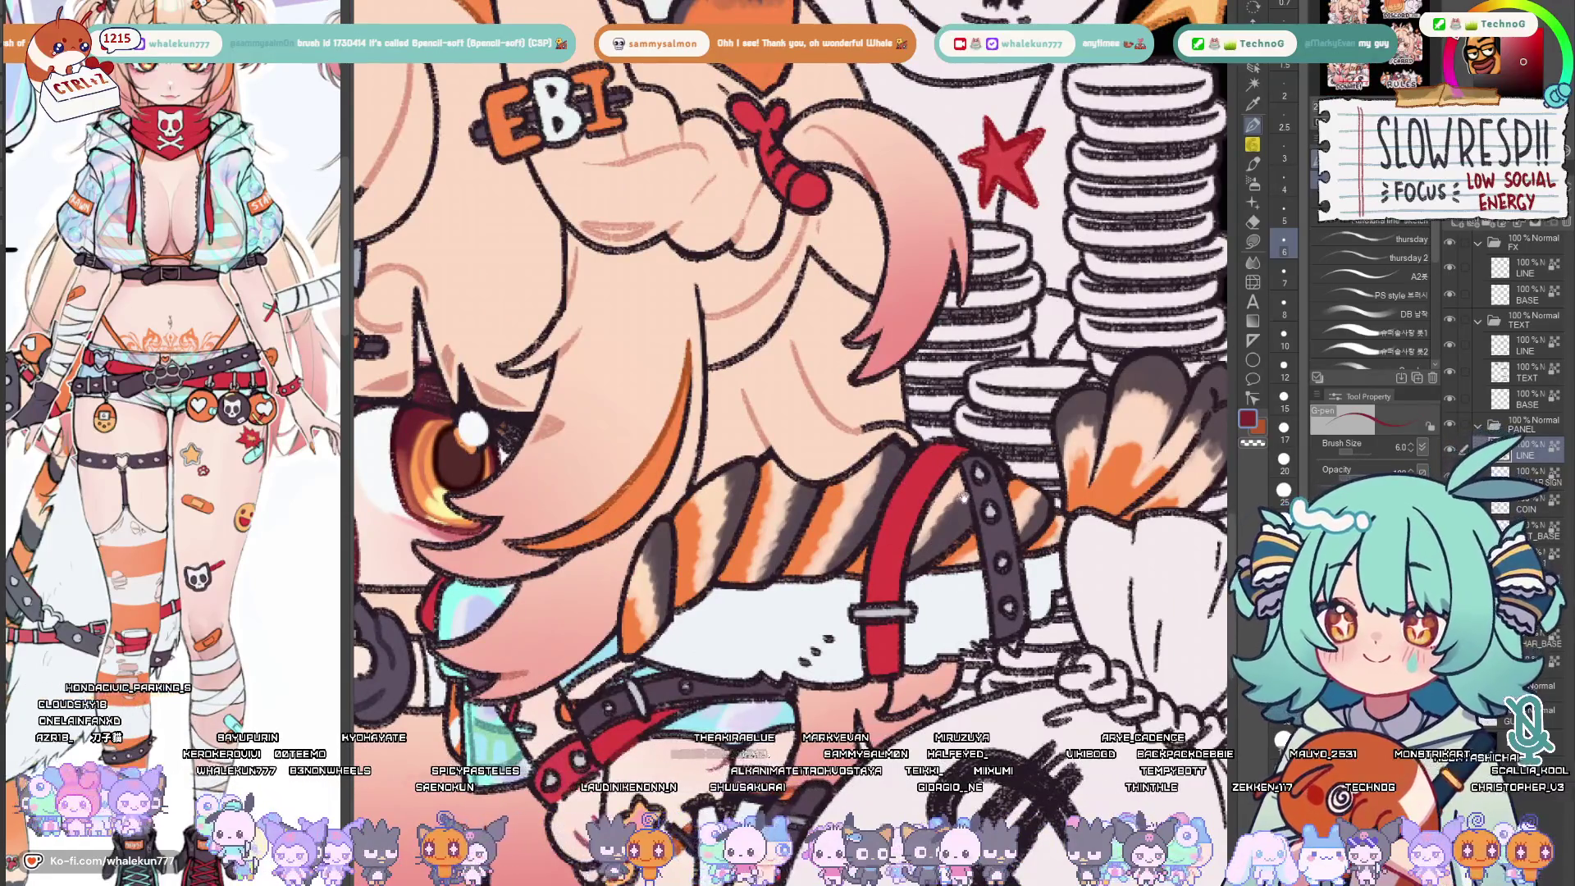
# Add a small touch-up mark above the EBI hair clip with a slightly larger G-pen
pyautogui.moveTo(906, 471); pyautogui.dragTo(960, 763)
pyautogui.press(']')
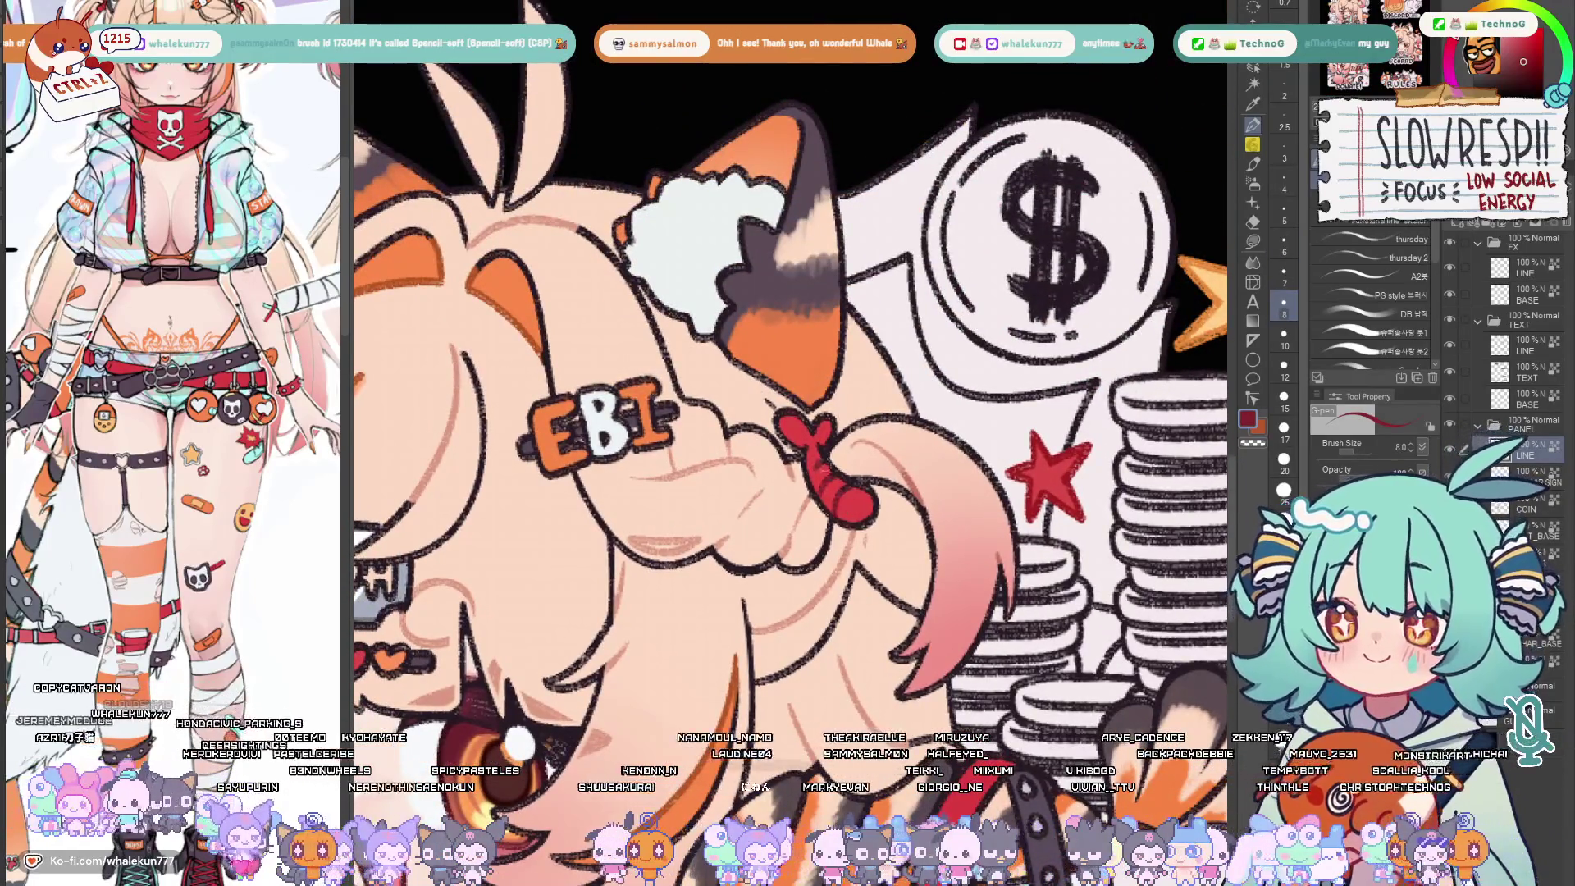
pyautogui.scroll(-3, 789, 406)
pyautogui.press(']')
pyautogui.press(']')
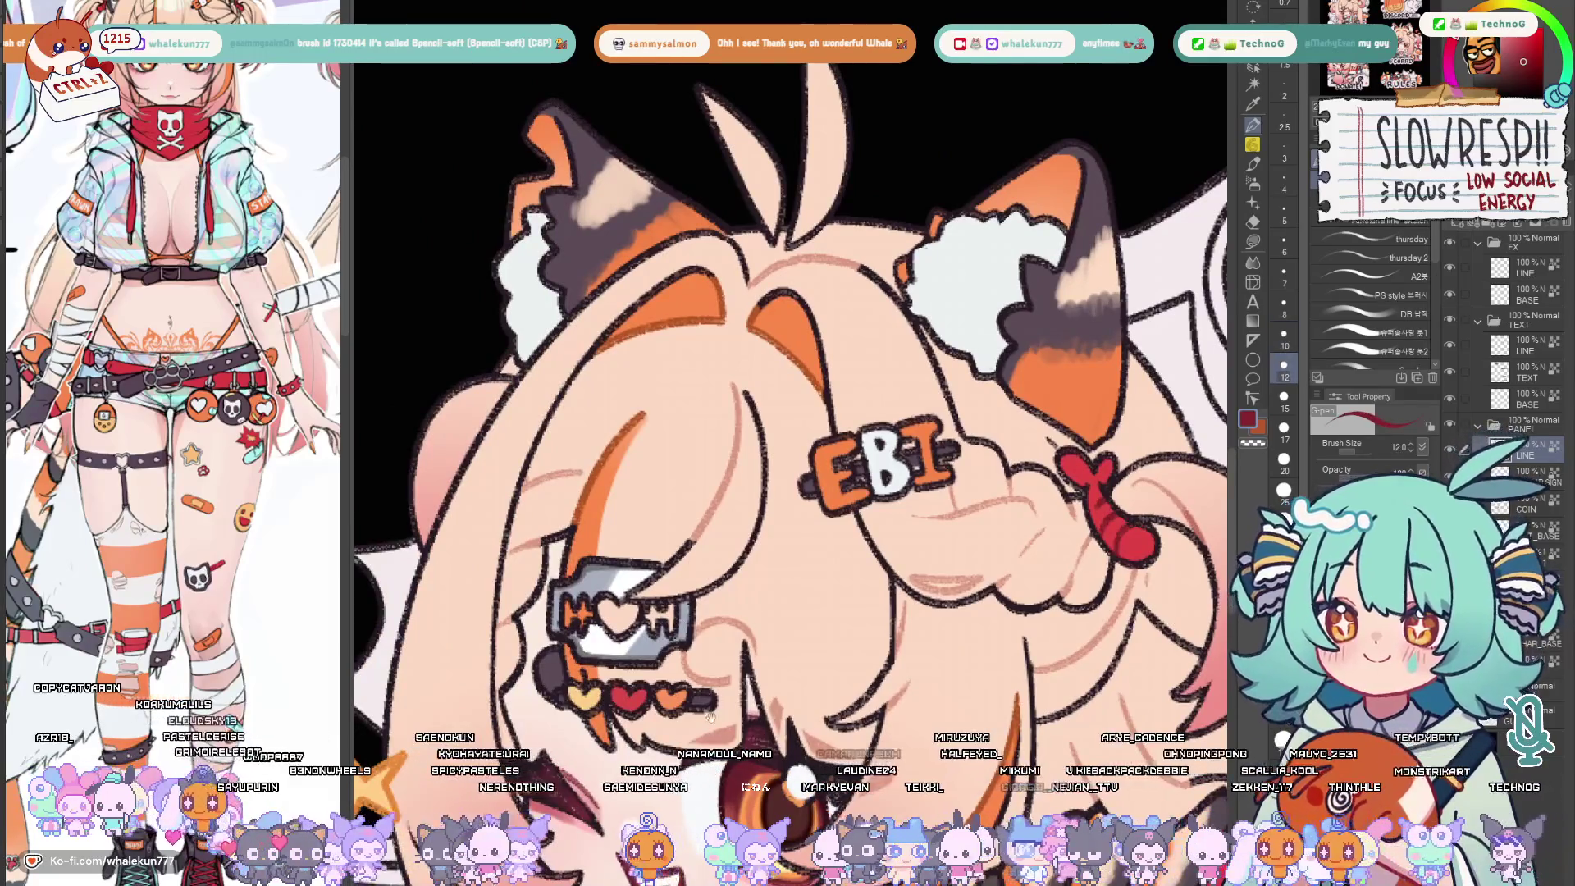
pyautogui.scroll(4, 787, 407)
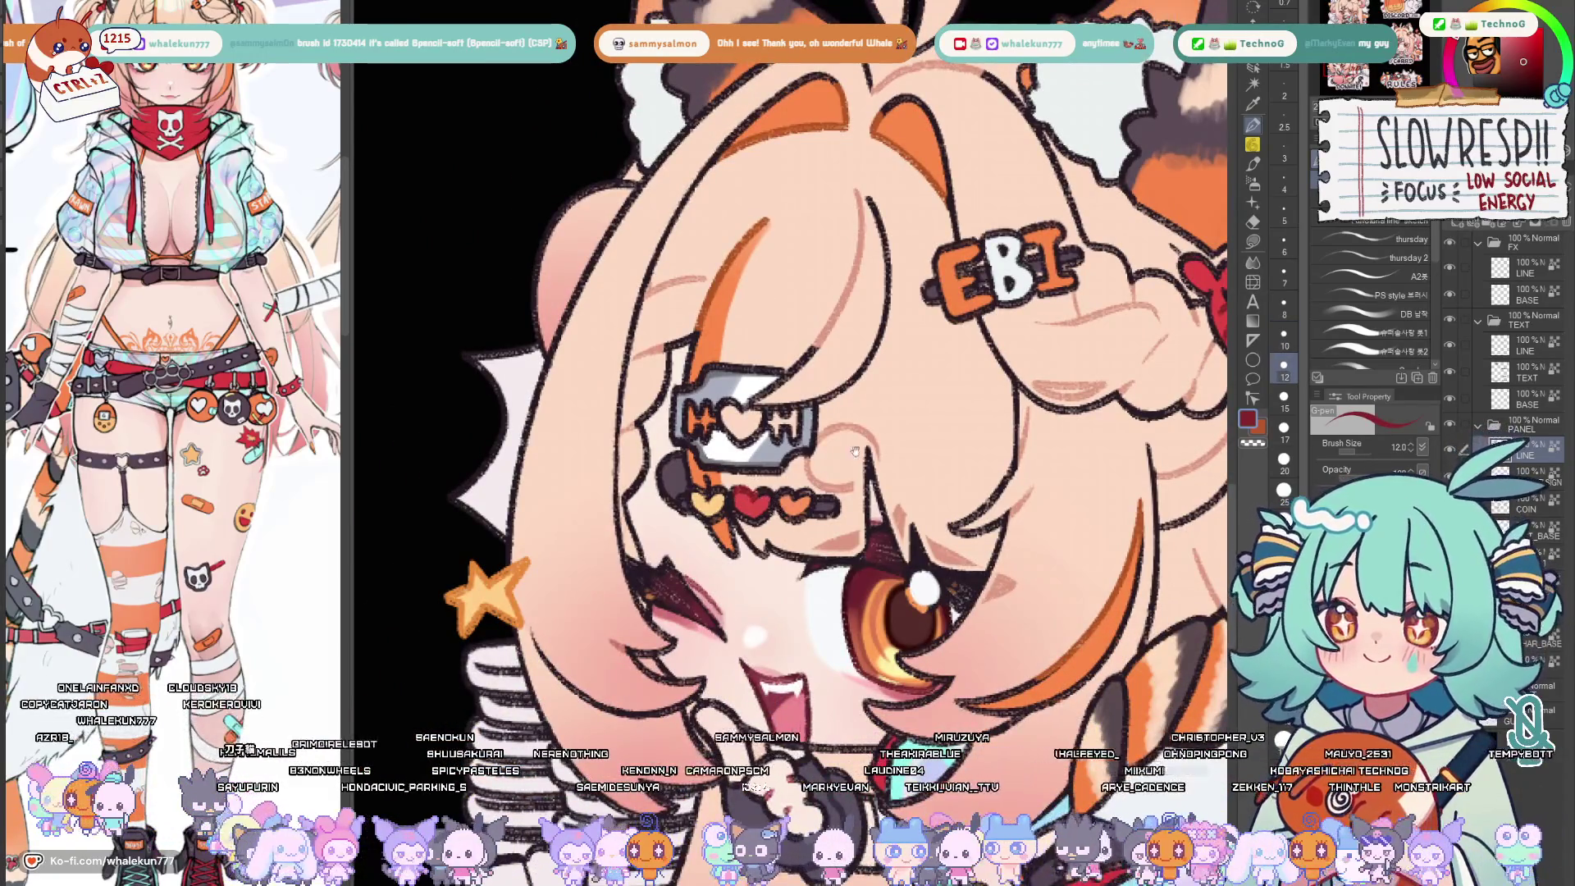
pyautogui.moveTo(911, 344); pyautogui.dragTo(861, 555)
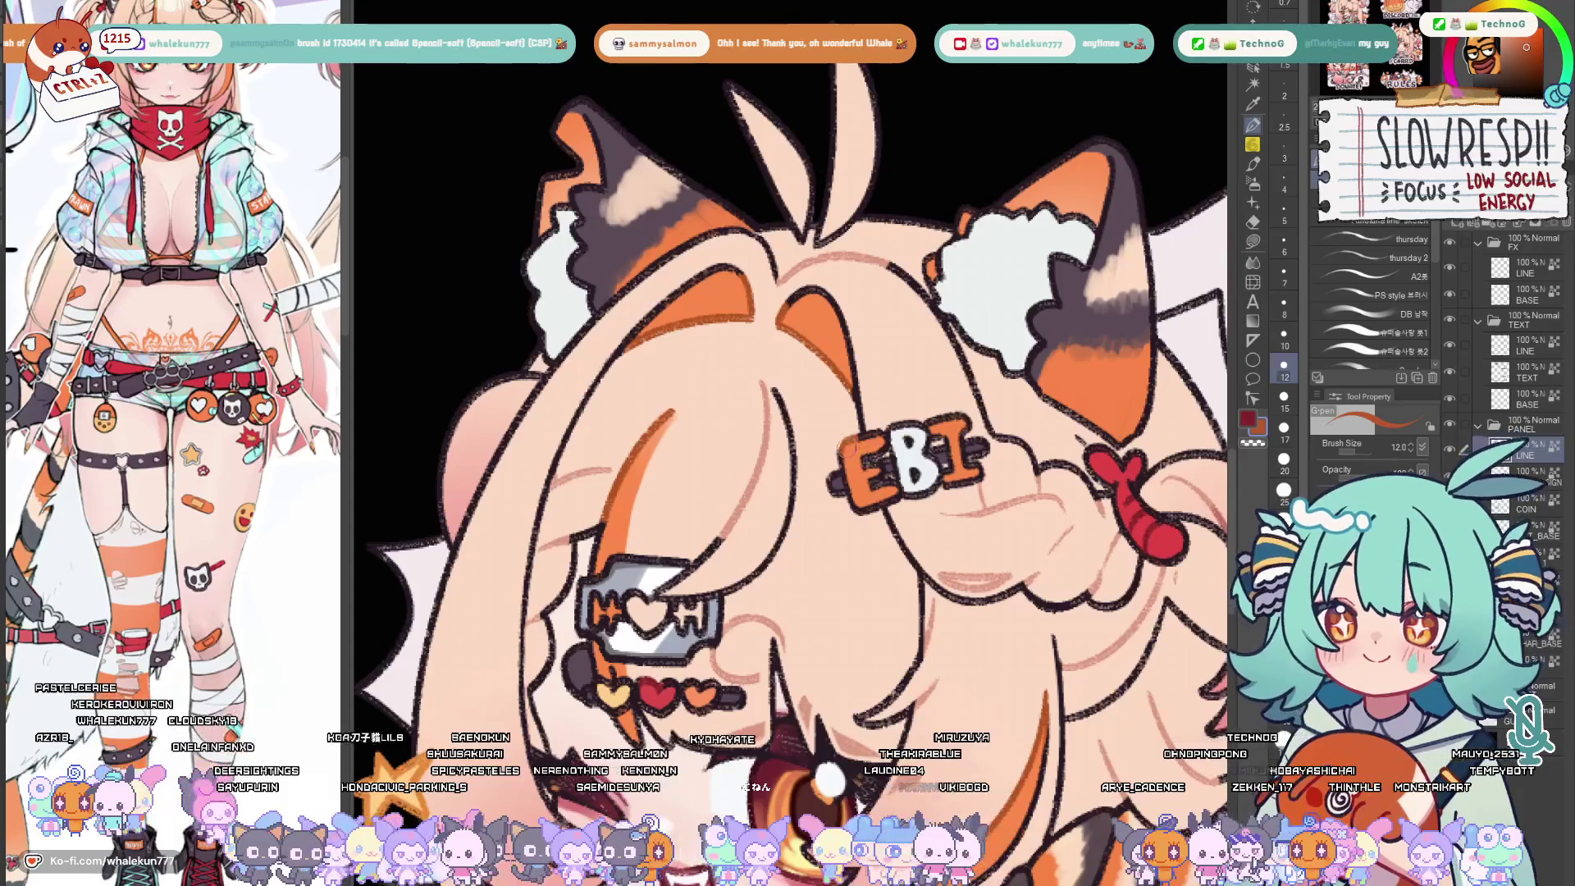
pyautogui.click(944, 421)
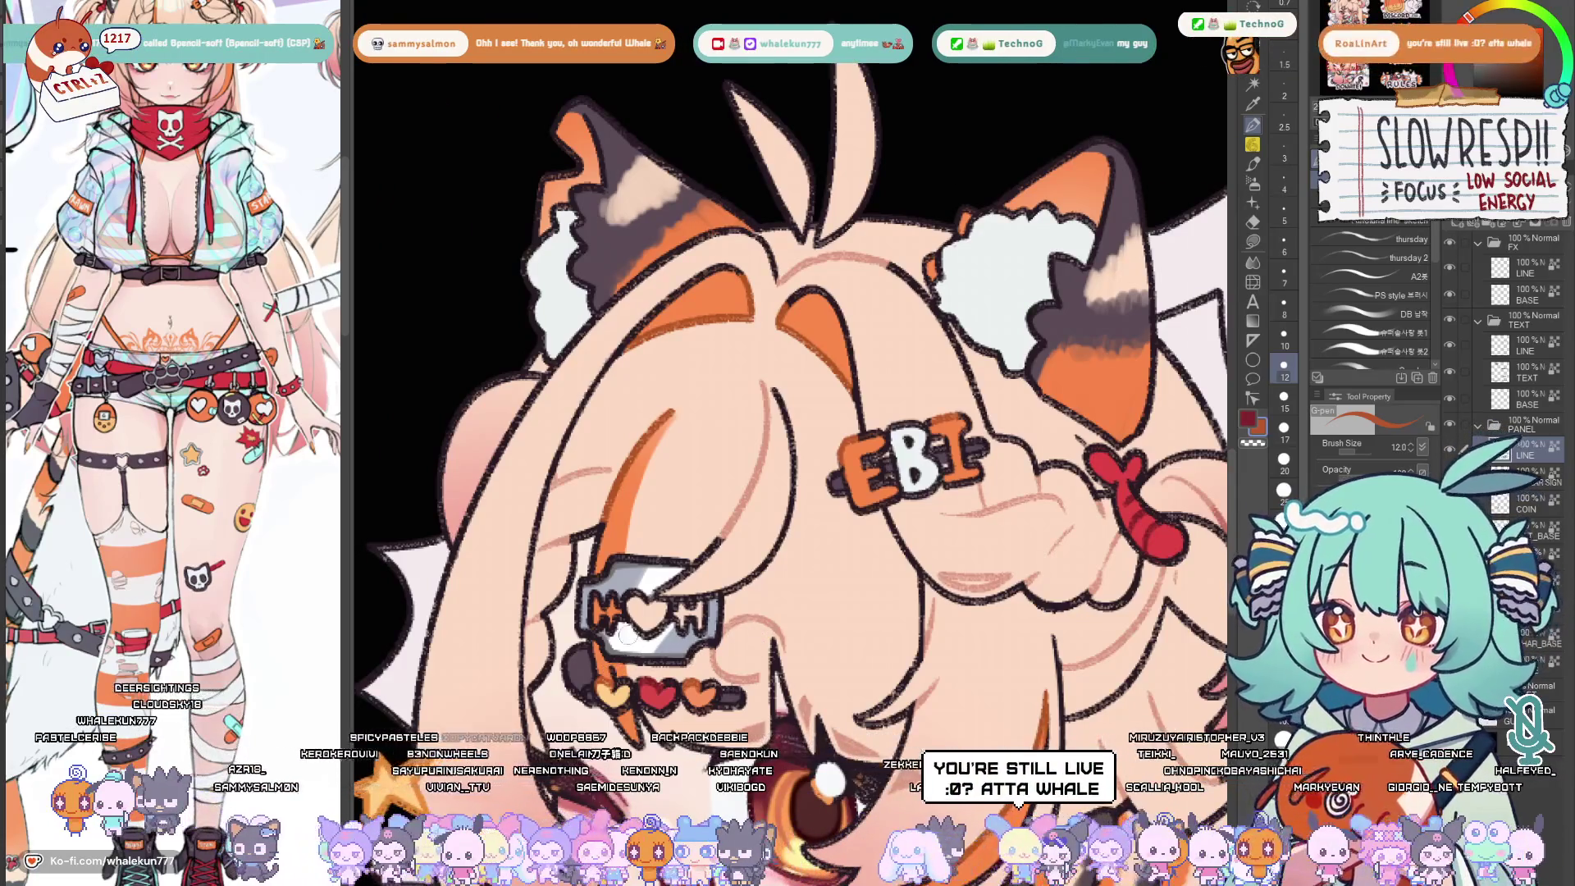
# Reduce the brush to size 8 and move over to the Donate panel
pyautogui.press('[')
pyautogui.press('[')
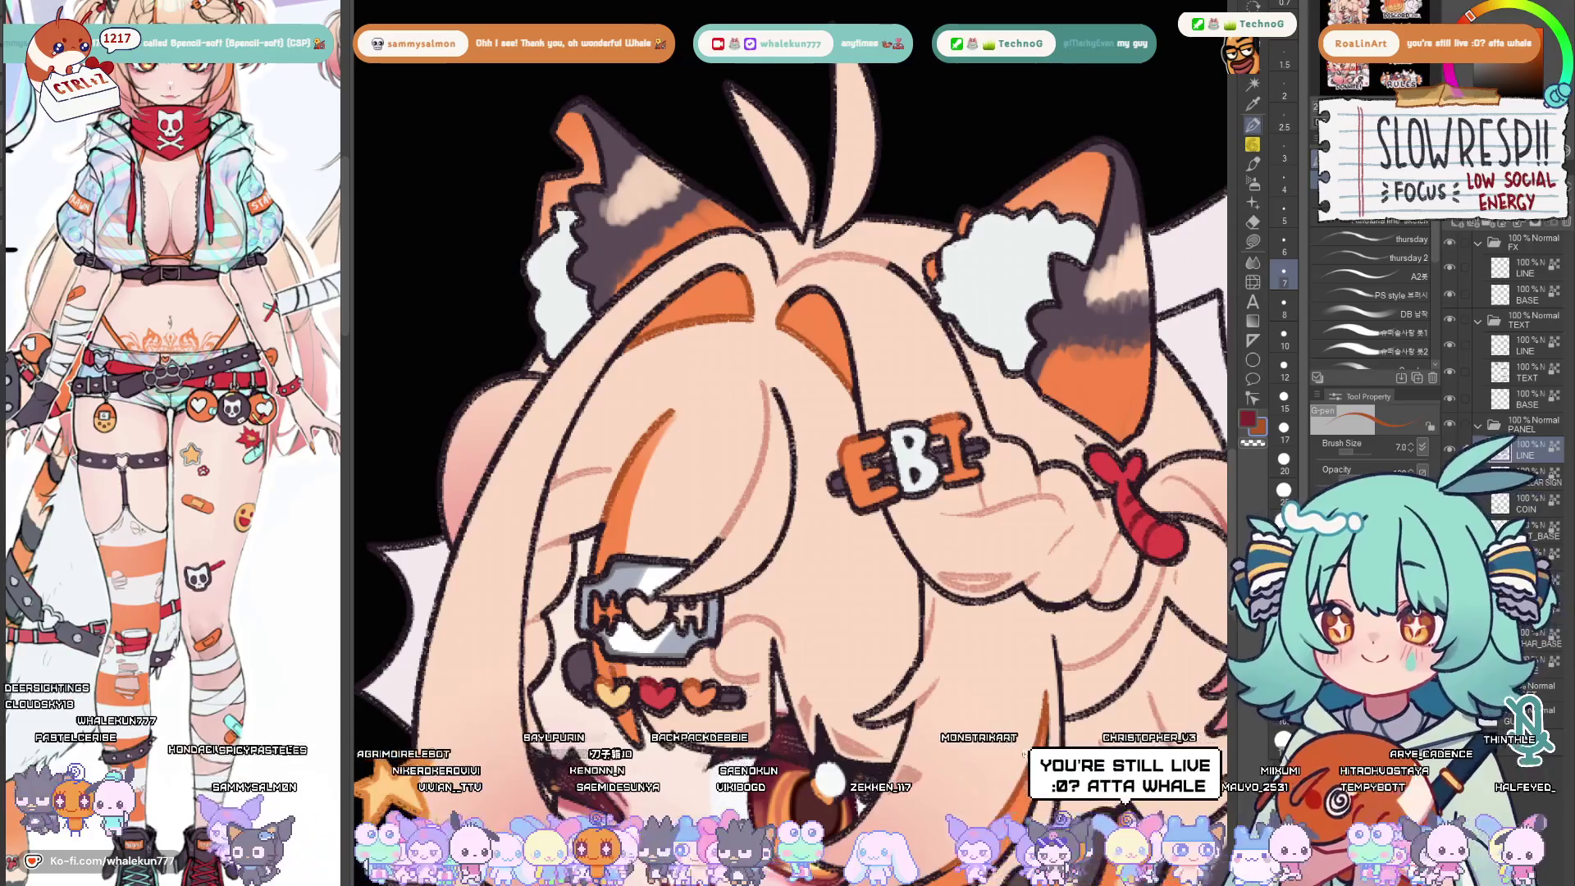
pyautogui.hotkey('ctrl', 'z')
pyautogui.hotkey('ctrl', 'y')
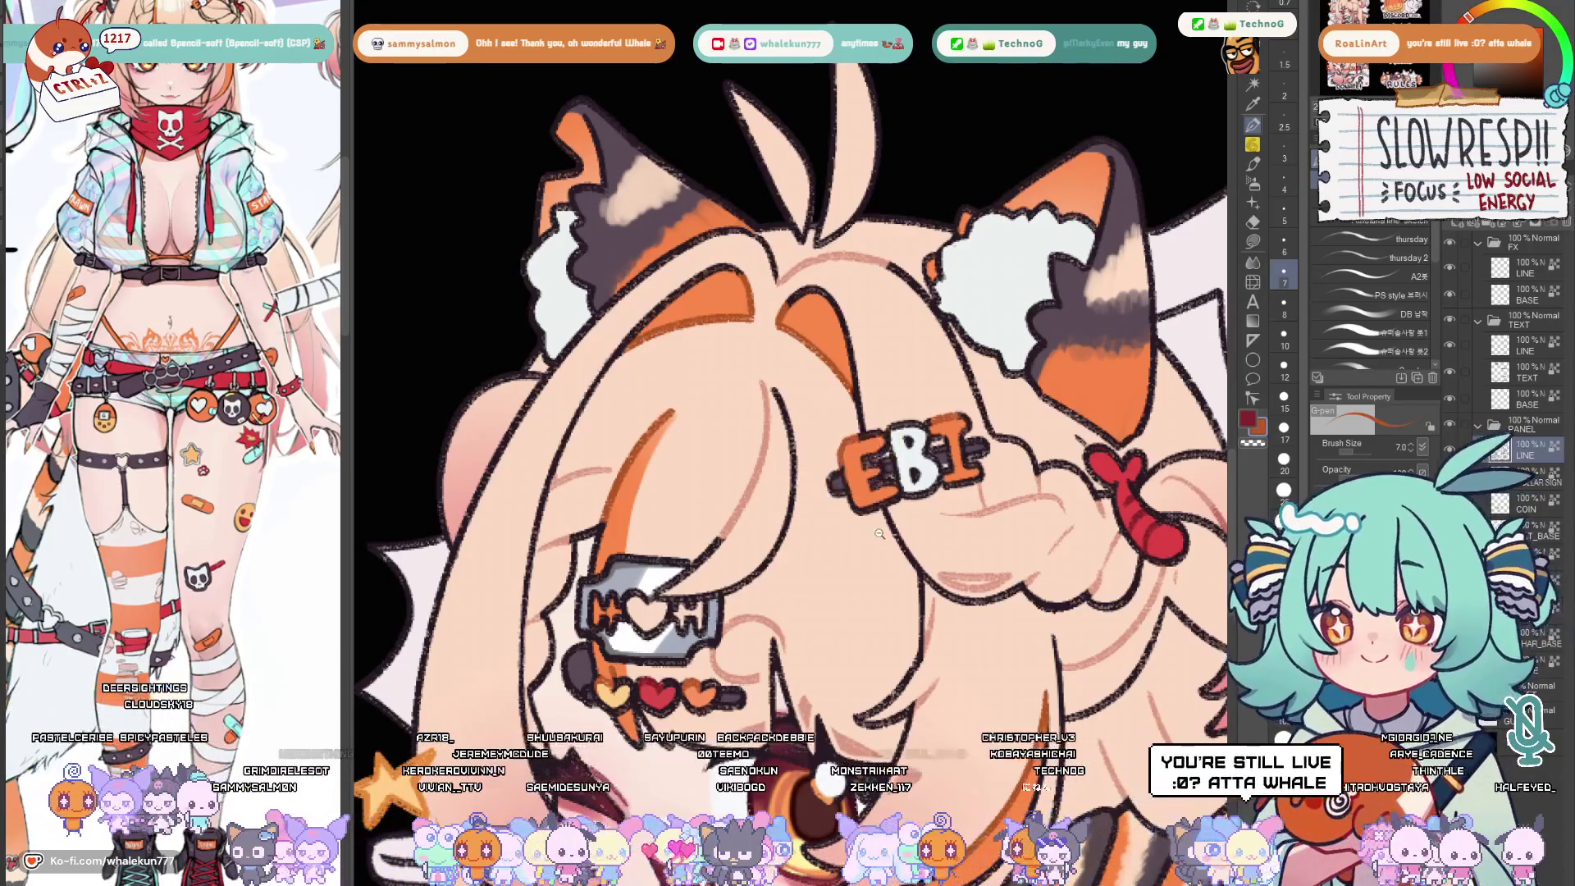
pyautogui.scroll(-5, 878, 535)
pyautogui.scroll(3, 879, 536)
pyautogui.moveTo(878, 492)
pyautogui.mouseDown()
pyautogui.moveTo(641, 492)
pyautogui.moveTo(862, 493)
pyautogui.mouseUp()
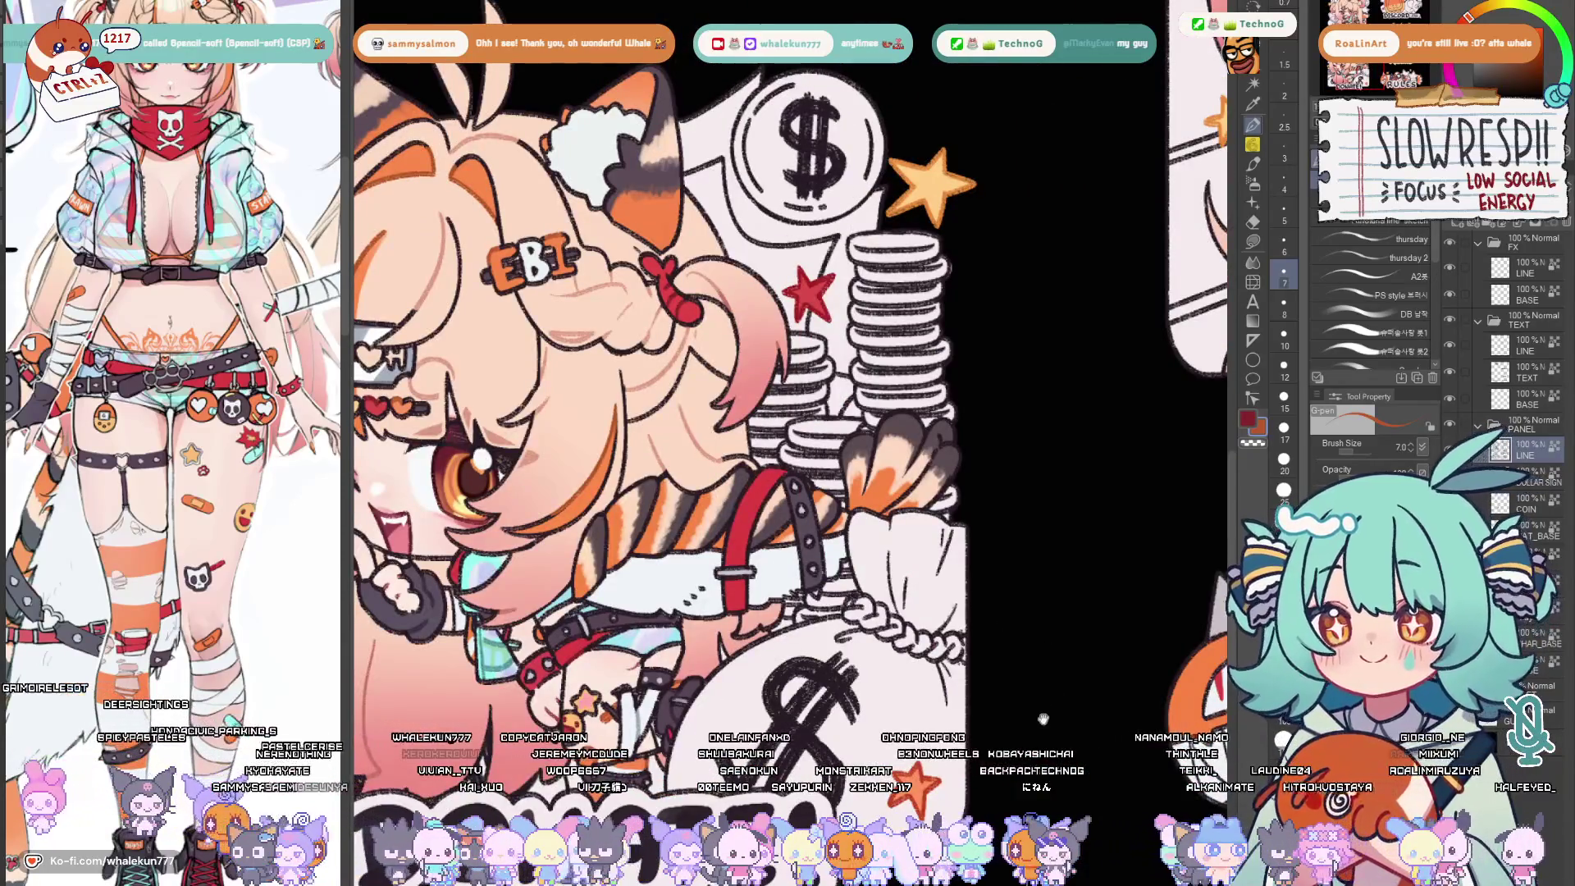
pyautogui.moveTo(1084, 729)
pyautogui.mouseDown()
pyautogui.moveTo(862, 370)
pyautogui.moveTo(969, 590)
pyautogui.moveTo(935, 566)
pyautogui.mouseUp()
pyautogui.scroll(-3, 862, 430)
pyautogui.scroll(4, 861, 431)
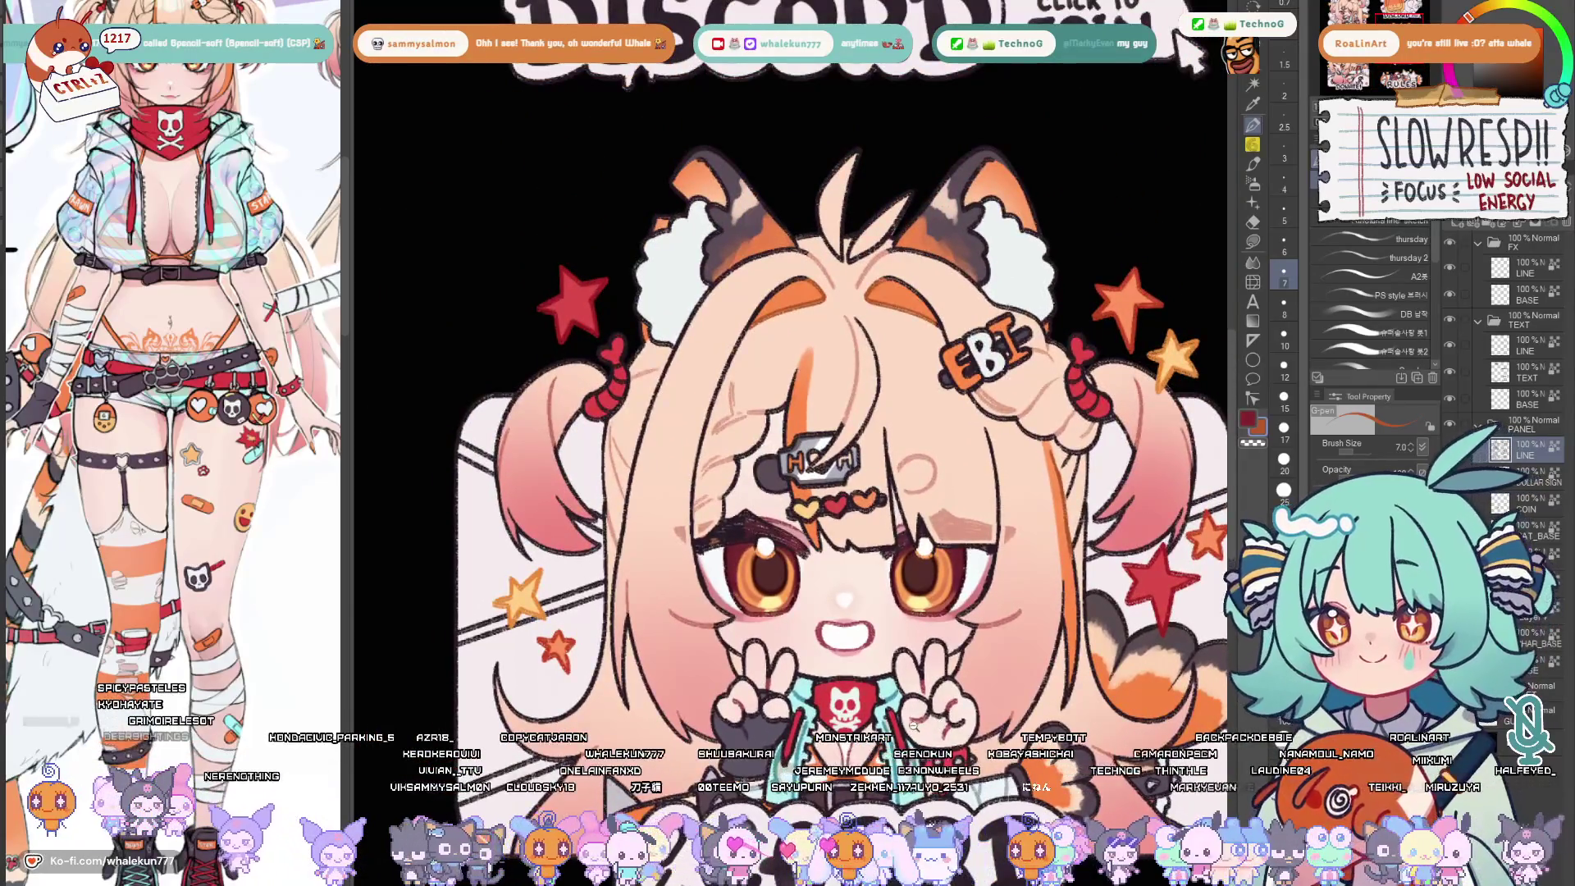
pyautogui.scroll(2, 800, 430)
pyautogui.scroll(2, 800, 431)
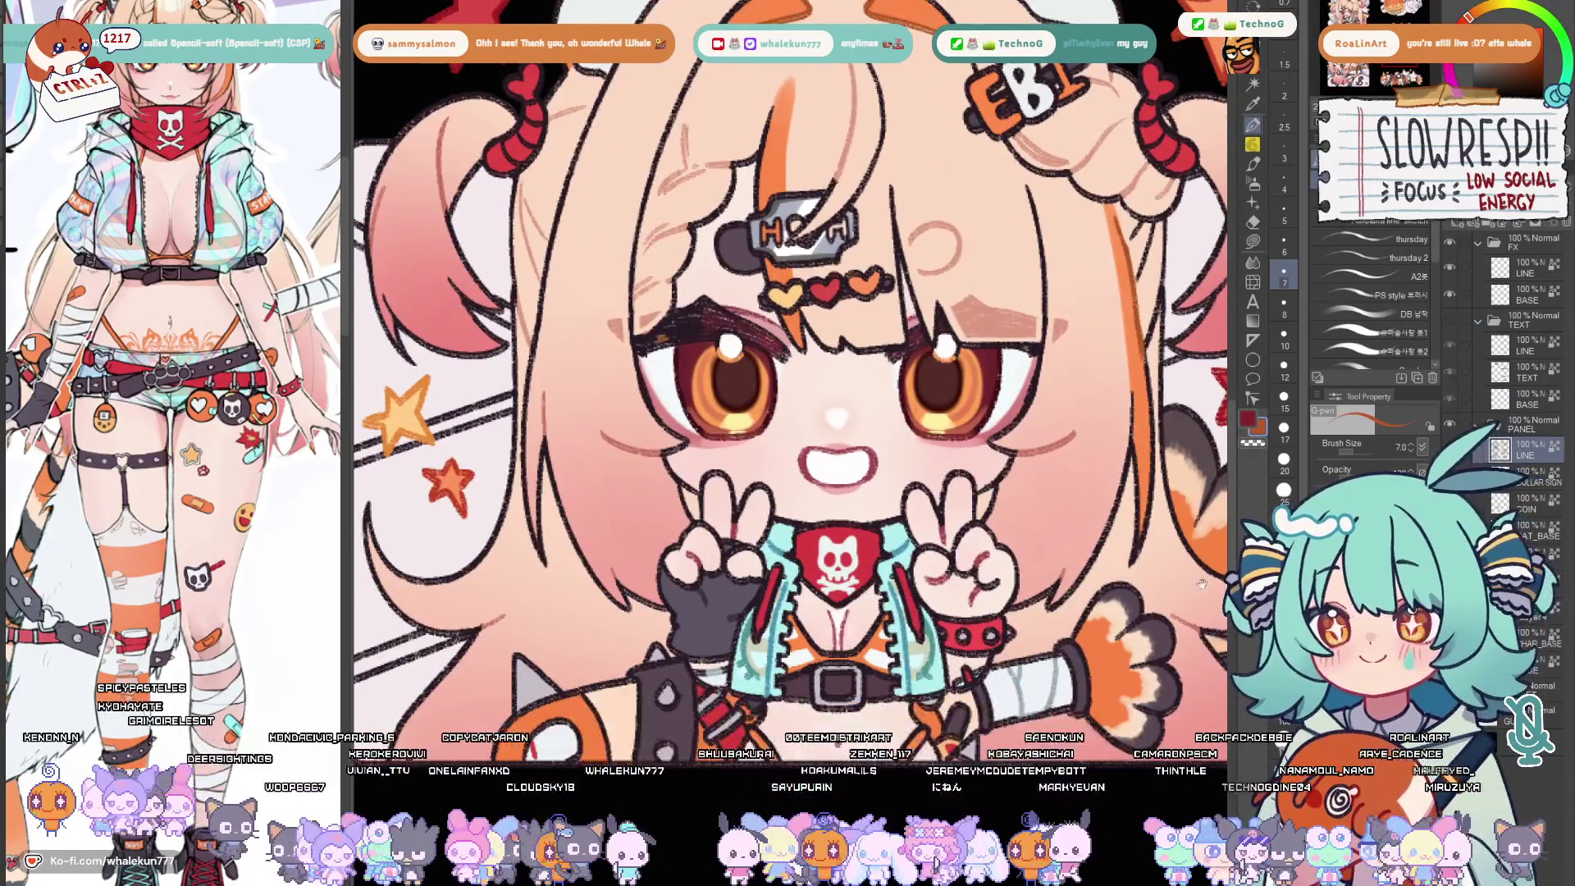
pyautogui.scroll(1, 800, 407)
pyautogui.moveTo(800, 407)
pyautogui.mouseDown()
pyautogui.moveTo(763, 369)
pyautogui.moveTo(837, 420)
pyautogui.mouseUp()
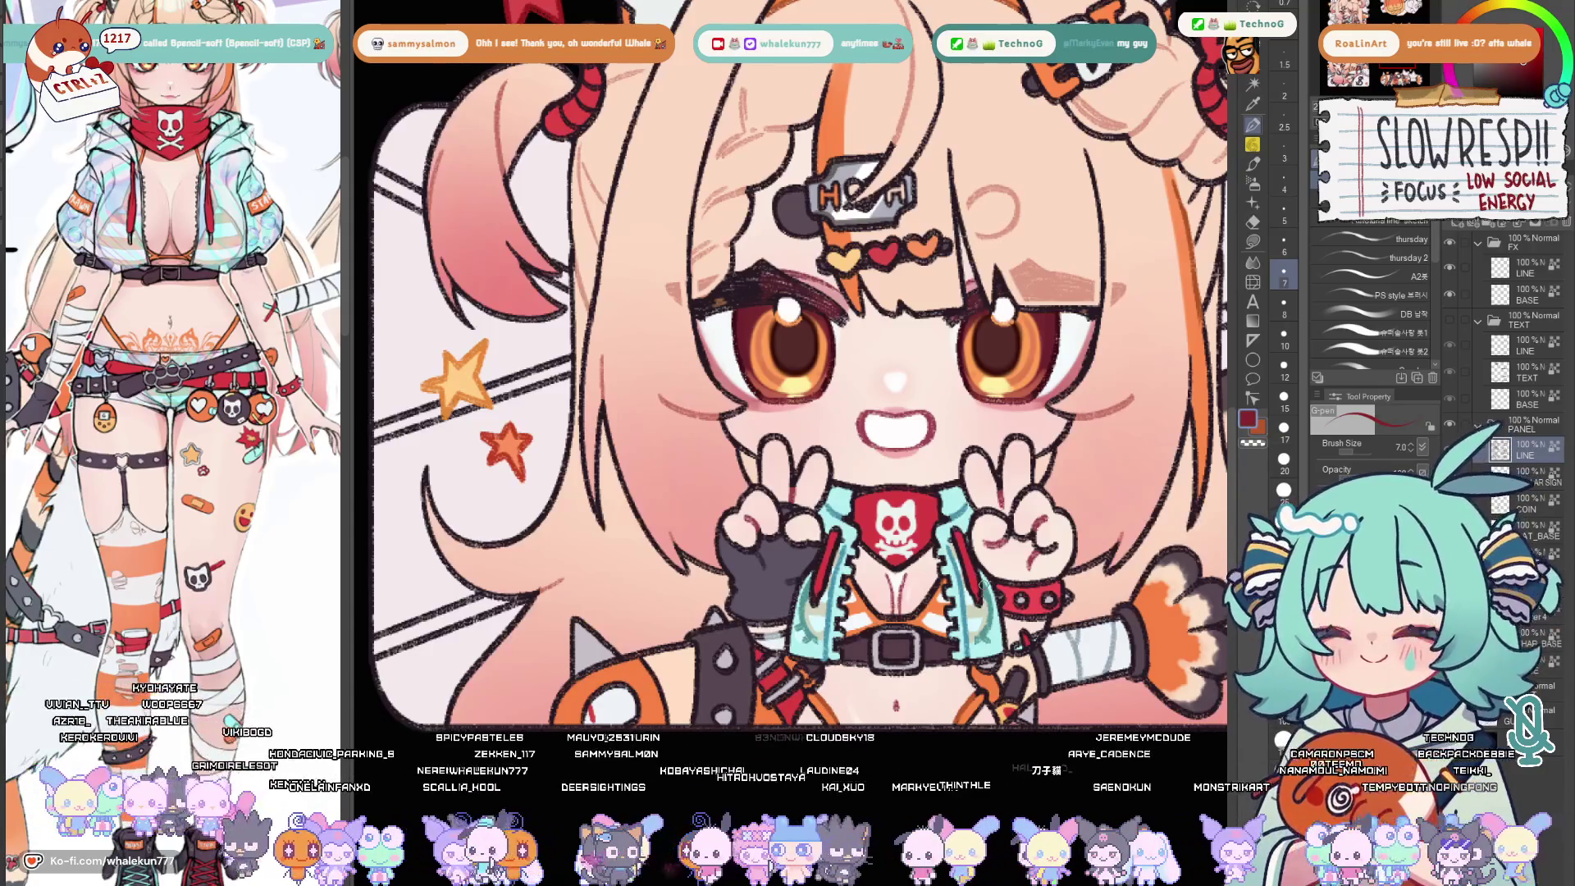
pyautogui.scroll(-2, 801, 407)
pyautogui.moveTo(800, 308); pyautogui.dragTo(800, 493)
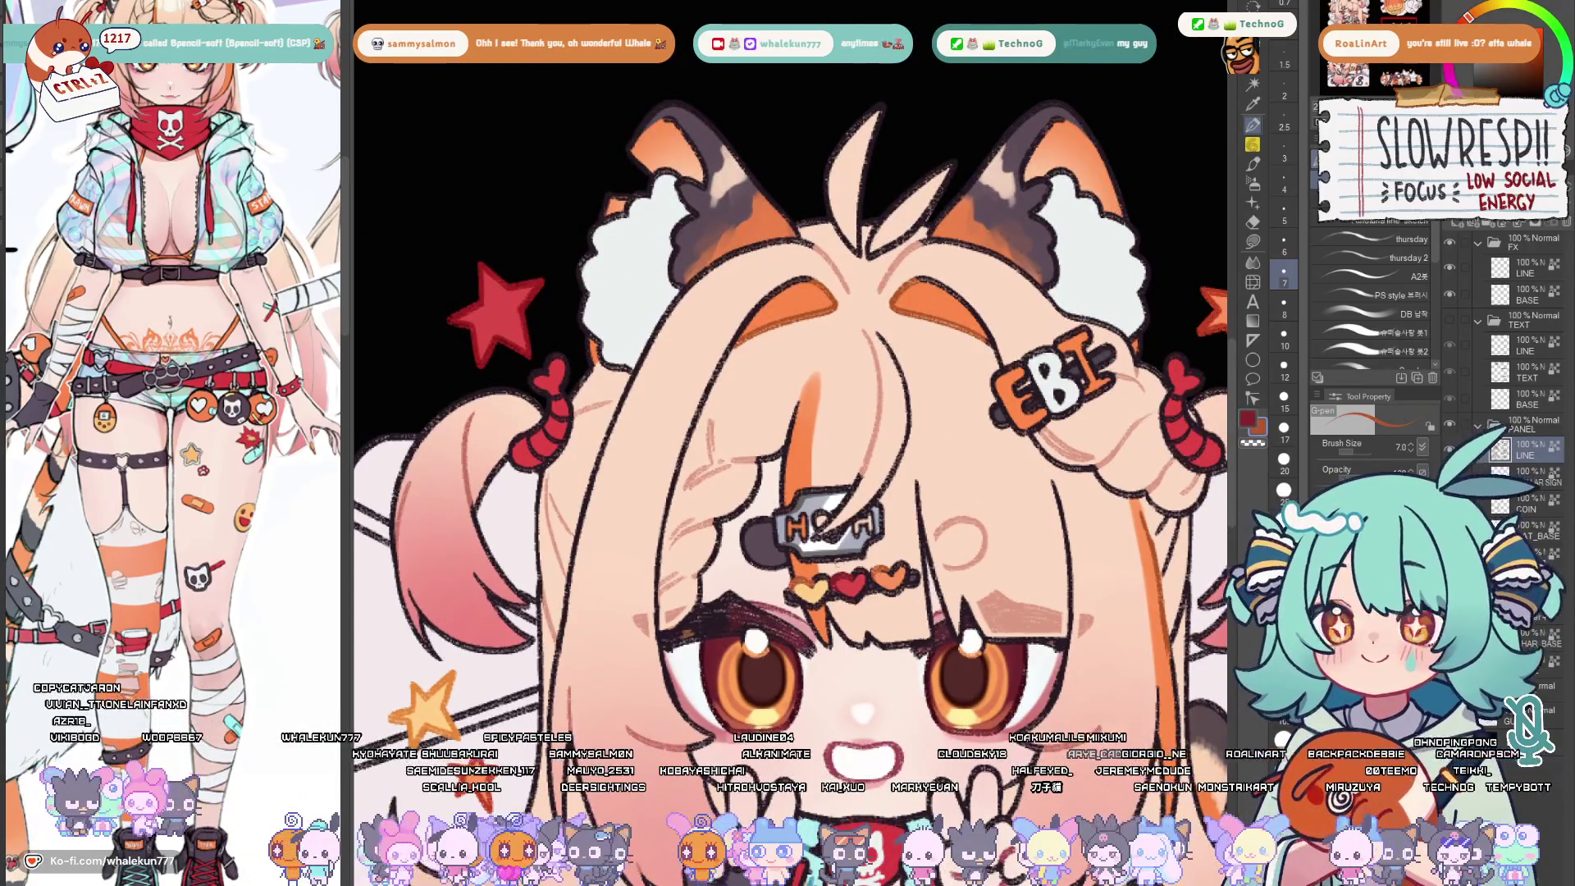
pyautogui.moveTo(800, 370); pyautogui.dragTo(806, 468)
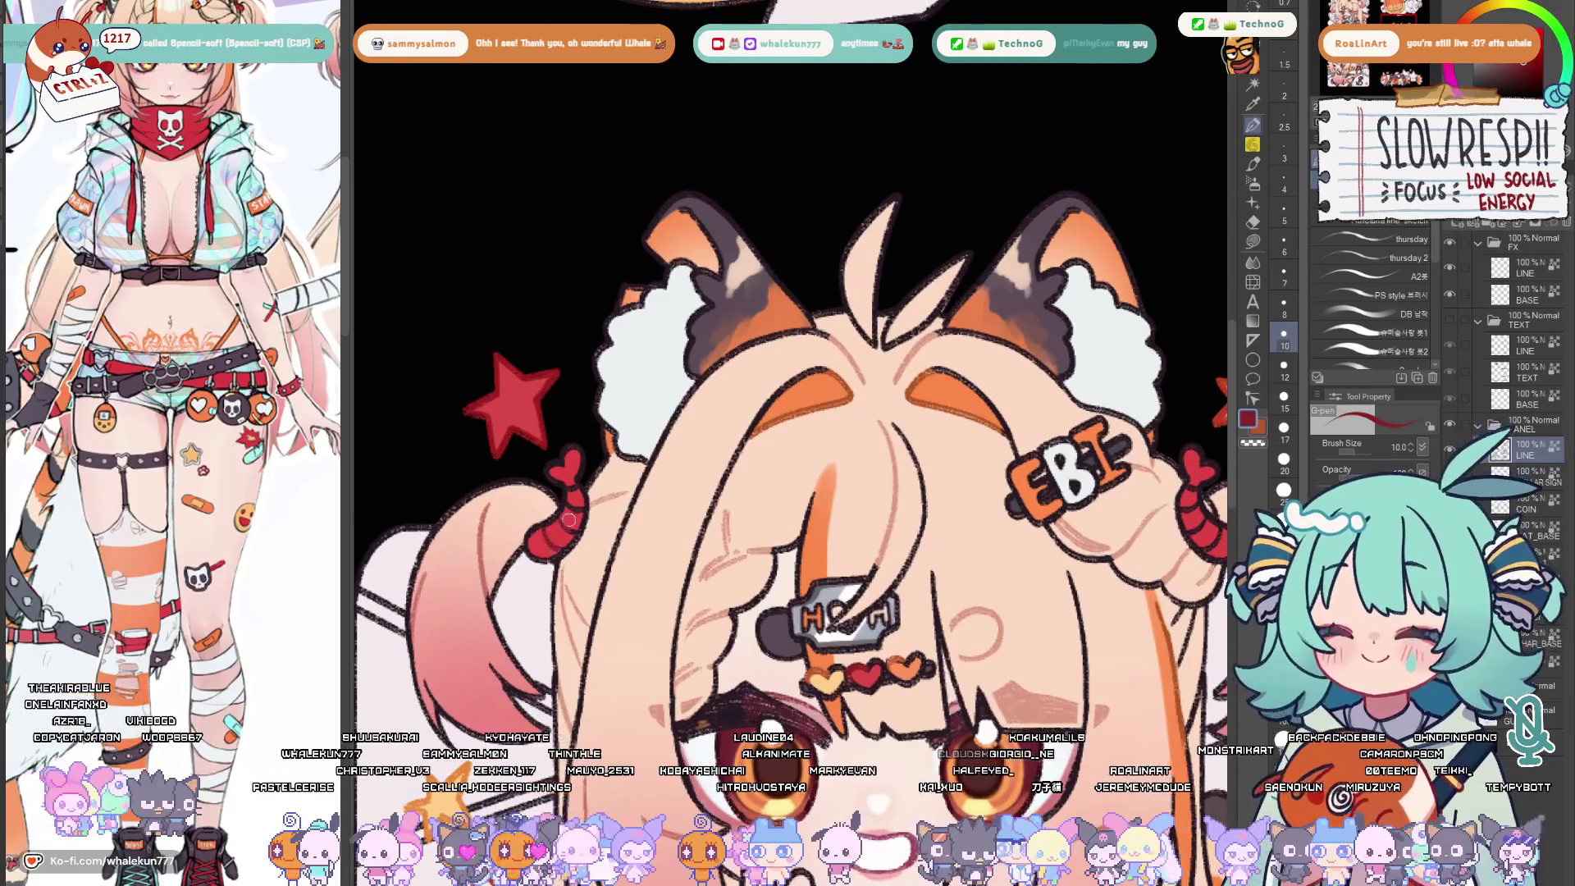
pyautogui.moveTo(1059, 462)
pyautogui.mouseDown()
pyautogui.moveTo(771, 509)
pyautogui.moveTo(800, 529)
pyautogui.mouseUp()
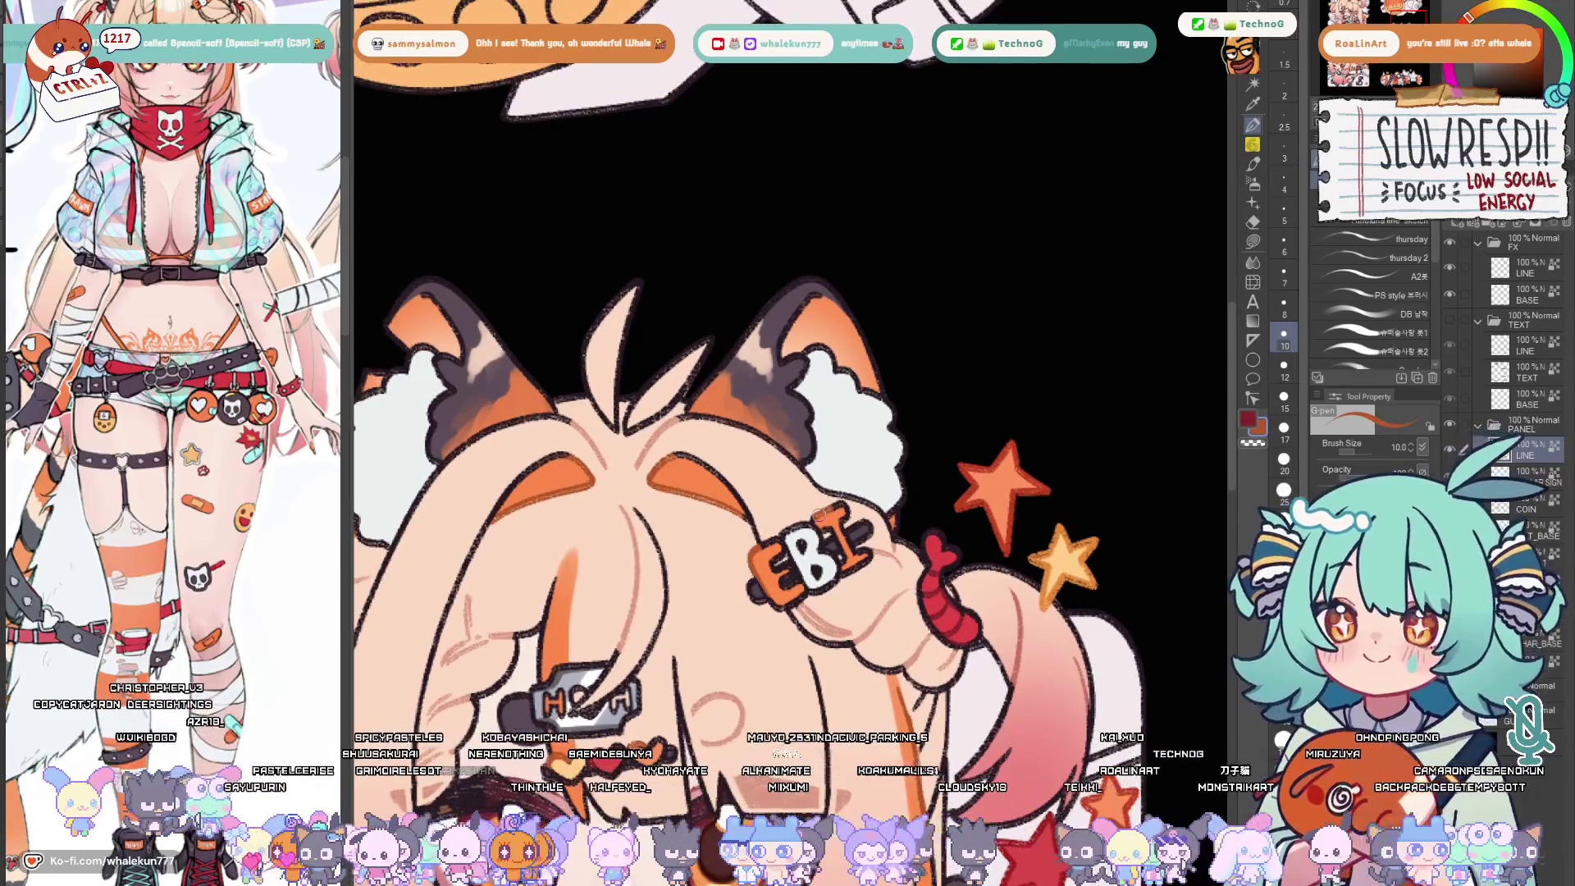
pyautogui.scroll(-5, 1035, 520)
pyautogui.scroll(3, 788, 370)
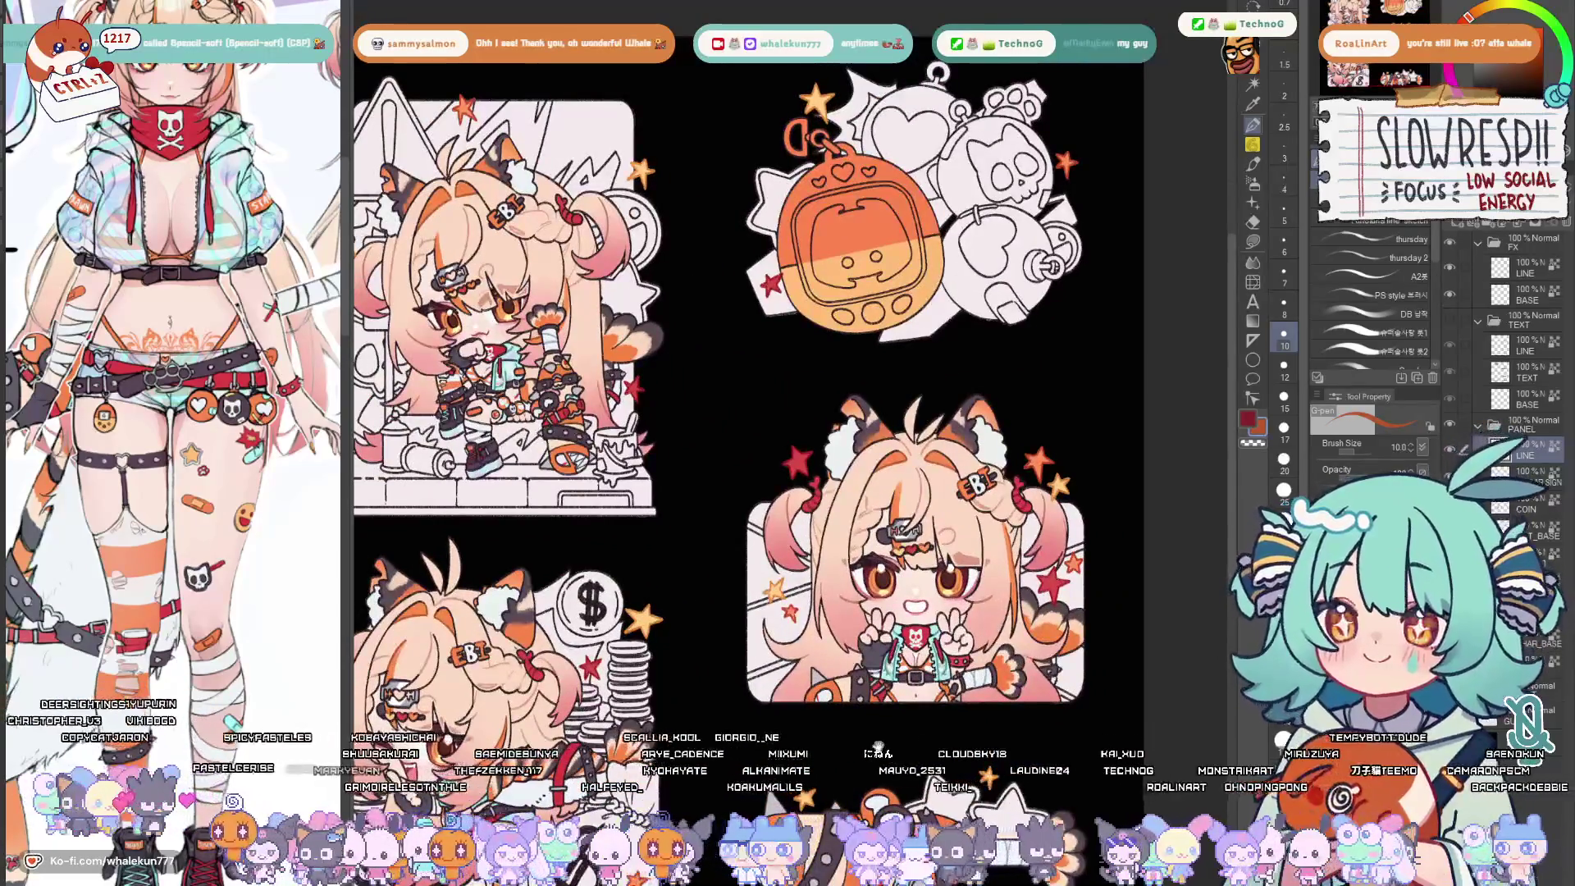
pyautogui.scroll(3, 863, 308)
pyautogui.scroll(2, 862, 370)
pyautogui.scroll(2, 861, 370)
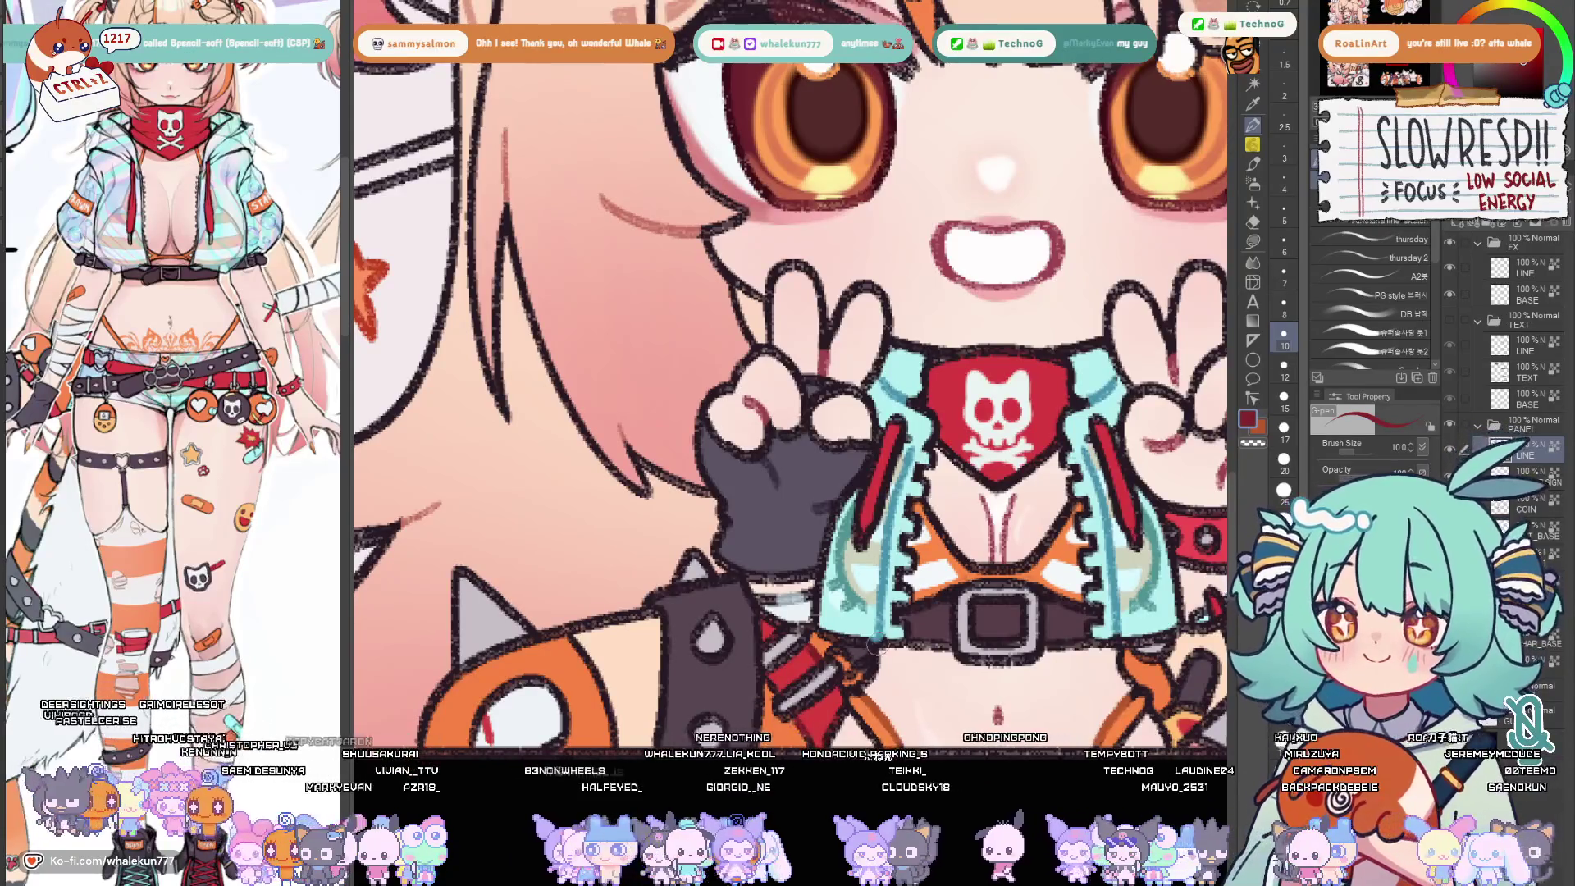
pyautogui.scroll(-1, 863, 369)
pyautogui.scroll(-3, 862, 370)
pyautogui.scroll(3, 739, 307)
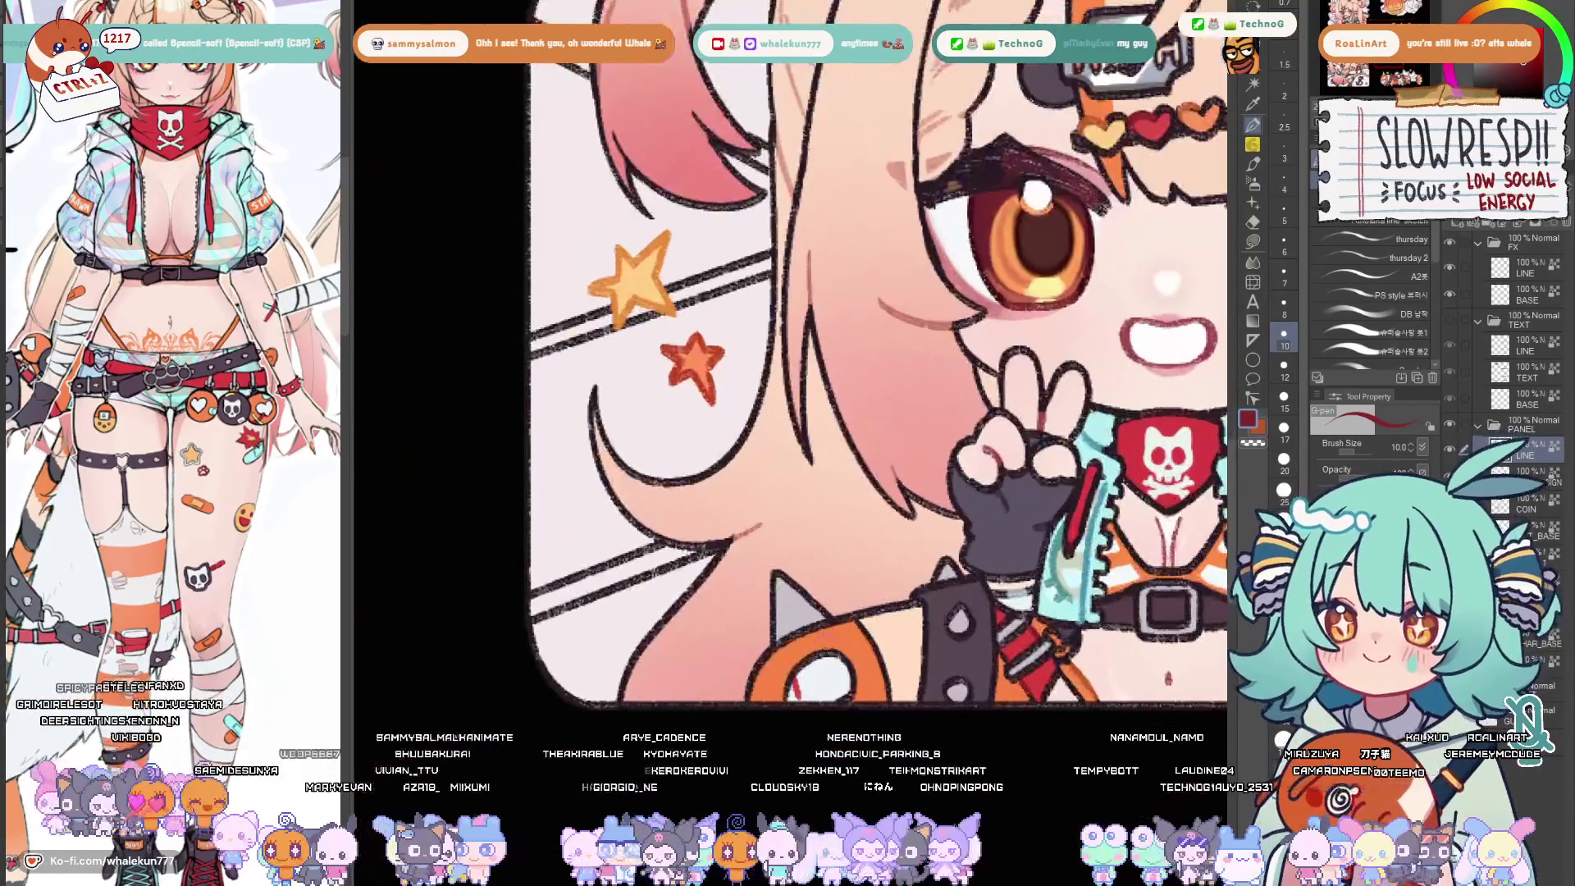
pyautogui.scroll(-4, 801, 369)
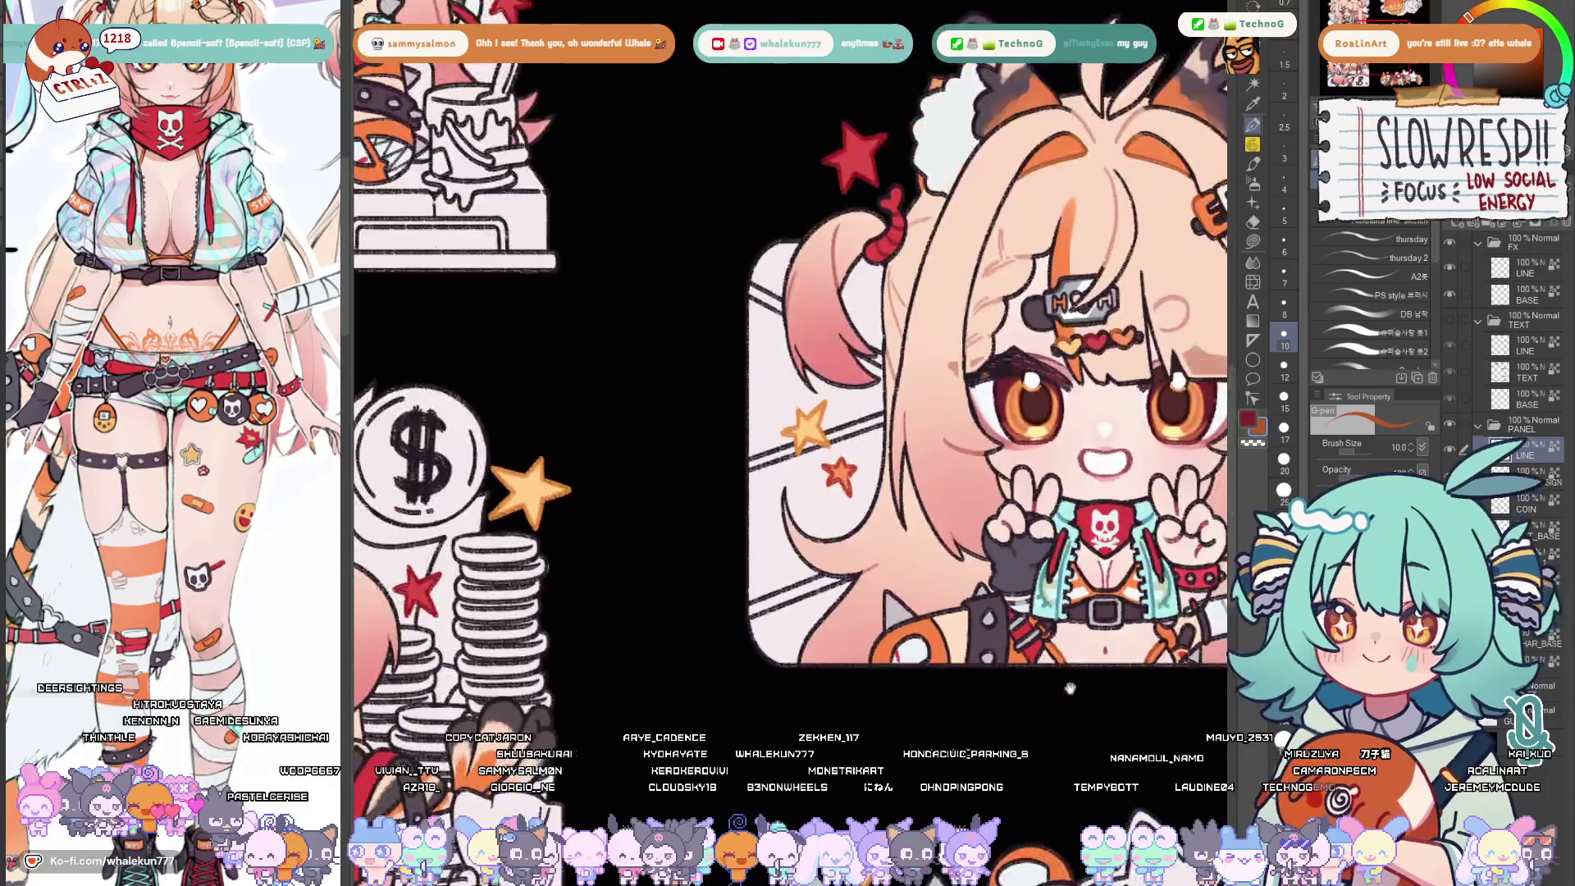
pyautogui.scroll(2, 800, 370)
pyautogui.scroll(-4, 800, 370)
pyautogui.scroll(3, 800, 370)
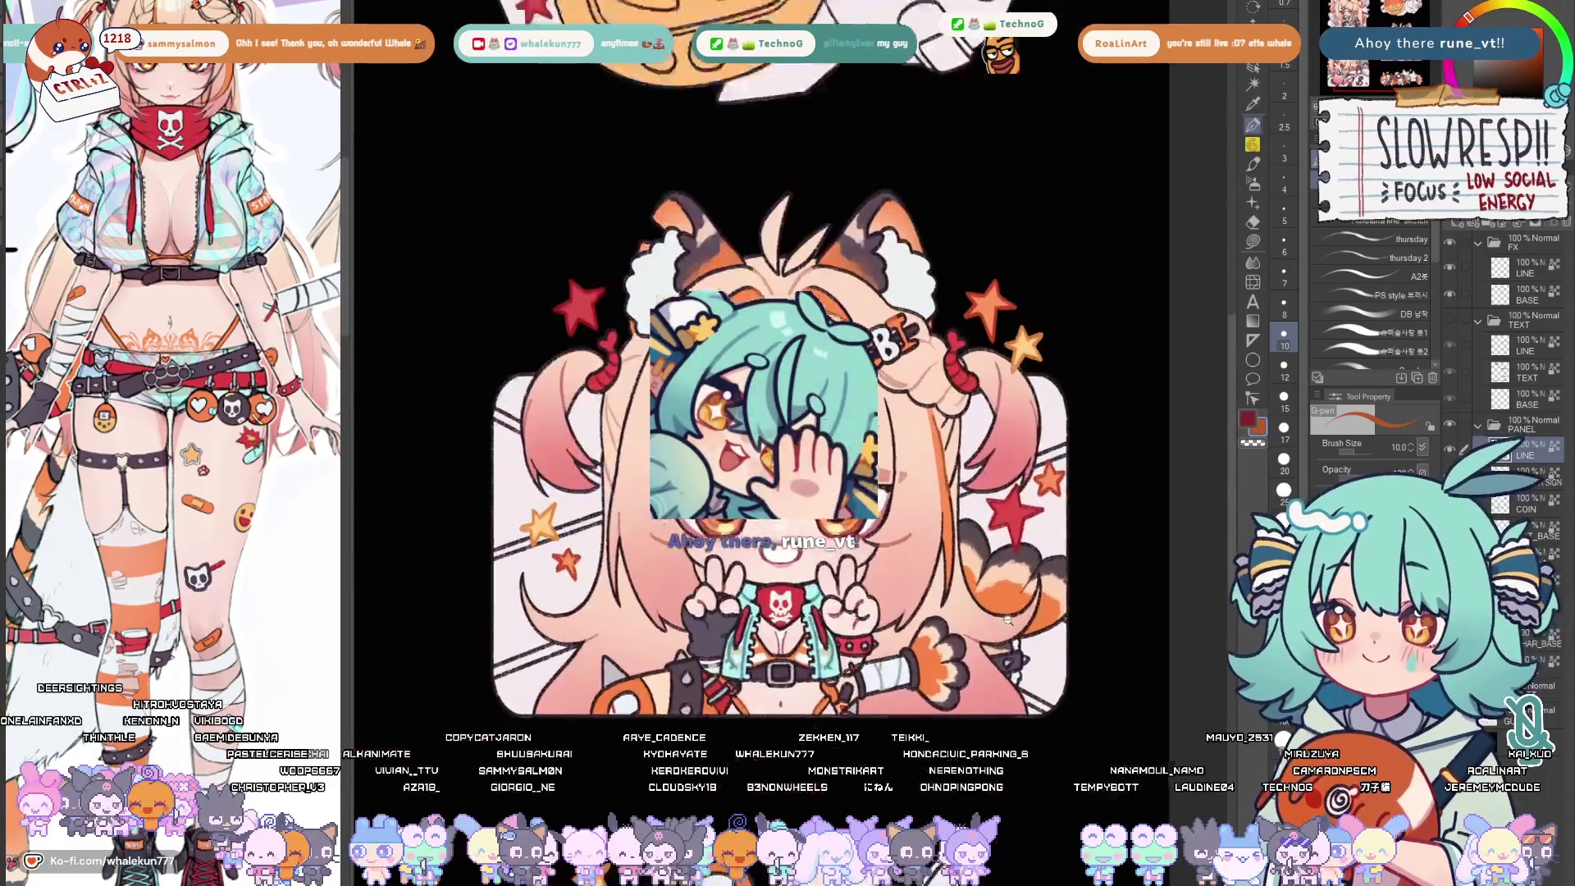
pyautogui.scroll(4, 739, 431)
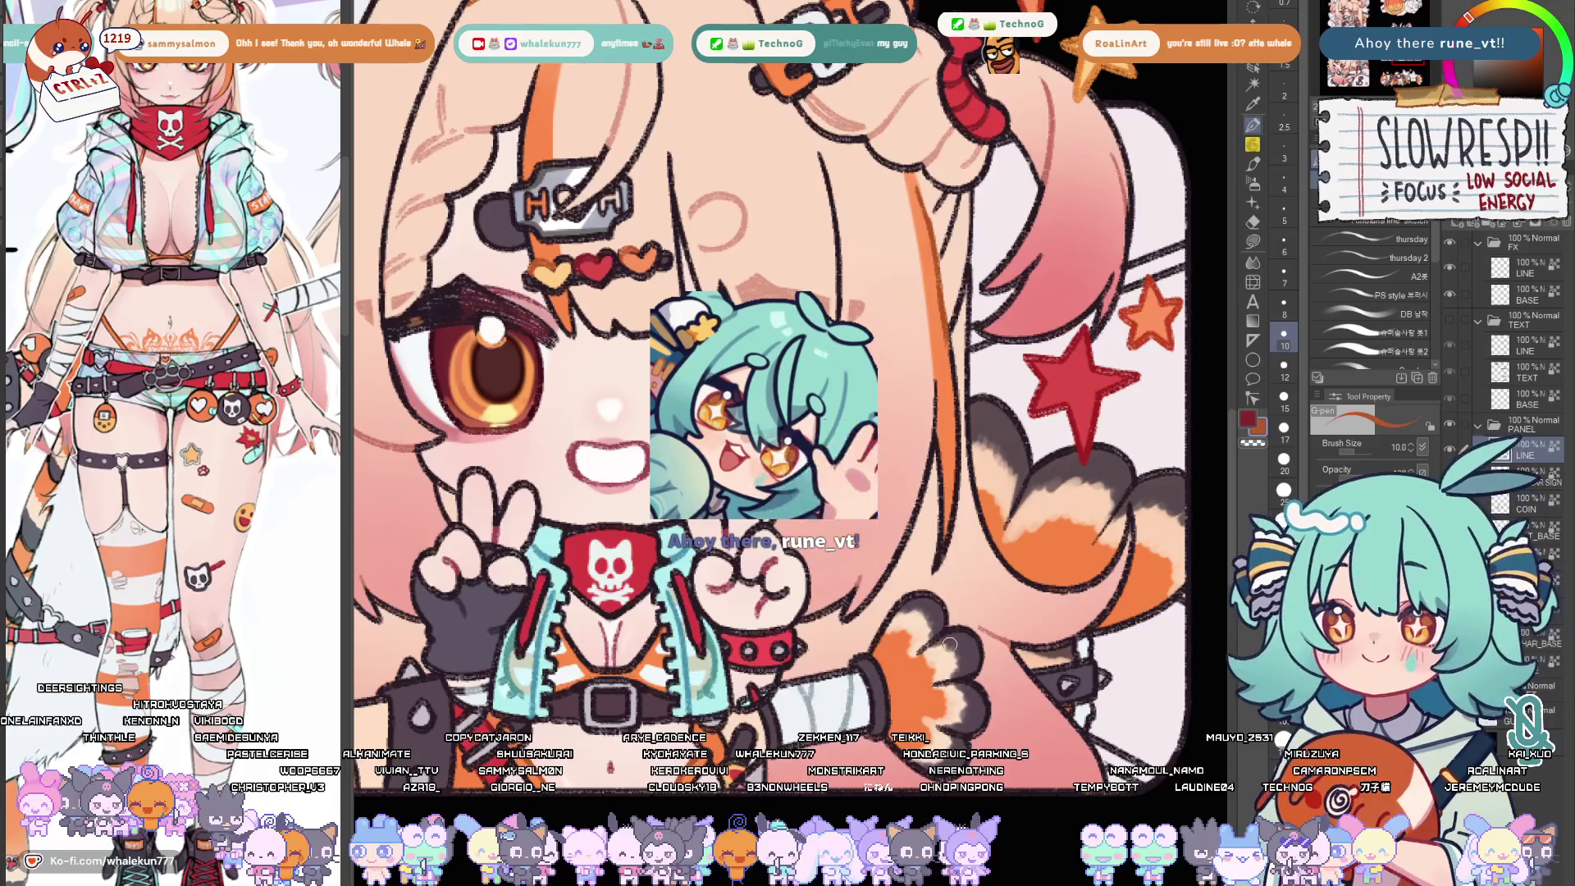
pyautogui.scroll(-4, 948, 647)
pyautogui.scroll(4, 800, 431)
pyautogui.scroll(-2, 800, 432)
pyautogui.scroll(2, 800, 432)
# Step the pen size down to 6 then up to 10 while checking the About Me chibi's face and hair clip
pyautogui.press('[')
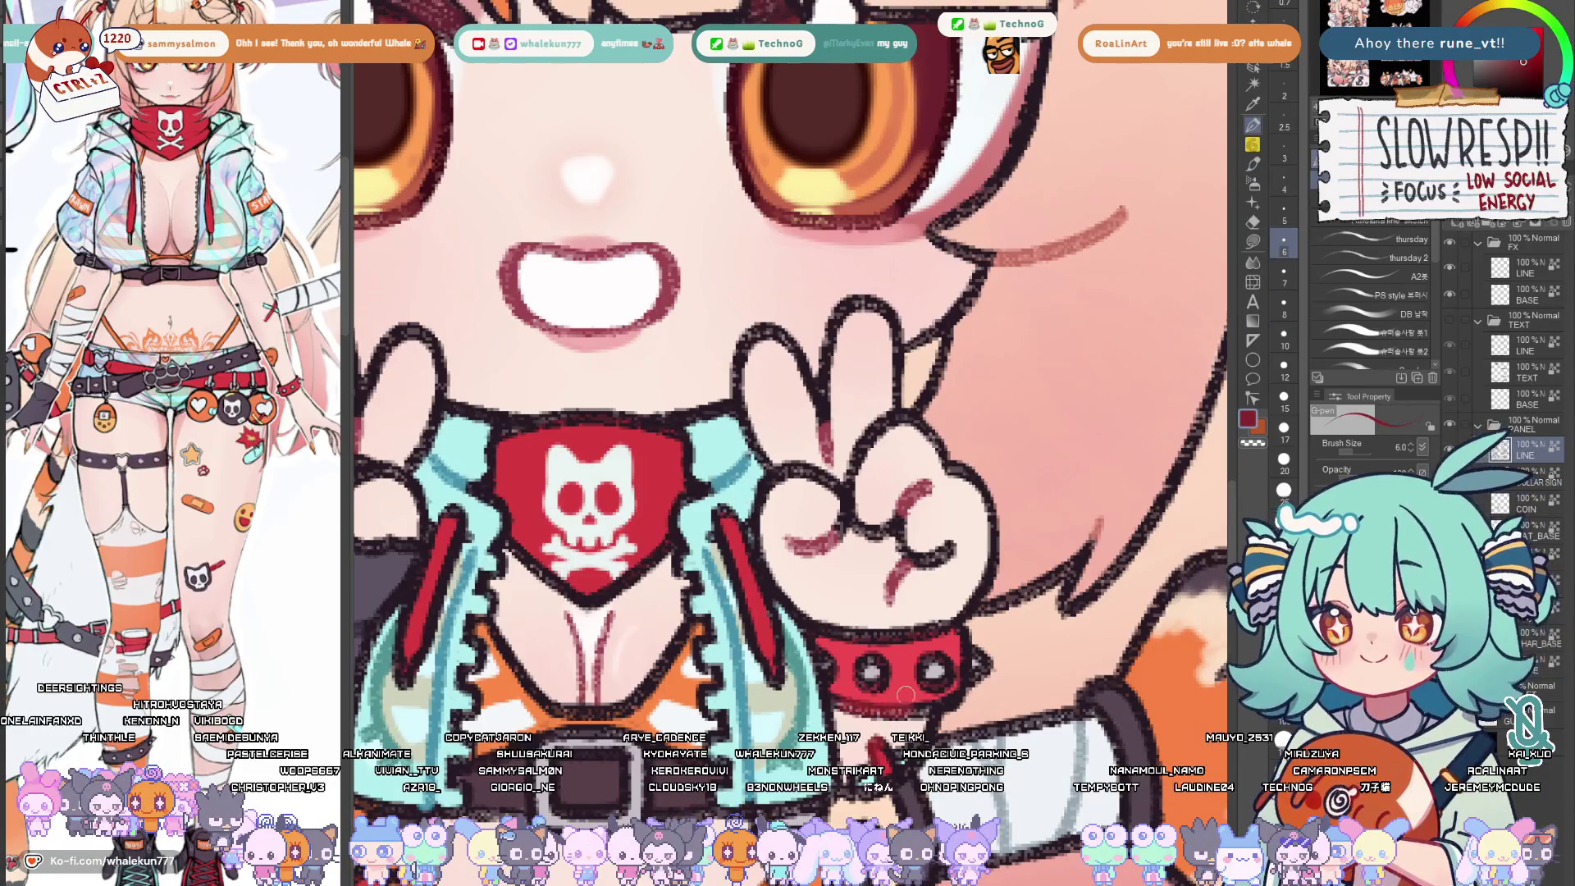
pyautogui.scroll(-6, 800, 432)
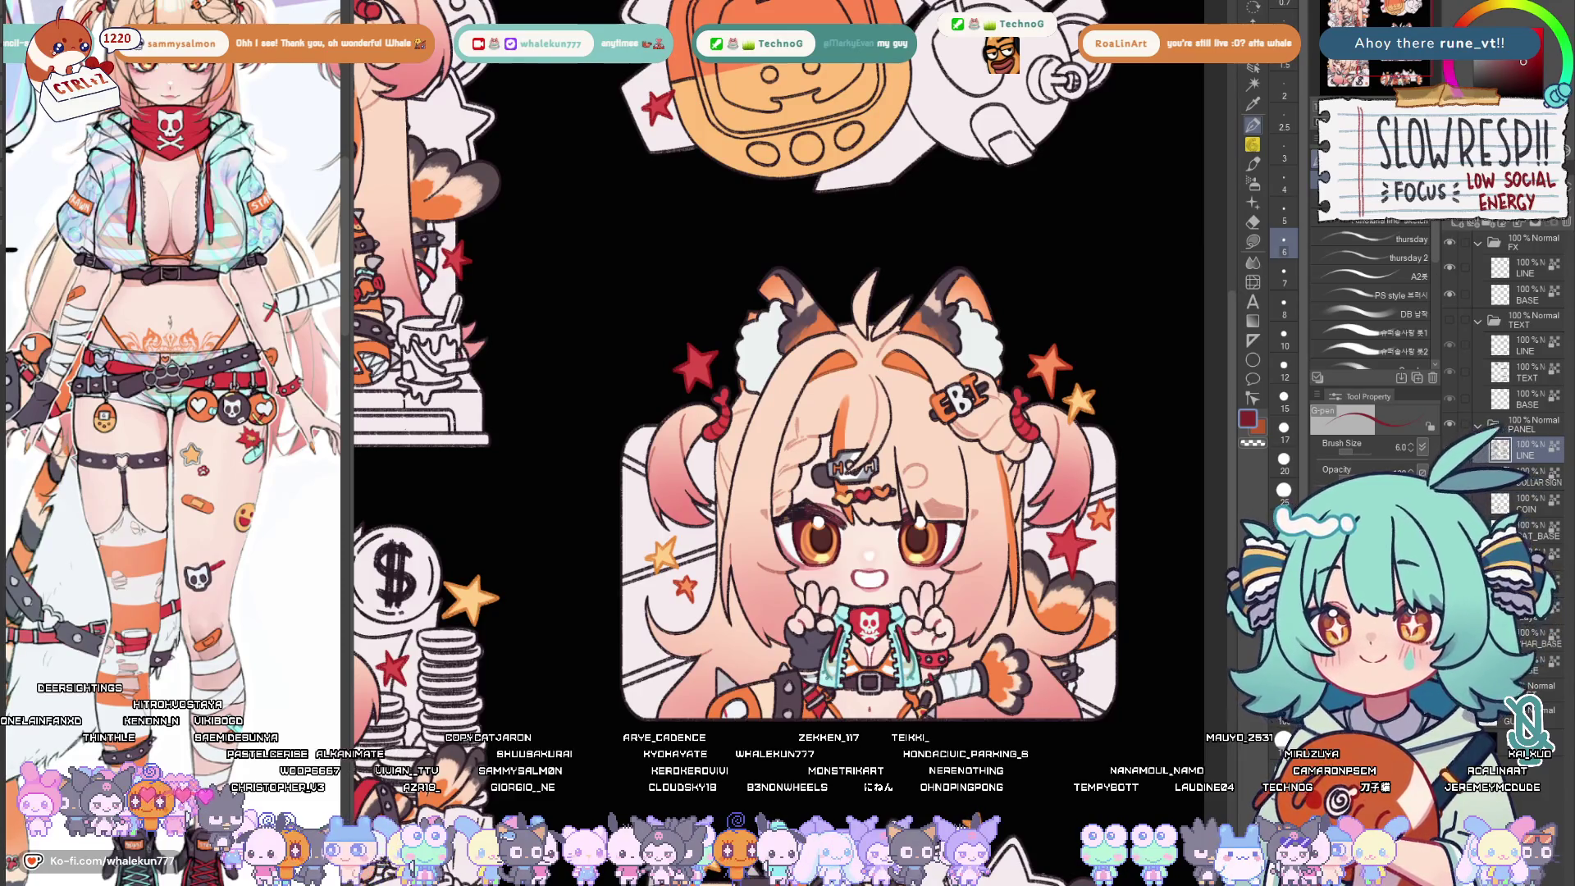
pyautogui.moveTo(800, 554); pyautogui.dragTo(800, 185)
pyautogui.scroll(6, 740, 247)
pyautogui.scroll(2, 801, 369)
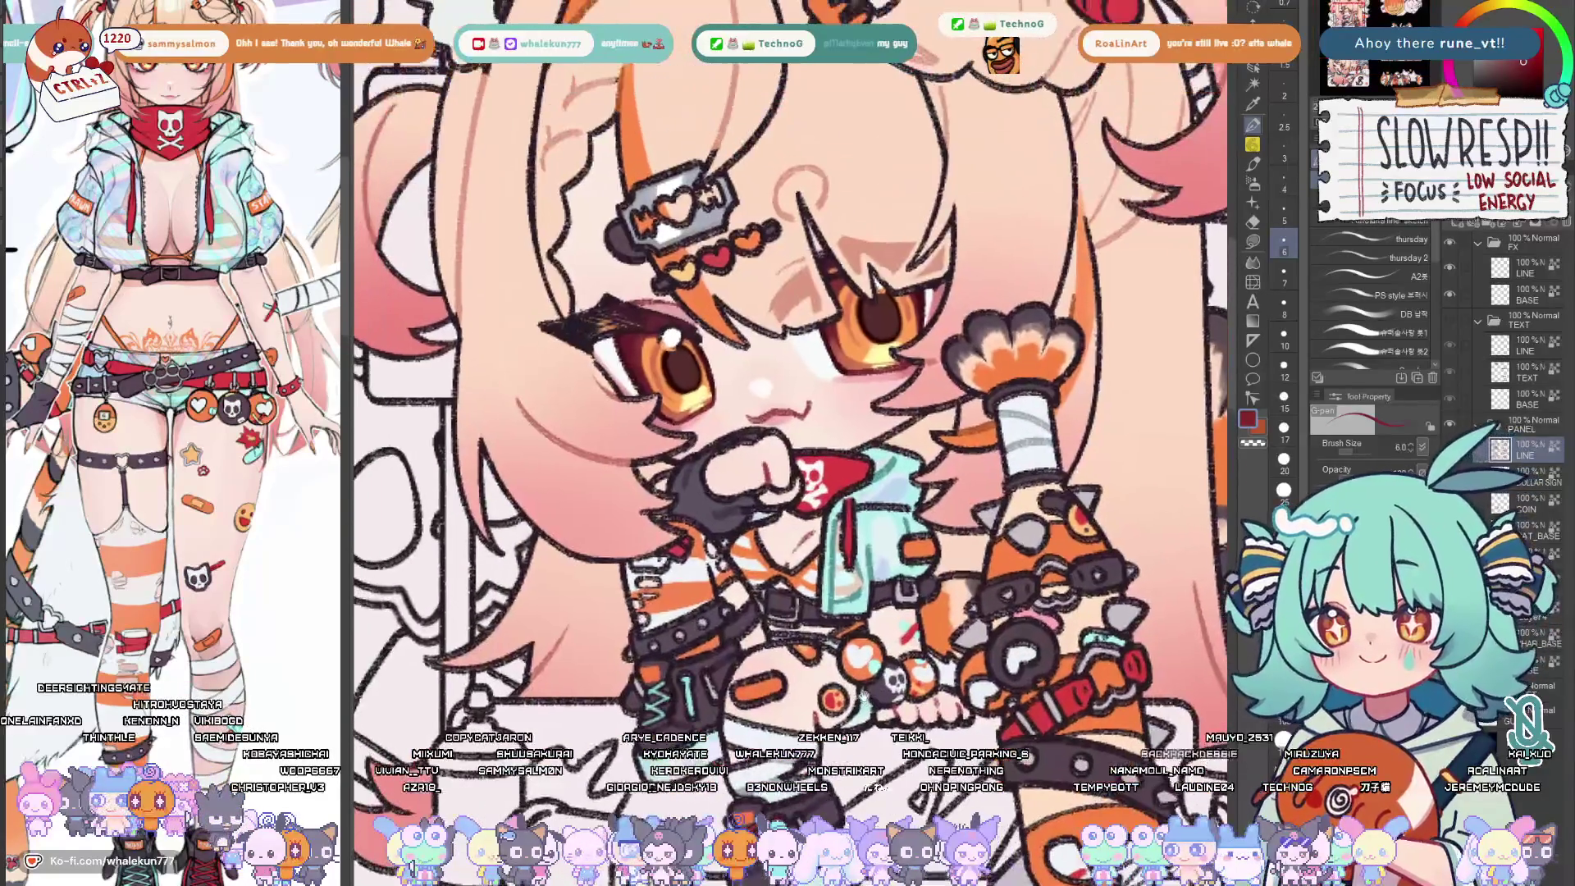
pyautogui.scroll(2, 800, 369)
pyautogui.press(']')
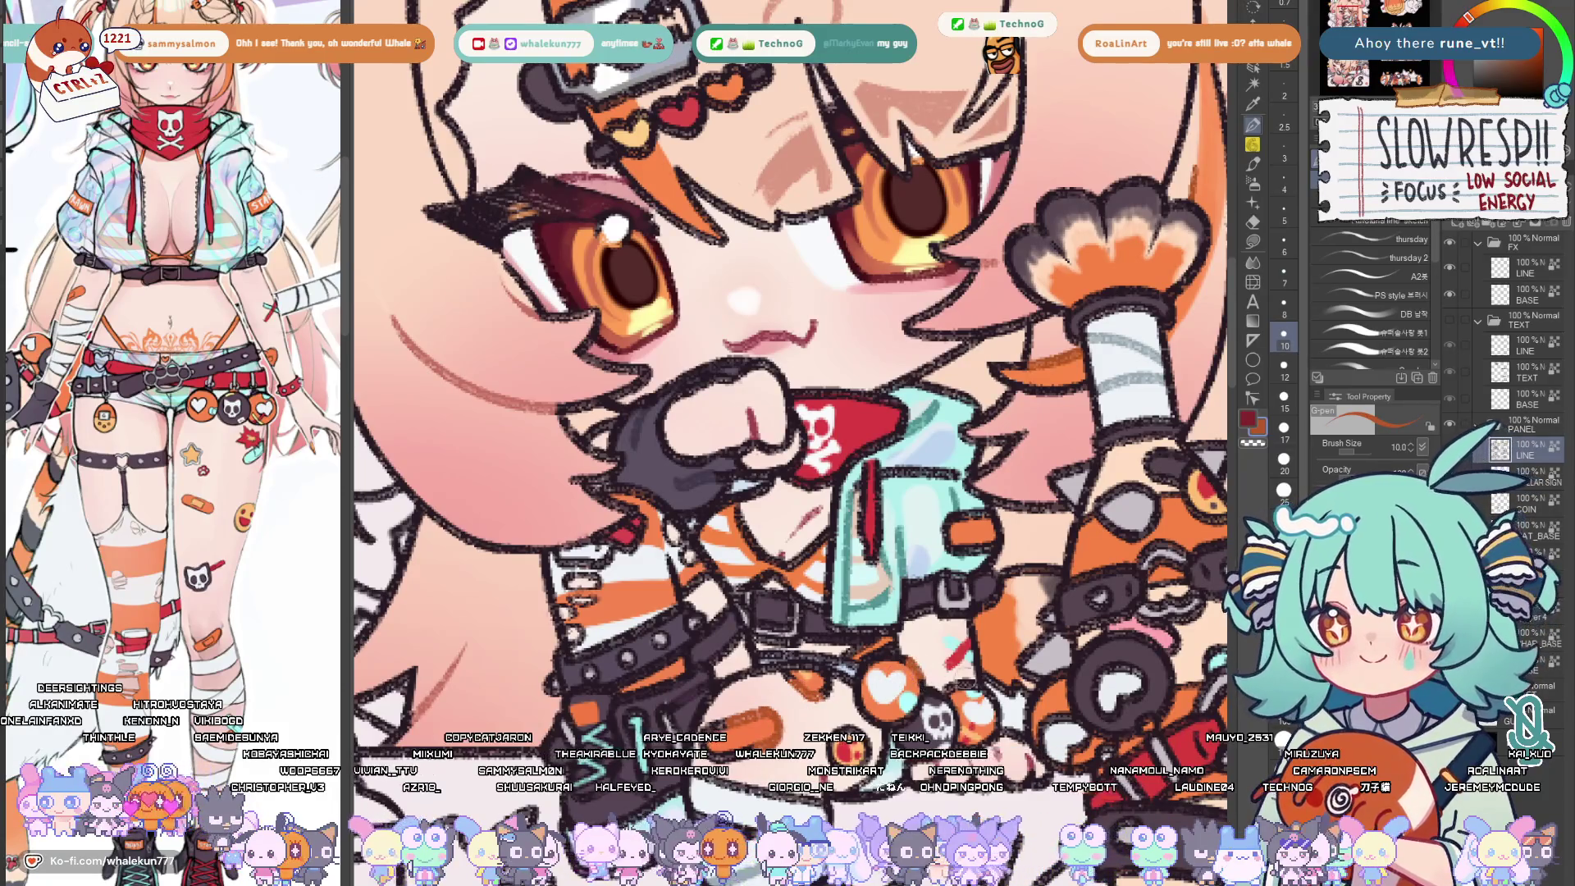
pyautogui.scroll(-1, 801, 369)
pyautogui.moveTo(862, 369); pyautogui.dragTo(801, 419)
pyautogui.moveTo(972, 578); pyautogui.dragTo(1095, 615)
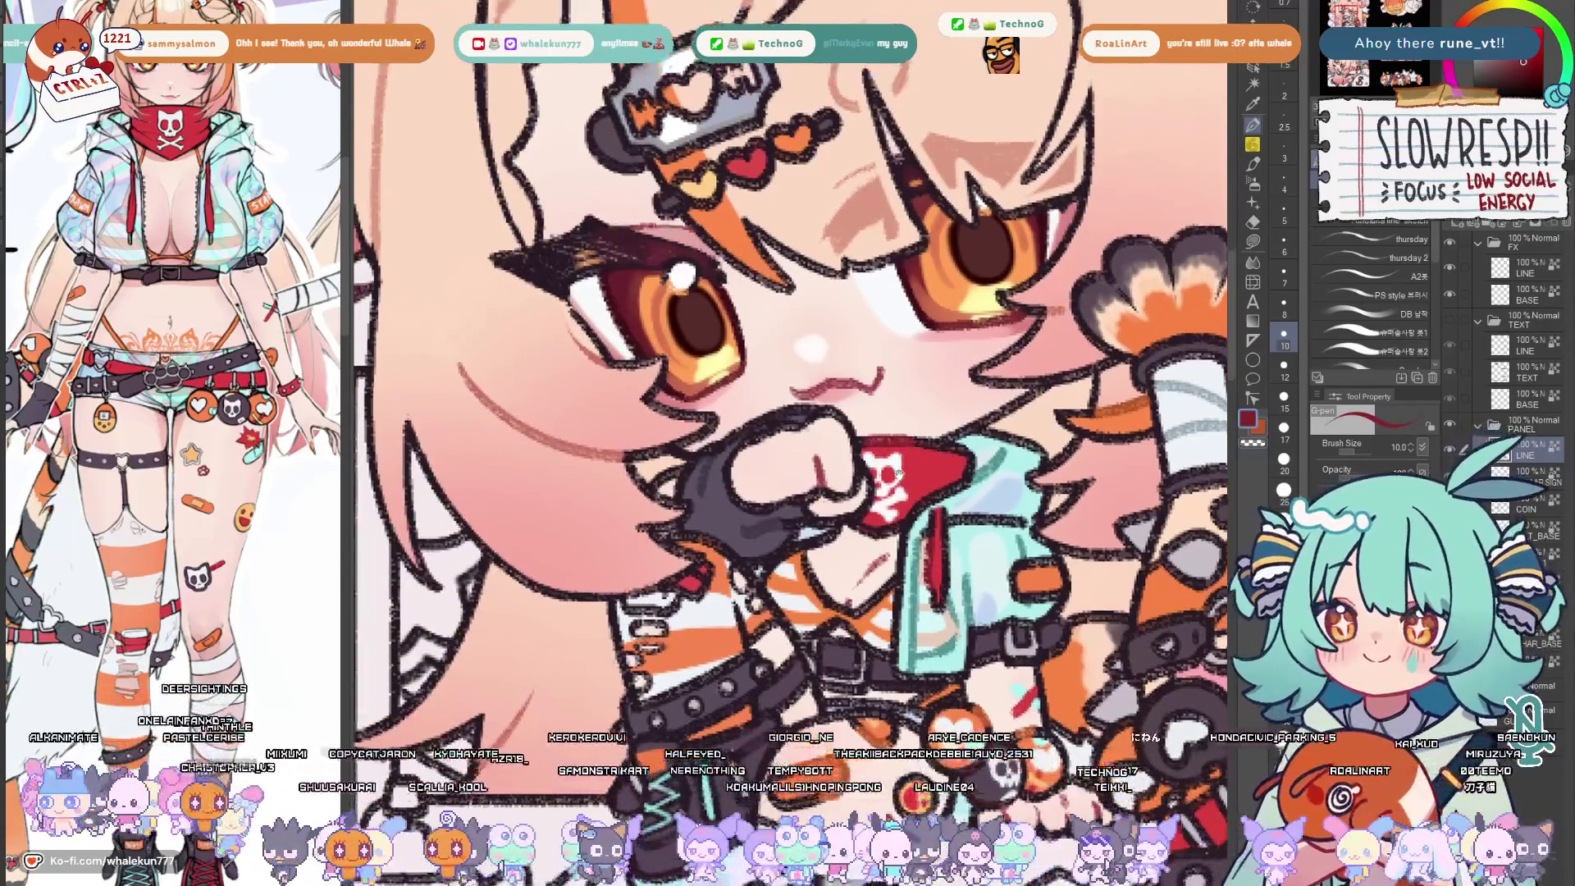
pyautogui.moveTo(801, 246)
pyautogui.mouseDown()
pyautogui.moveTo(862, 555)
pyautogui.moveTo(788, 186)
pyautogui.mouseUp()
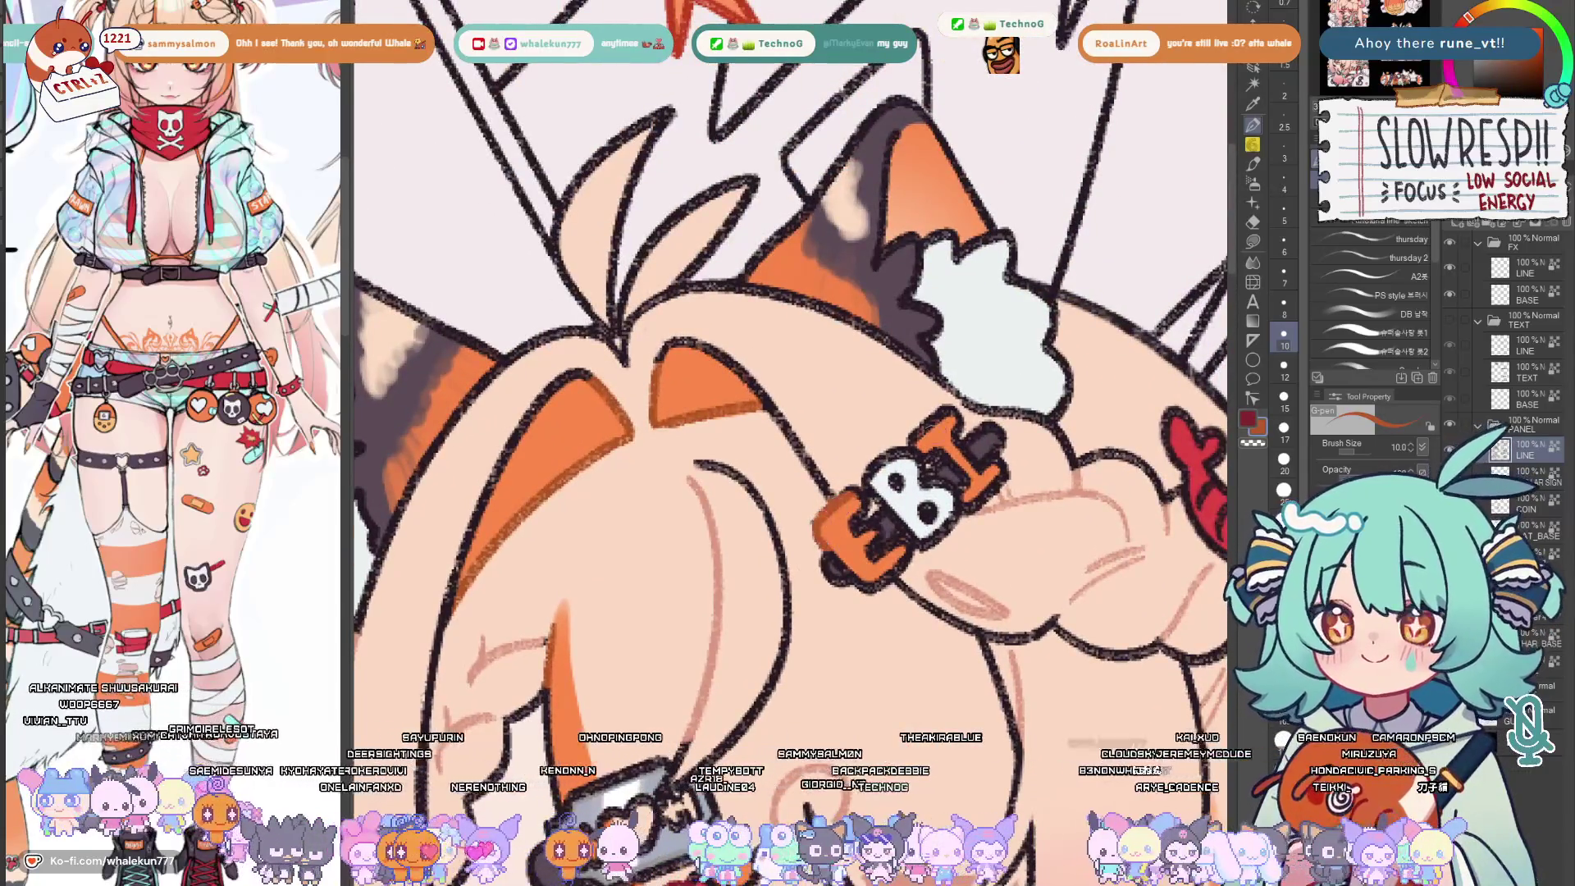
pyautogui.scroll(-3, 787, 431)
pyautogui.scroll(-5, 788, 431)
pyautogui.scroll(-2, 788, 431)
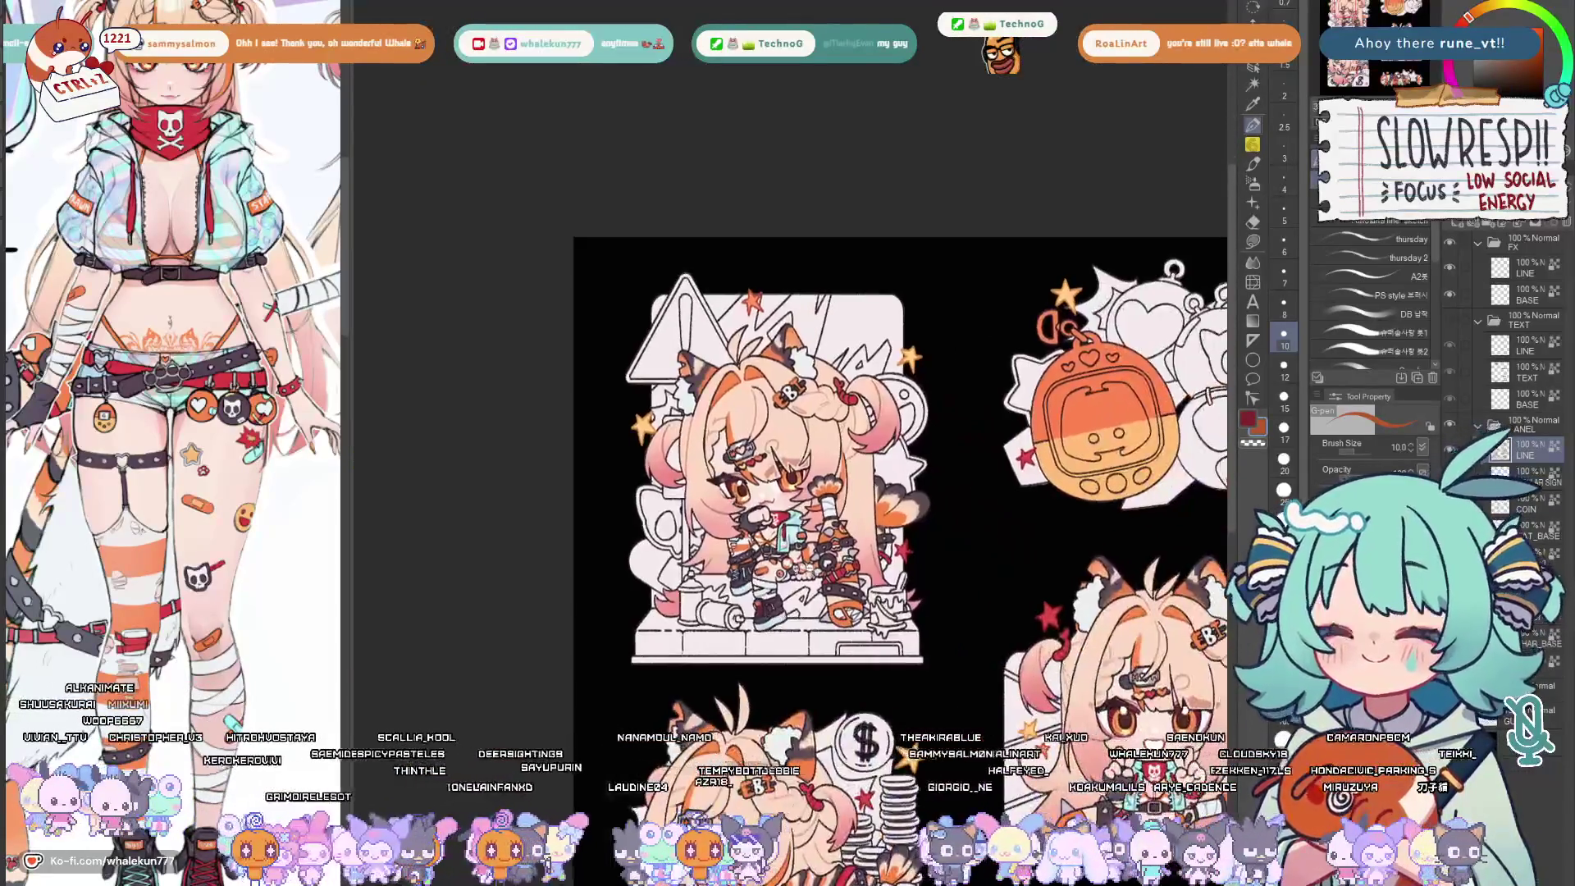
pyautogui.scroll(2, 788, 431)
pyautogui.scroll(3, 787, 308)
pyautogui.scroll(3, 788, 307)
pyautogui.scroll(2, 788, 308)
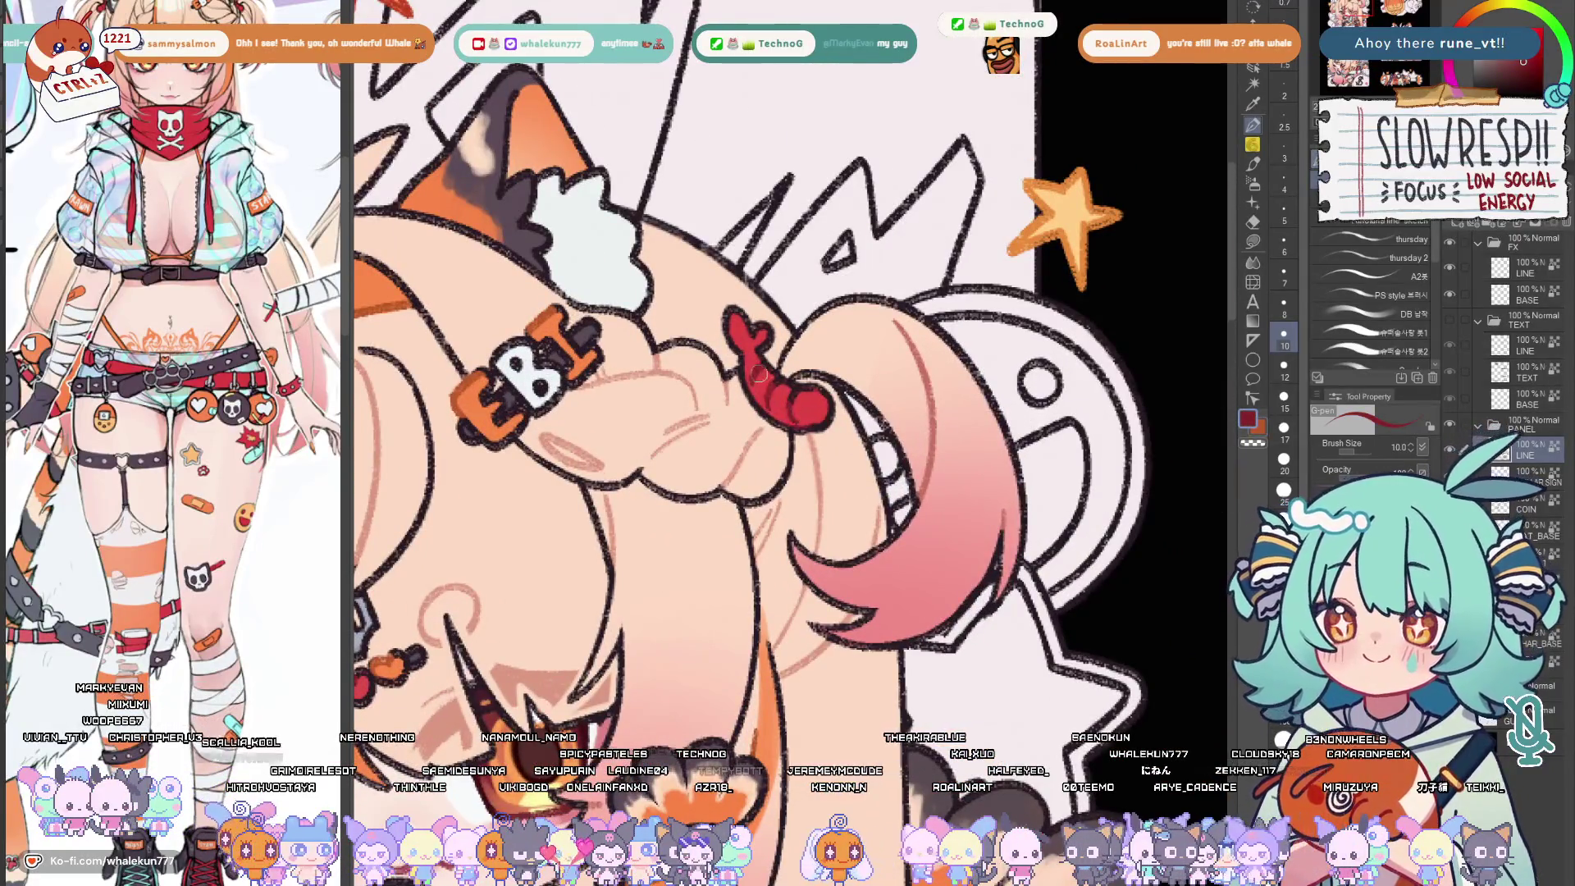
pyautogui.scroll(-8, 812, 392)
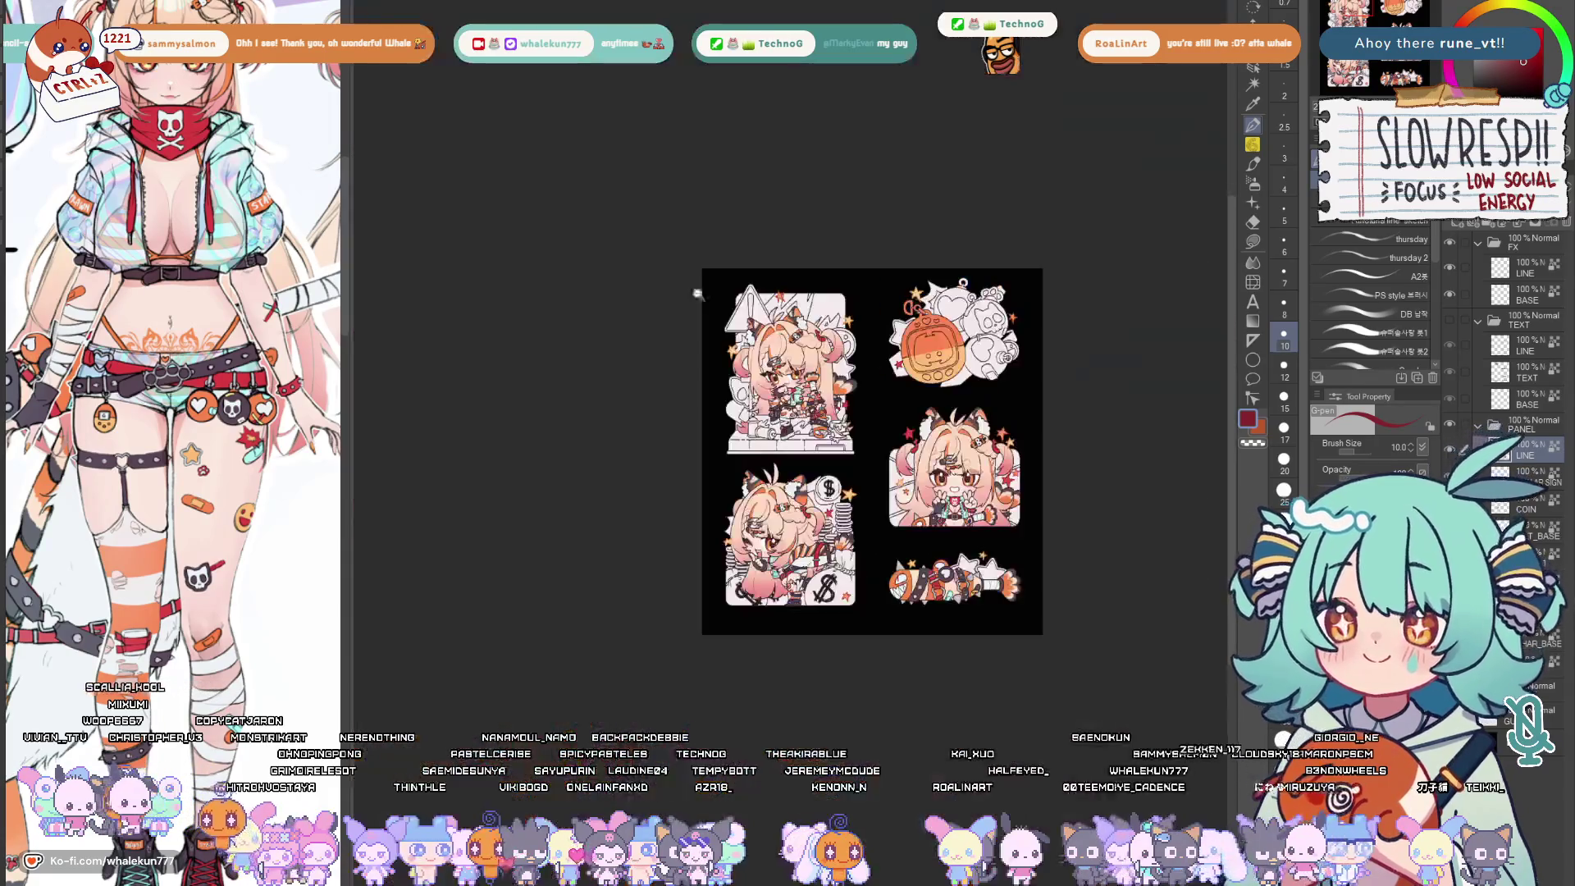
pyautogui.scroll(2, 788, 369)
pyautogui.scroll(2, 788, 369)
# Flip-check the sheet, survey the Donate and Rules panels, and switch to the Lasso fill sub-tool
pyautogui.press('h')
pyautogui.press('h')
pyautogui.scroll(1, 789, 369)
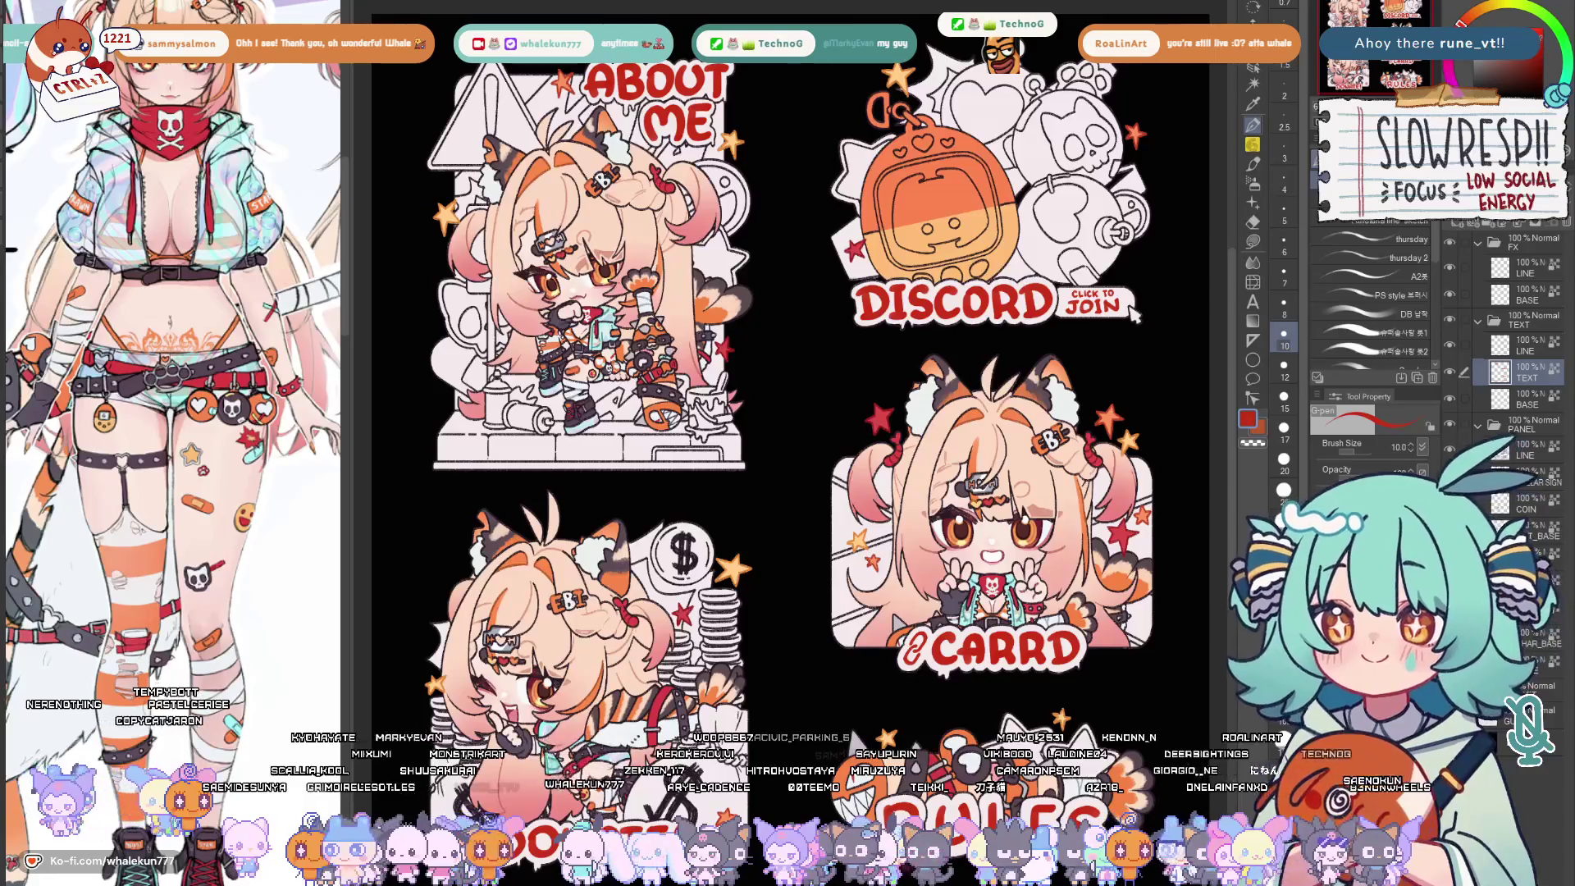
pyautogui.click(1256, 186)
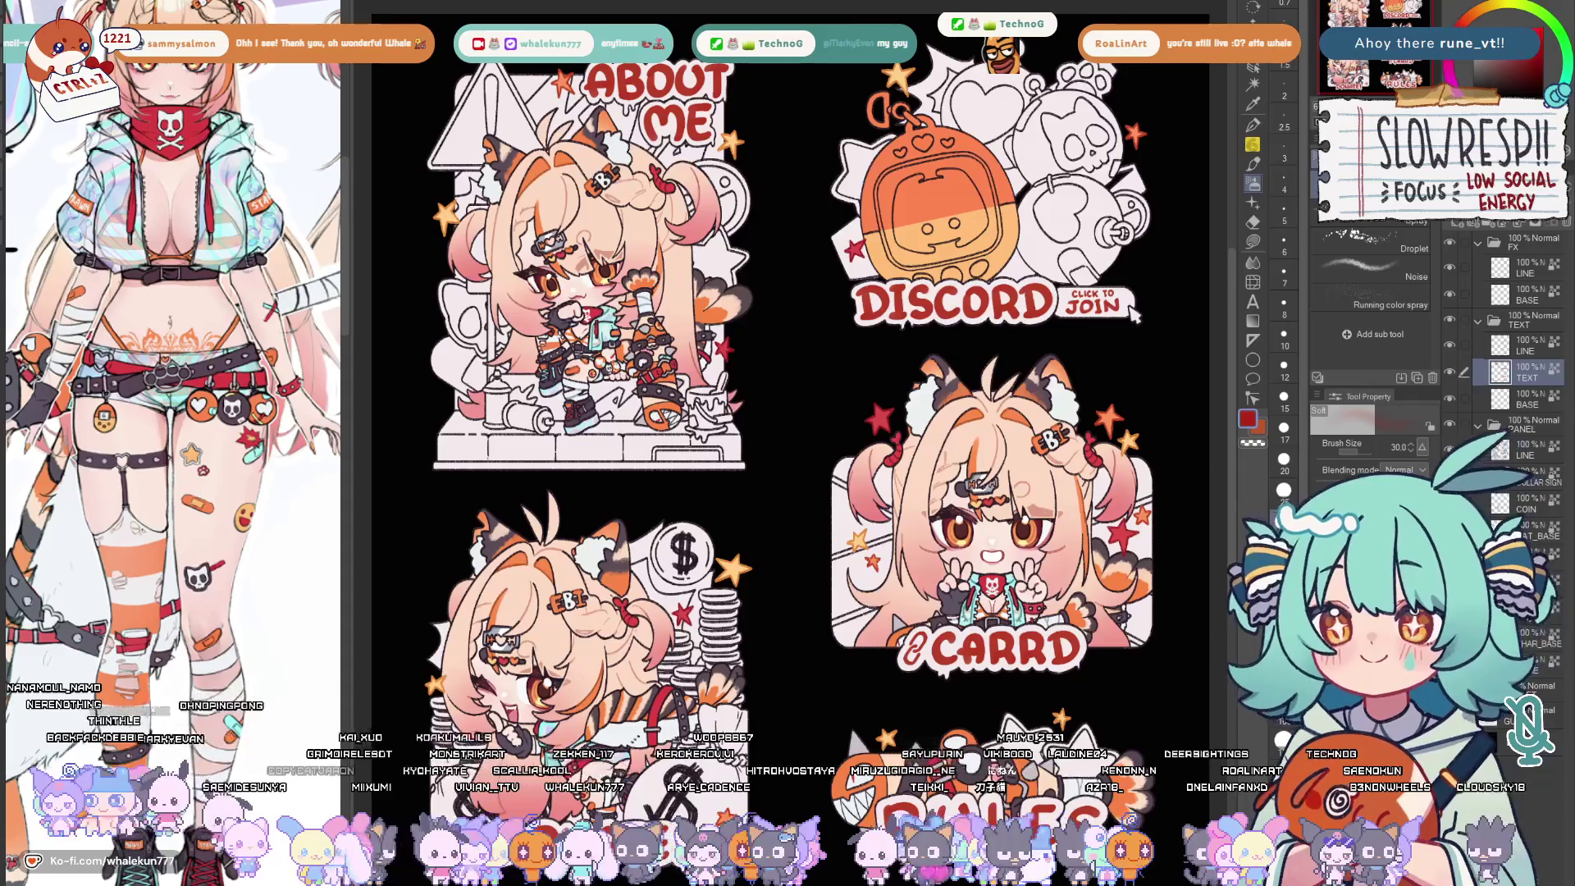
pyautogui.moveTo(1135, 313); pyautogui.dragTo(807, 626)
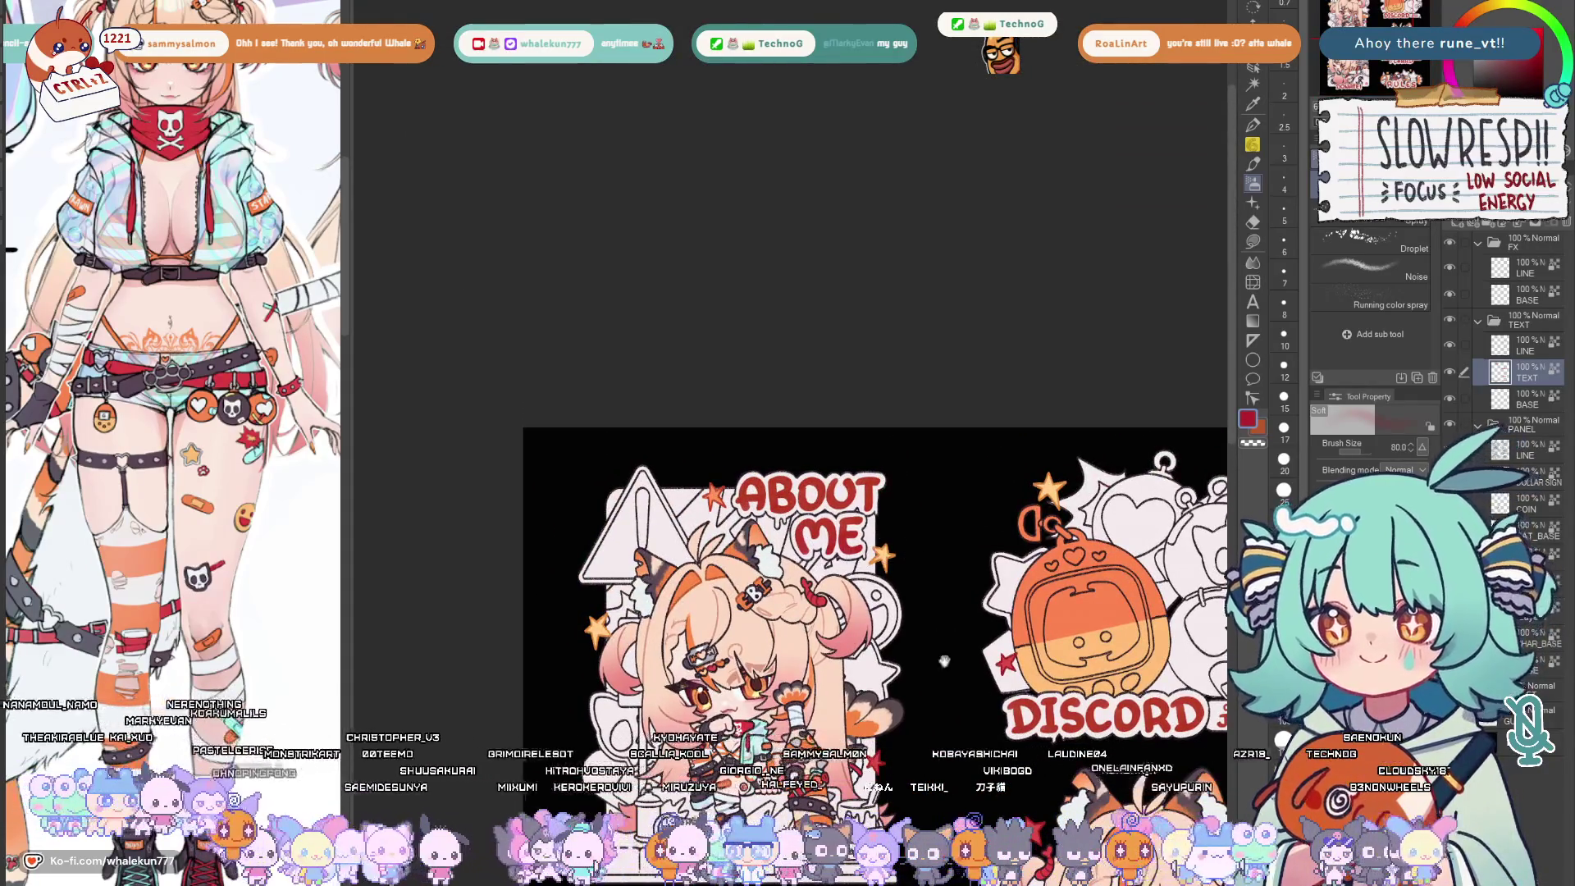
pyautogui.moveTo(945, 642); pyautogui.dragTo(863, 308)
pyautogui.scroll(-2, 1079, 293)
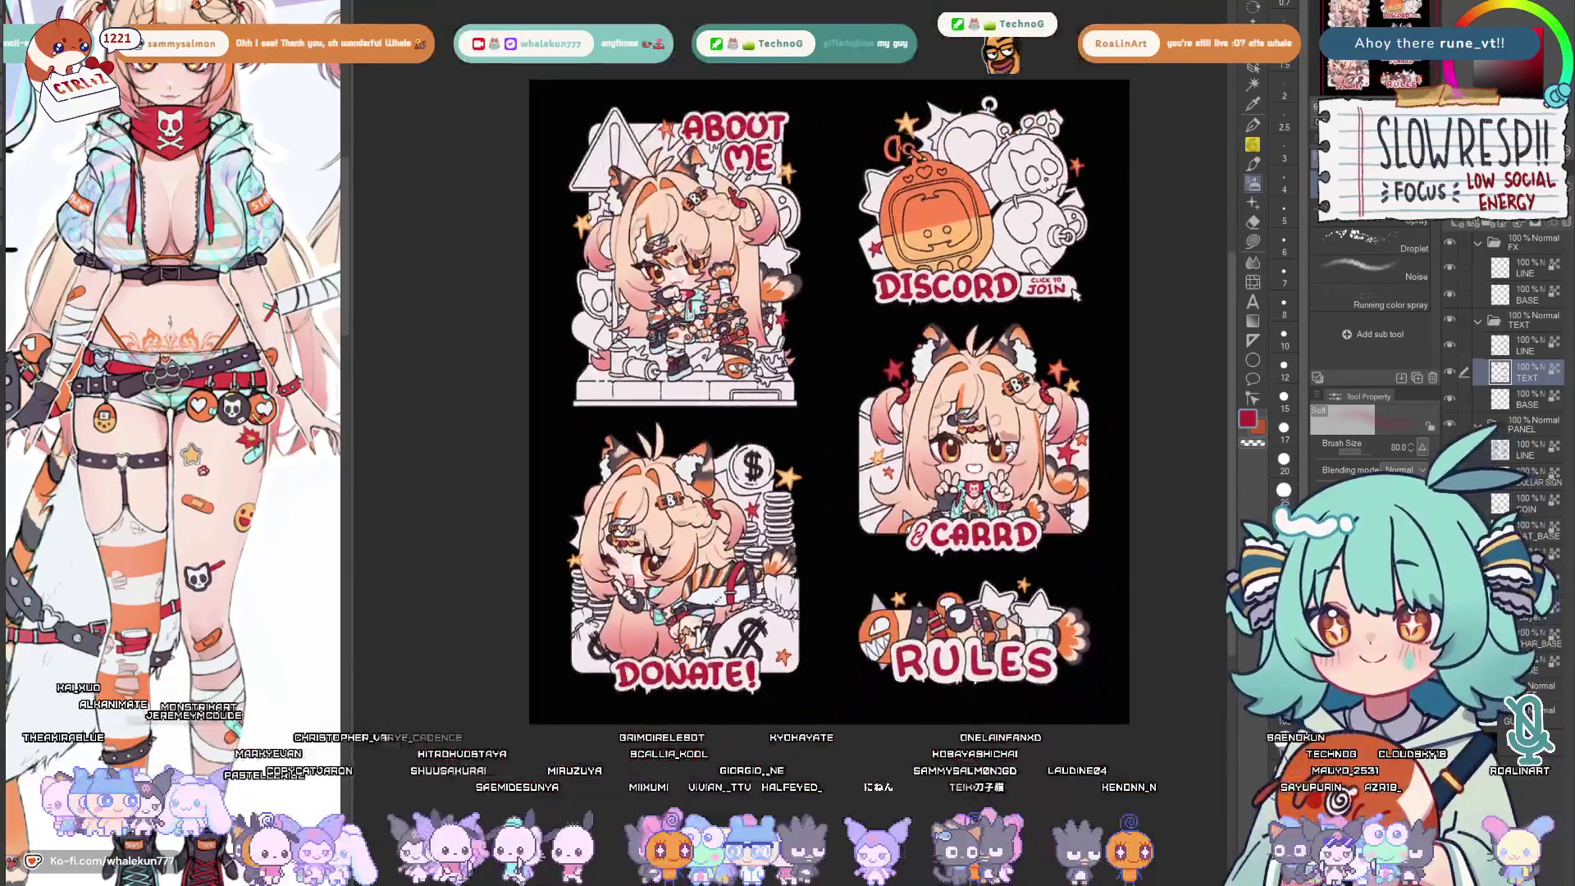
pyautogui.scroll(2, 1080, 293)
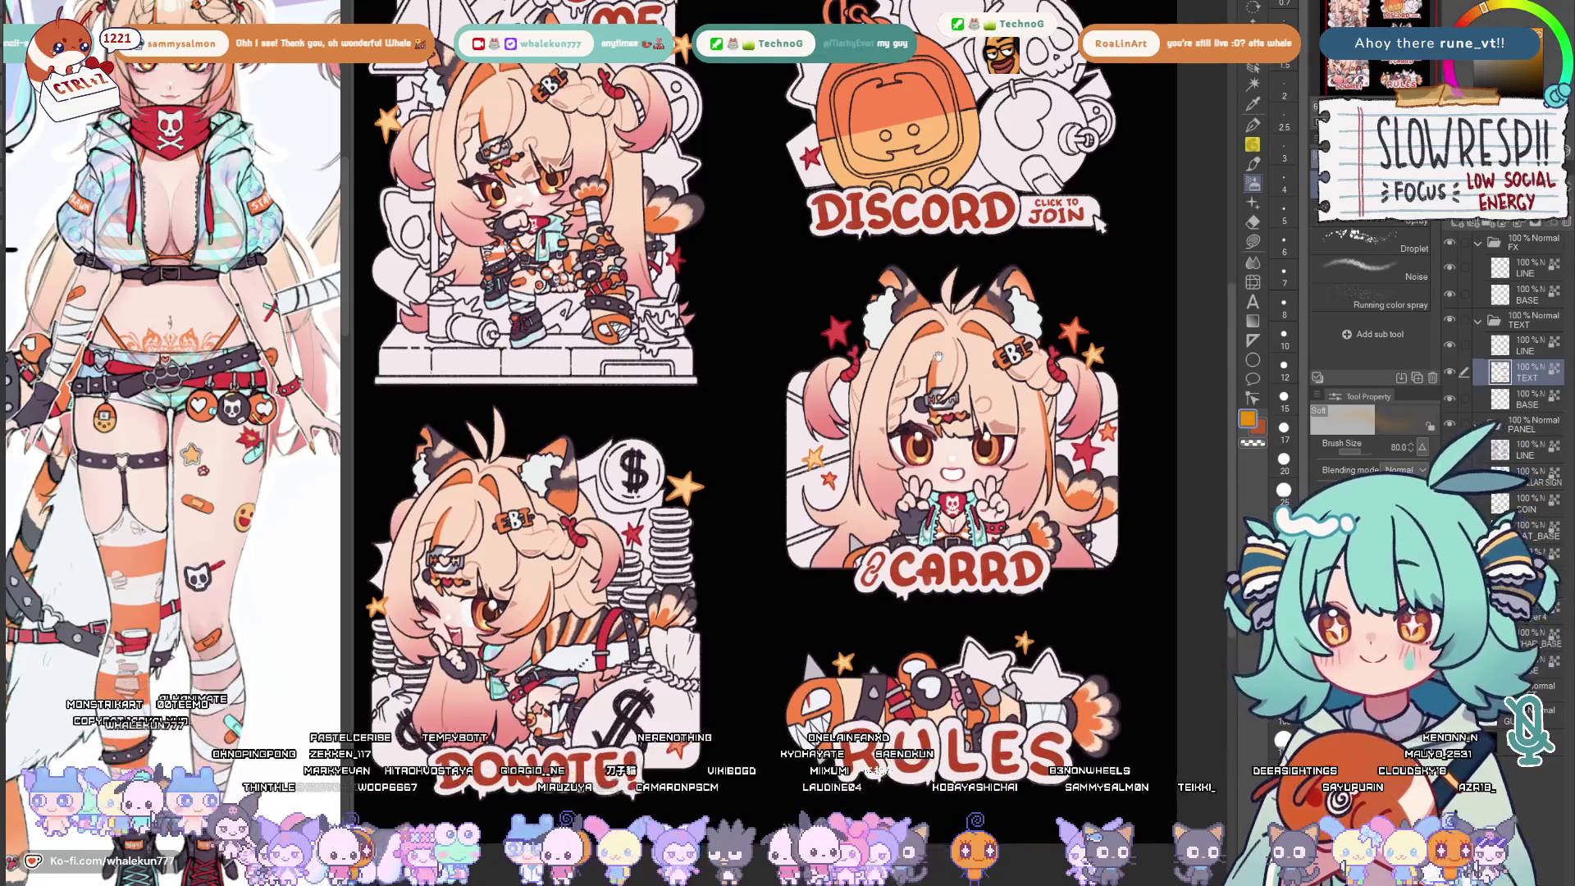
pyautogui.scroll(-2, 1098, 223)
pyautogui.scroll(3, 989, 568)
pyautogui.moveTo(989, 568)
pyautogui.mouseDown()
pyautogui.moveTo(1029, 602)
pyautogui.moveTo(894, 459)
pyautogui.moveTo(1023, 111)
pyautogui.mouseUp()
pyautogui.scroll(2, 861, 369)
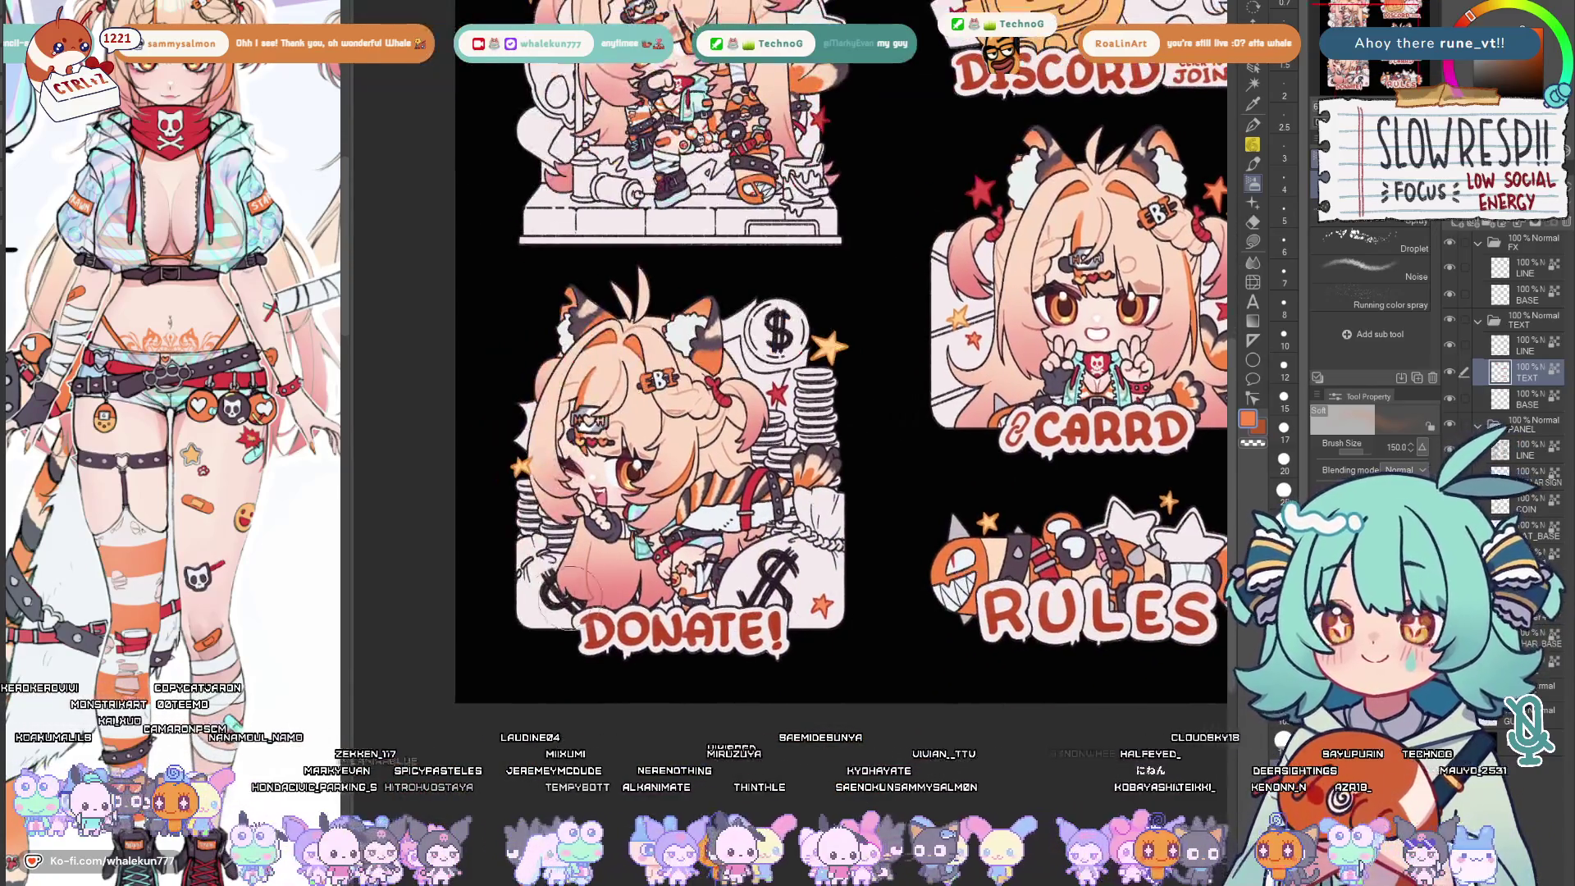
pyautogui.press('m')
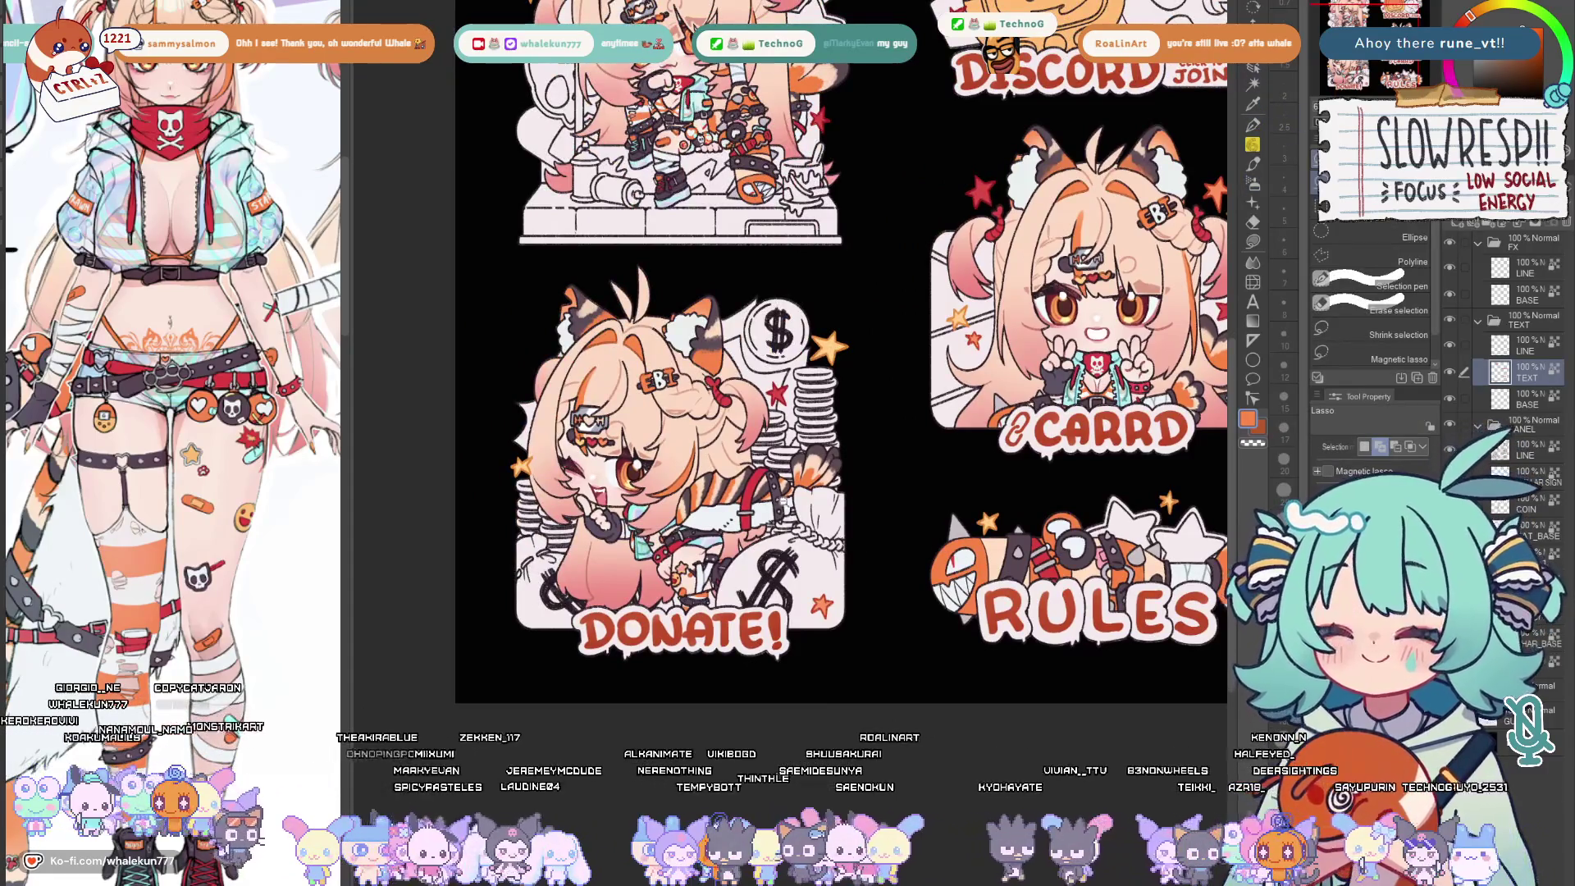
pyautogui.scroll(4, 738, 430)
# Lasso-fill the gap to the right of the E in the DONATE title
pyautogui.moveTo(792, 484); pyautogui.dragTo(843, 514)
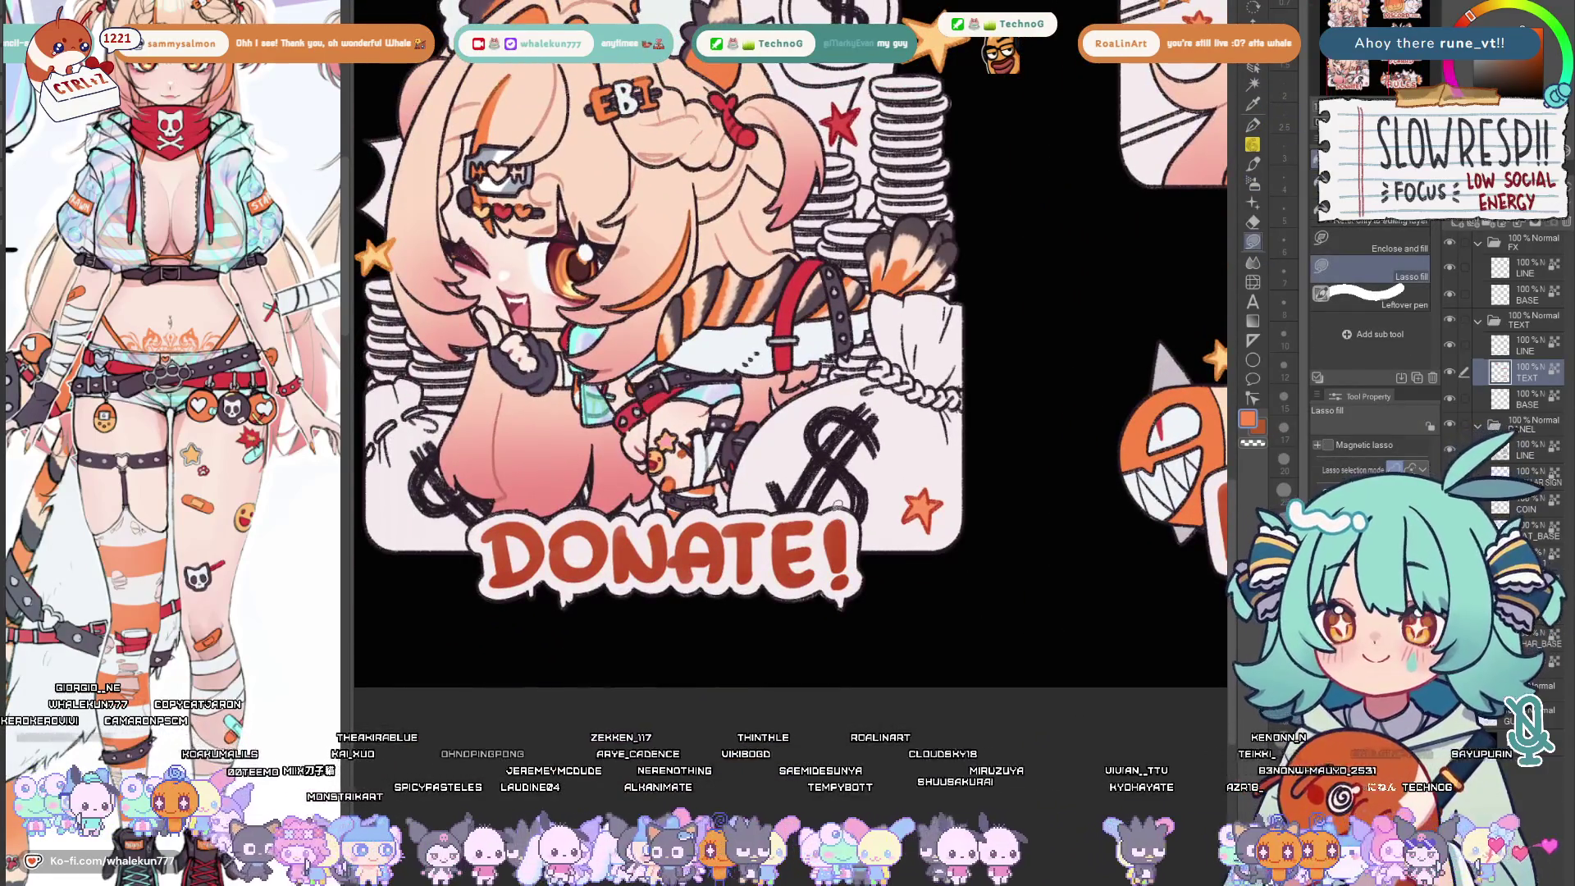
pyautogui.moveTo(851, 628); pyautogui.dragTo(850, 630)
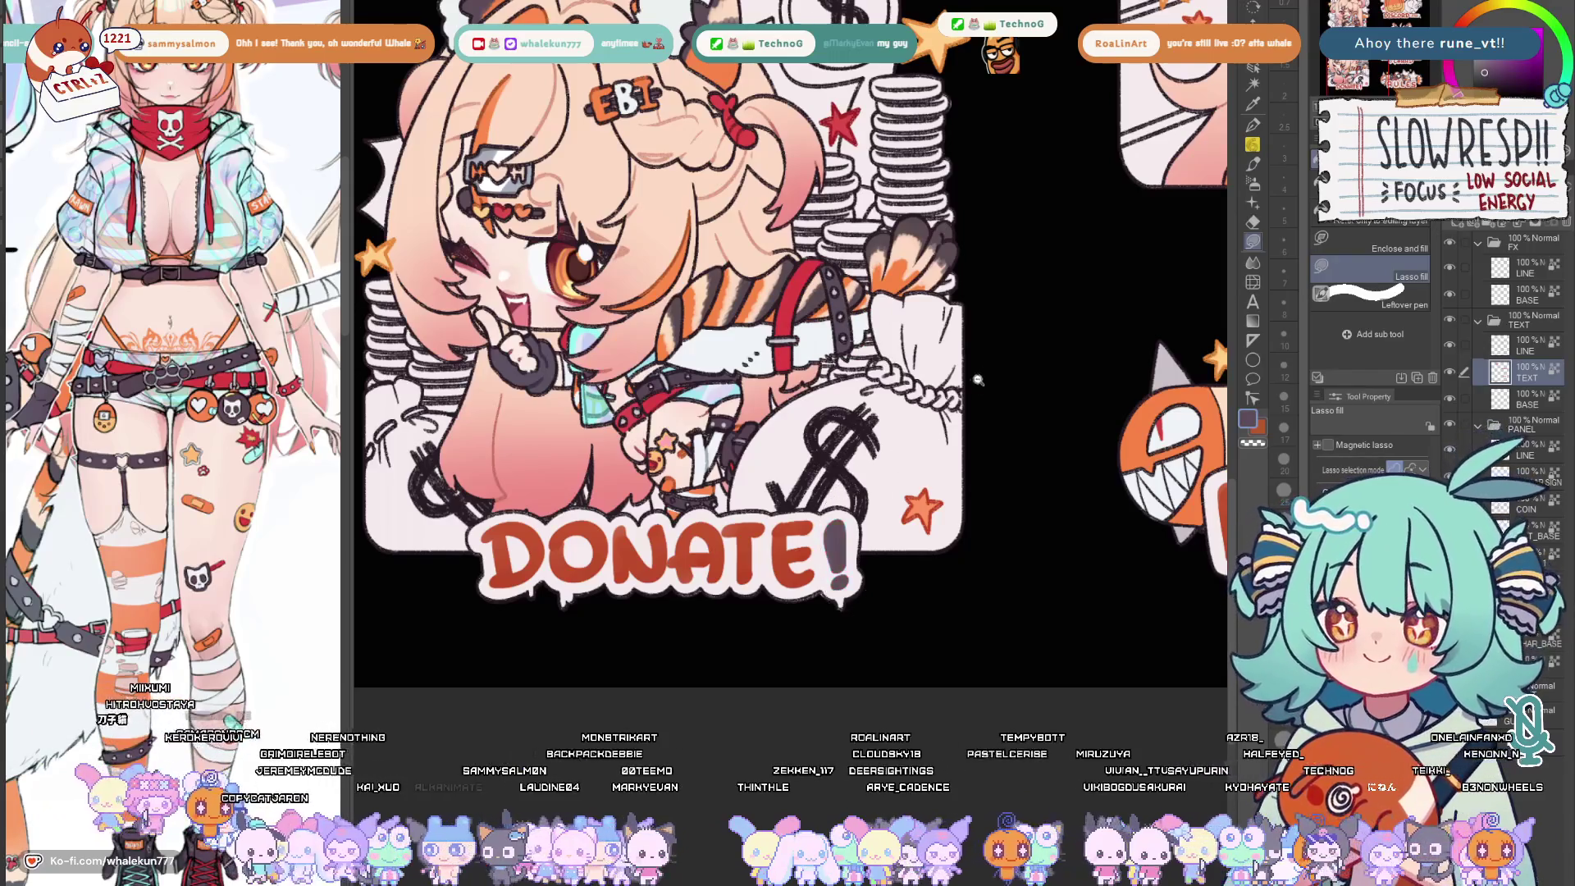
pyautogui.scroll(-2, 972, 384)
pyautogui.scroll(-2, 861, 431)
pyautogui.scroll(4, 690, 431)
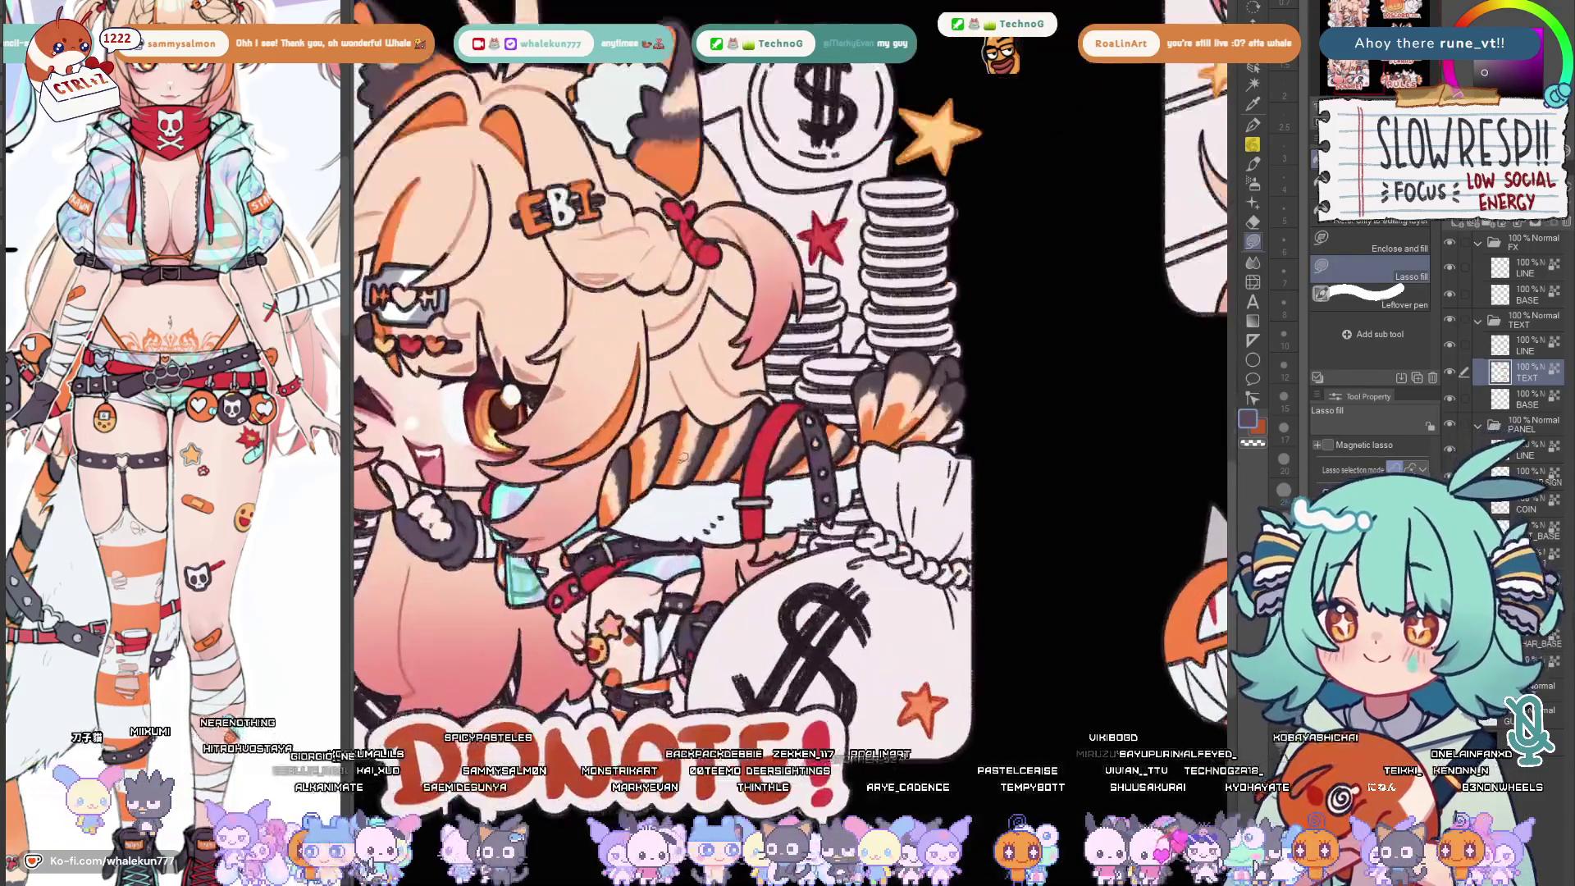
pyautogui.scroll(2, 849, 495)
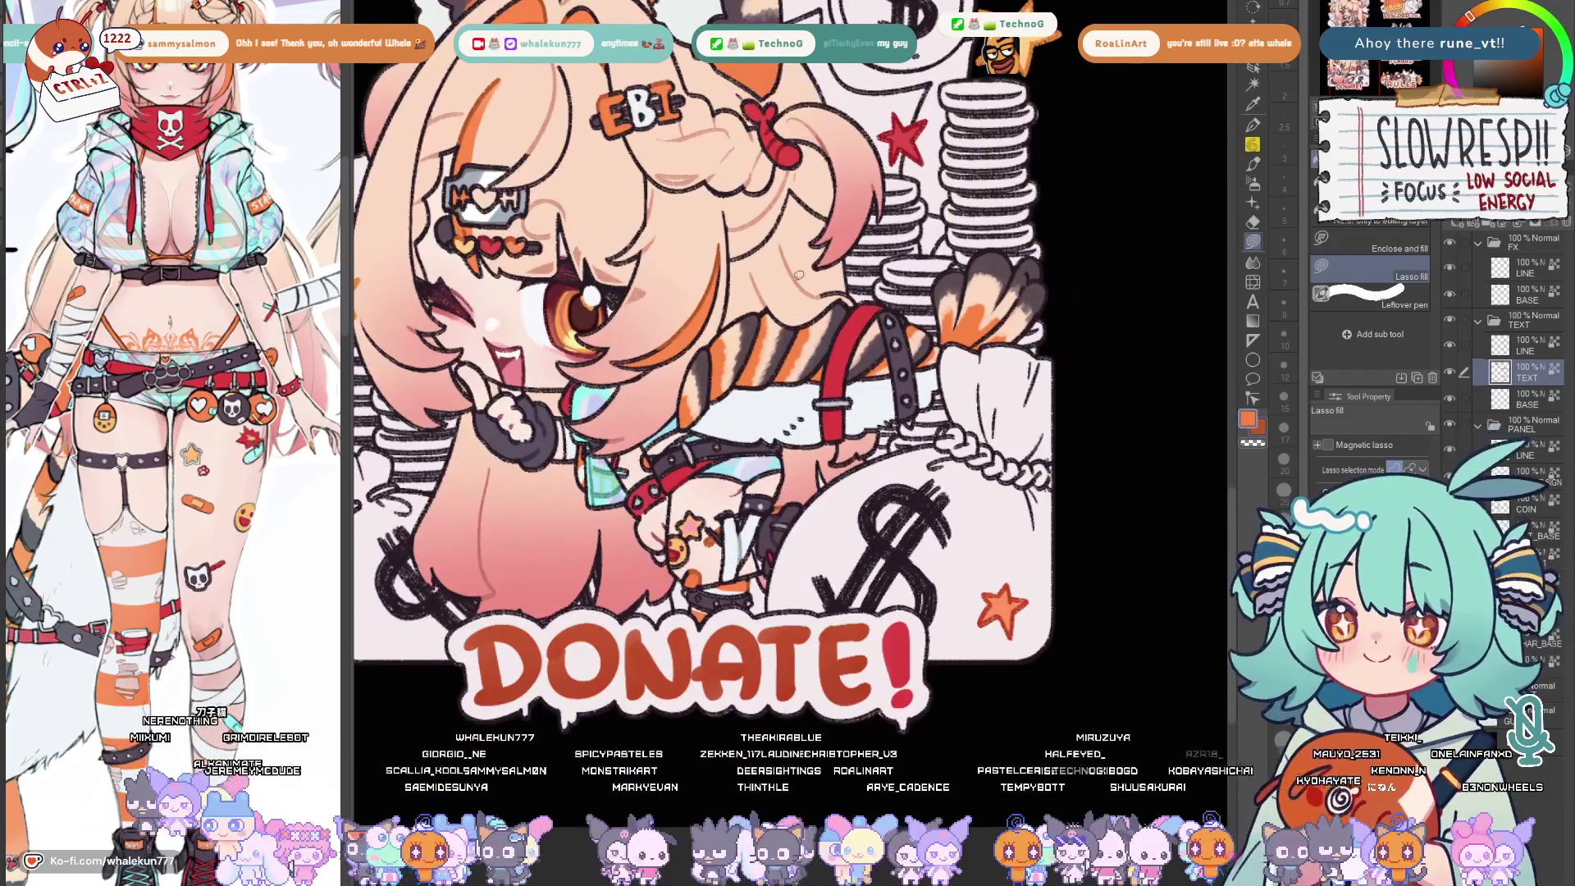
pyautogui.scroll(-1, 702, 369)
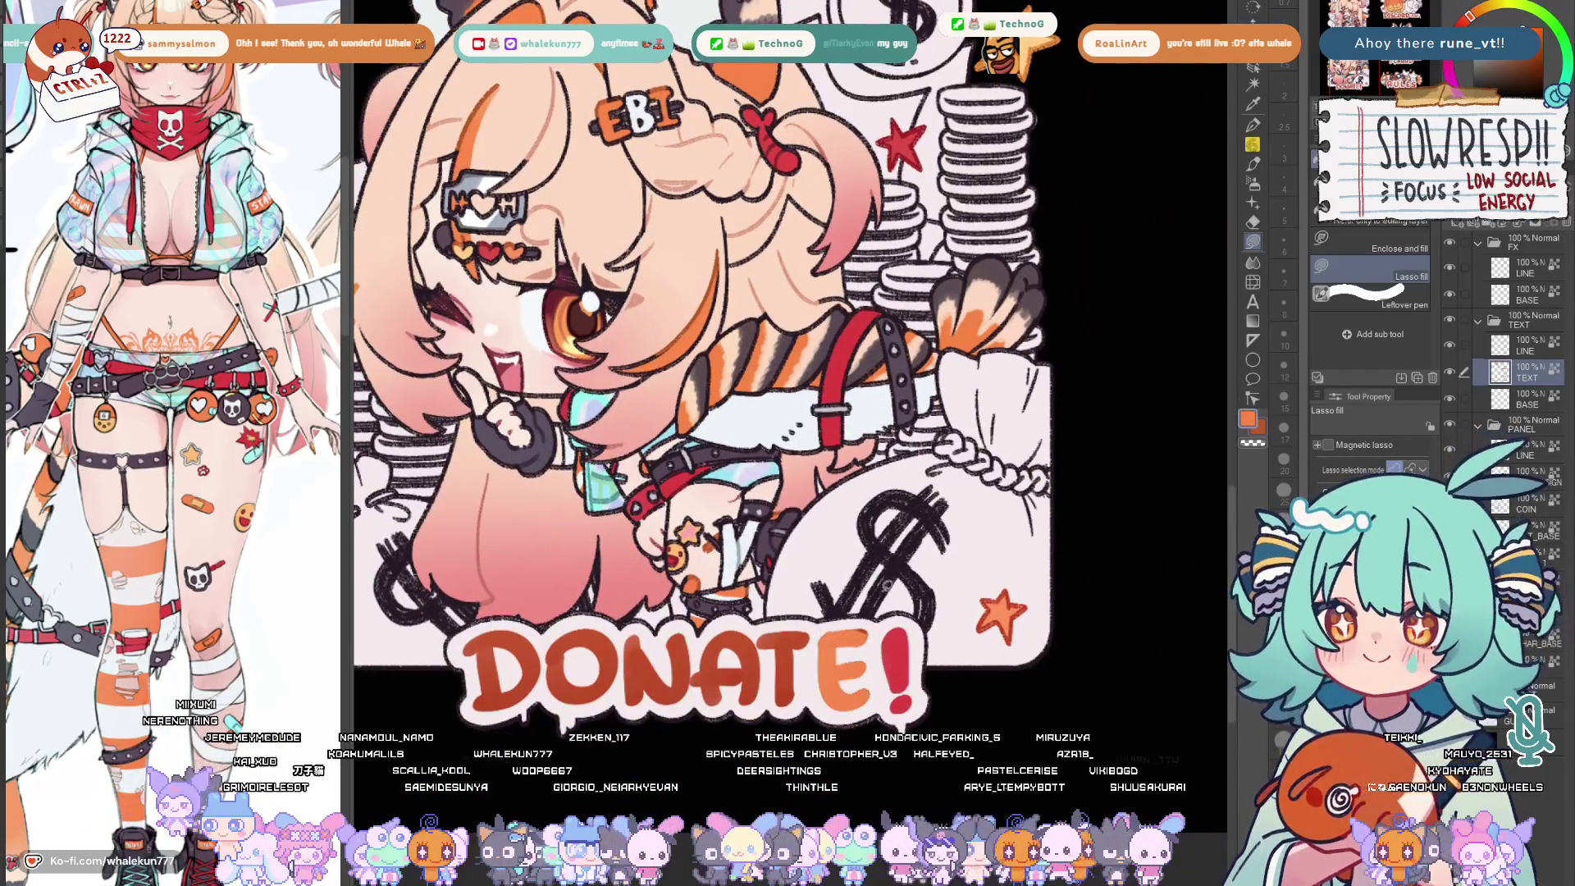
pyautogui.scroll(-4, 887, 578)
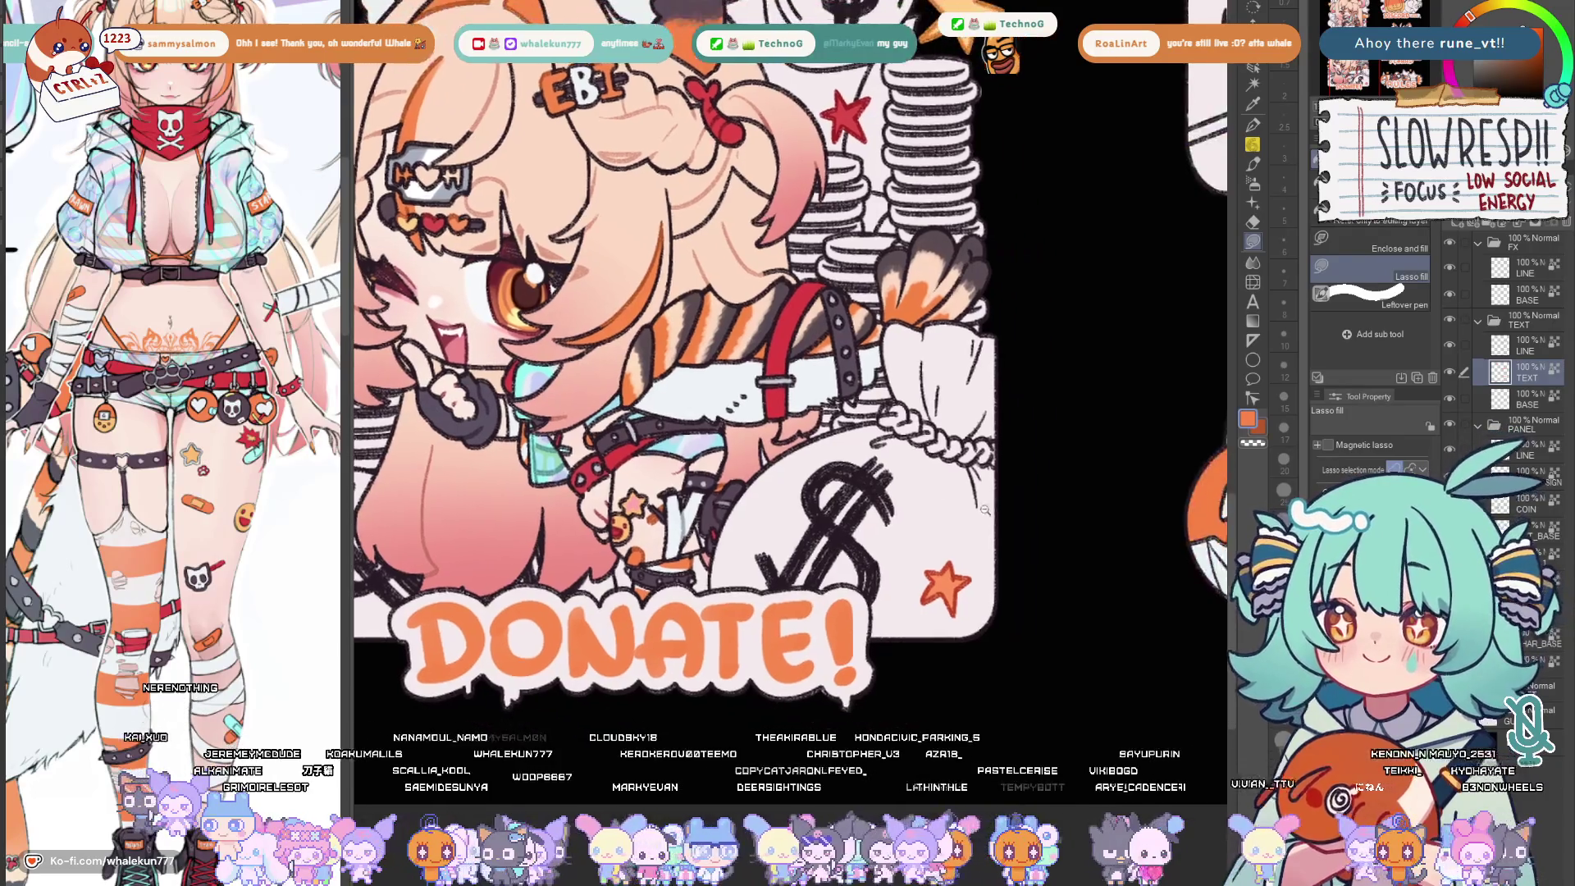
pyautogui.scroll(-3, 874, 585)
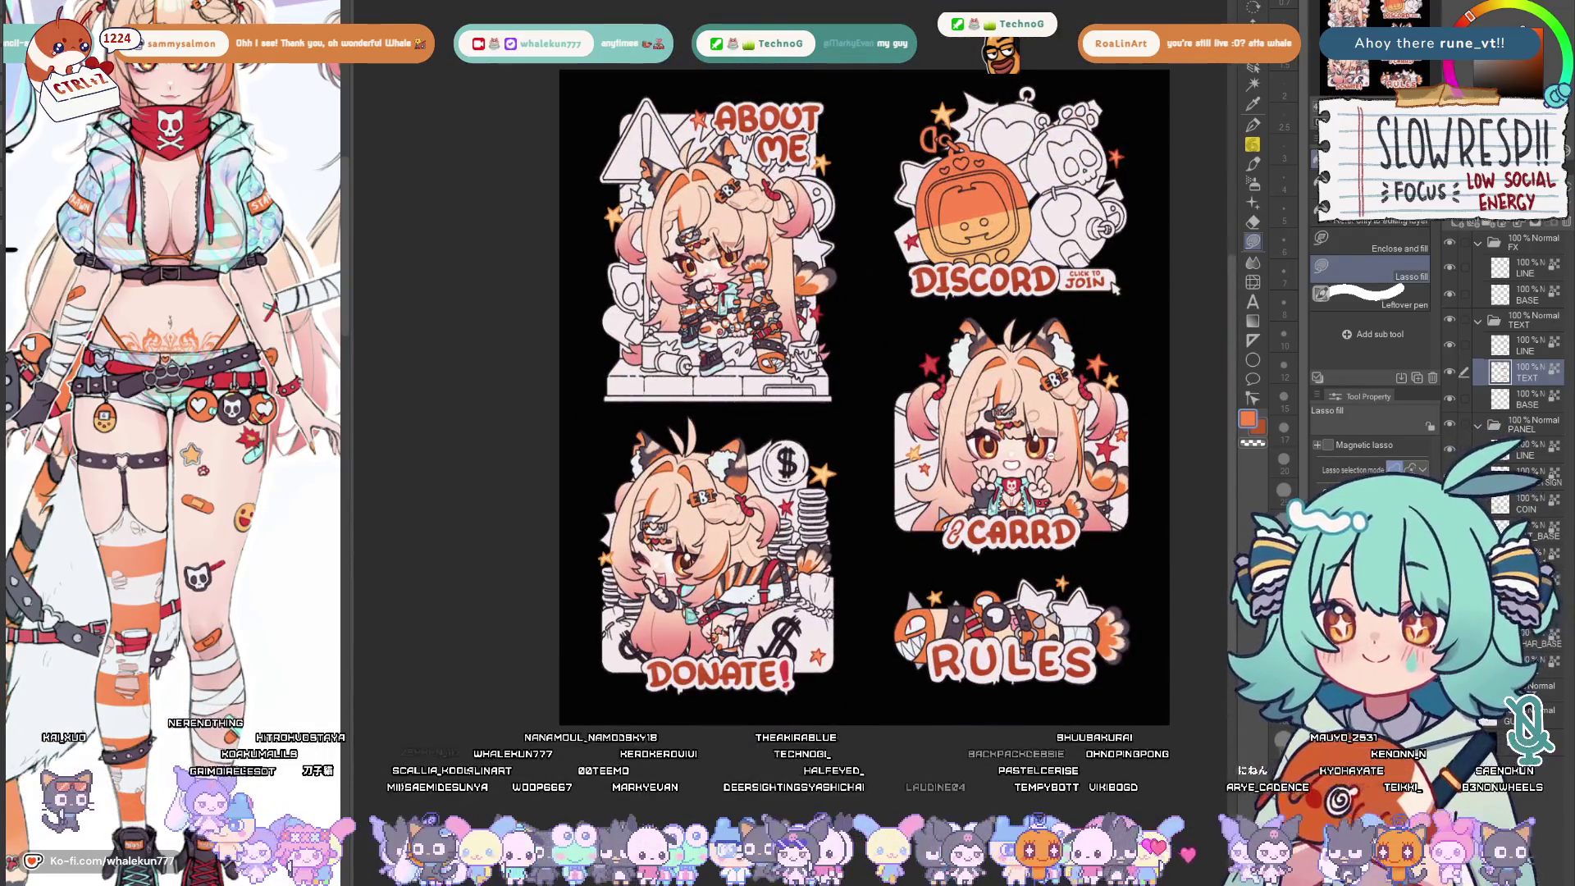
pyautogui.scroll(2, 1009, 406)
pyautogui.scroll(2, 1009, 406)
pyautogui.scroll(2, 960, 394)
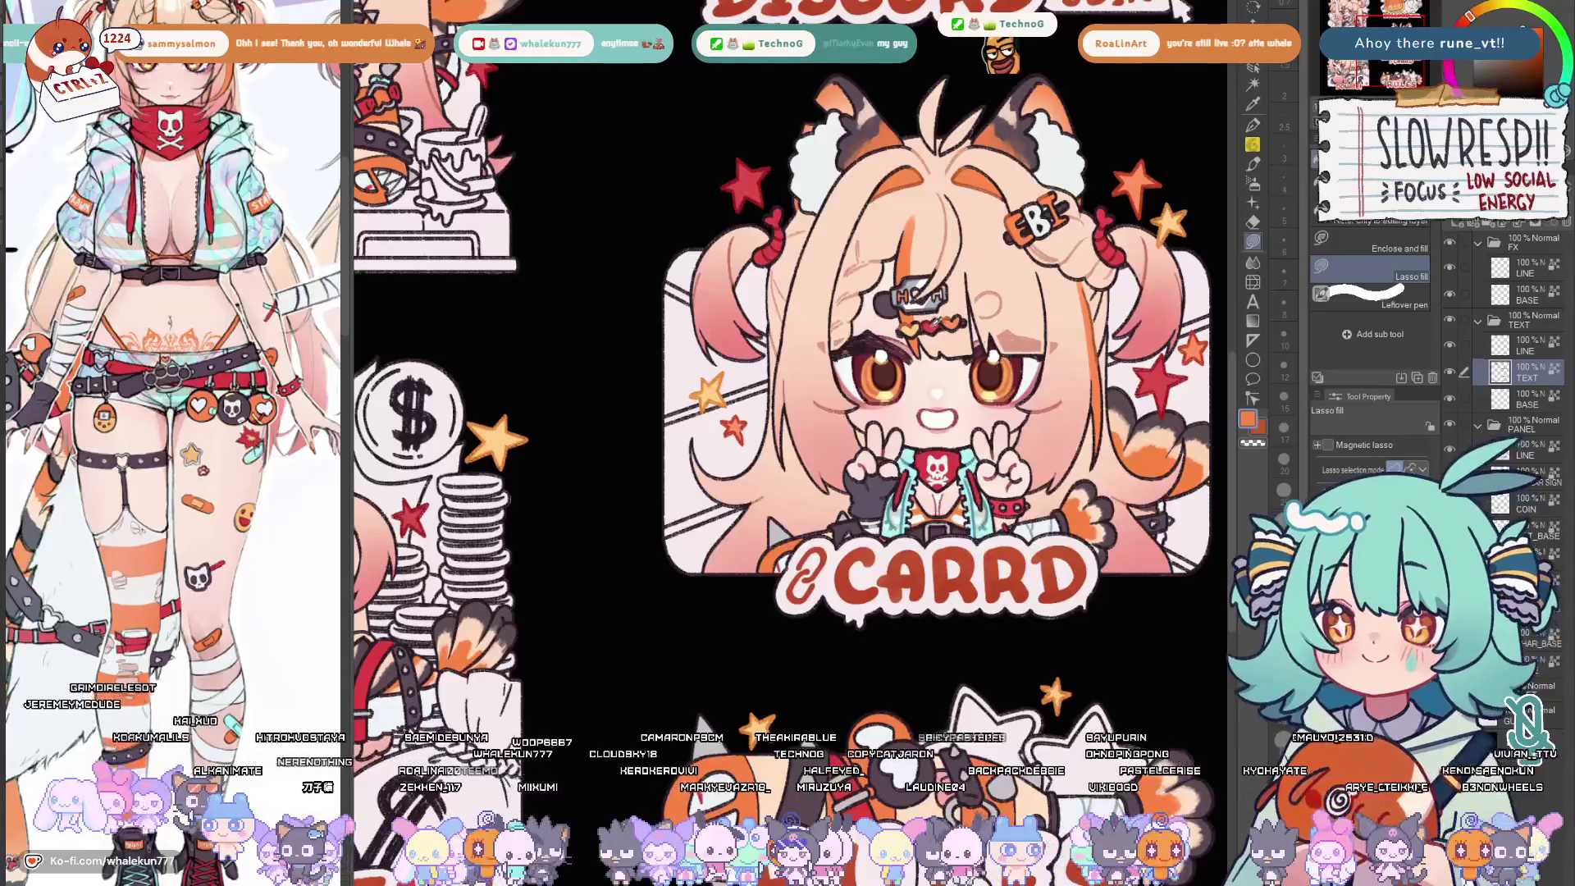
# Move across the Carrd and Donate panels to reach the Discord panel's CLICK TO JOIN label
pyautogui.moveTo(787, 444); pyautogui.dragTo(960, 308)
pyautogui.moveTo(1084, 468); pyautogui.dragTo(1009, 548)
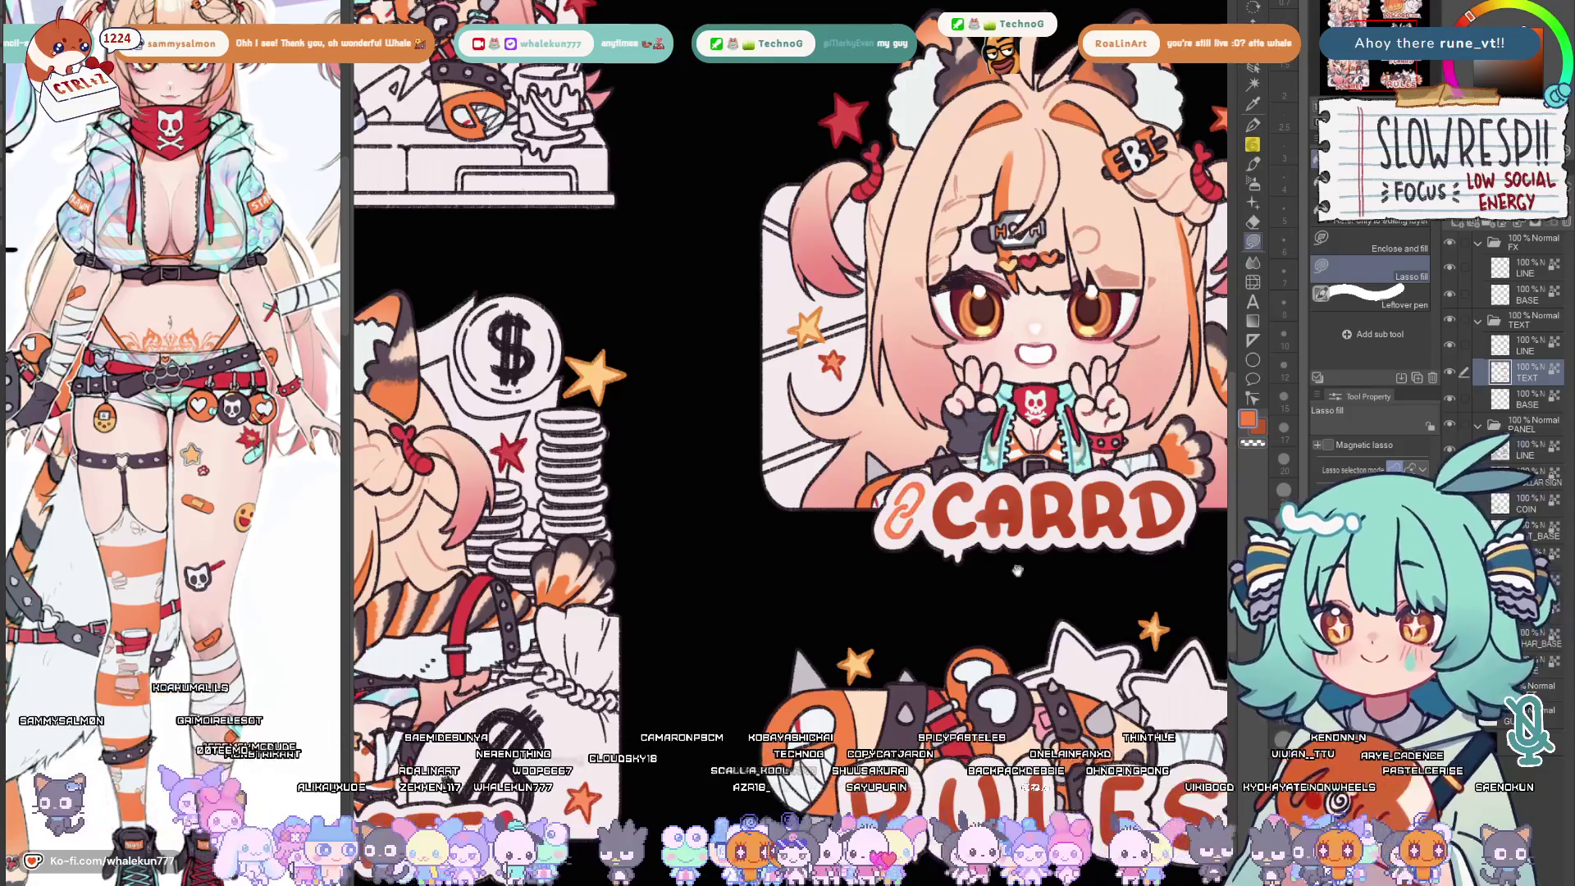
pyautogui.scroll(-3, 961, 517)
pyautogui.moveTo(615, 431); pyautogui.dragTo(985, 369)
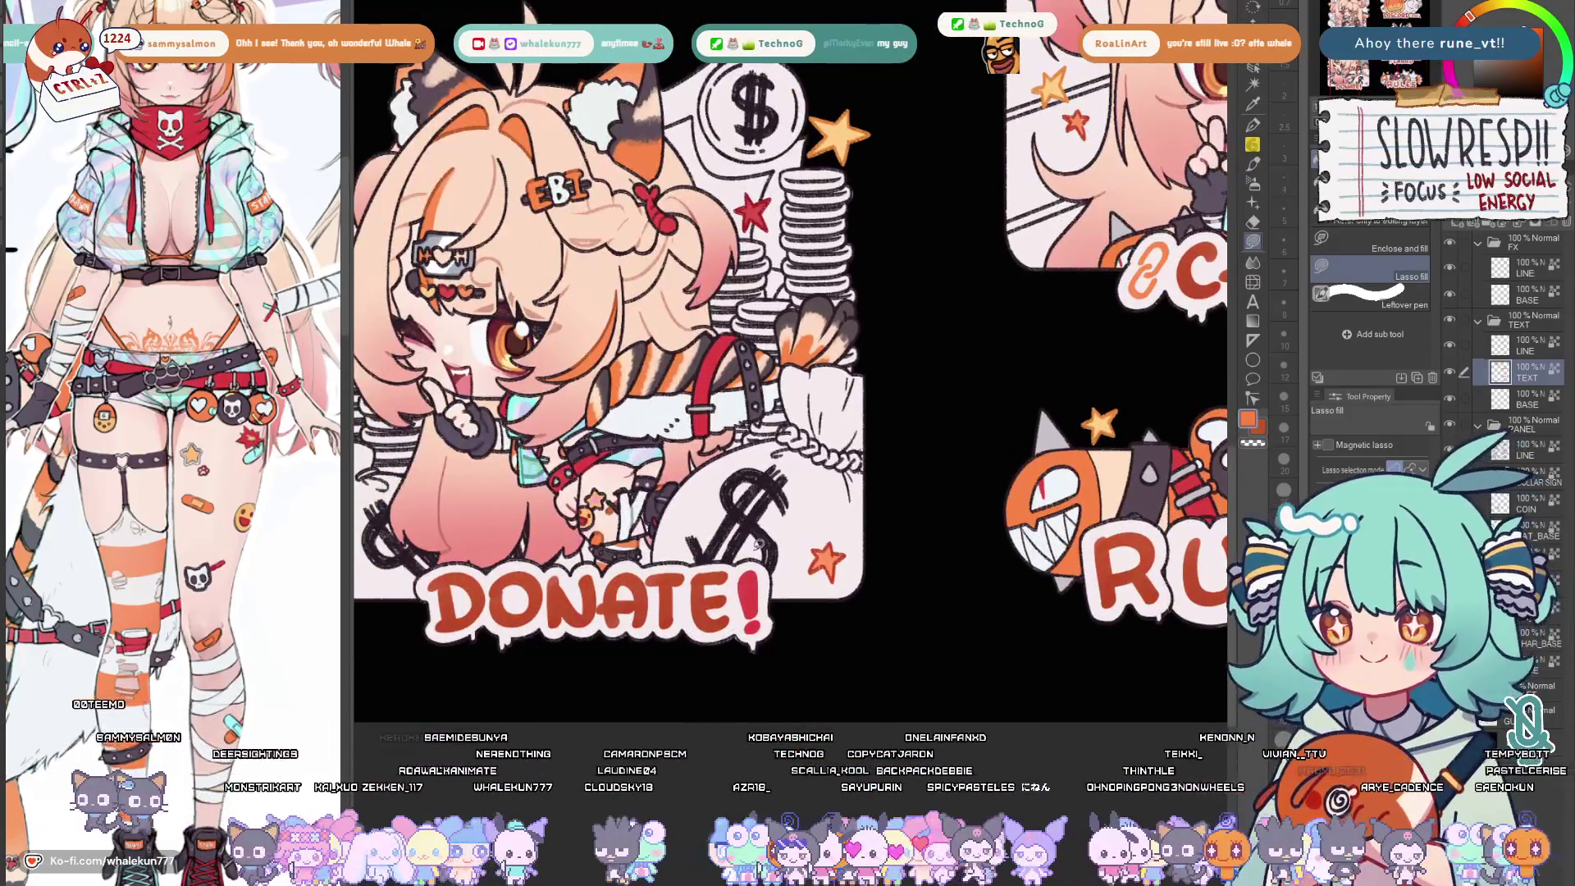
pyautogui.moveTo(874, 489); pyautogui.dragTo(738, 308)
pyautogui.moveTo(739, 493); pyautogui.dragTo(616, 246)
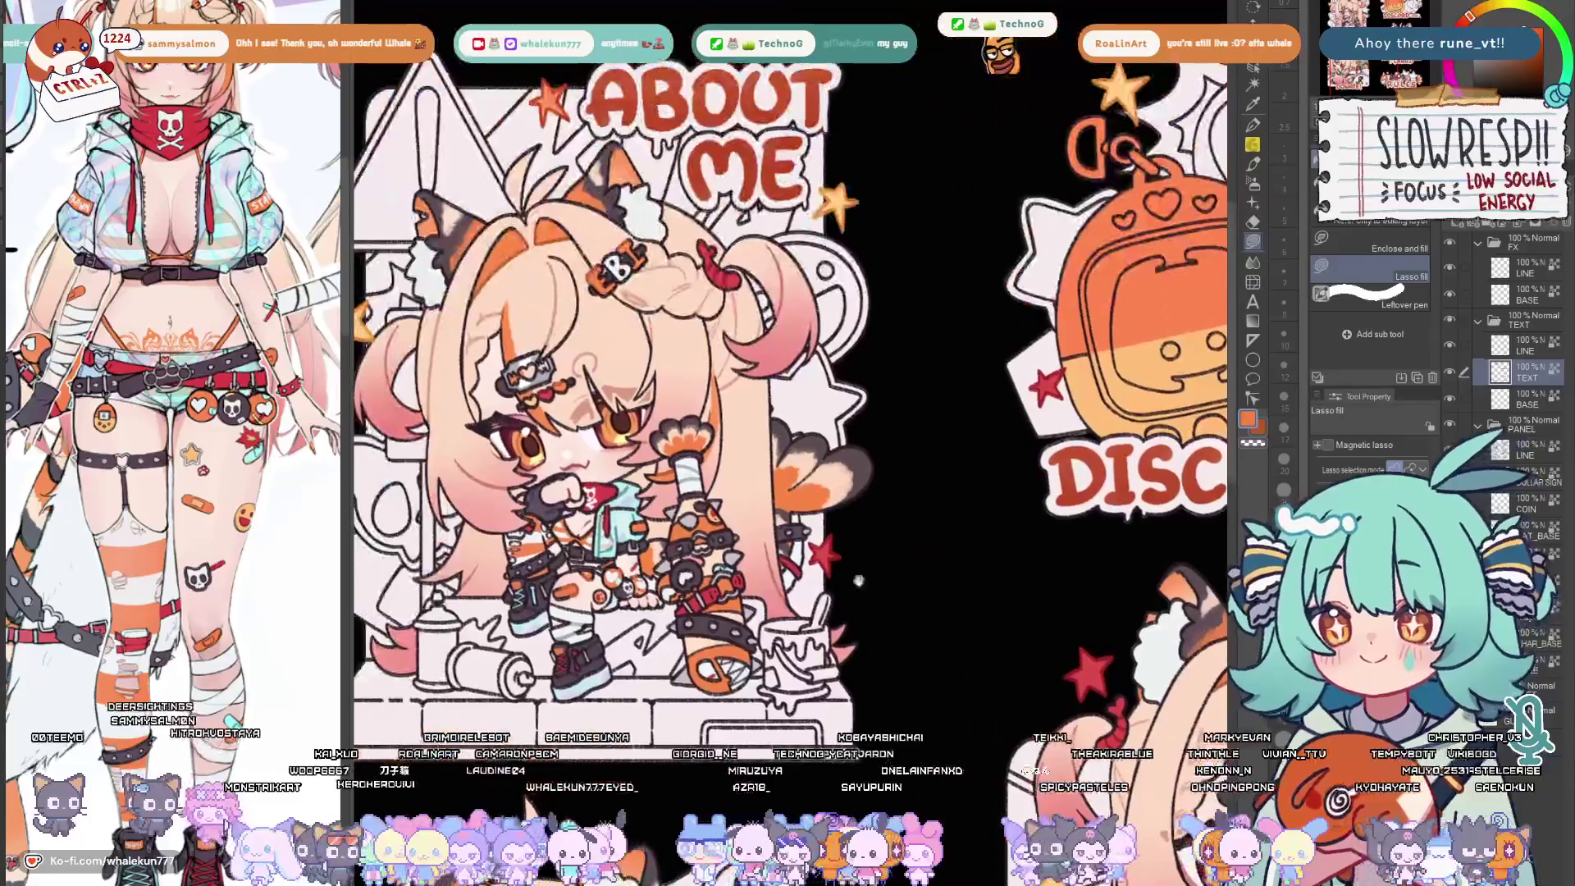
pyautogui.scroll(3, 788, 406)
pyautogui.scroll(2, 788, 406)
pyautogui.scroll(2, 789, 406)
pyautogui.scroll(-5, 881, 365)
pyautogui.scroll(1, 788, 406)
pyautogui.scroll(4, 991, 524)
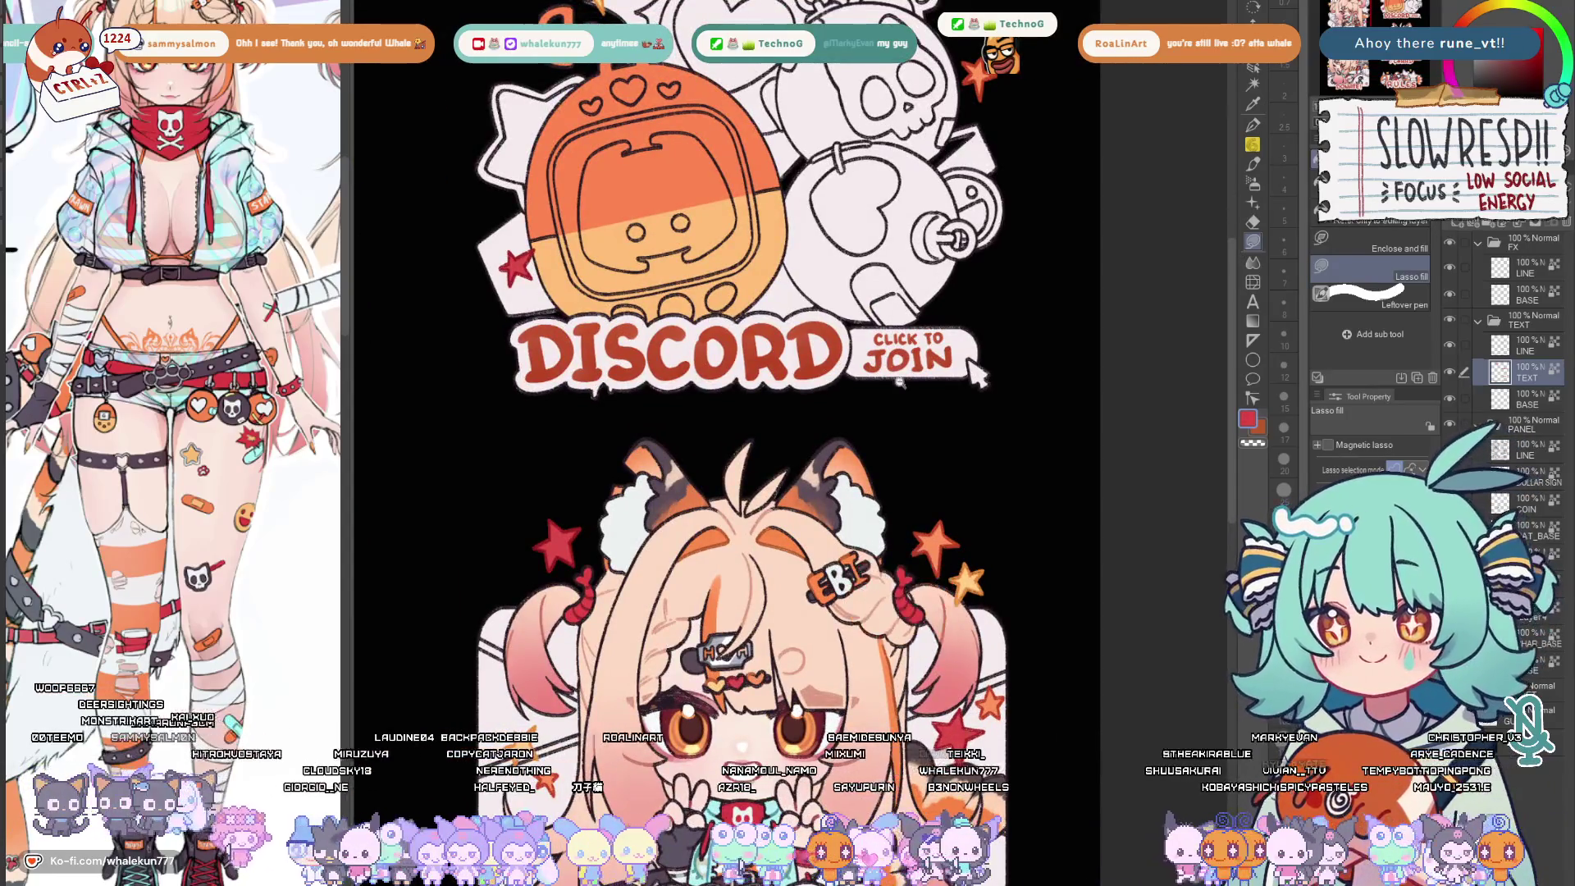
pyautogui.scroll(3, 900, 392)
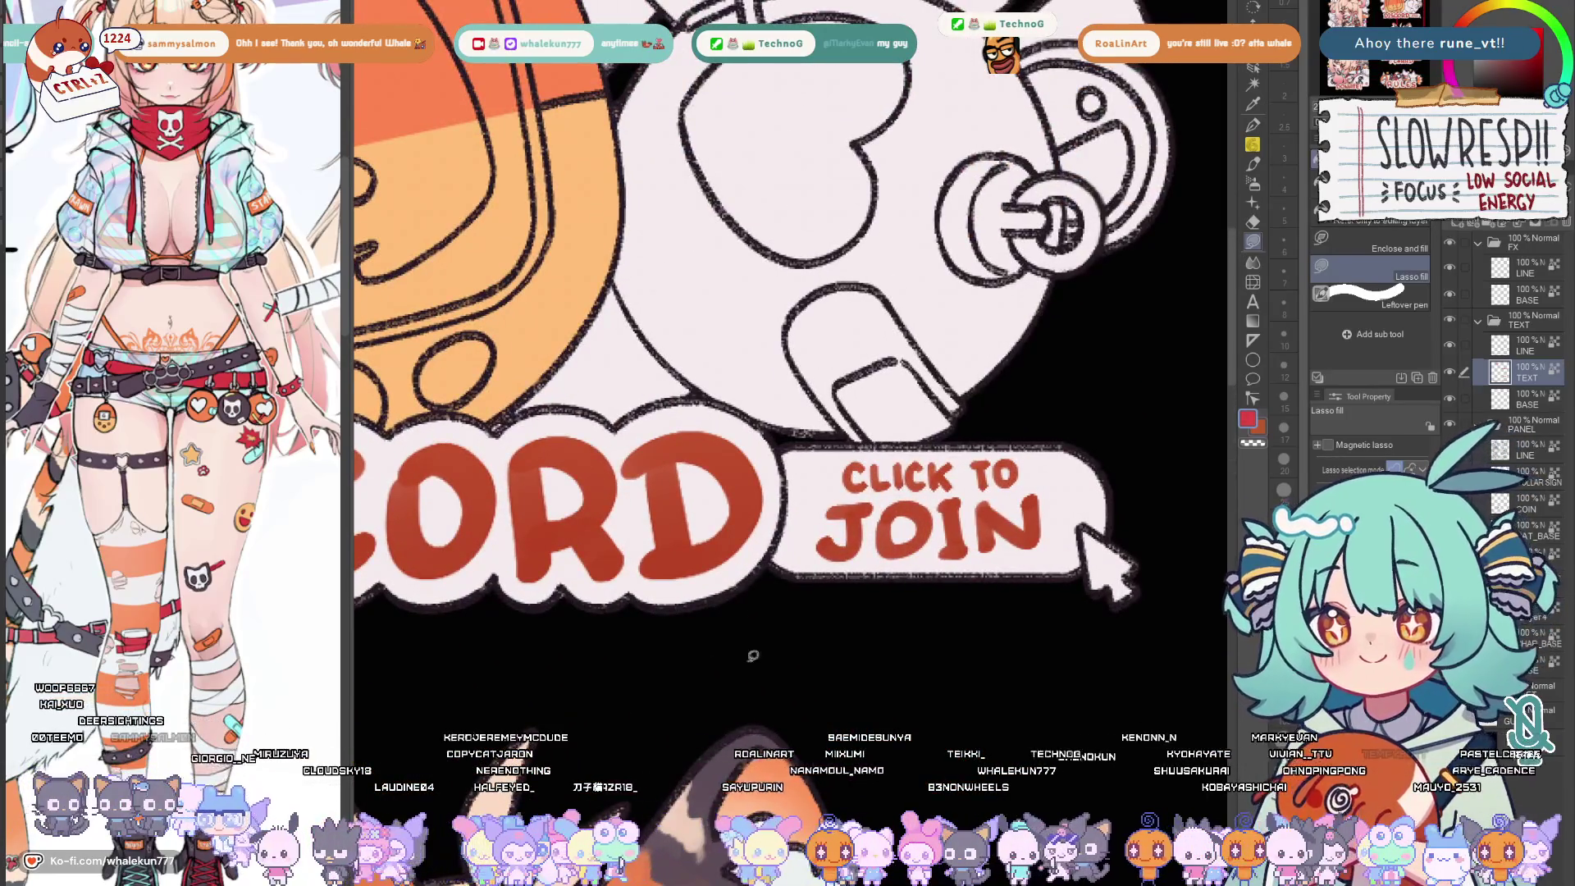
pyautogui.scroll(-2, 758, 673)
pyautogui.scroll(-3, 757, 672)
pyautogui.scroll(2, 787, 406)
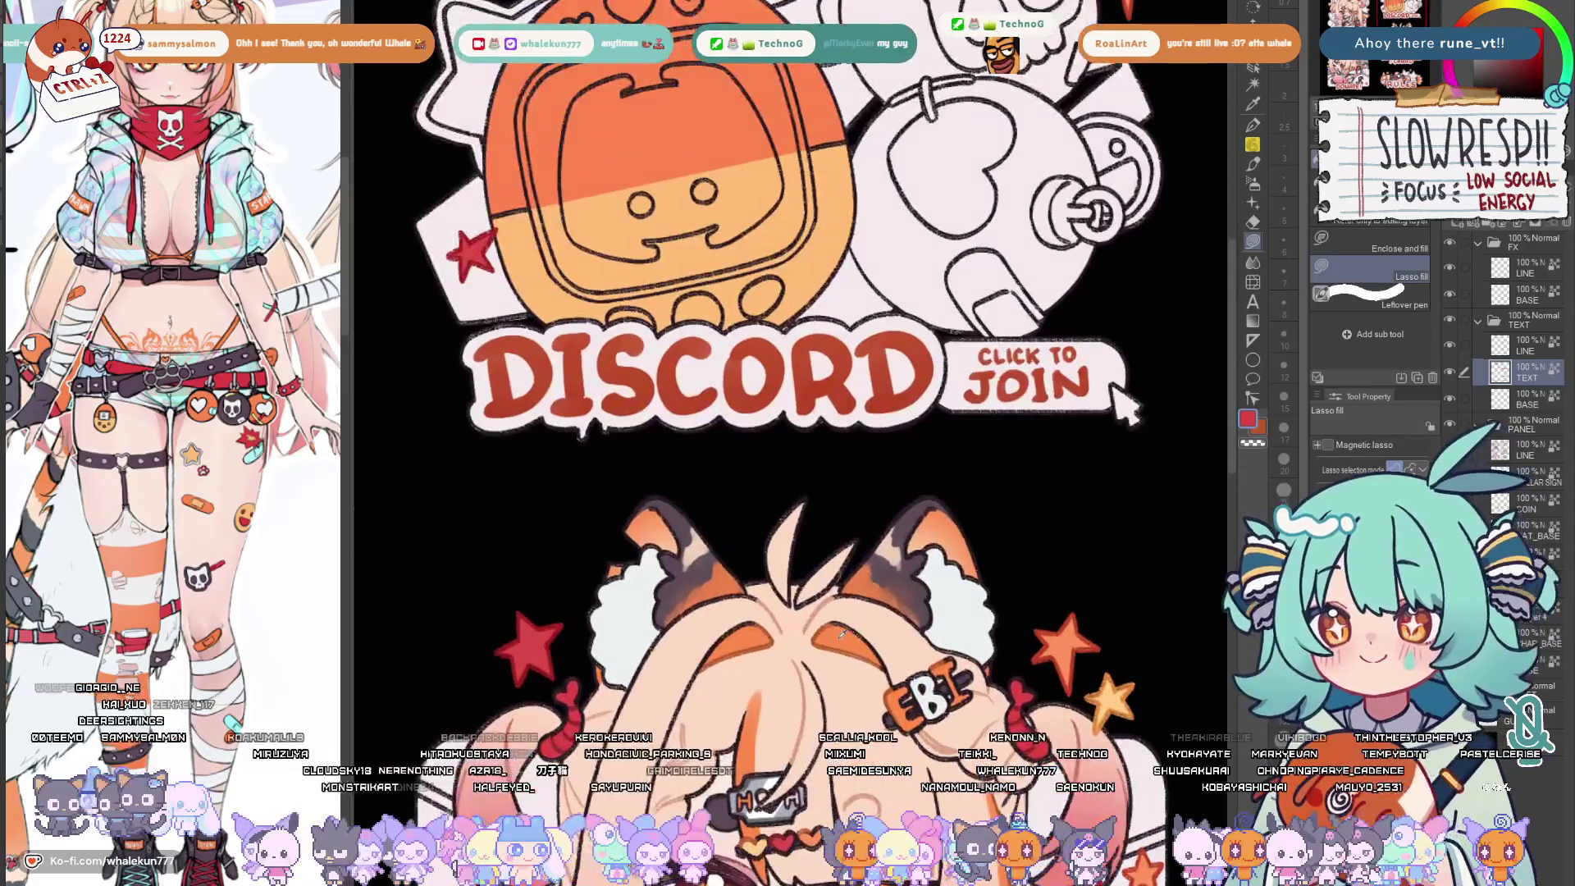
pyautogui.scroll(-1, 863, 579)
pyautogui.scroll(3, 862, 578)
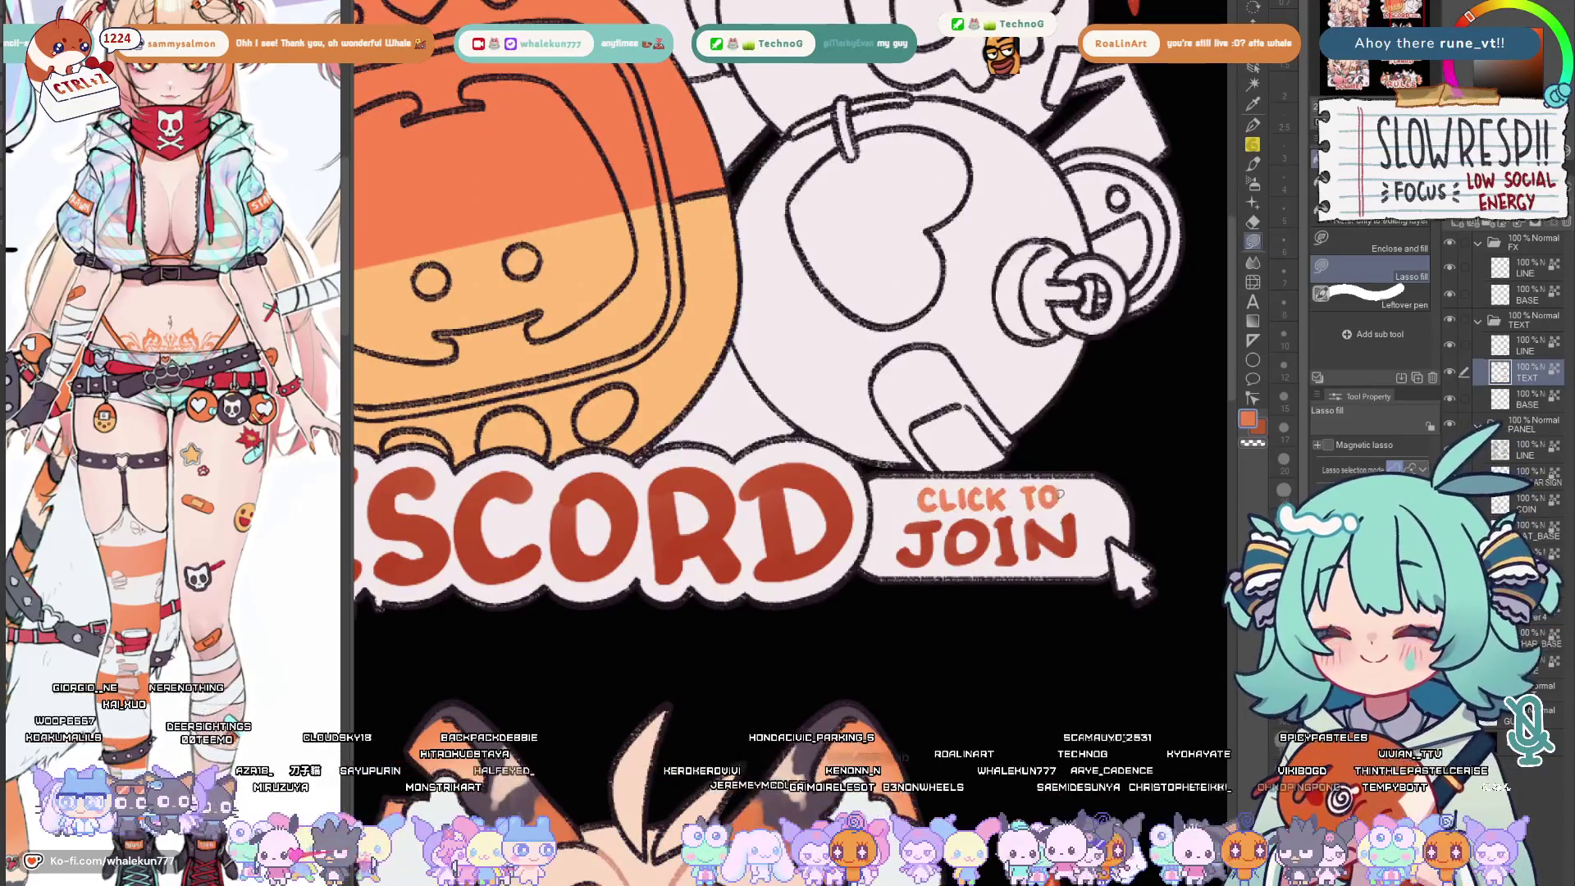
pyautogui.scroll(-3, 1108, 555)
pyautogui.scroll(-2, 1083, 529)
pyautogui.scroll(3, 1052, 490)
pyautogui.scroll(2, 1053, 491)
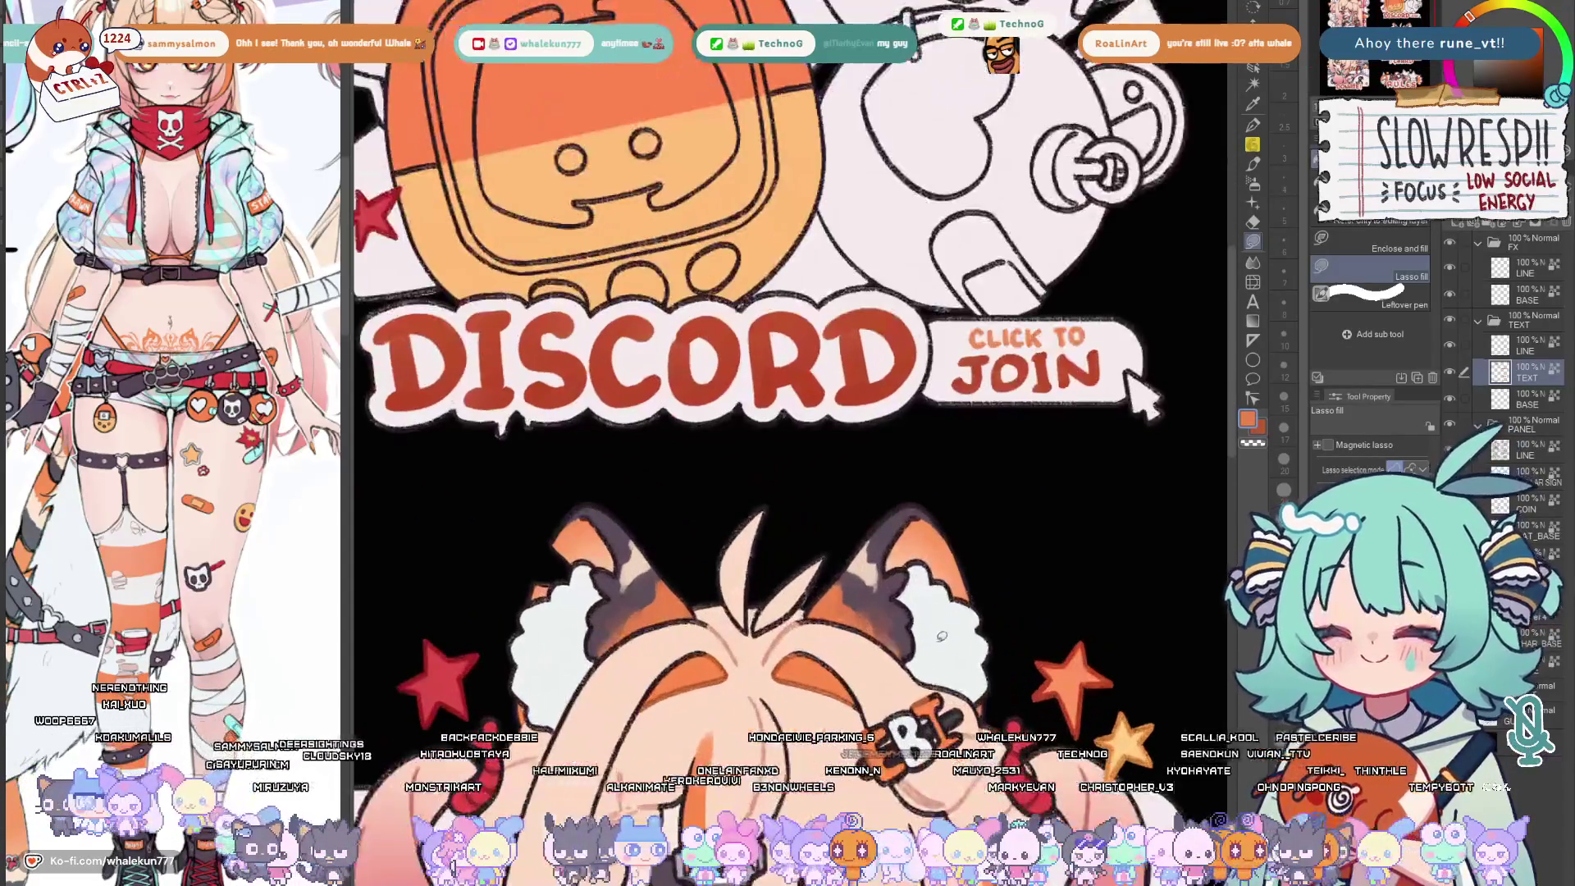
pyautogui.scroll(3, 1109, 382)
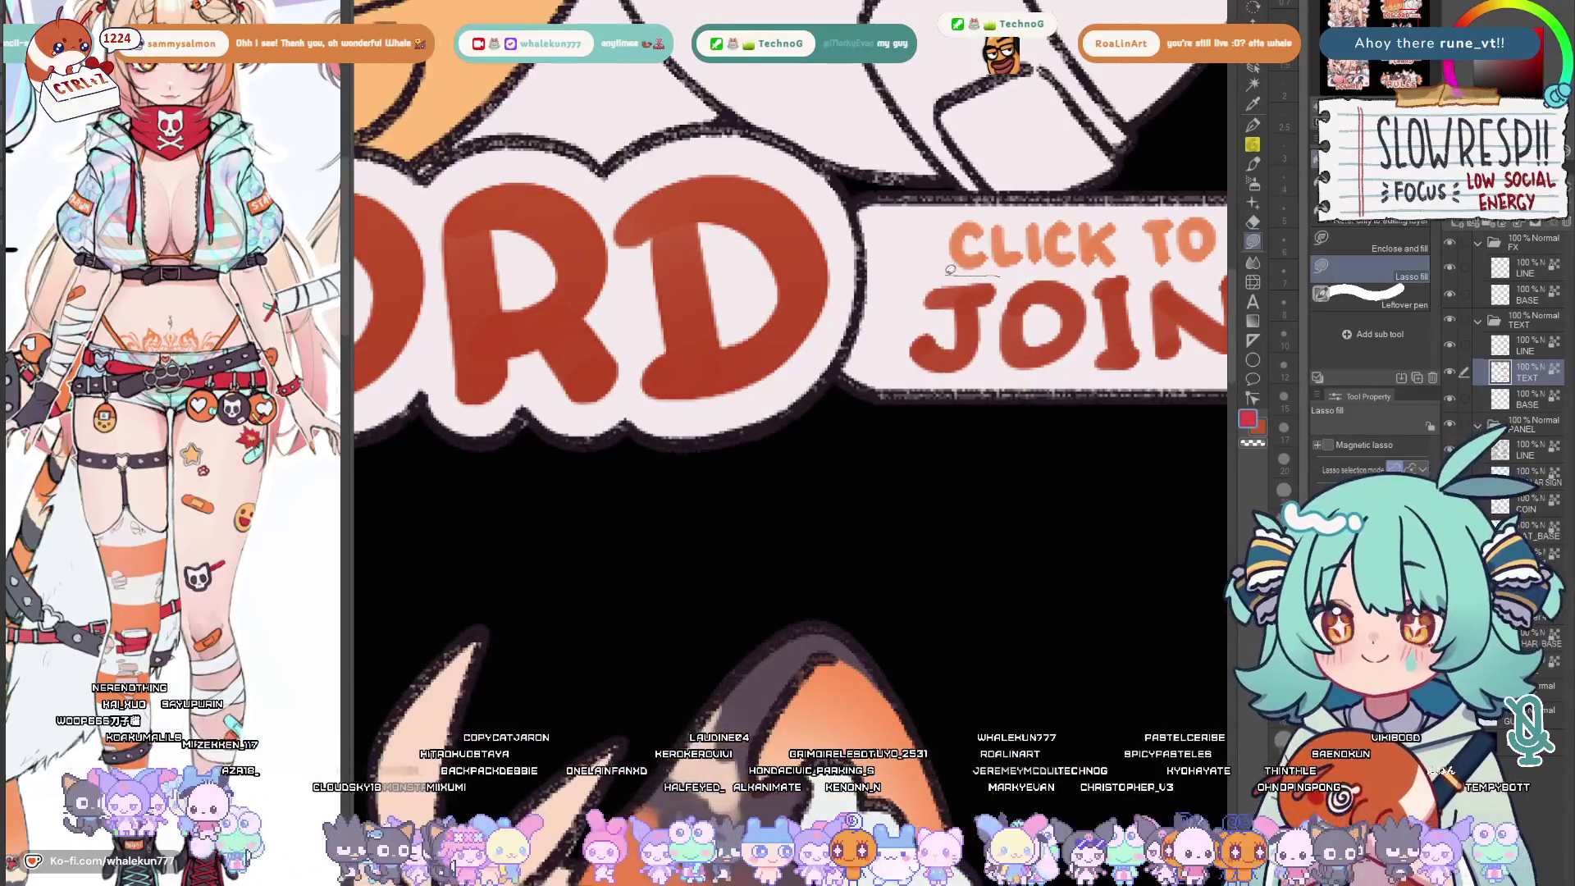
pyautogui.scroll(-3, 1095, 419)
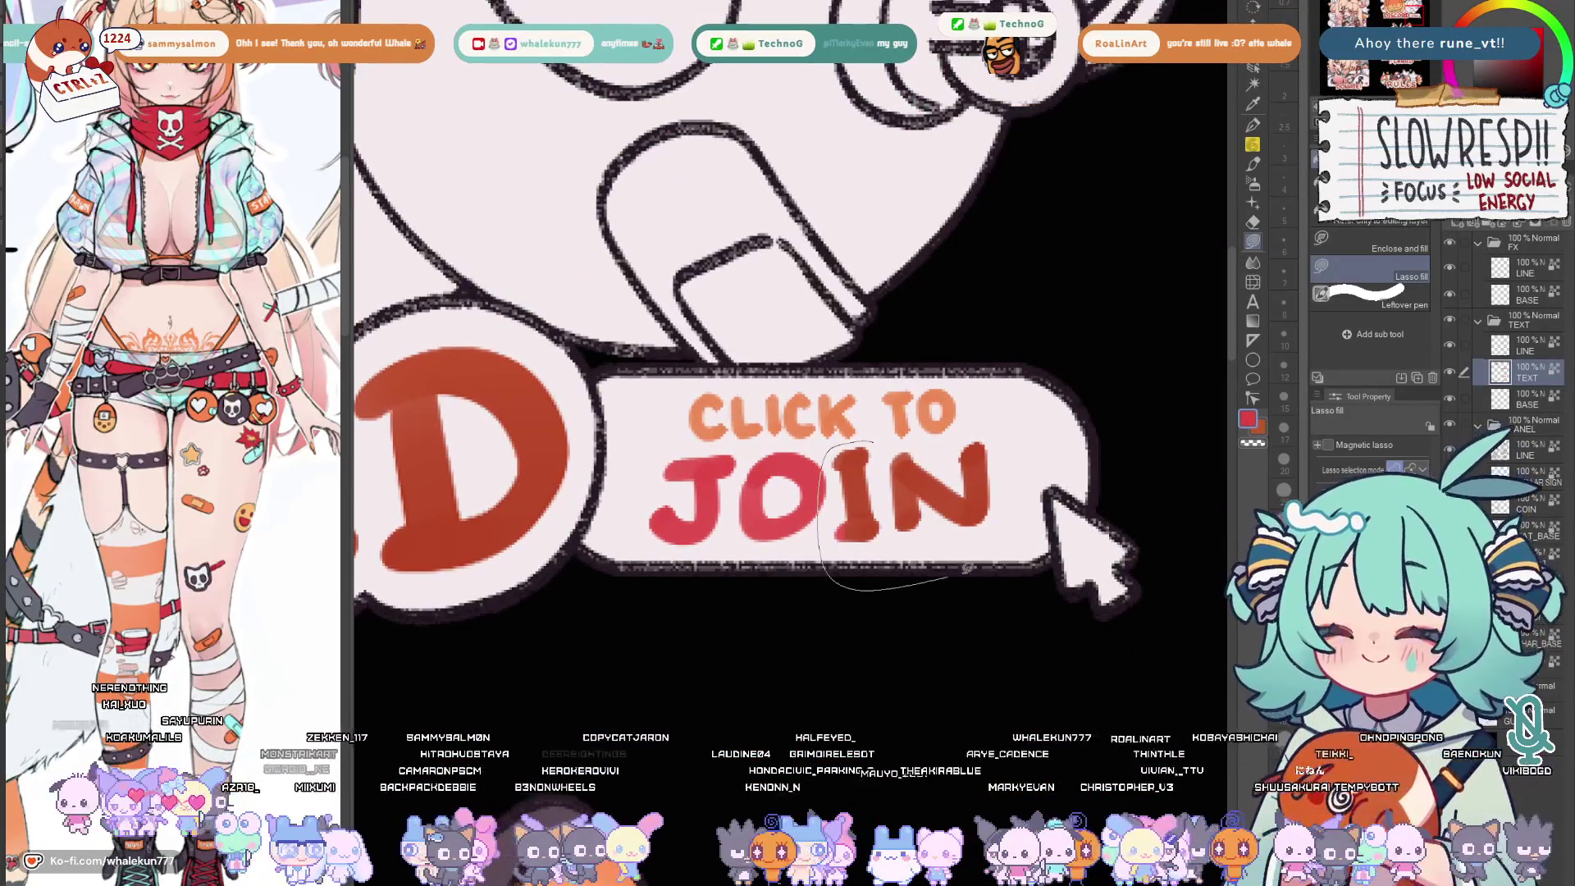
pyautogui.scroll(-5, 861, 493)
pyautogui.scroll(2, 862, 492)
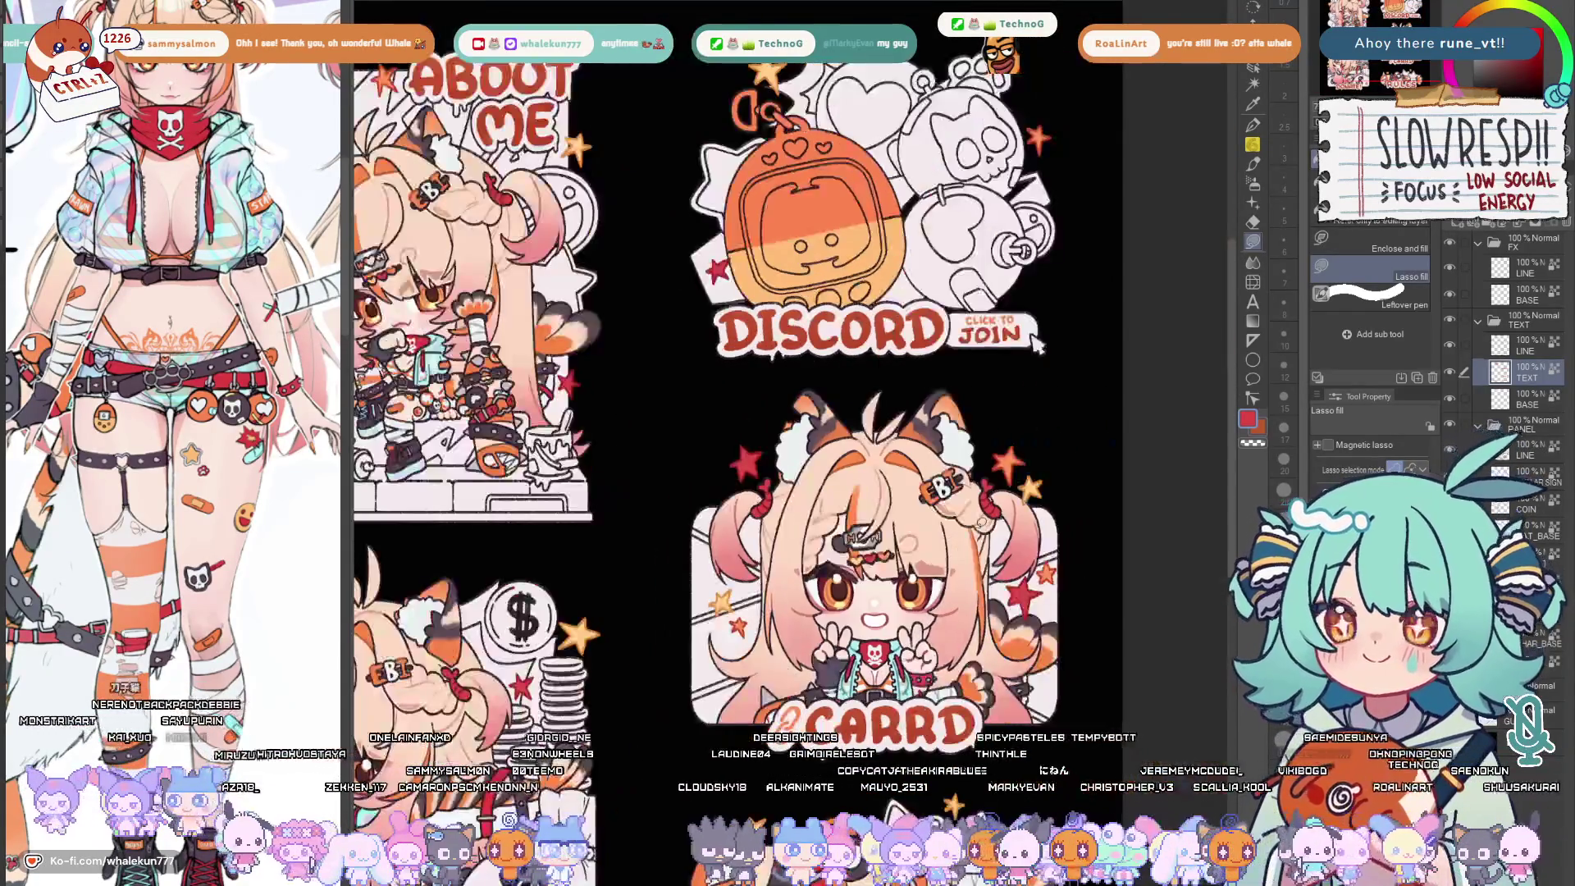
pyautogui.scroll(-4, 801, 406)
pyautogui.scroll(3, 800, 406)
pyautogui.scroll(1, 1070, 318)
# Flip-check the canvas, switch to the G-pen, and bring the Rules cat creature into close view
pyautogui.press('h')
pyautogui.press('h')
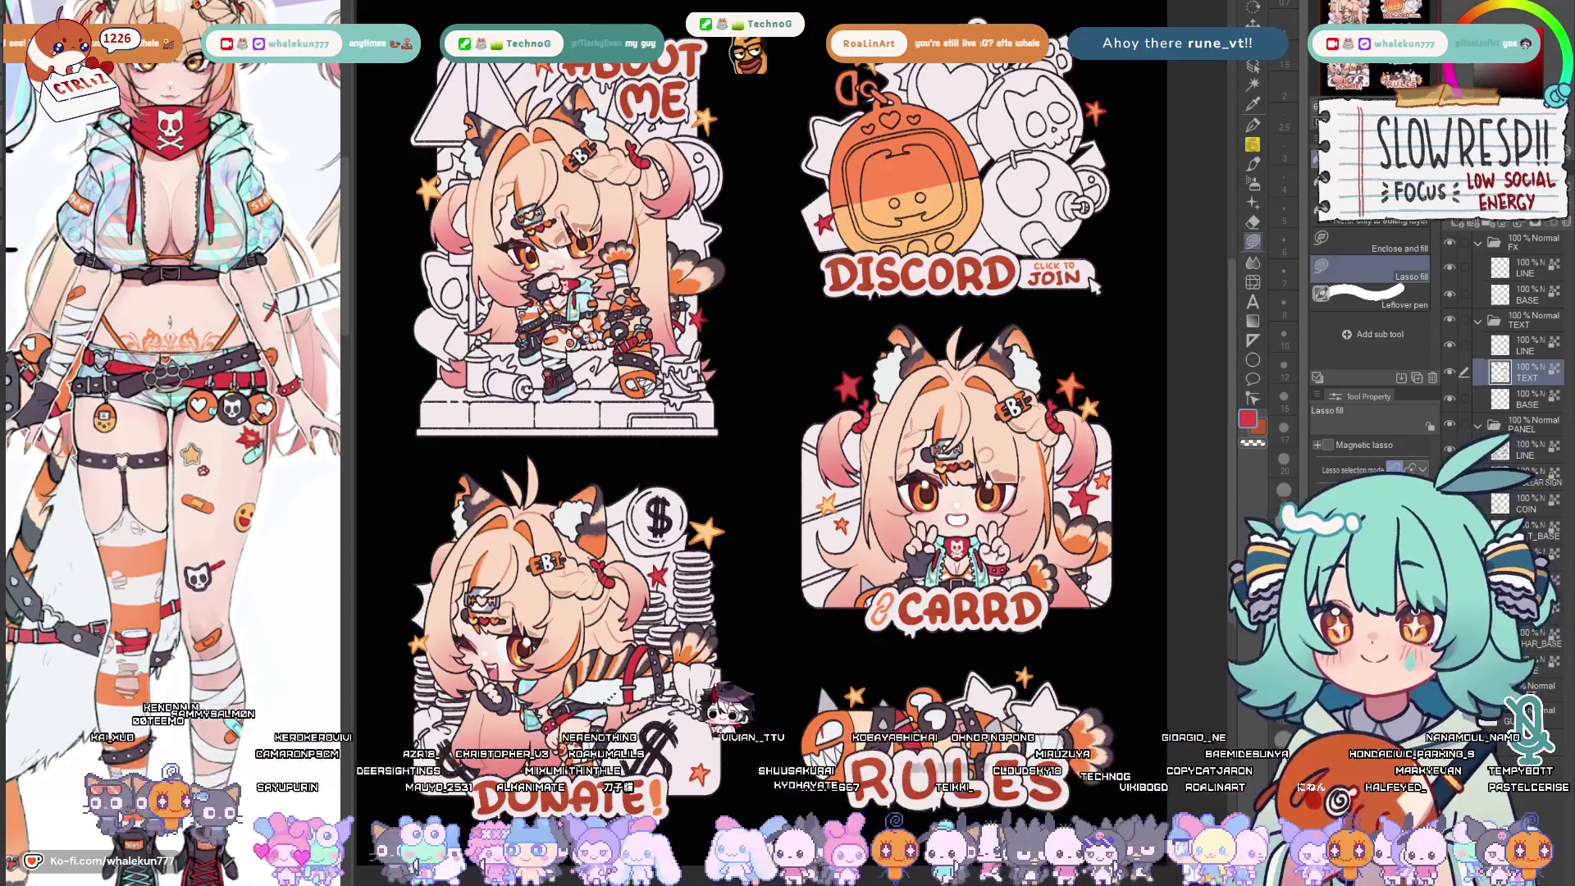
pyautogui.scroll(5, 968, 550)
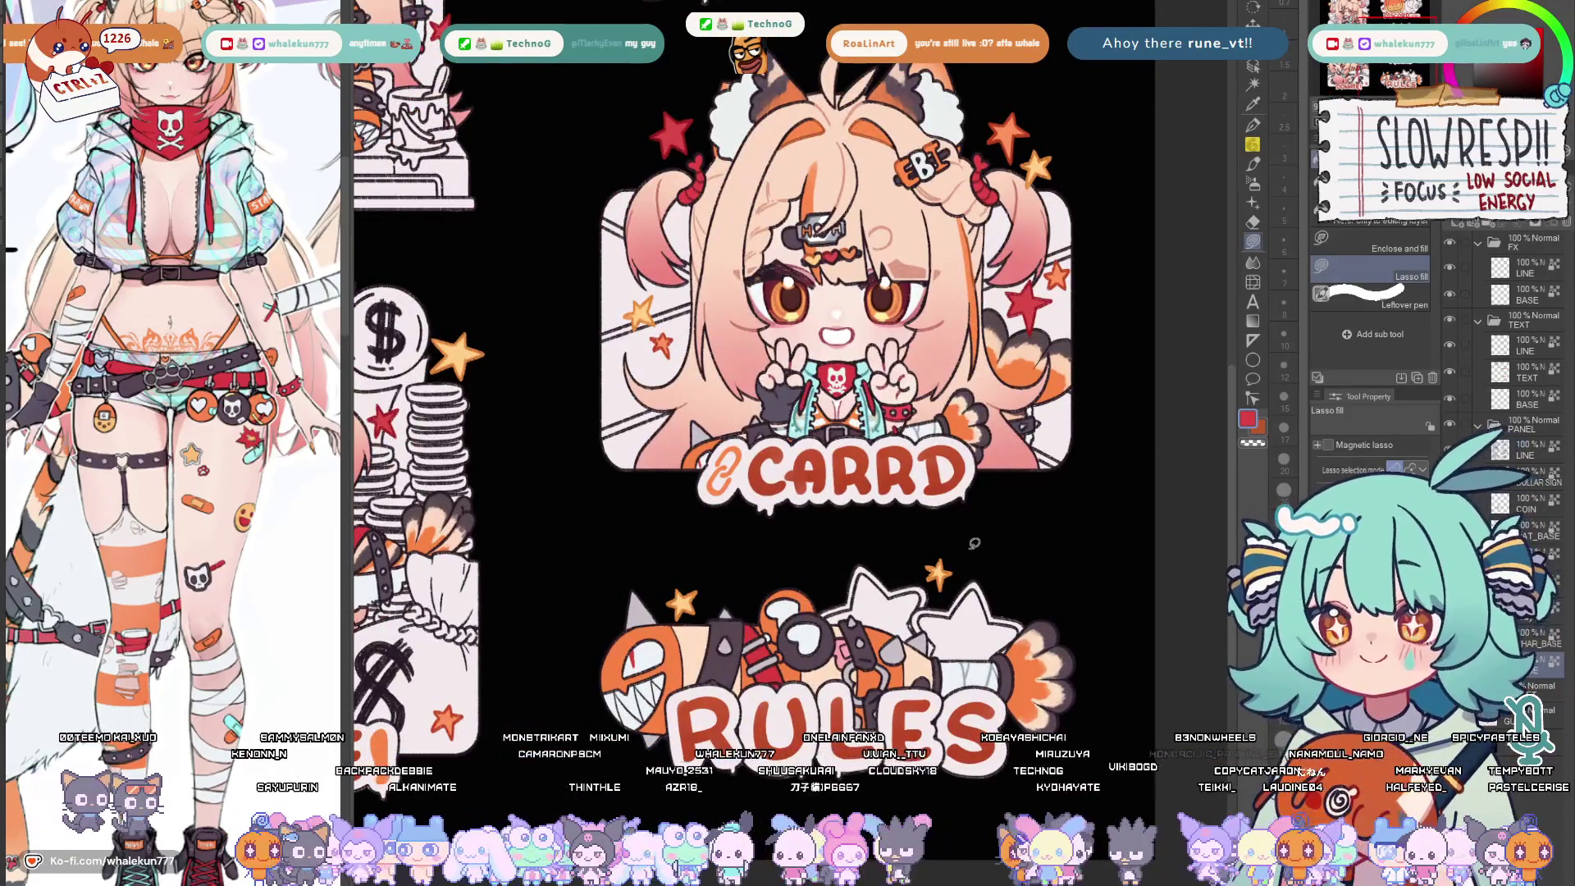
pyautogui.press('p')
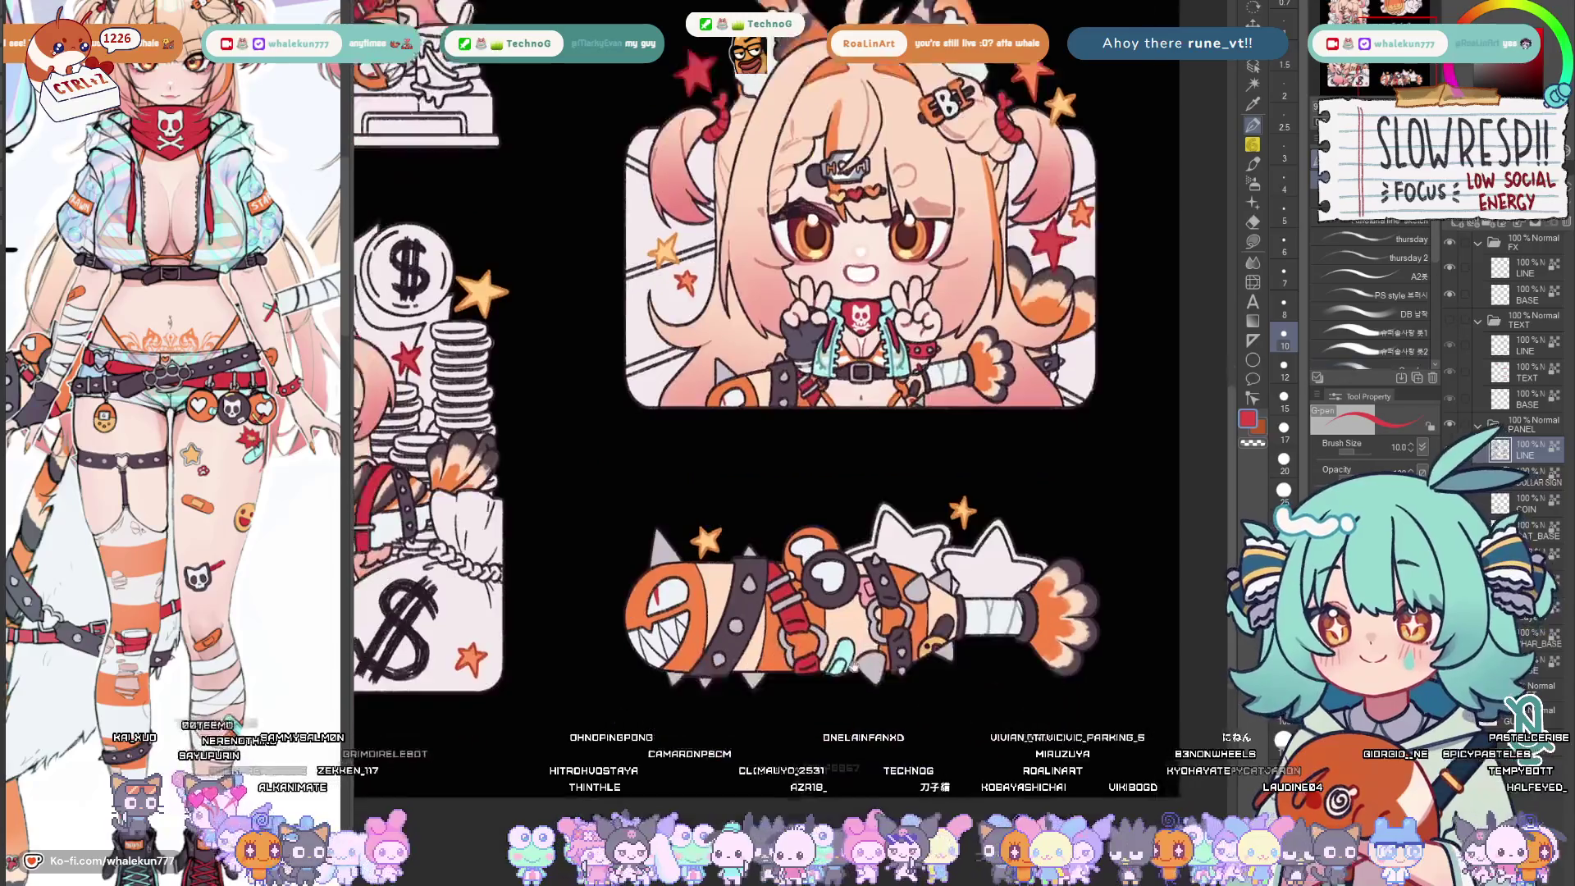
pyautogui.scroll(5, 788, 615)
pyautogui.moveTo(861, 517); pyautogui.dragTo(813, 570)
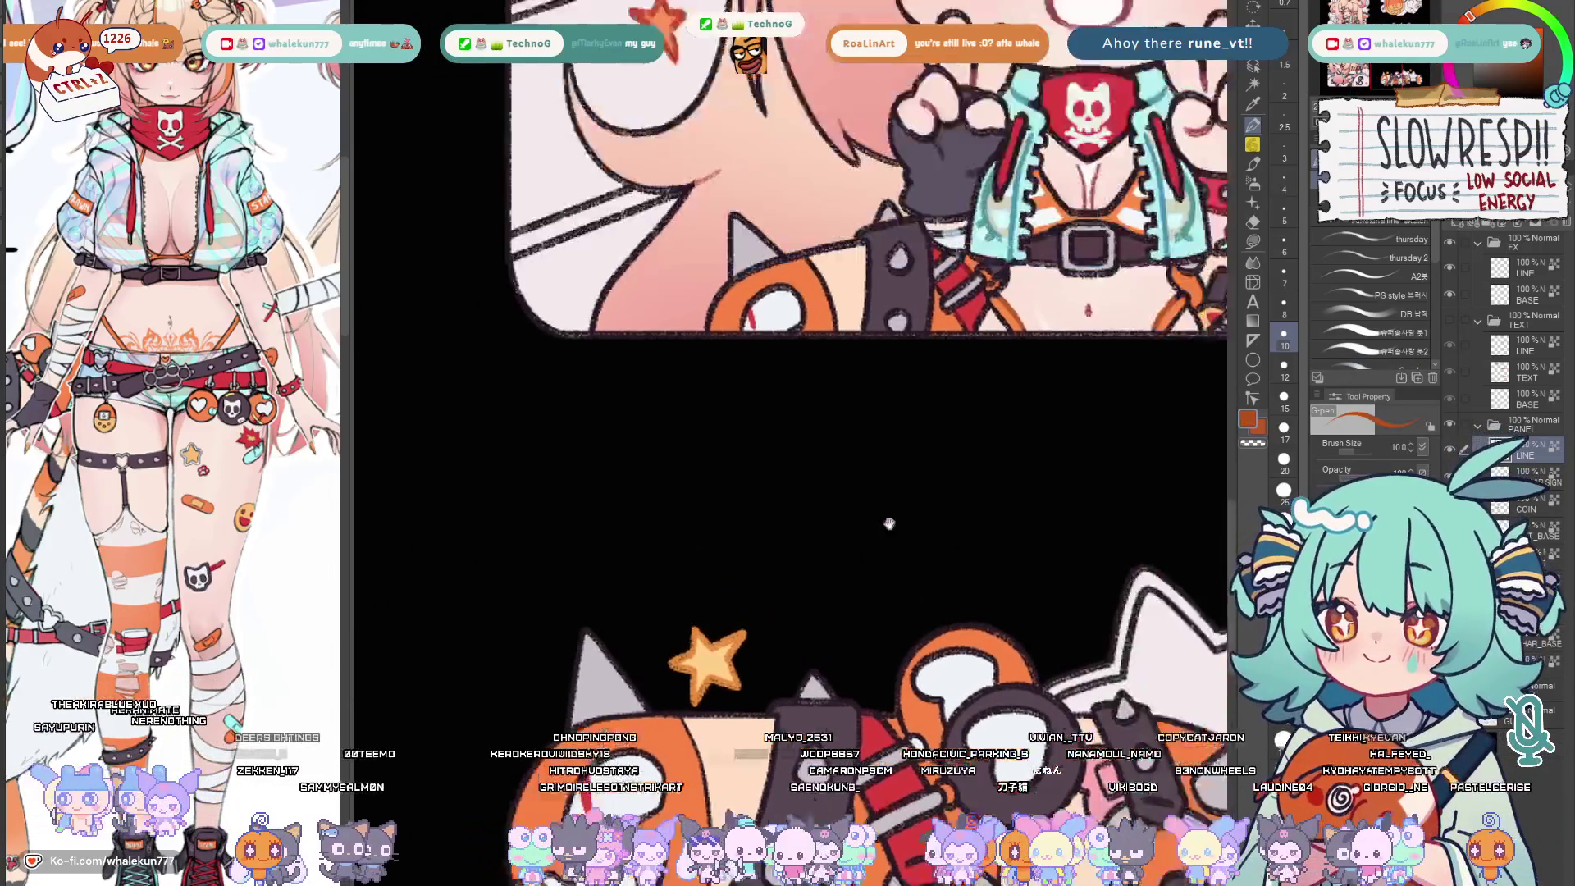
pyautogui.moveTo(813, 308); pyautogui.dragTo(812, 677)
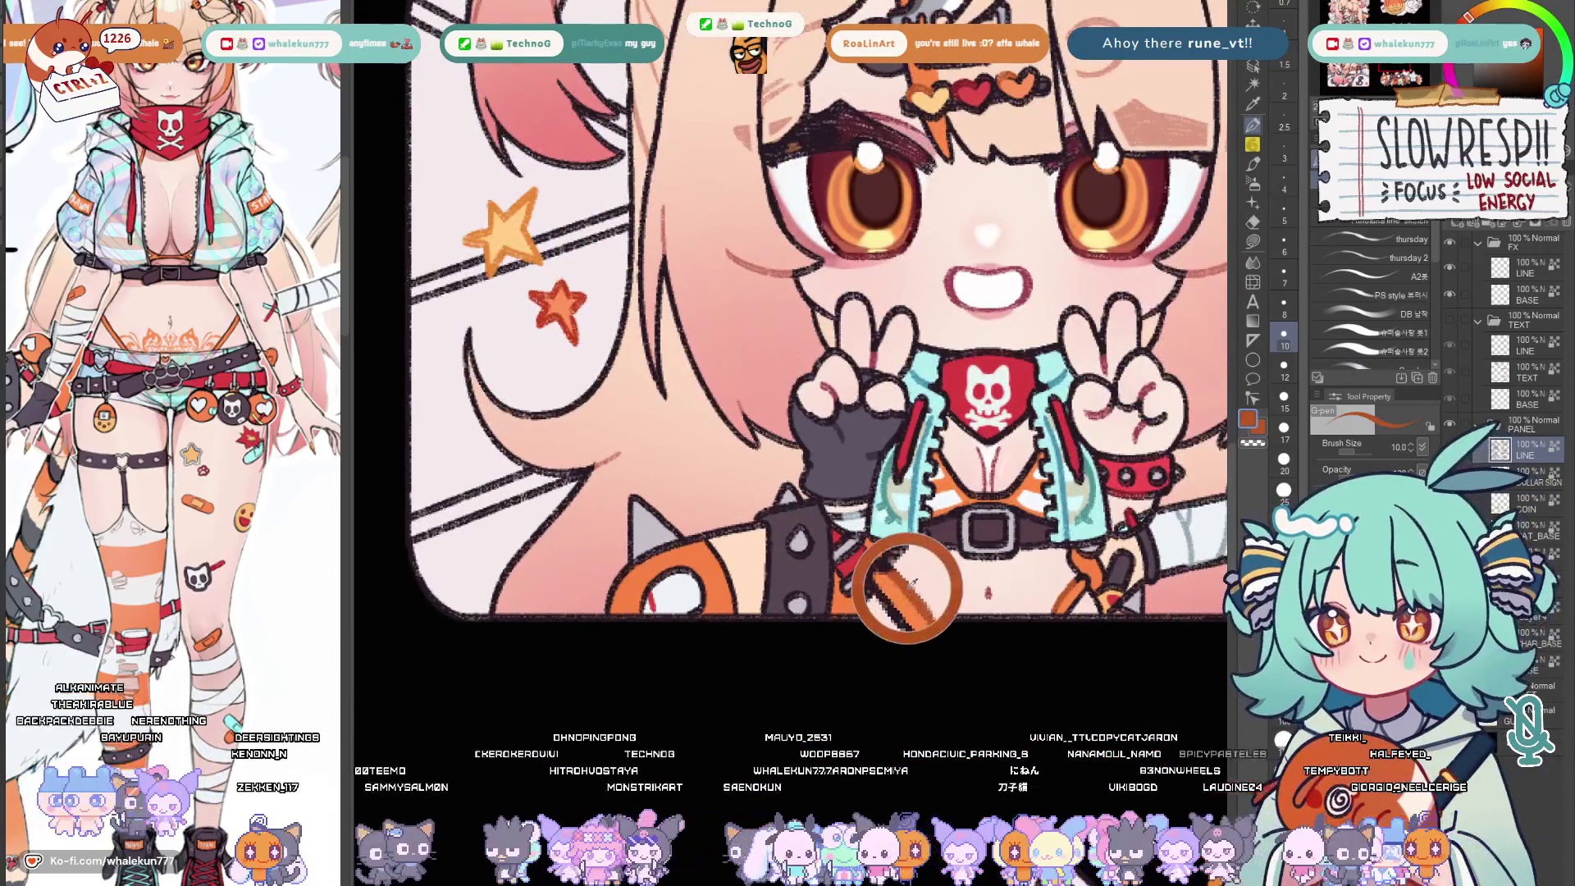
pyautogui.moveTo(813, 553); pyautogui.dragTo(813, 184)
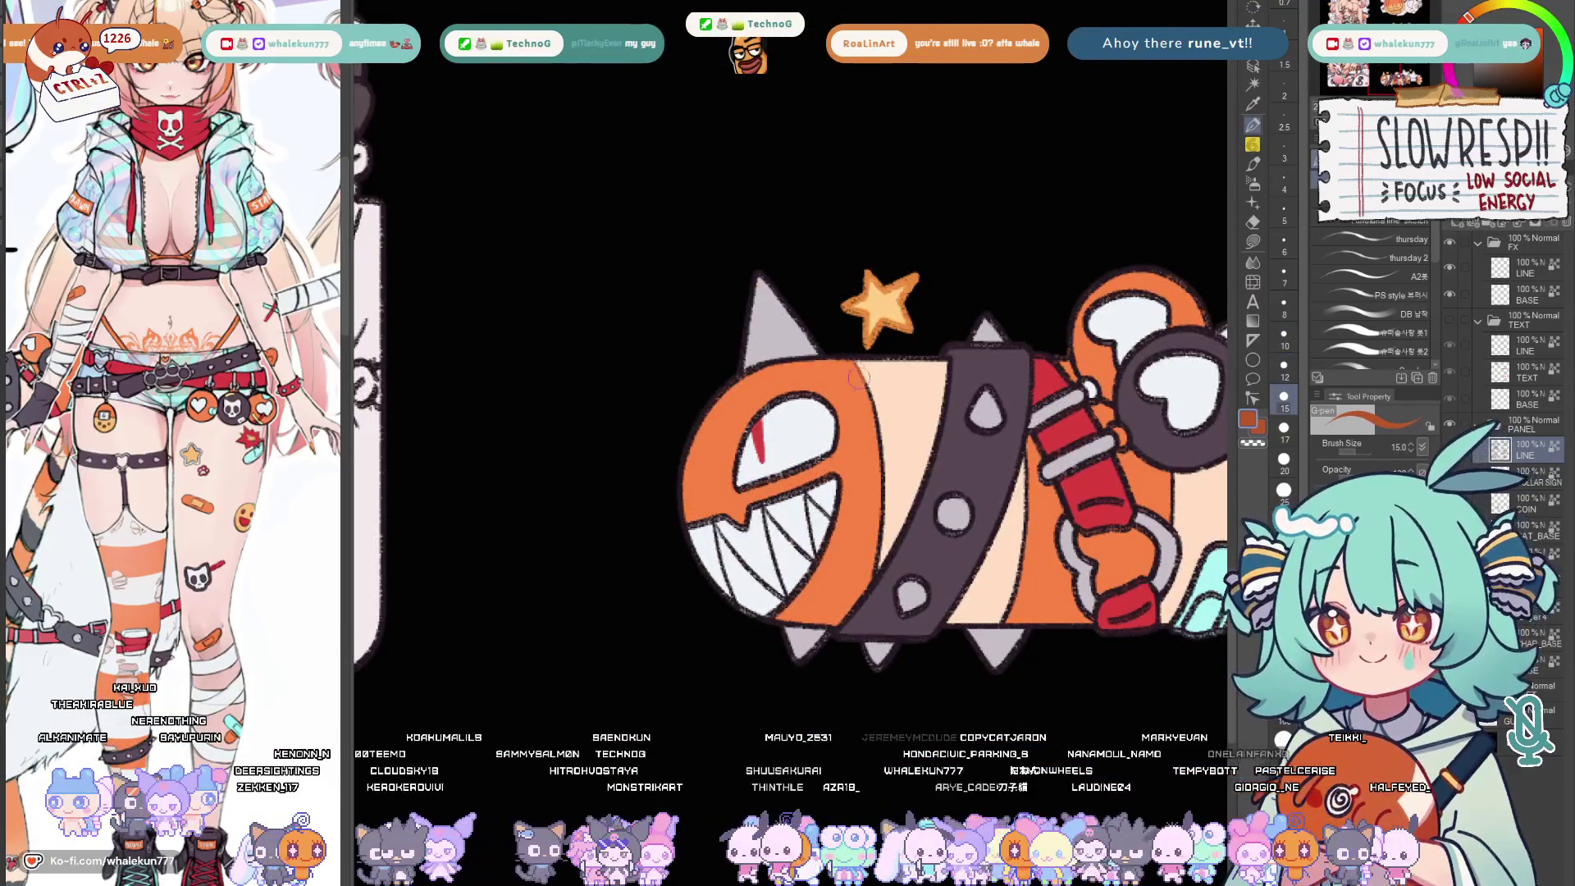
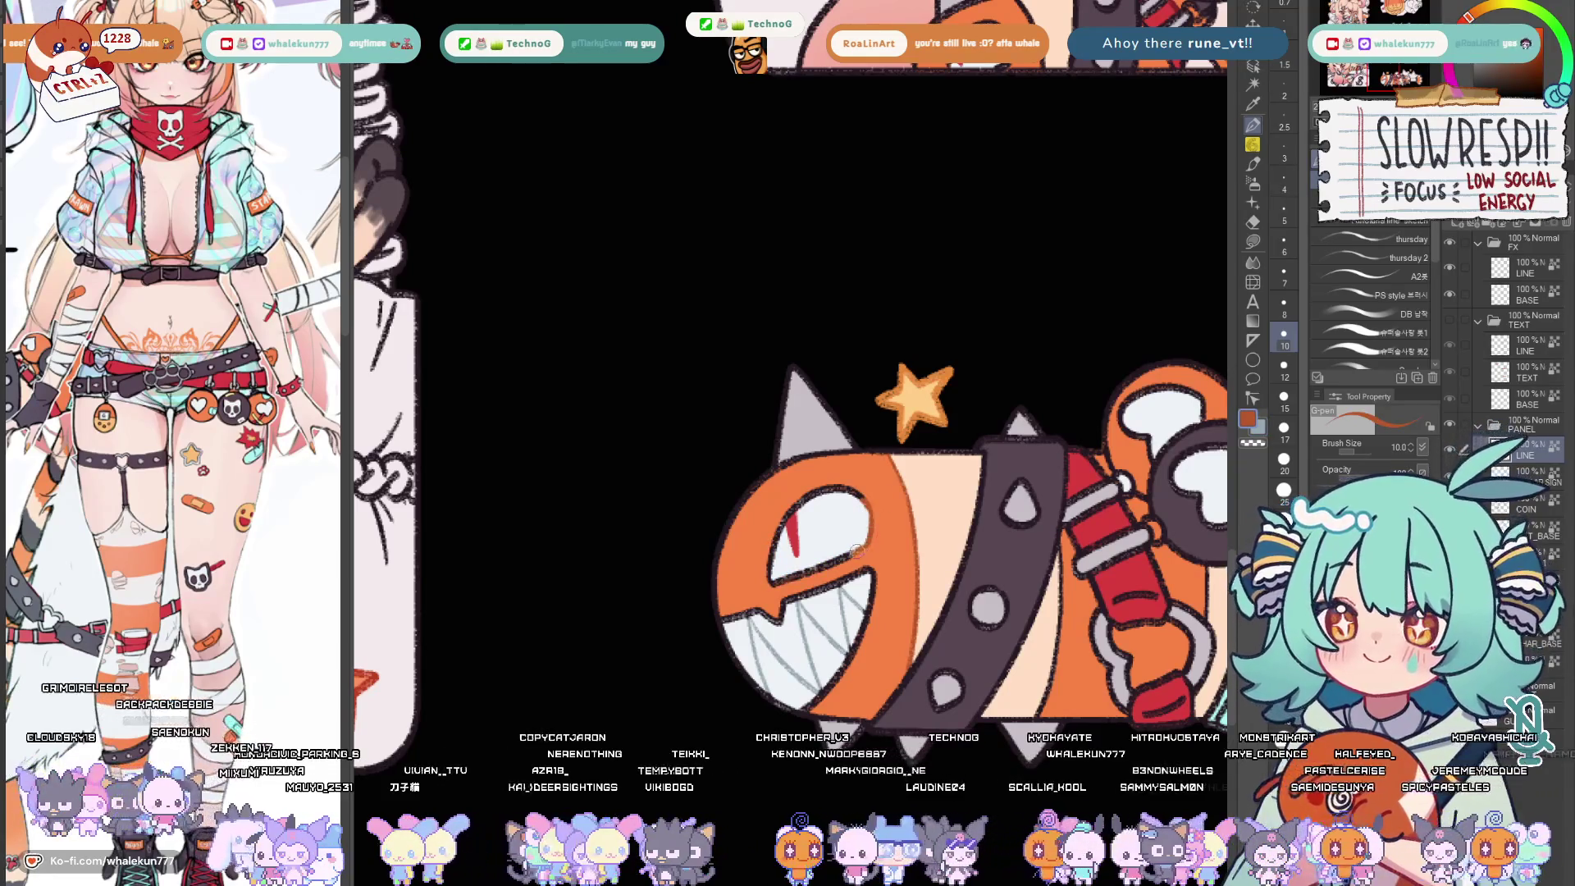
# Bring the spiky fish sticker into view and make the LINE layer the active layer
pyautogui.moveTo(985, 517); pyautogui.dragTo(800, 468)
pyautogui.moveTo(923, 493); pyautogui.dragTo(738, 457)
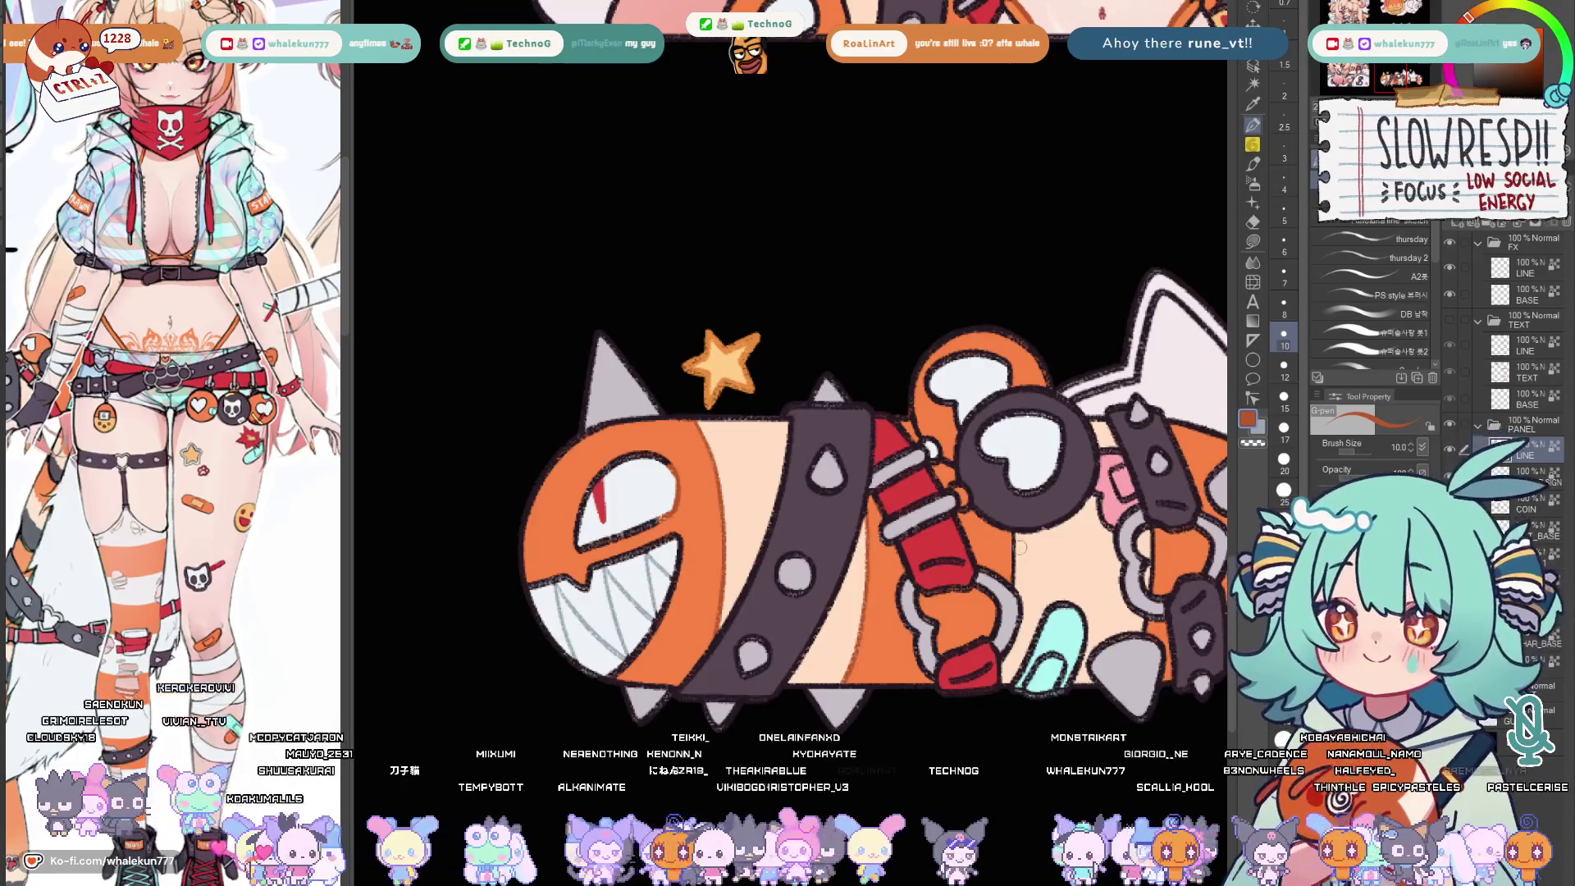
pyautogui.scroll(2, 1017, 580)
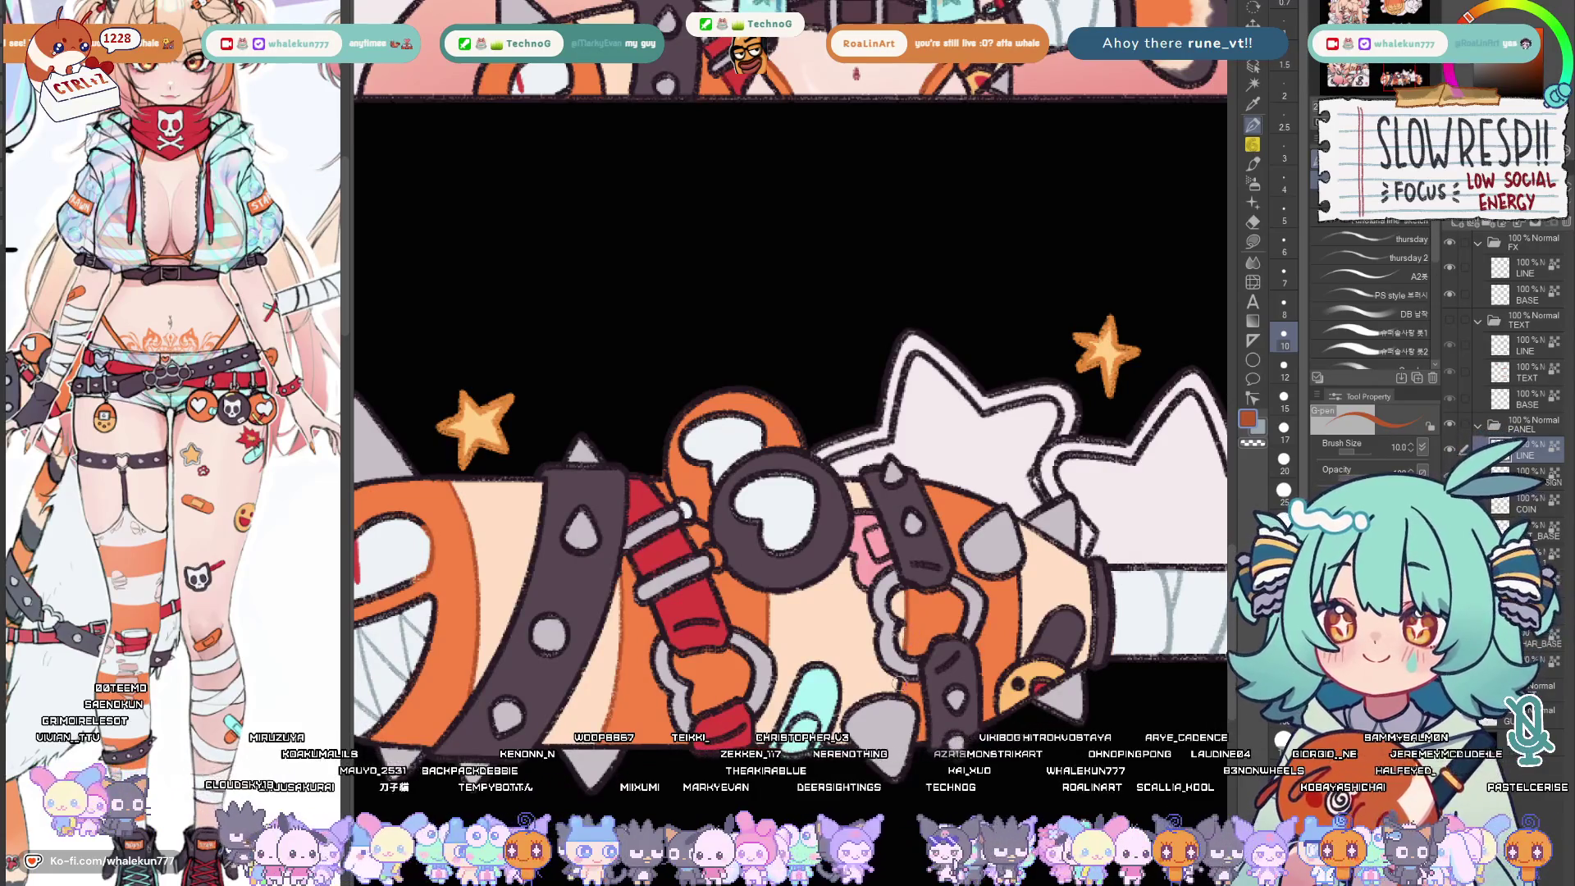
pyautogui.moveTo(901, 684); pyautogui.dragTo(881, 675)
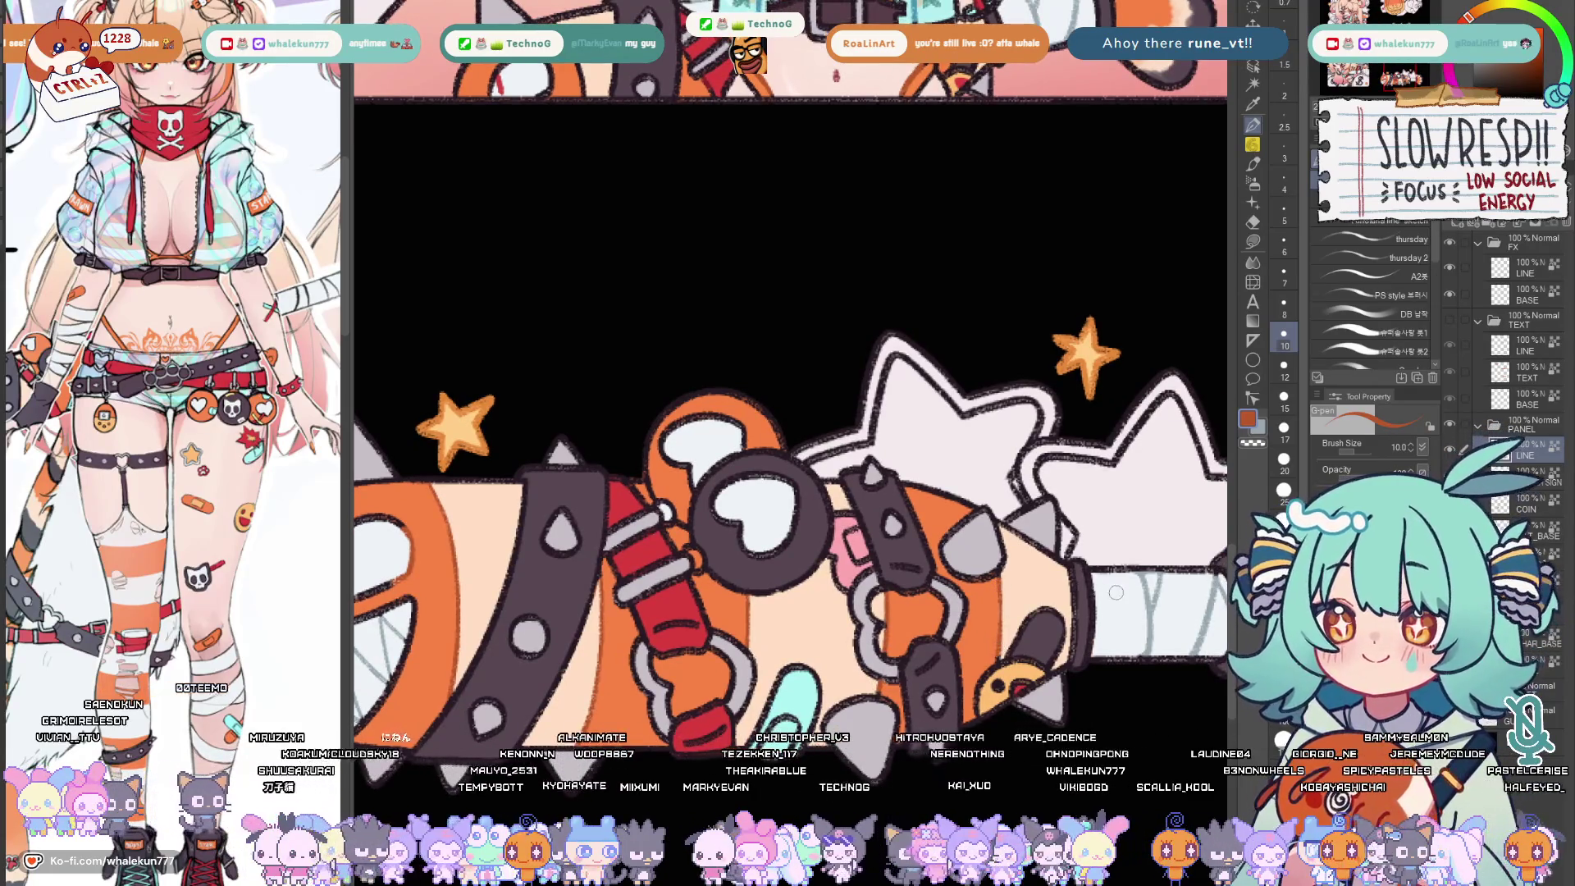
pyautogui.scroll(-5, 1117, 592)
pyautogui.scroll(5, 1012, 552)
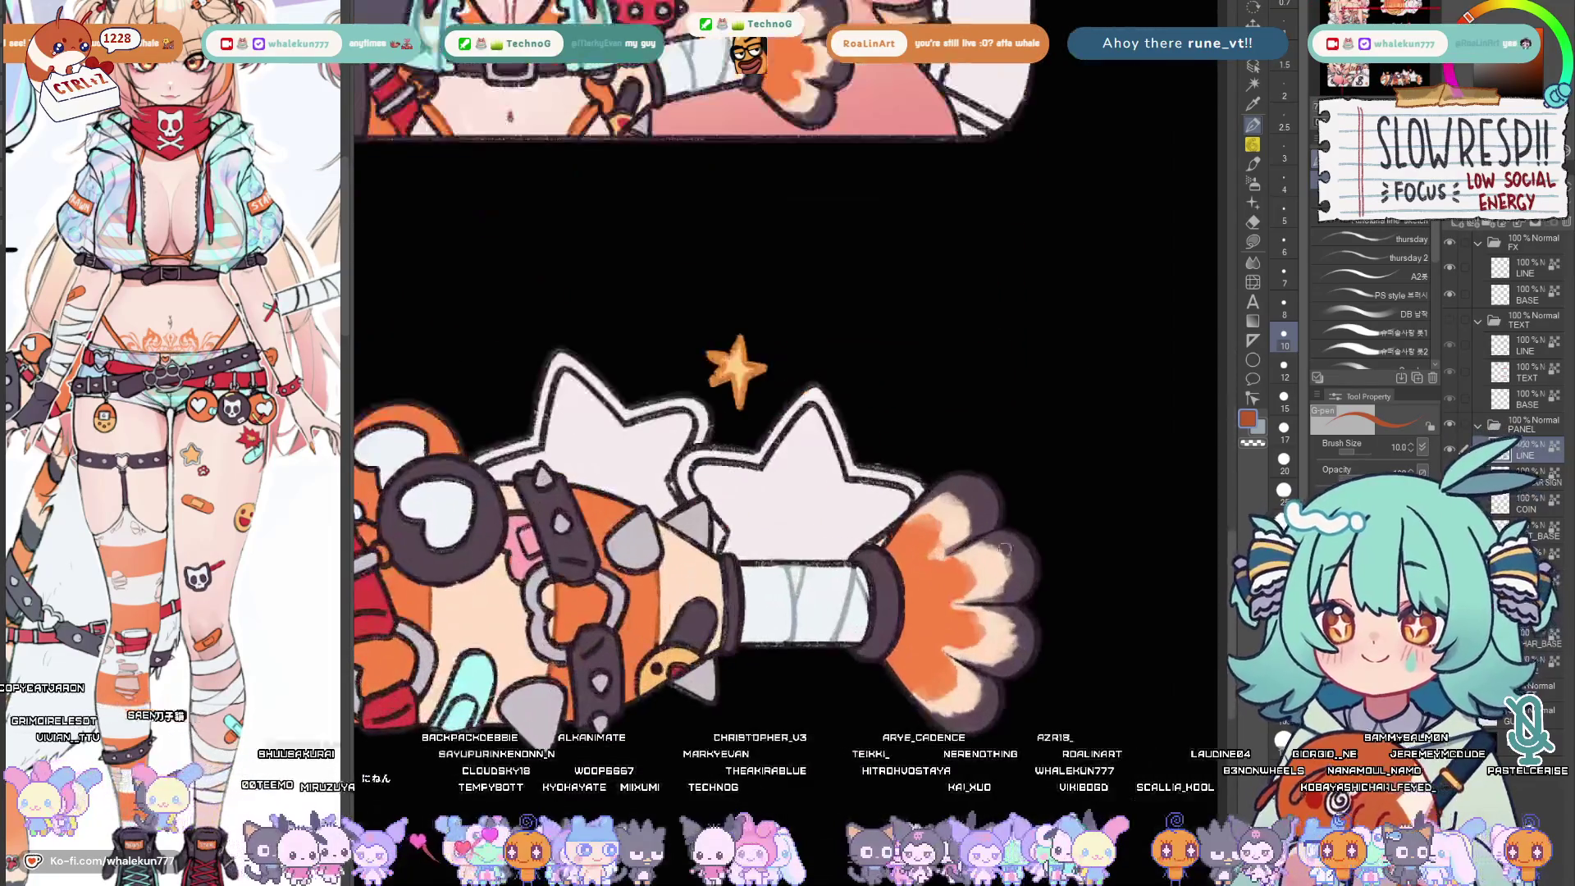
pyautogui.click(1500, 454)
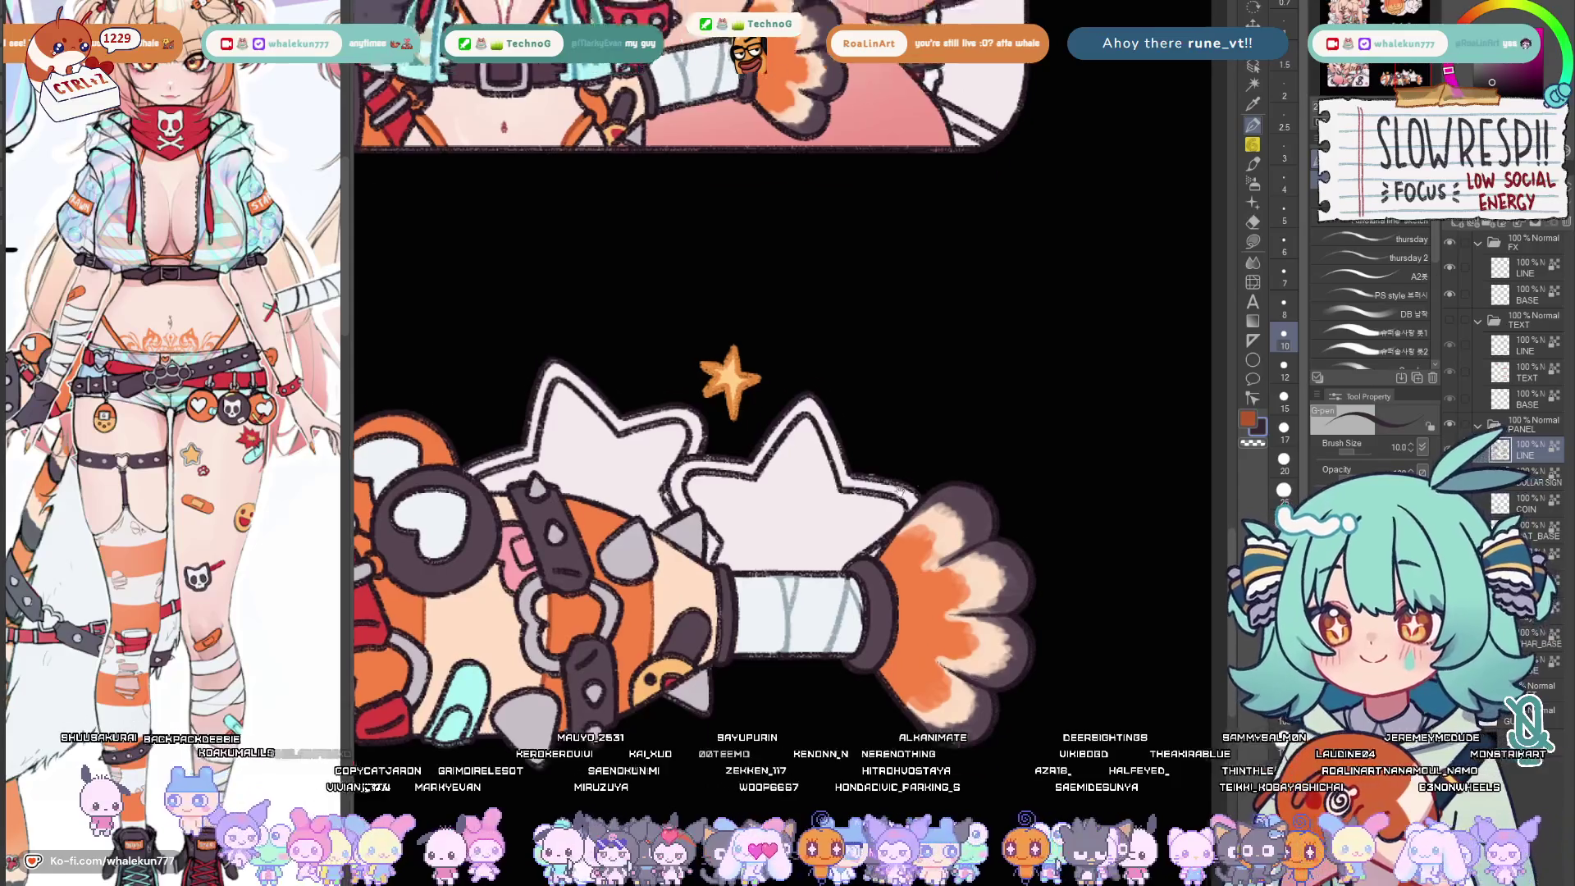
pyautogui.scroll(5, 738, 431)
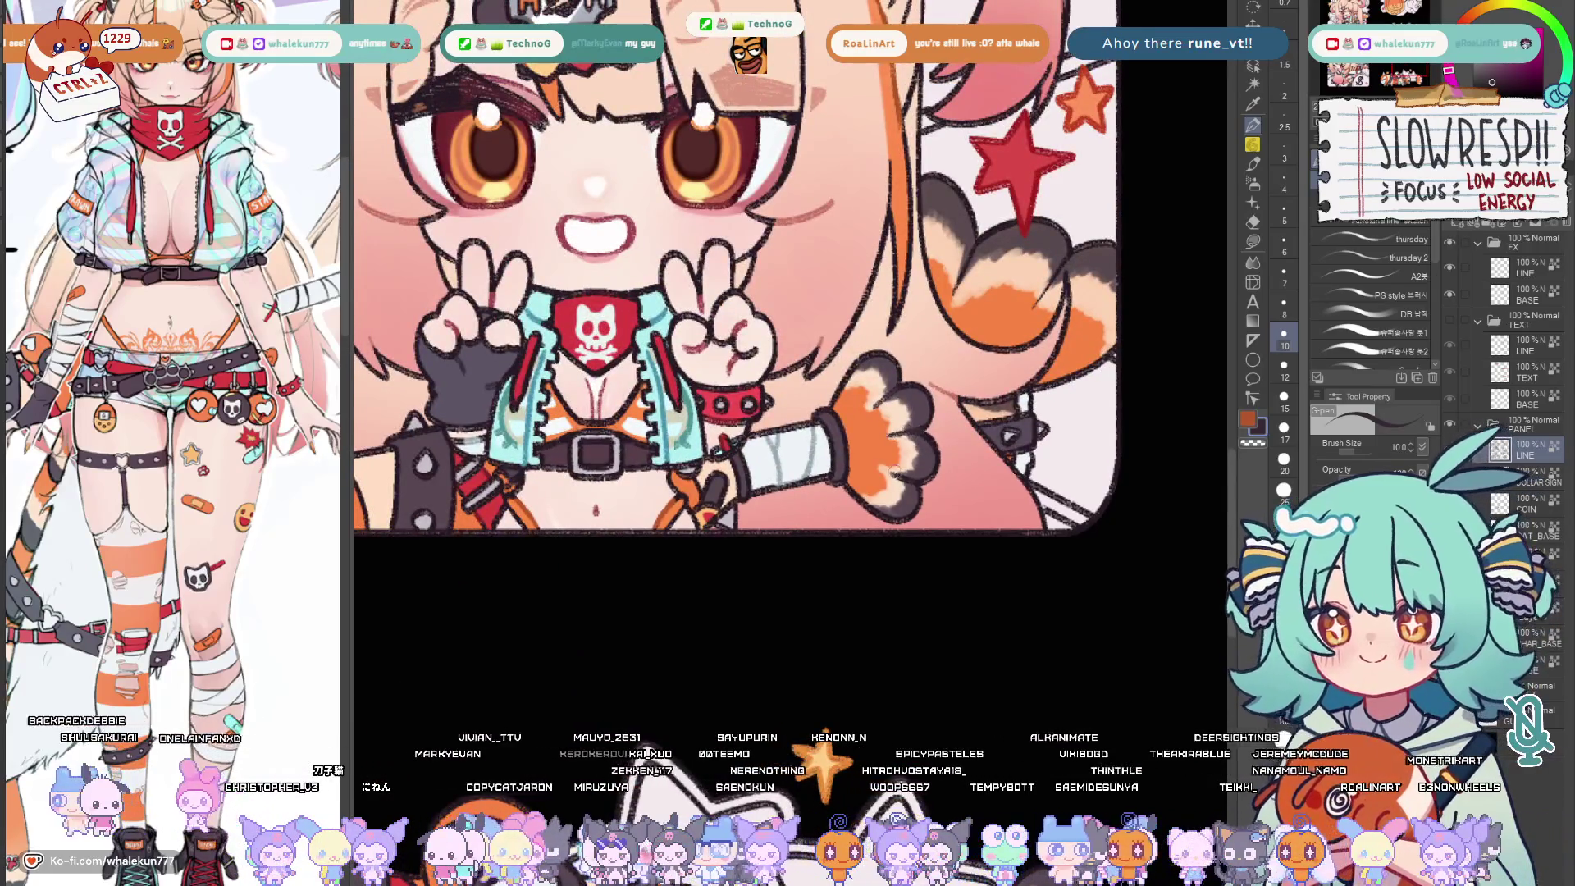
pyautogui.scroll(-5, 911, 480)
pyautogui.scroll(-3, 985, 517)
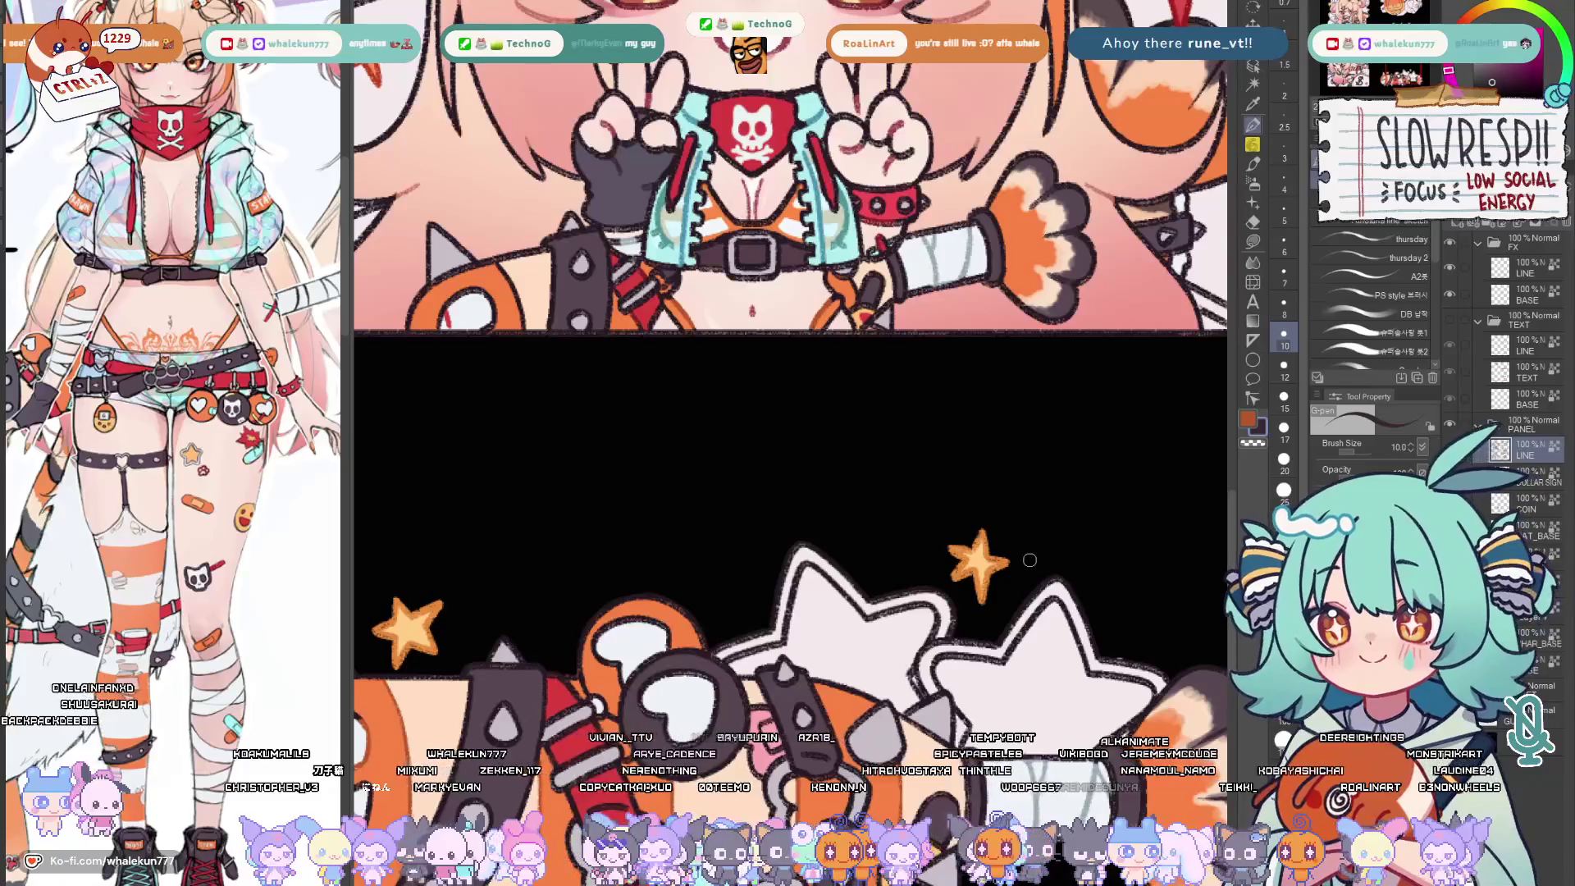
pyautogui.scroll(-4, 1031, 562)
pyautogui.moveTo(861, 431)
pyautogui.mouseDown()
pyautogui.moveTo(616, 308)
pyautogui.moveTo(800, 431)
pyautogui.mouseUp()
pyautogui.moveTo(985, 186); pyautogui.dragTo(800, 345)
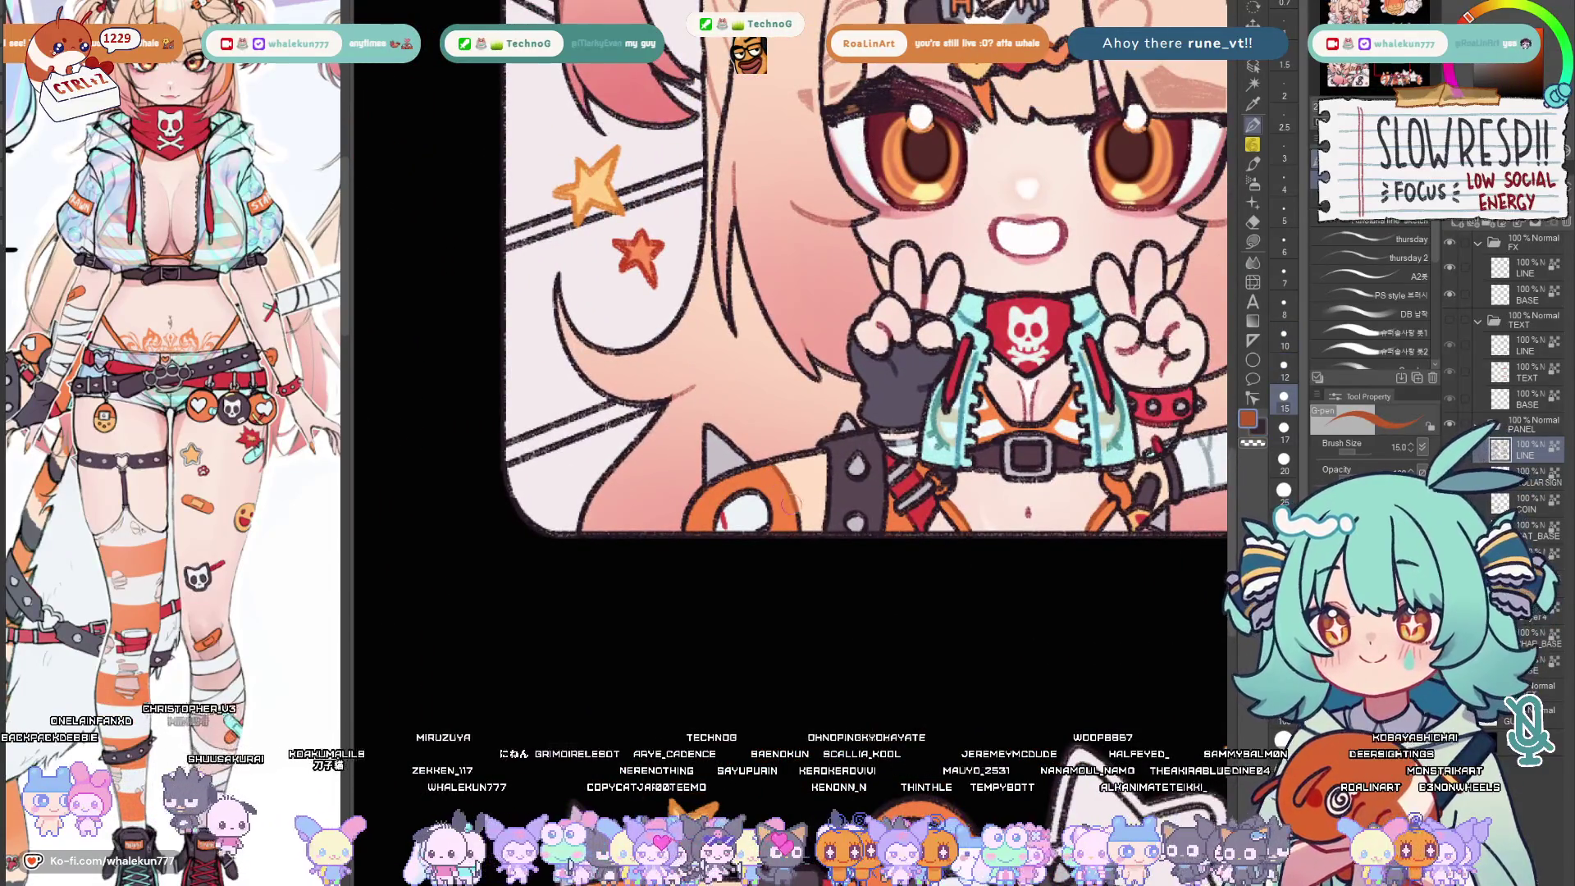
pyautogui.moveTo(985, 309); pyautogui.dragTo(788, 406)
pyautogui.scroll(3, 788, 370)
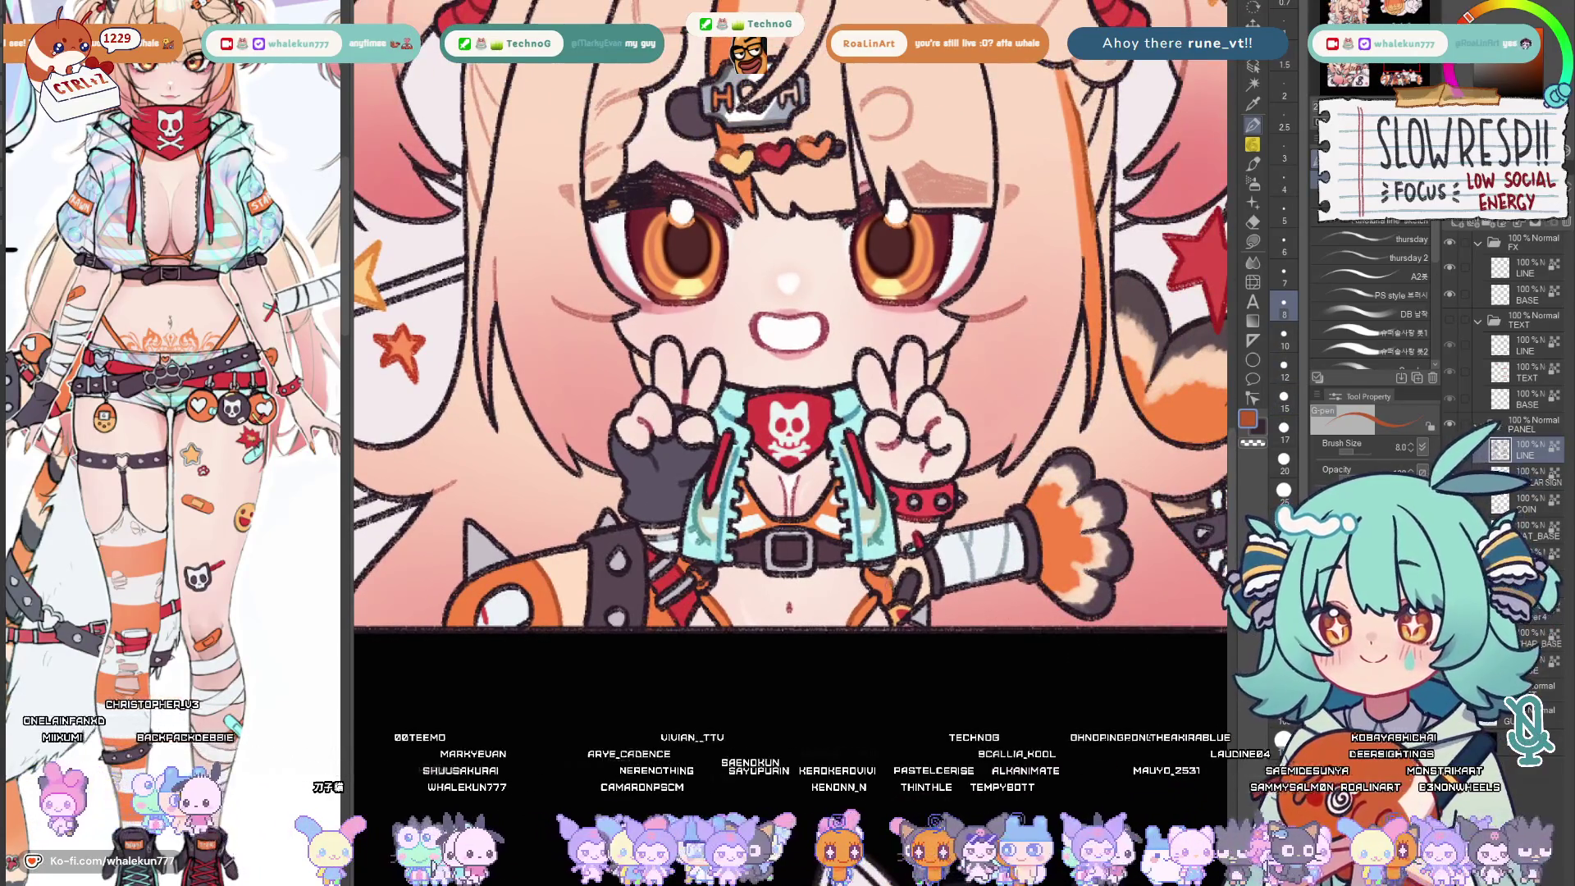
pyautogui.moveTo(924, 308); pyautogui.dragTo(739, 468)
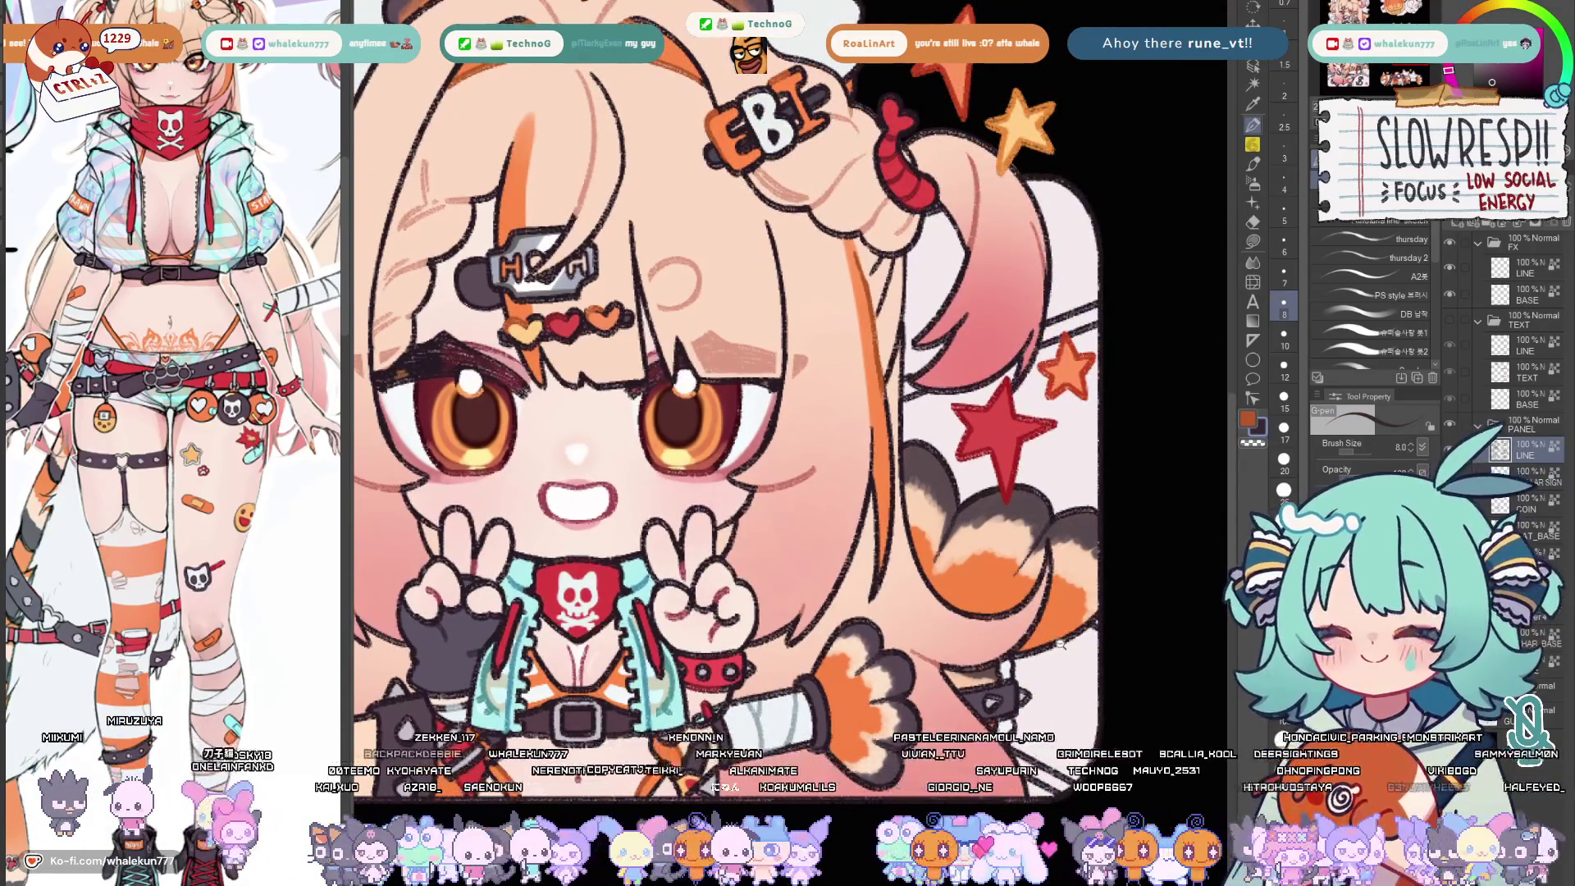
pyautogui.scroll(-5, 1043, 526)
pyautogui.moveTo(862, 492); pyautogui.dragTo(739, 307)
pyautogui.scroll(4, 788, 492)
pyautogui.moveTo(789, 369); pyautogui.dragTo(788, 184)
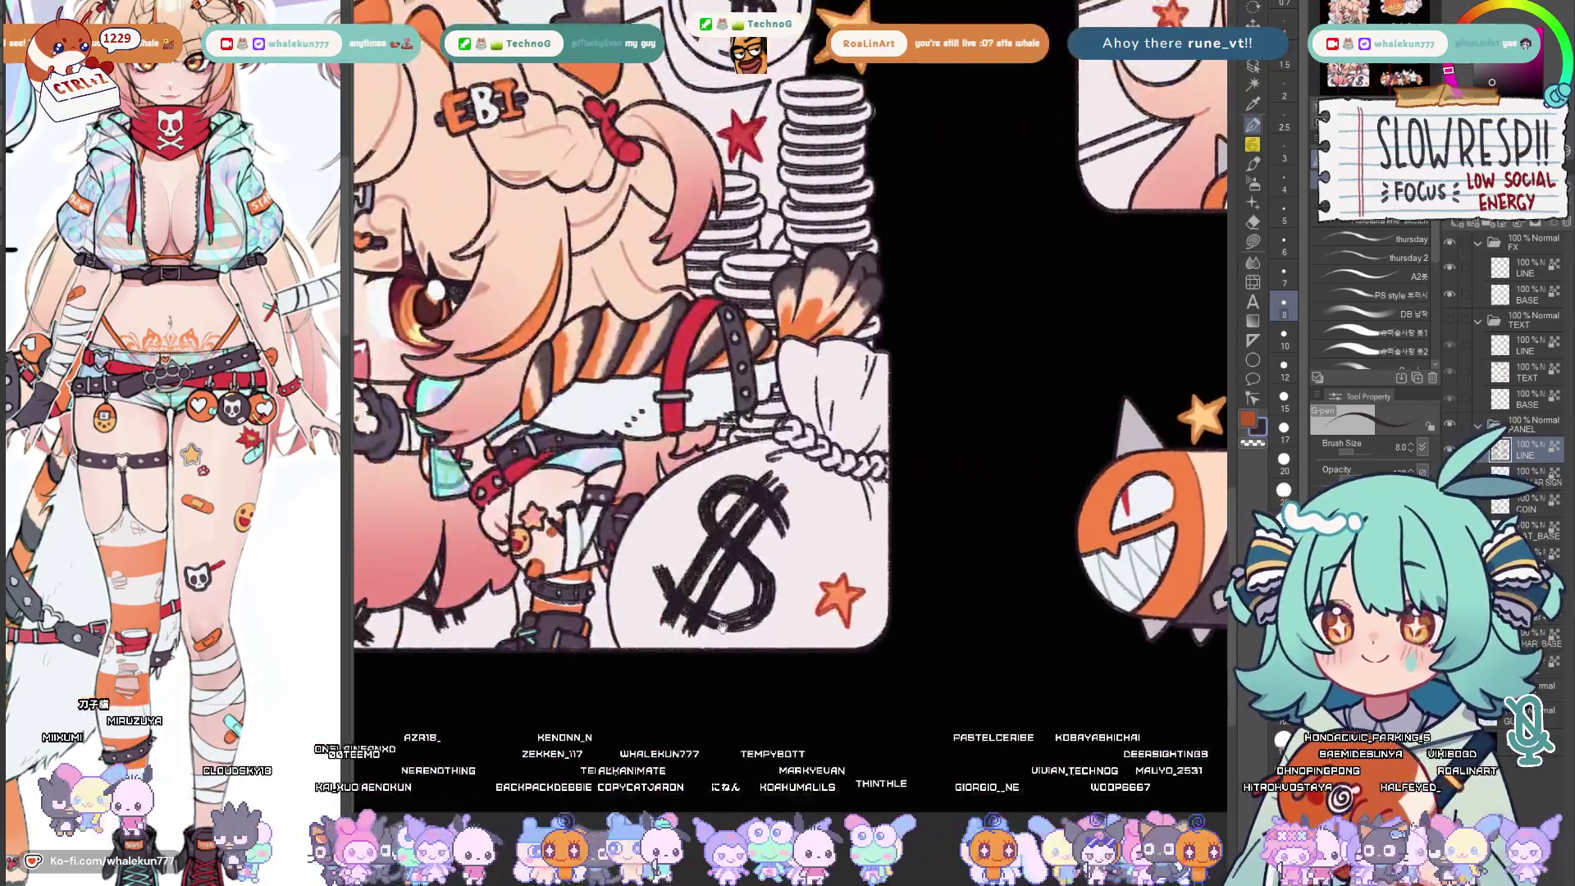
pyautogui.moveTo(863, 370); pyautogui.dragTo(739, 370)
pyautogui.scroll(4, 788, 370)
pyautogui.press(']')
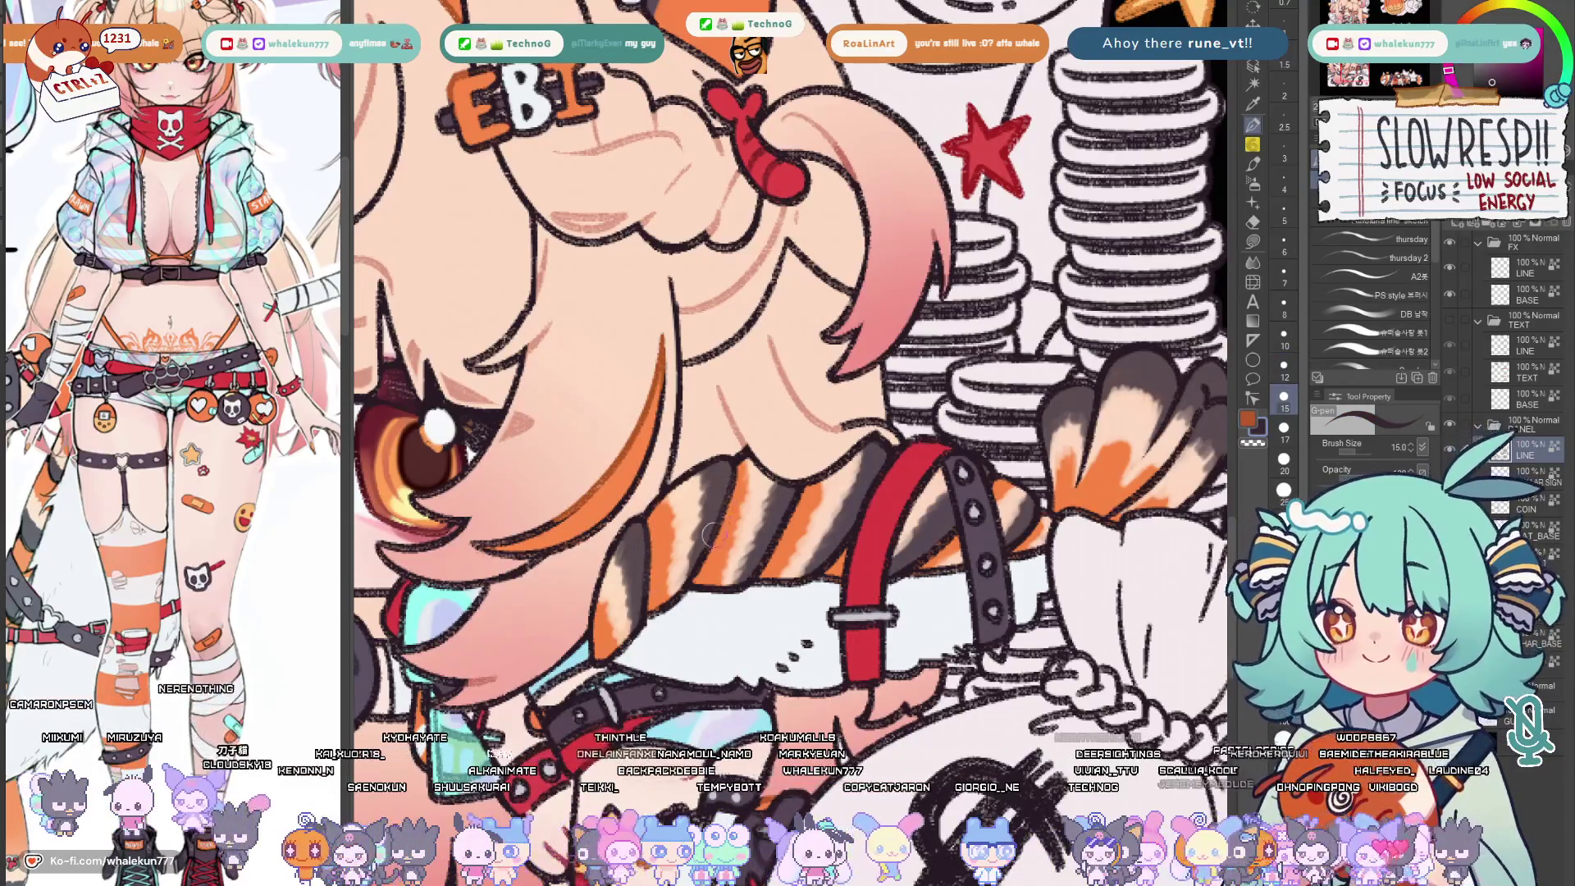
pyautogui.moveTo(1084, 419); pyautogui.dragTo(1040, 448)
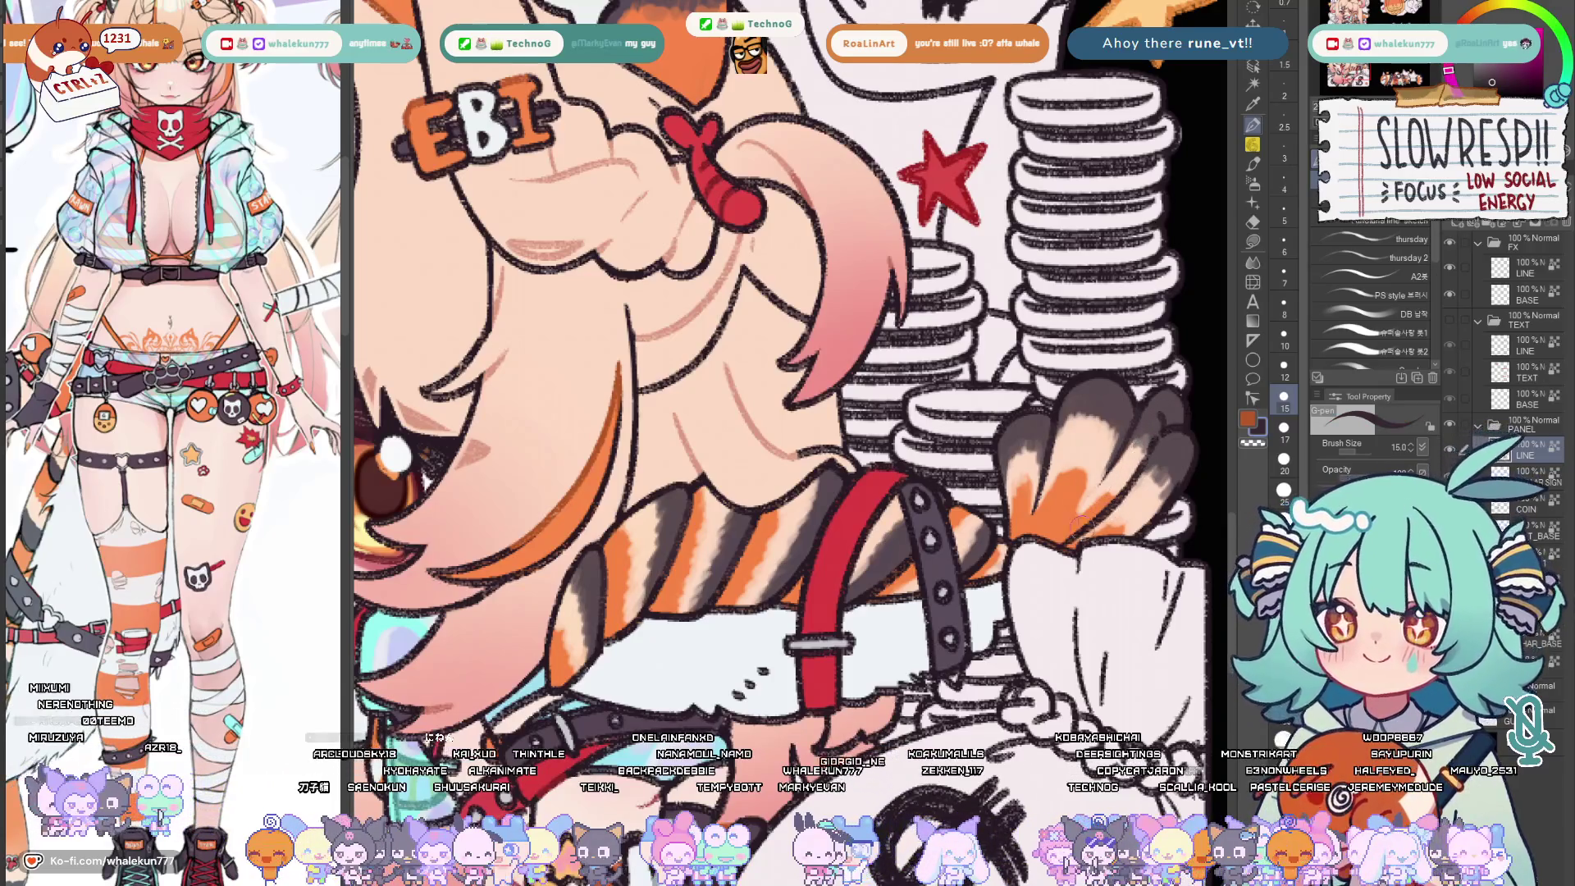
pyautogui.press('[')
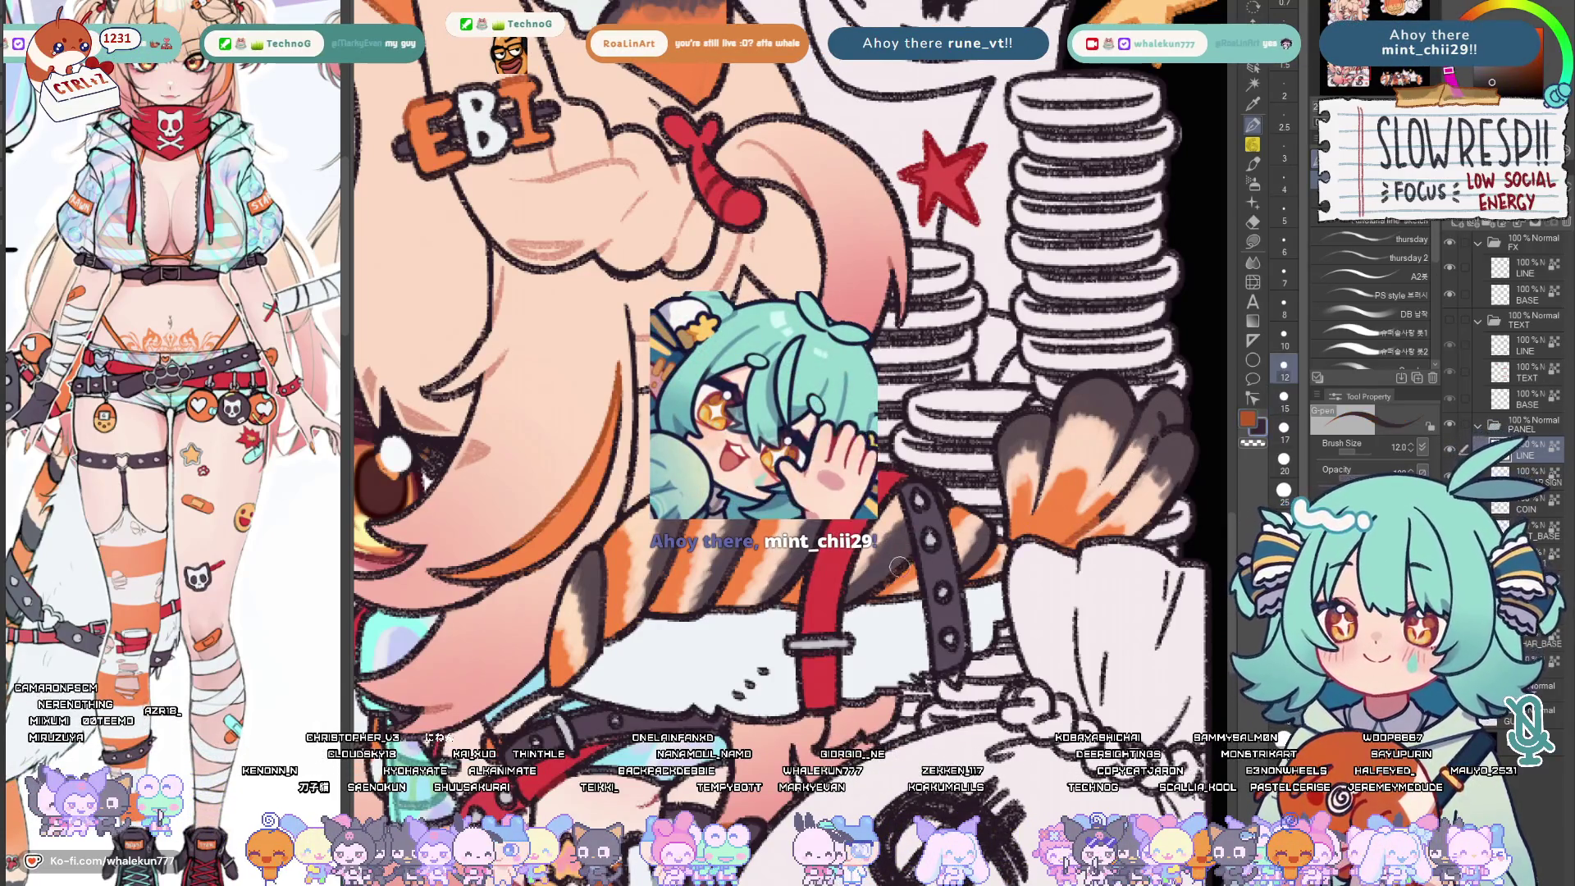
pyautogui.moveTo(982, 510); pyautogui.dragTo(967, 556)
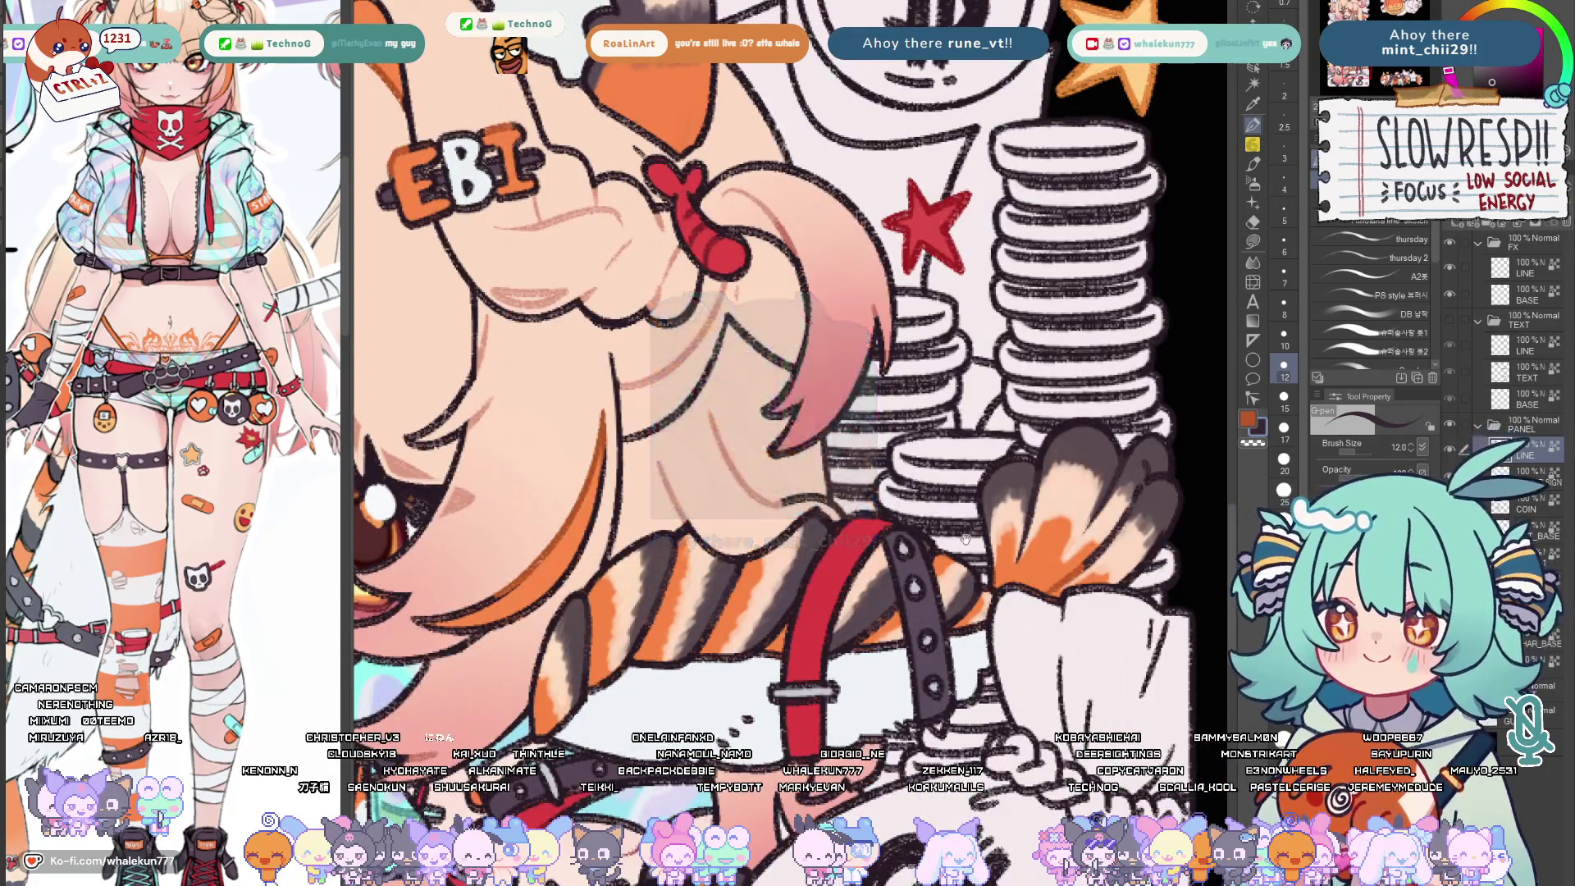
pyautogui.scroll(3, 967, 541)
pyautogui.scroll(-3, 798, 620)
pyautogui.moveTo(798, 620); pyautogui.dragTo(788, 579)
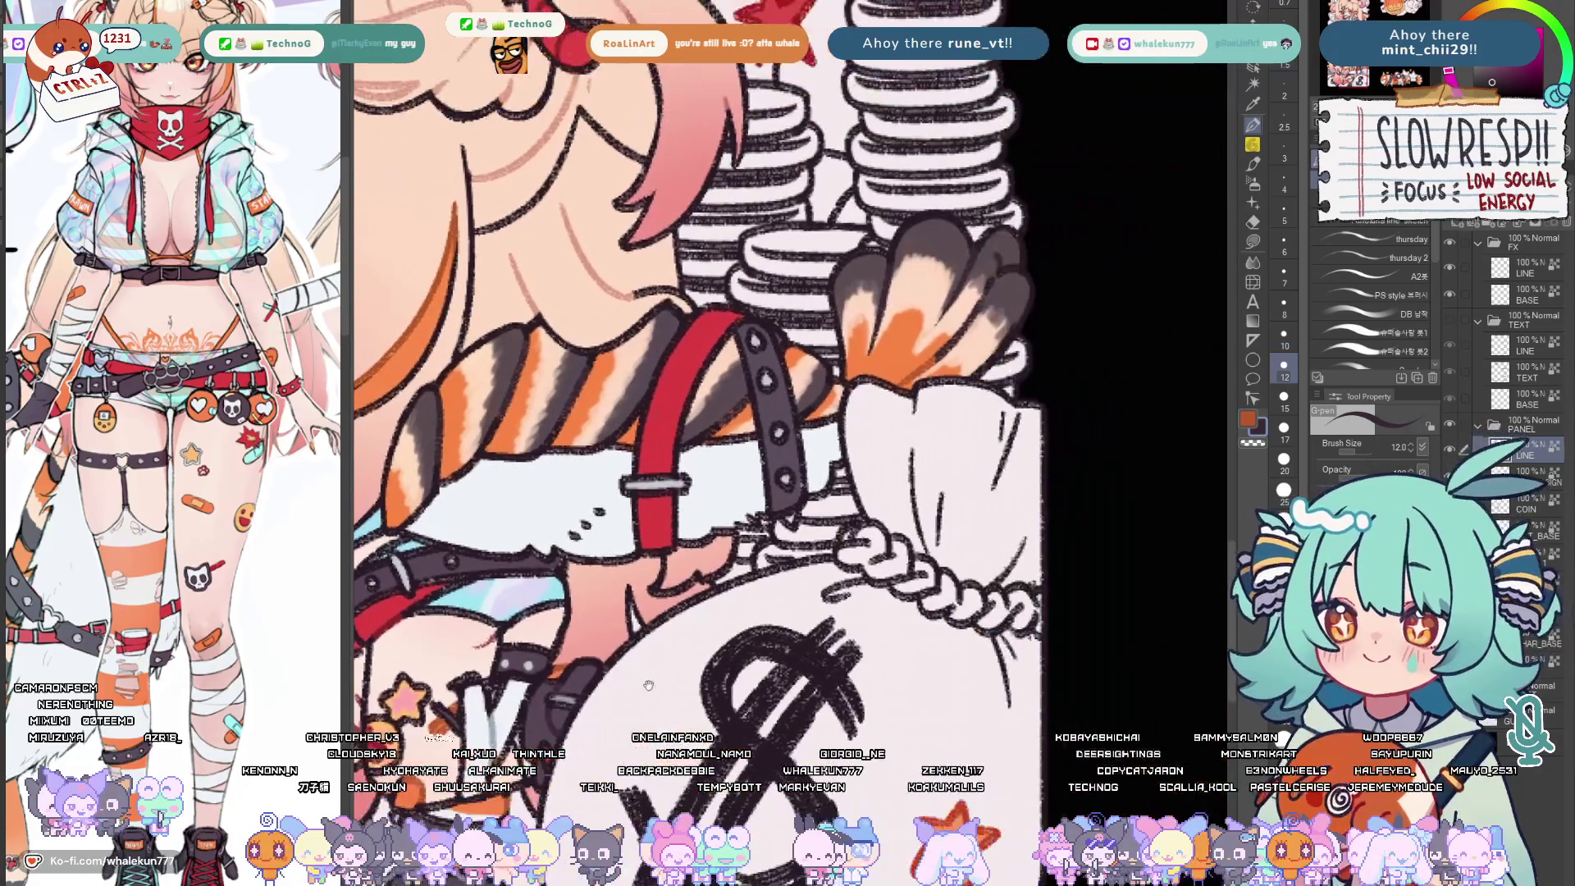
pyautogui.scroll(-3, 862, 653)
pyautogui.moveTo(863, 659); pyautogui.dragTo(690, 517)
pyautogui.scroll(3, 763, 554)
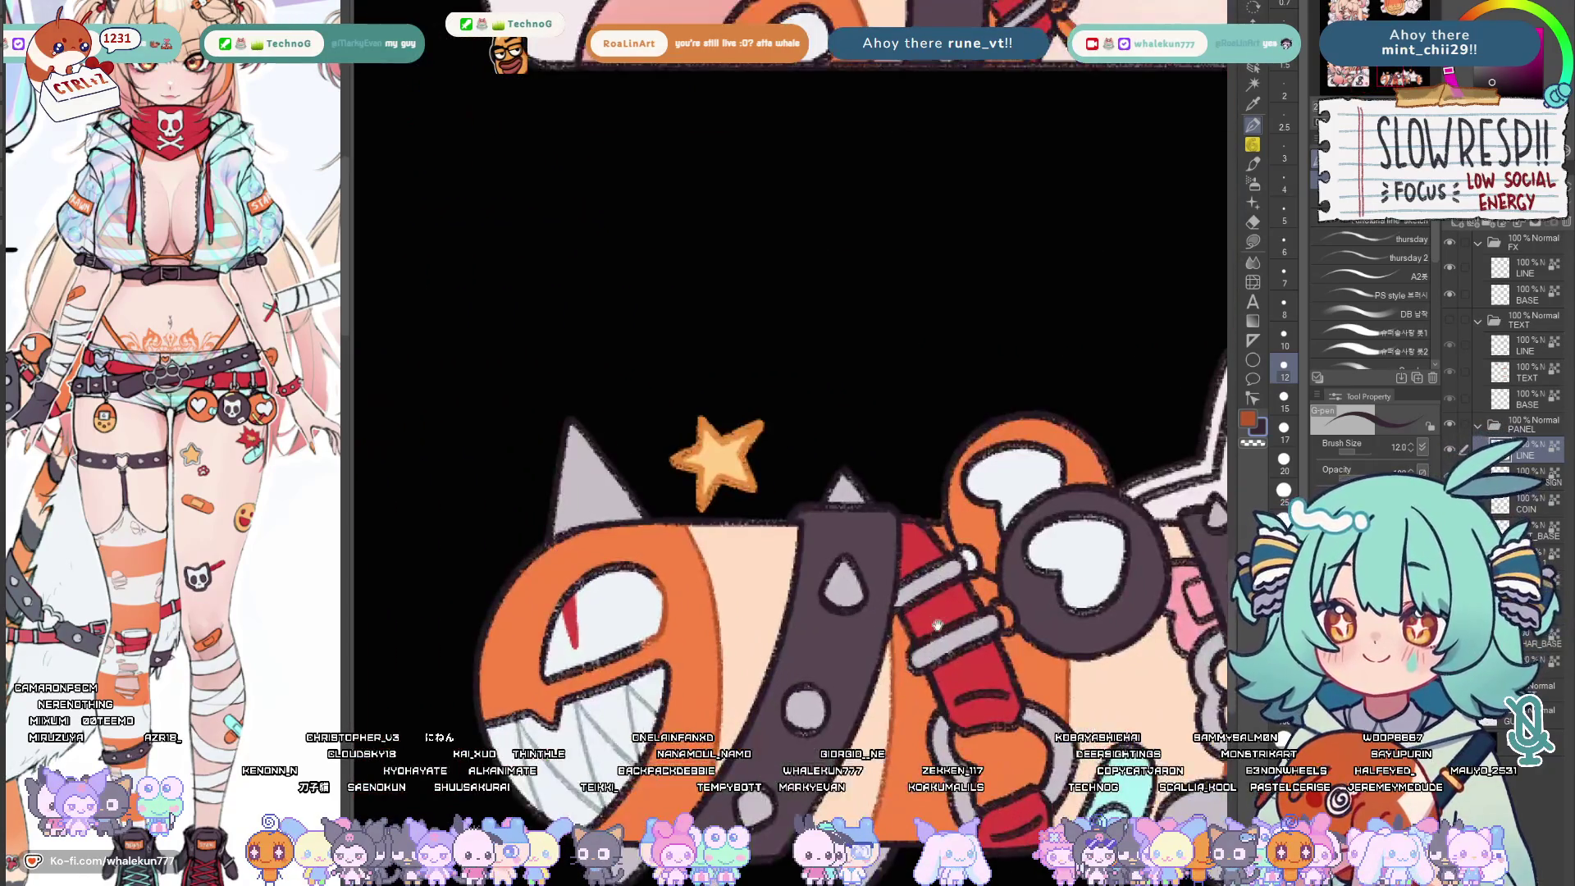
pyautogui.scroll(3, 763, 553)
# Touch up the linework around the fish's mouth with small pen strokes
pyautogui.moveTo(1120, 812); pyautogui.dragTo(1014, 726)
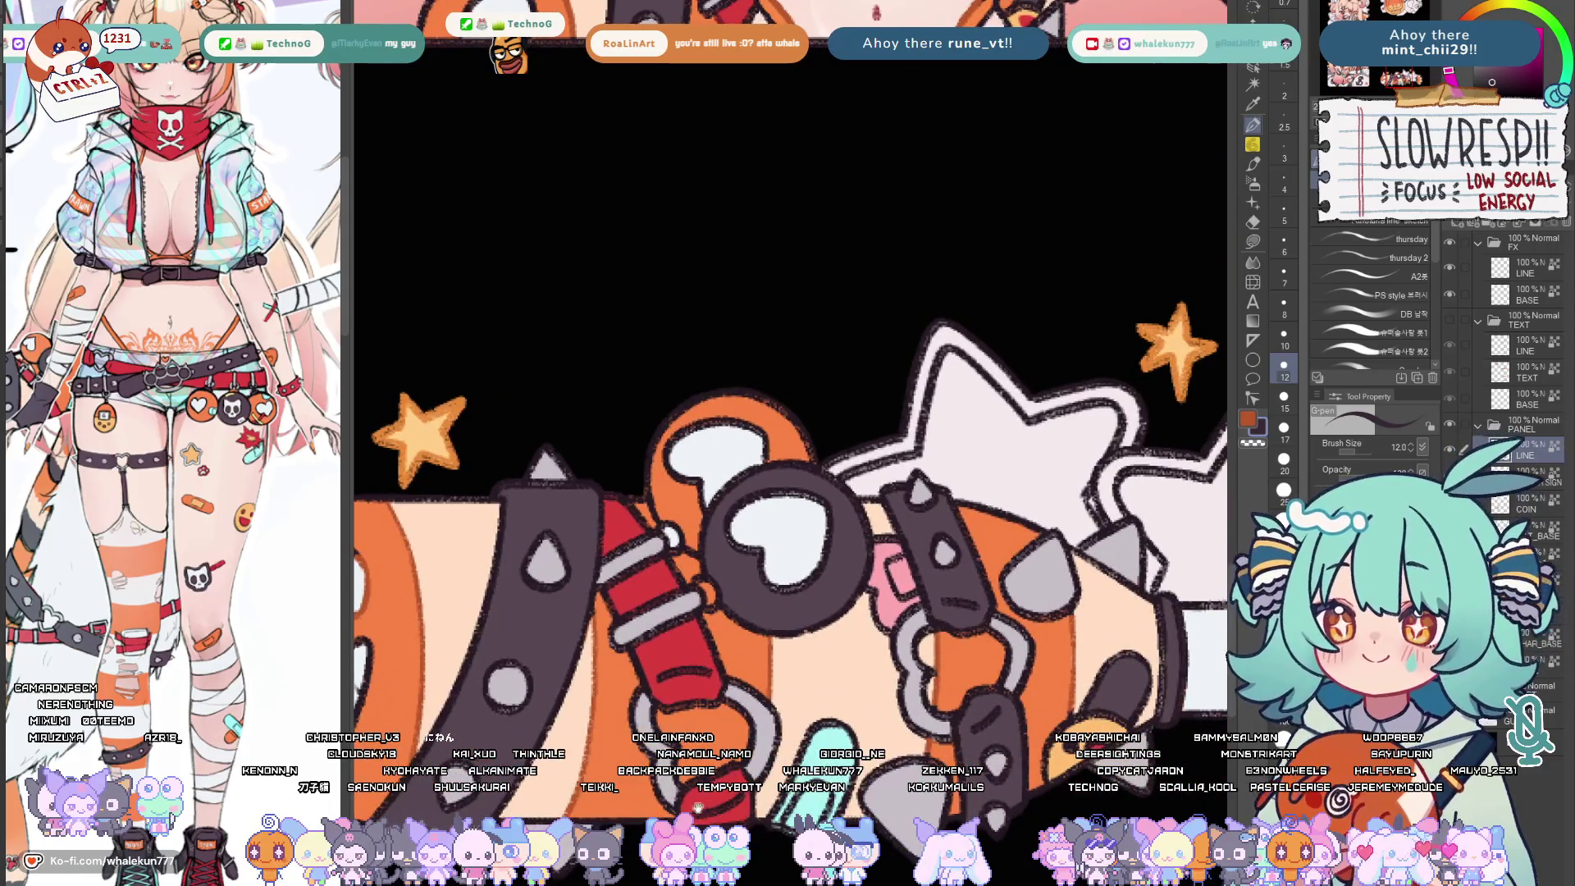
pyautogui.moveTo(701, 807); pyautogui.dragTo(1031, 667)
pyautogui.moveTo(739, 542); pyautogui.dragTo(751, 616)
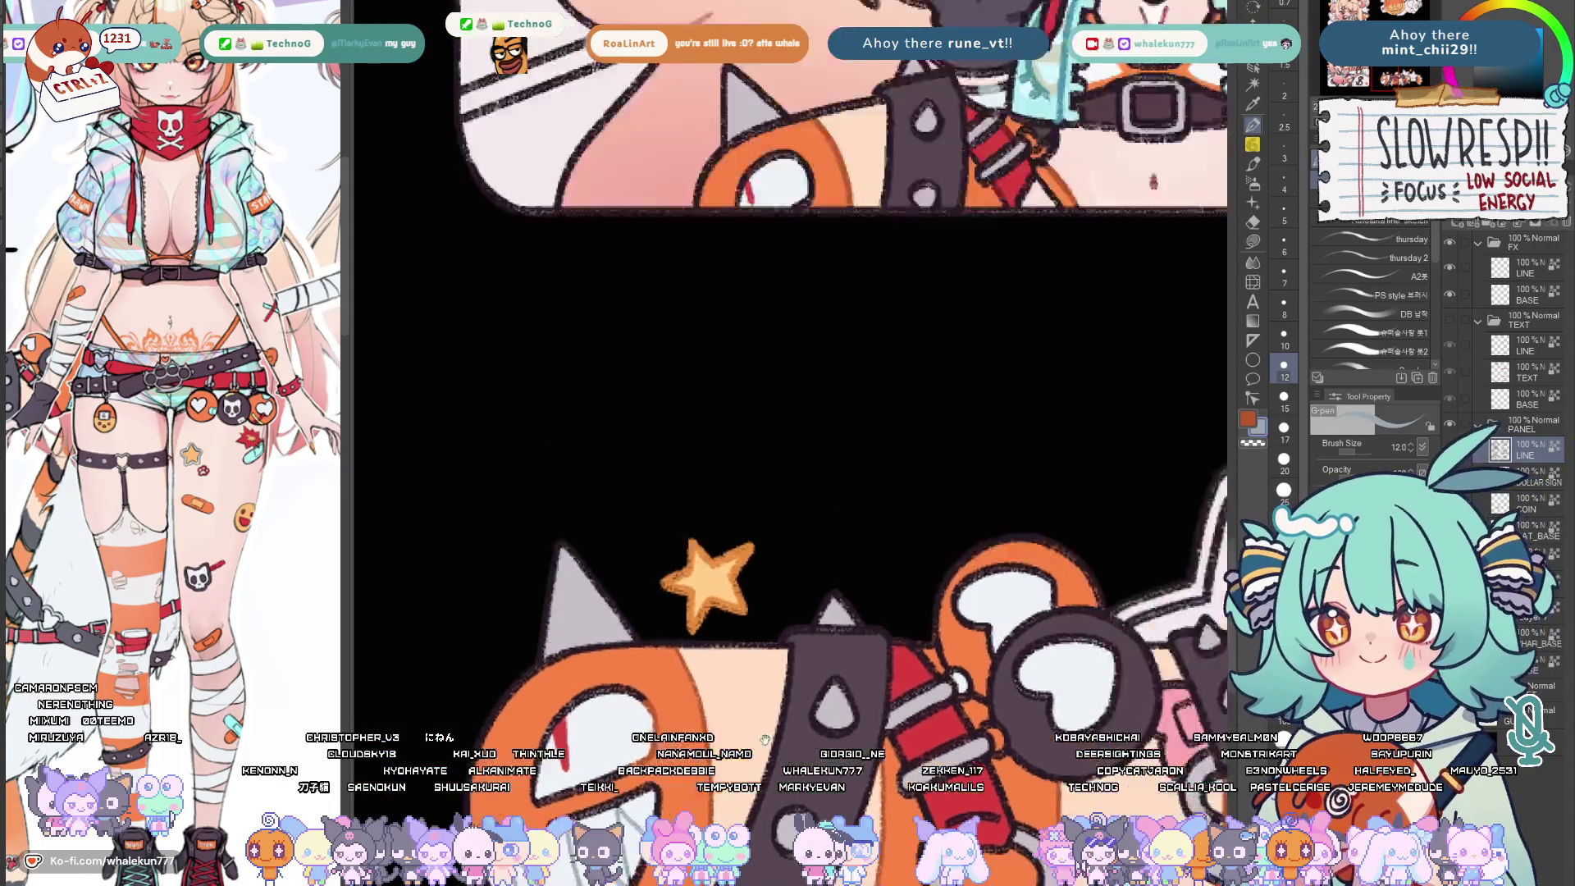
pyautogui.moveTo(740, 246); pyautogui.dragTo(724, 660)
pyautogui.scroll(-5, 695, 644)
pyautogui.moveTo(739, 246); pyautogui.dragTo(861, 493)
pyautogui.scroll(6, 862, 431)
pyautogui.moveTo(739, 370)
pyautogui.mouseDown()
pyautogui.moveTo(1017, 530)
pyautogui.moveTo(738, 369)
pyautogui.mouseUp()
# Look over the winking character's sleeve, EBI hair clip and coin stacks, then view the whole sheet
pyautogui.moveTo(862, 492); pyautogui.dragTo(739, 370)
pyautogui.moveTo(862, 430); pyautogui.dragTo(1007, 608)
pyautogui.scroll(1, 1007, 608)
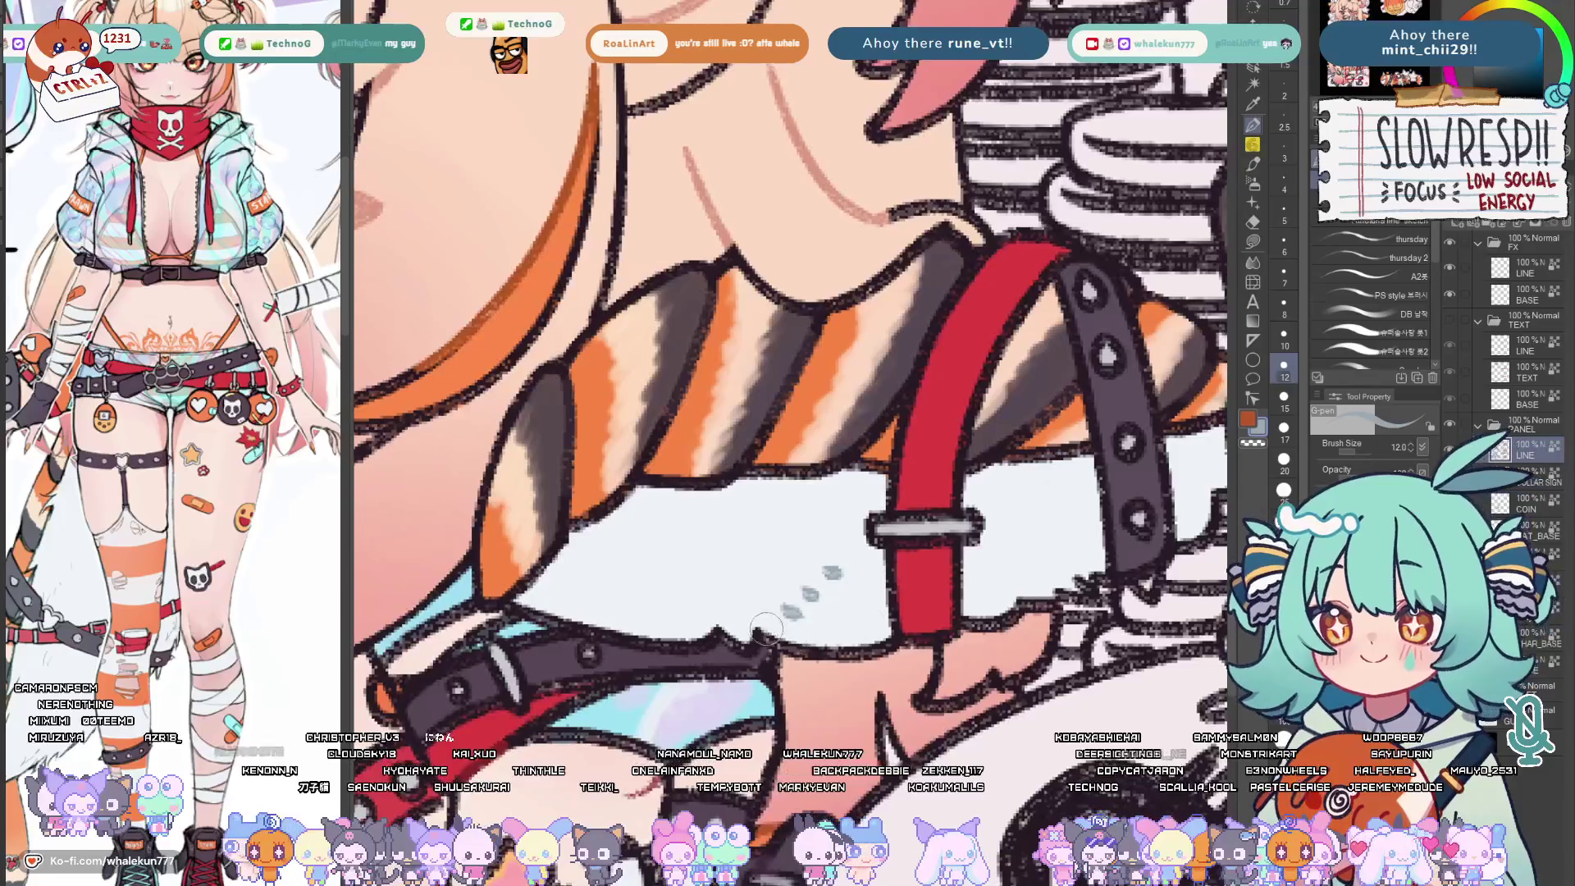
pyautogui.scroll(-4, 859, 626)
pyautogui.moveTo(788, 369); pyautogui.dragTo(690, 469)
pyautogui.scroll(3, 738, 370)
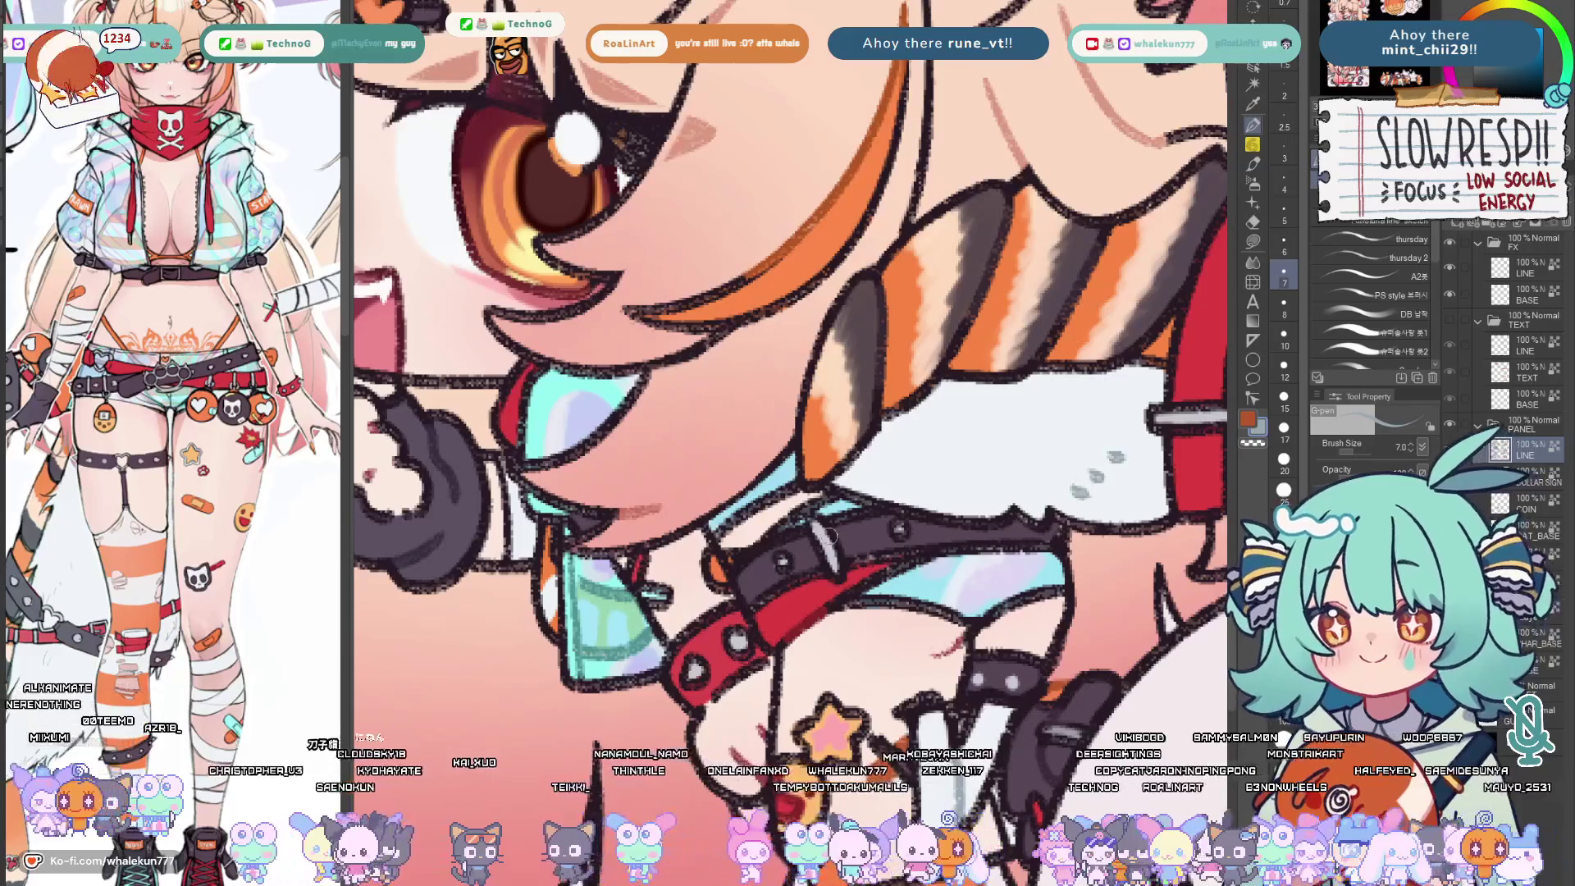
pyautogui.scroll(-3, 788, 370)
pyautogui.scroll(-3, 788, 370)
pyautogui.moveTo(788, 371); pyautogui.dragTo(788, 443)
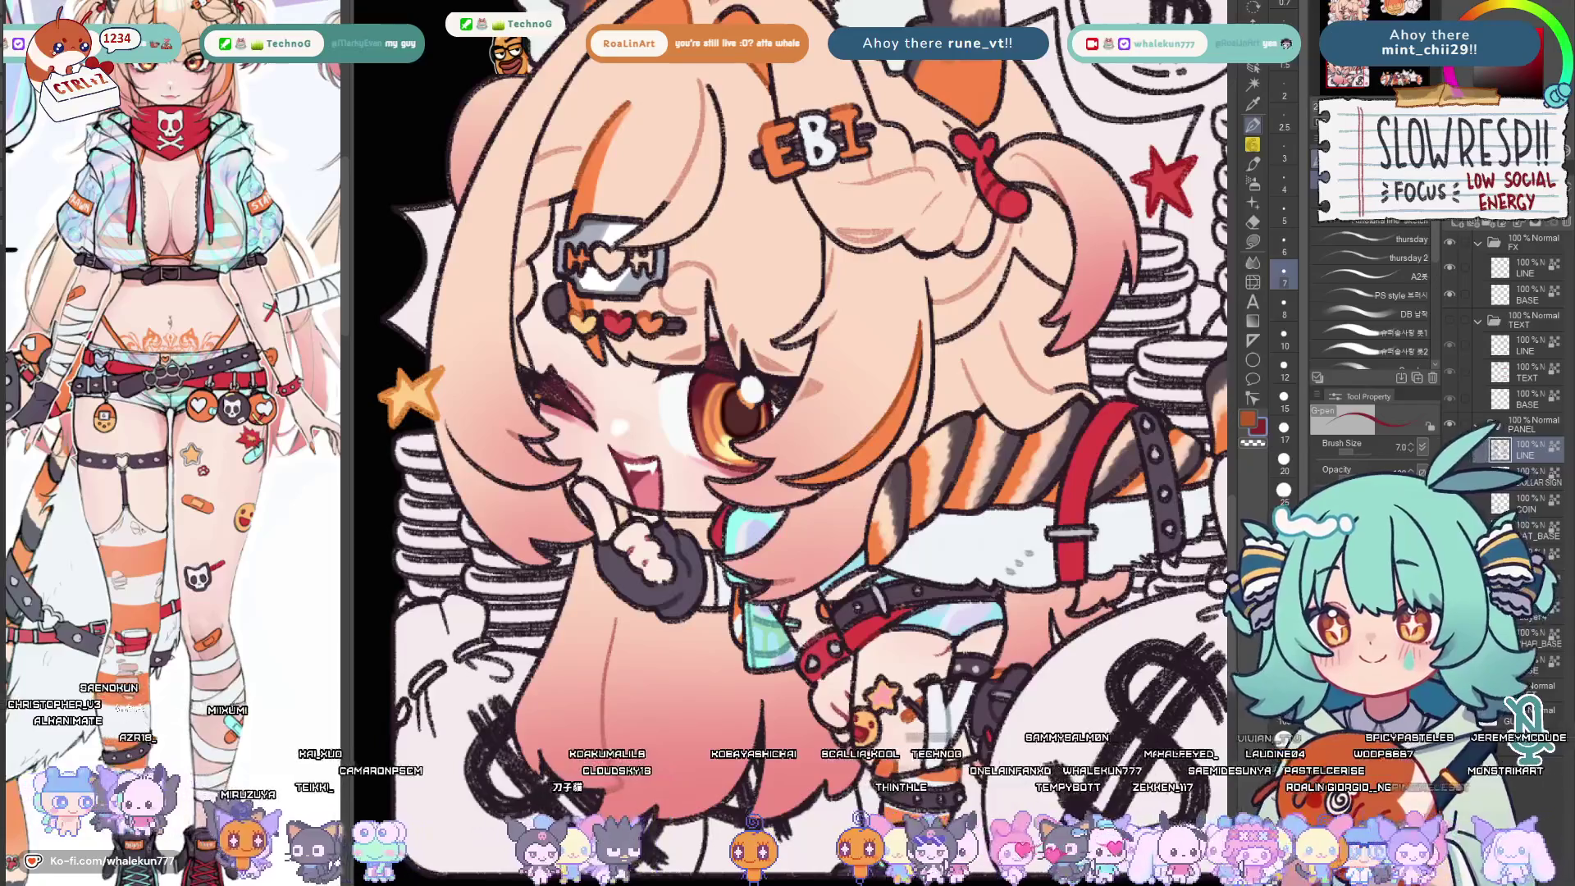
pyautogui.moveTo(812, 369); pyautogui.dragTo(748, 399)
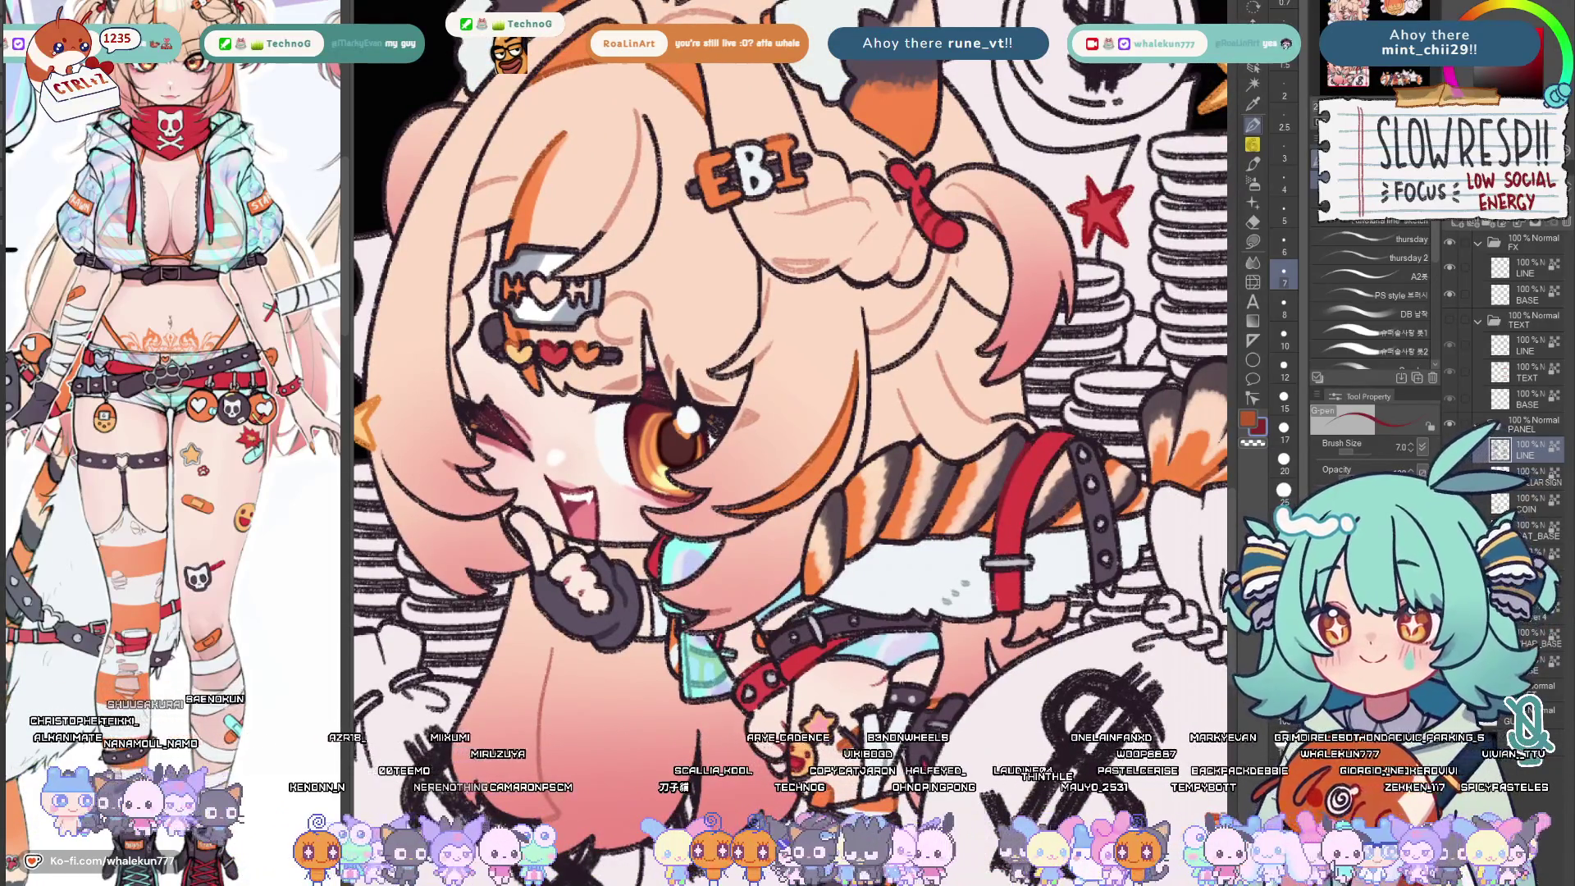
pyautogui.moveTo(739, 406); pyautogui.dragTo(813, 333)
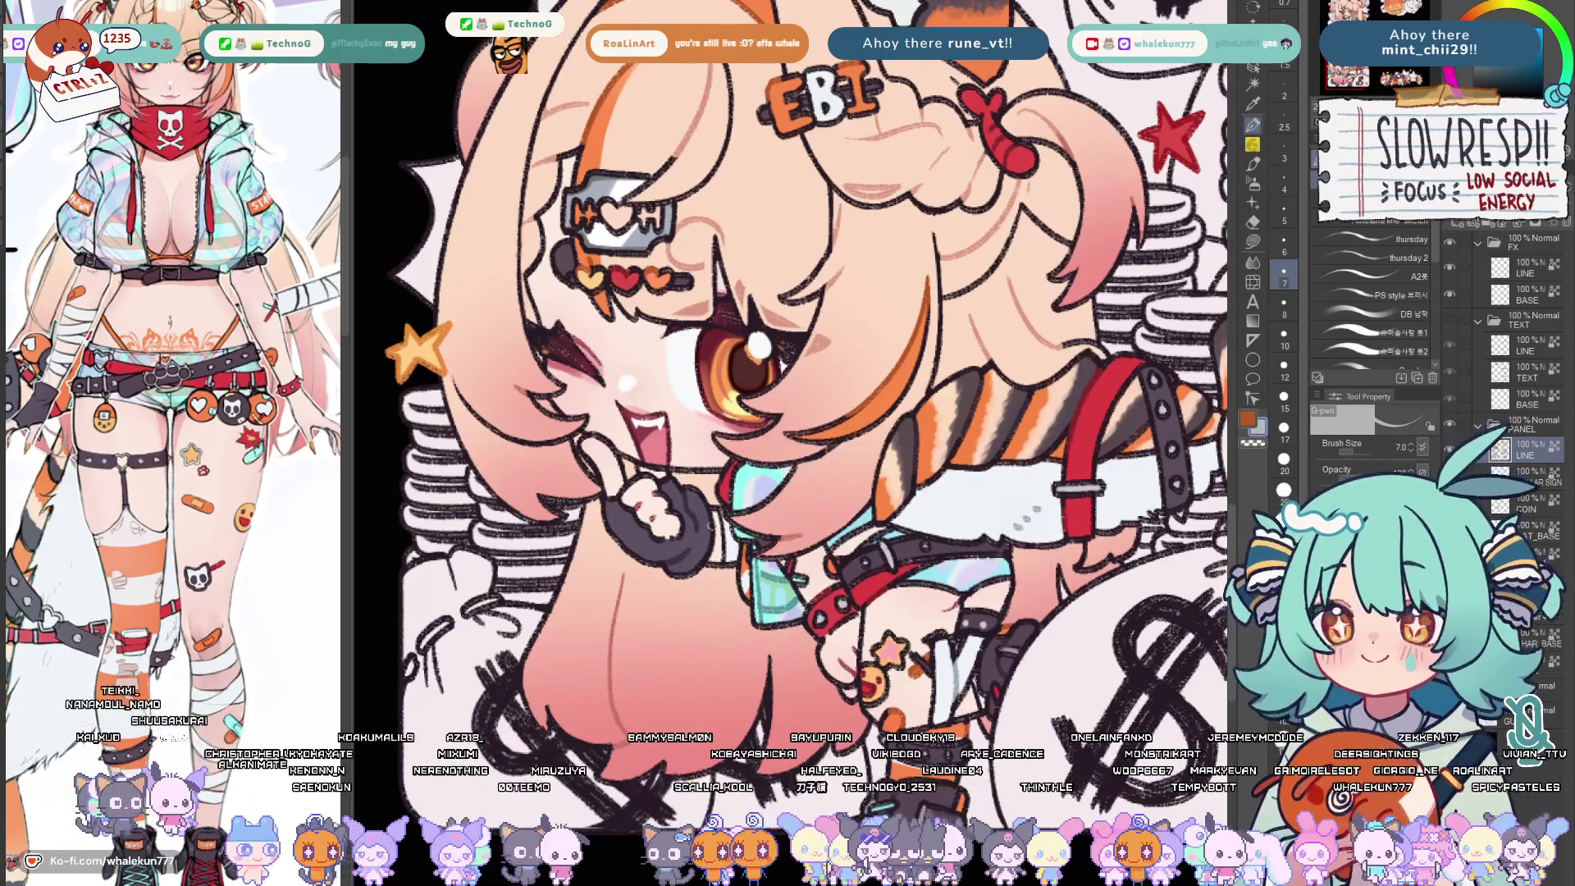
pyautogui.moveTo(739, 369); pyautogui.dragTo(819, 505)
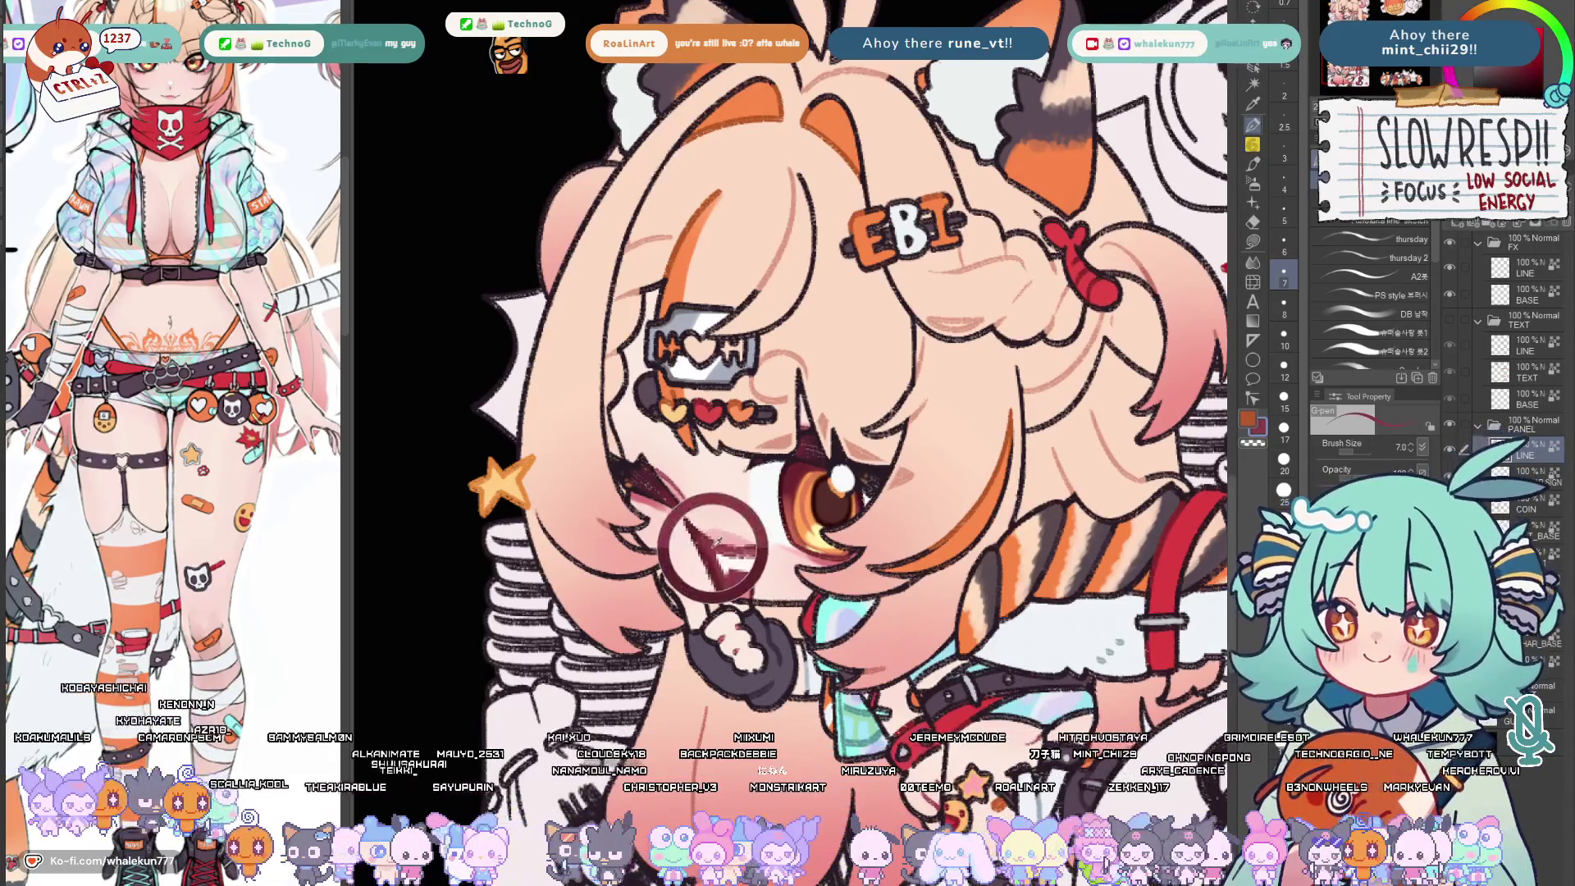
pyautogui.scroll(-2, 858, 540)
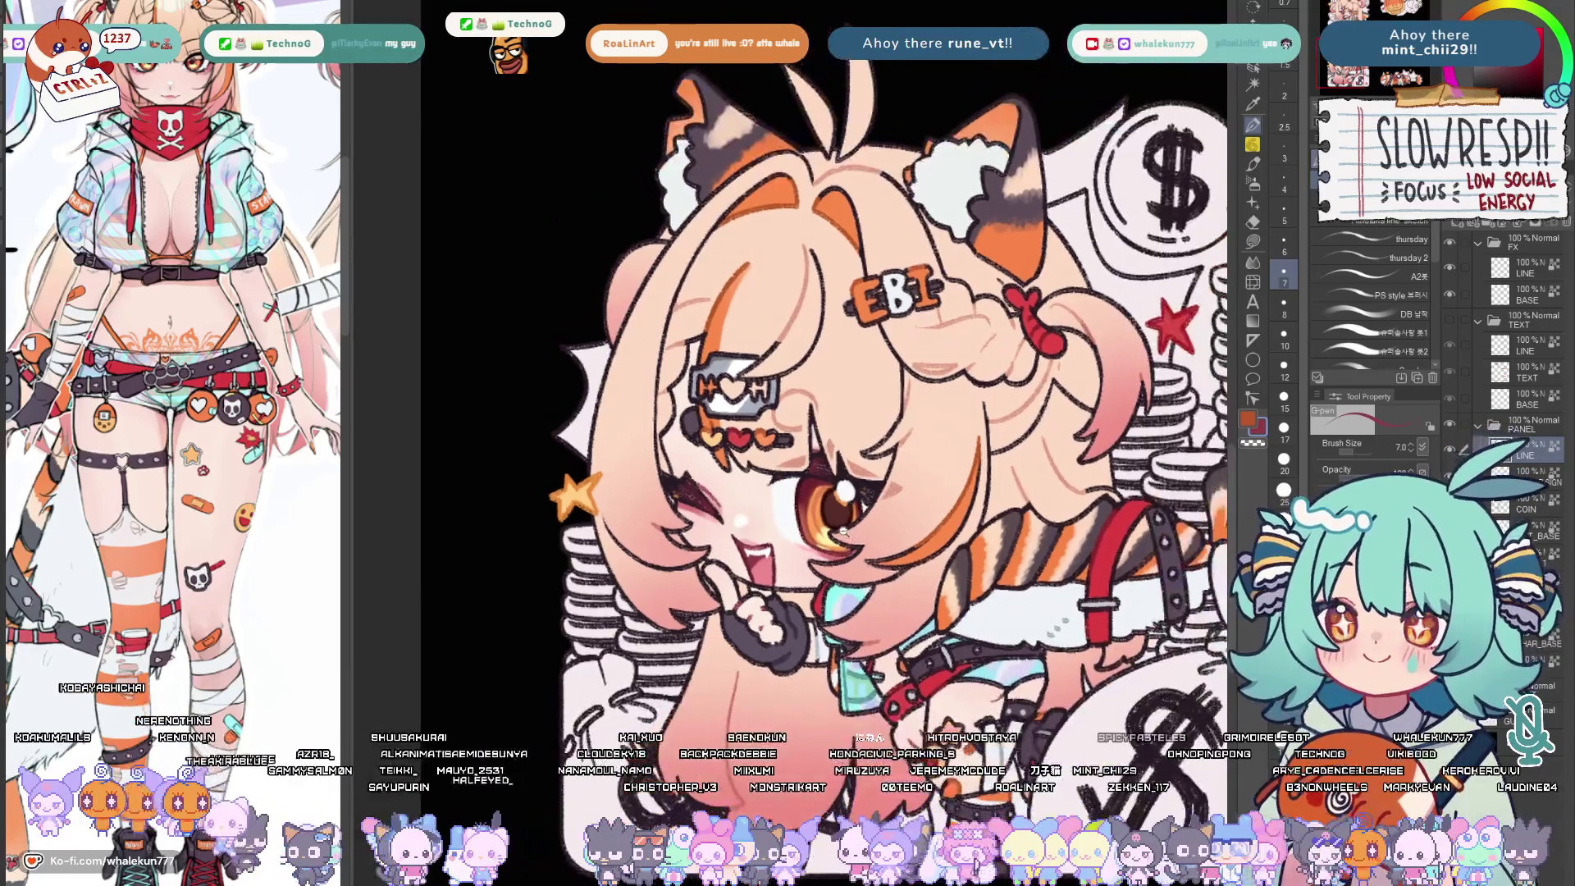
pyautogui.scroll(2, 813, 569)
pyautogui.scroll(3, 838, 394)
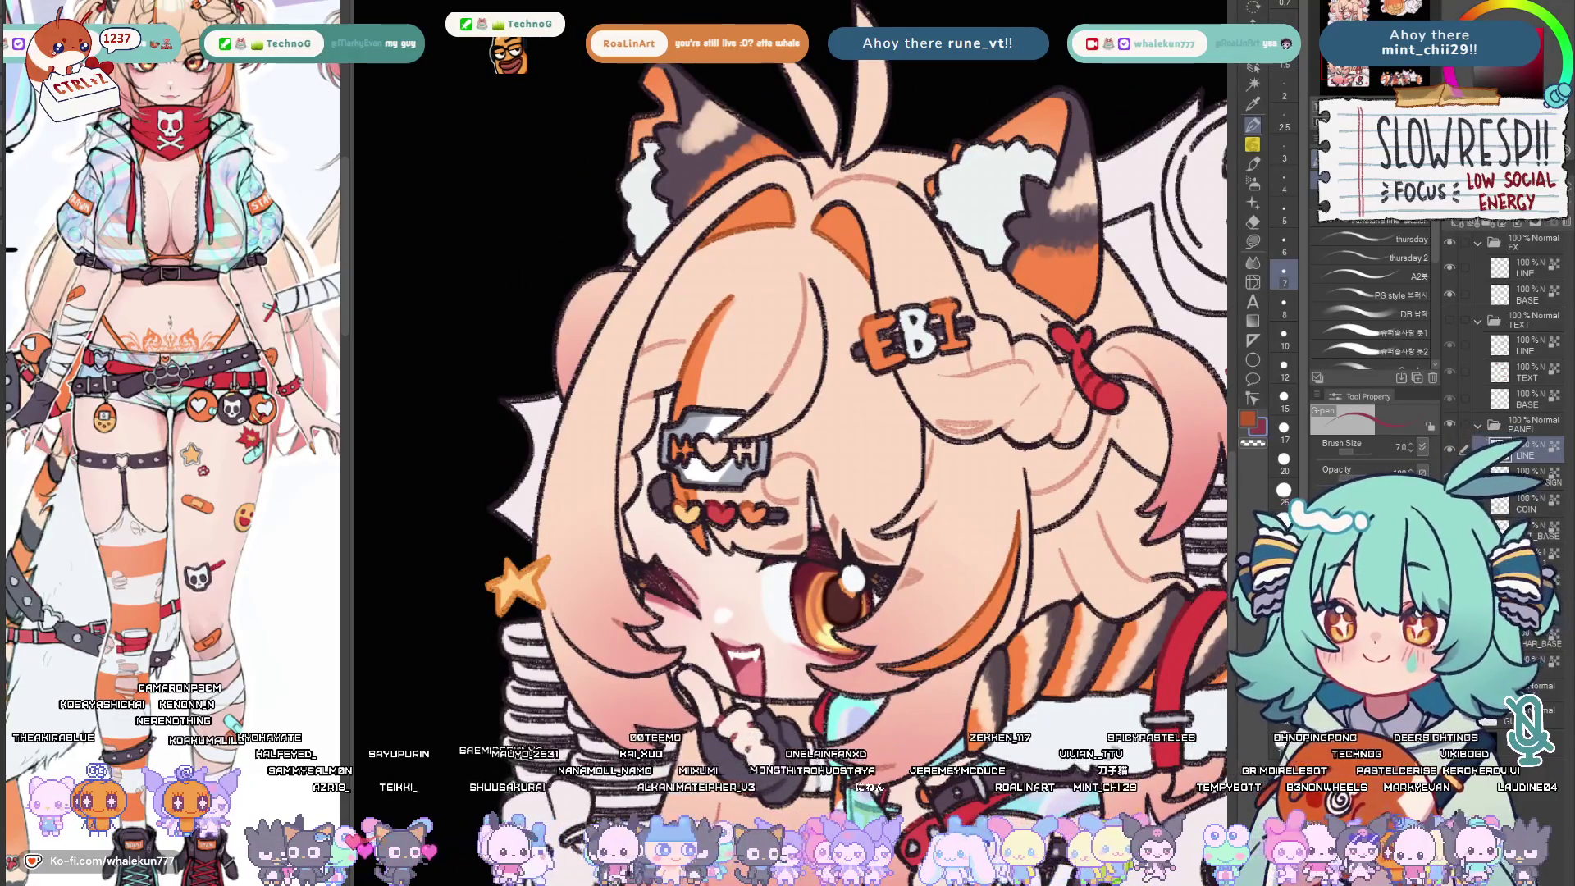
pyautogui.scroll(-5, 837, 395)
pyautogui.moveTo(861, 369); pyautogui.dragTo(739, 432)
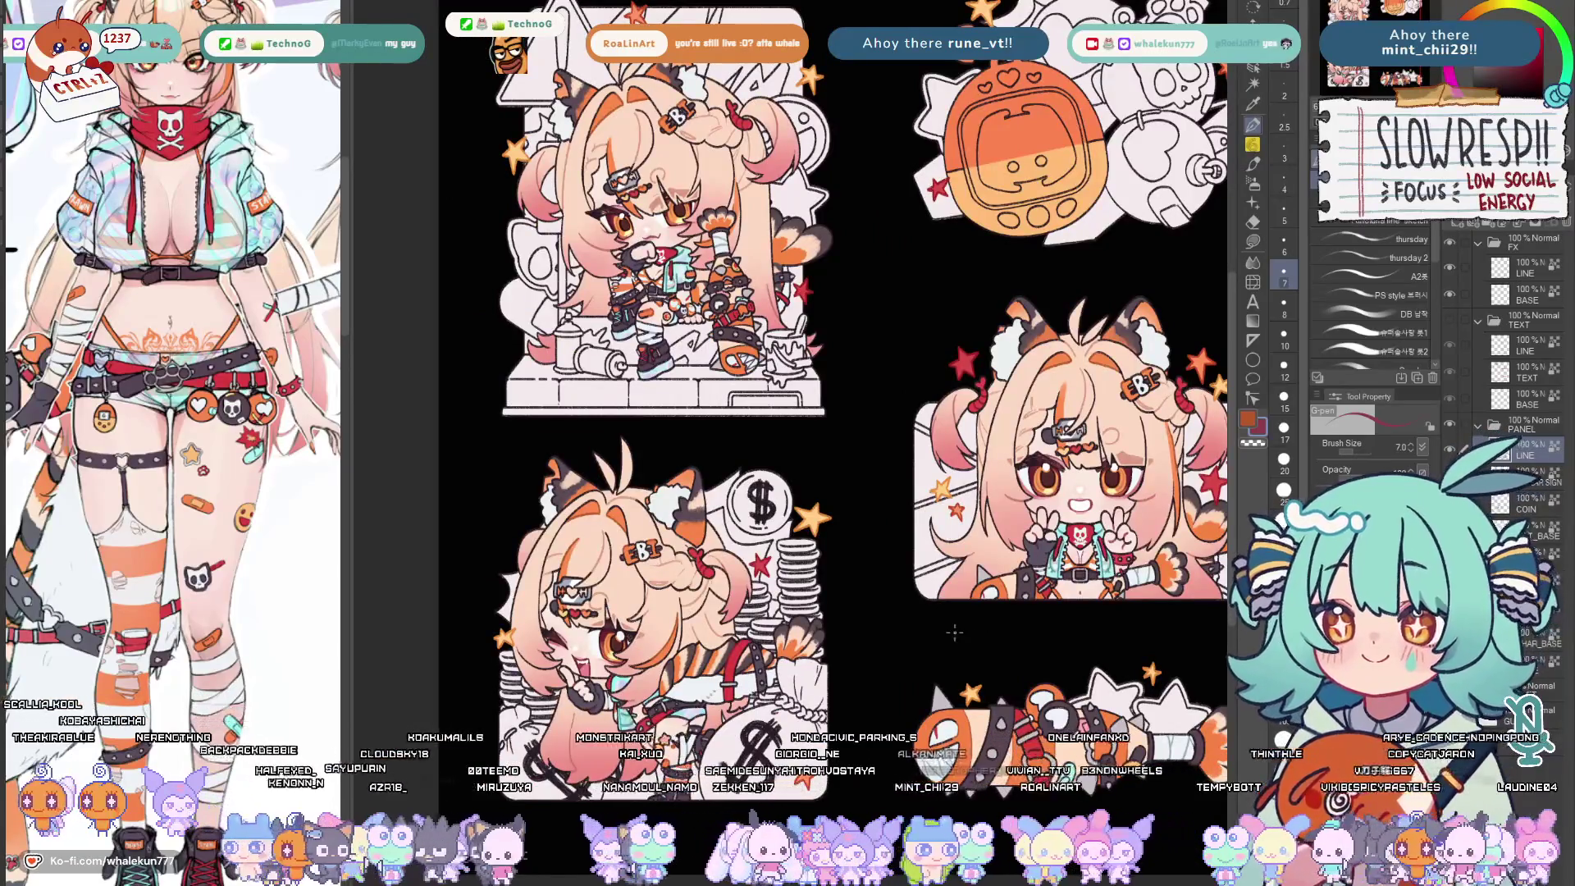
pyautogui.scroll(4, 739, 431)
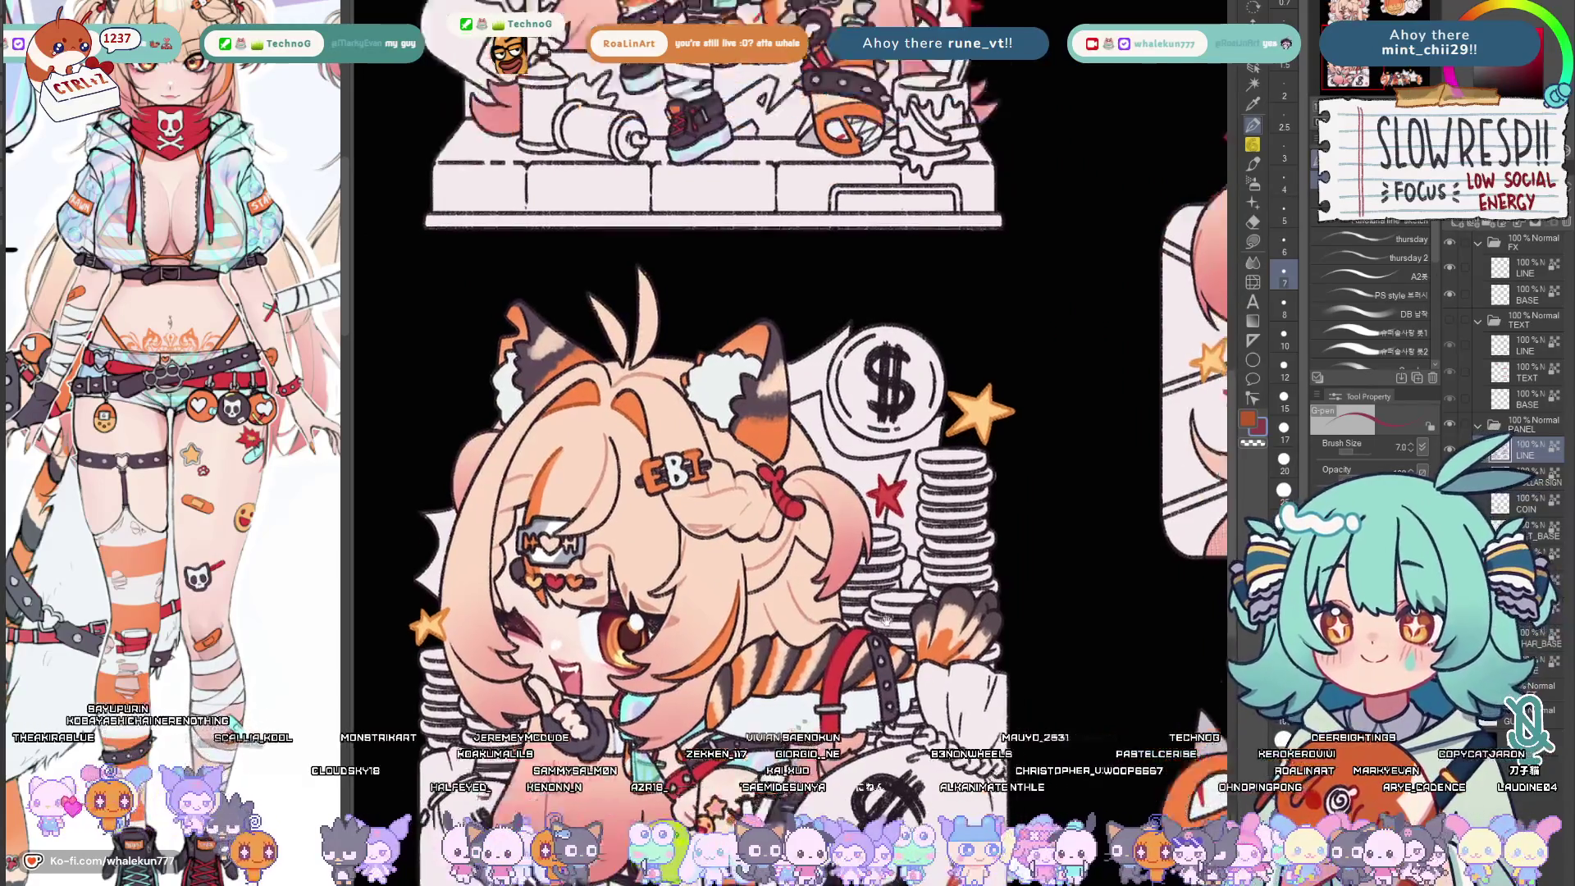
pyautogui.moveTo(821, 558); pyautogui.dragTo(812, 738)
pyautogui.moveTo(813, 369)
pyautogui.mouseDown()
pyautogui.moveTo(800, 615)
pyautogui.moveTo(789, 591)
pyautogui.mouseUp()
pyautogui.scroll(4, 689, 406)
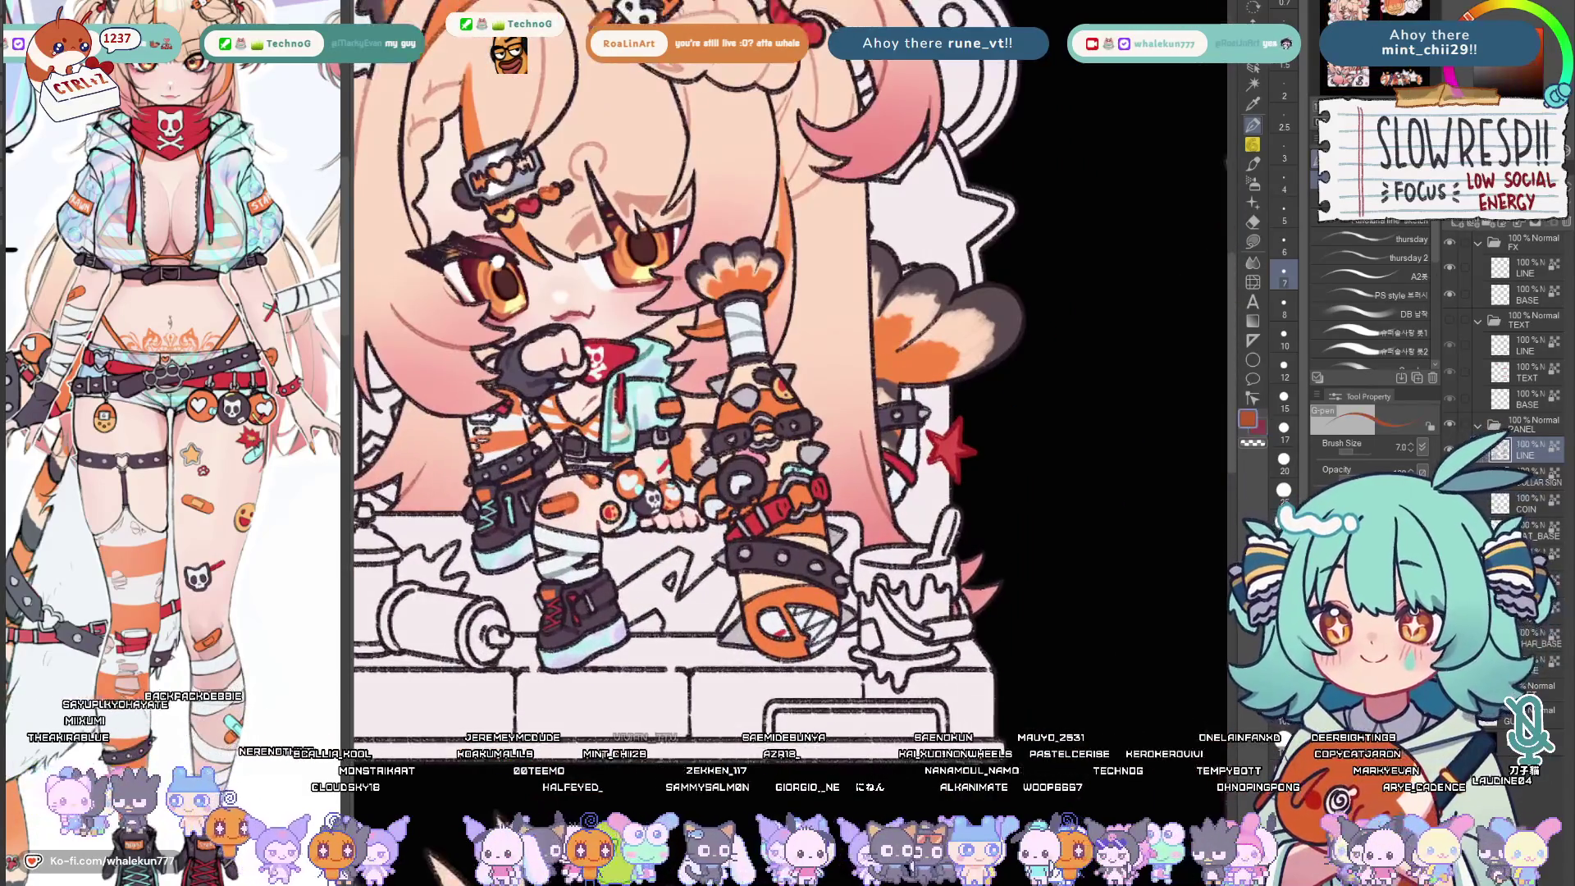
pyautogui.press('[')
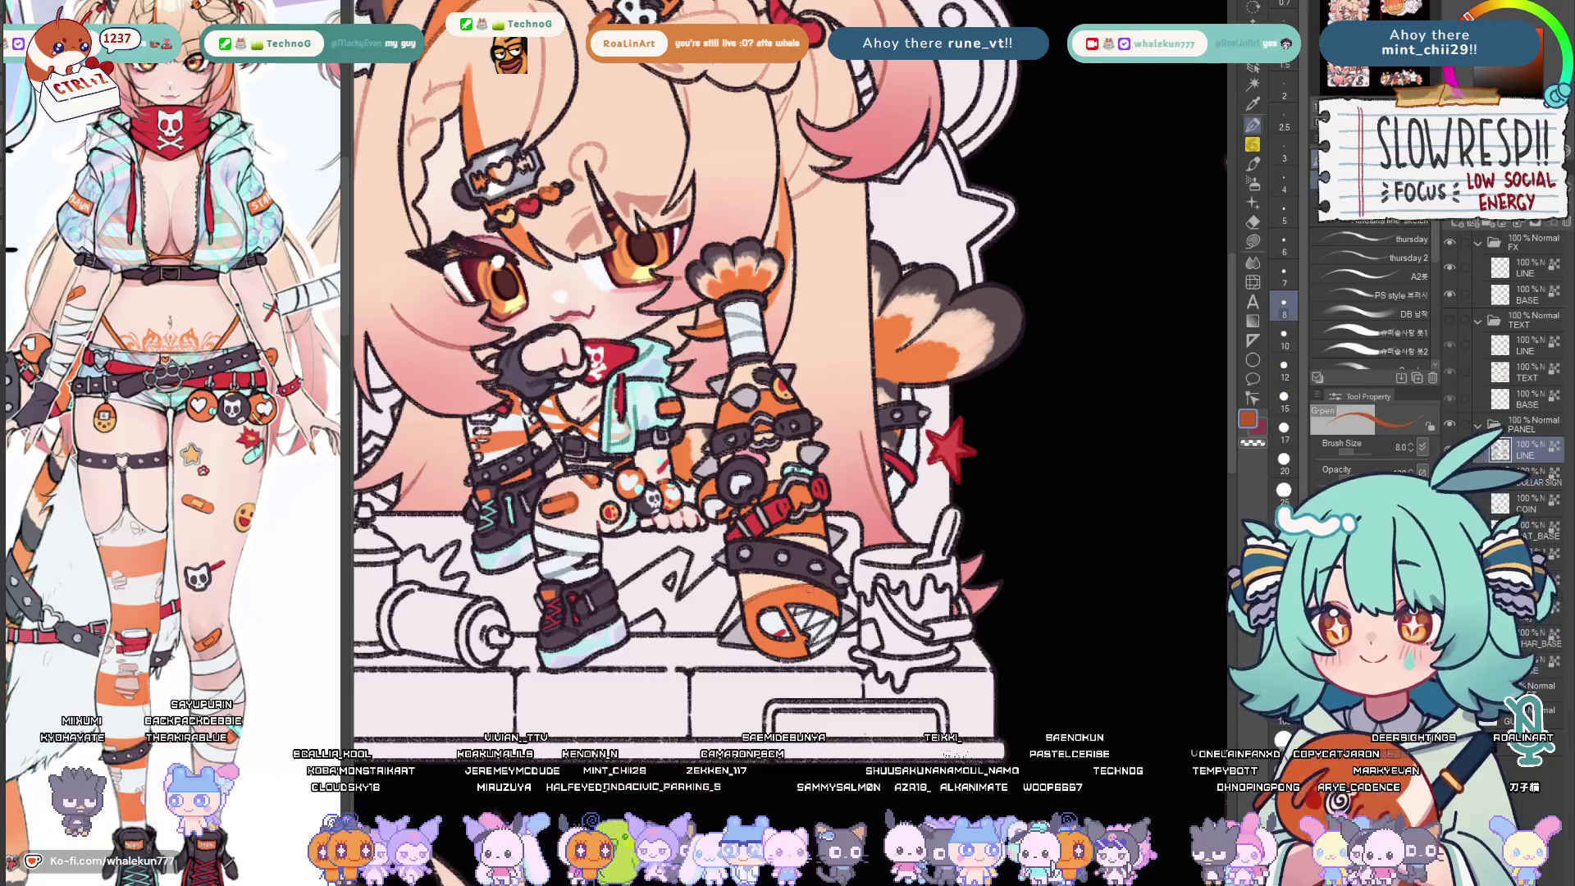
pyautogui.scroll(3, 690, 406)
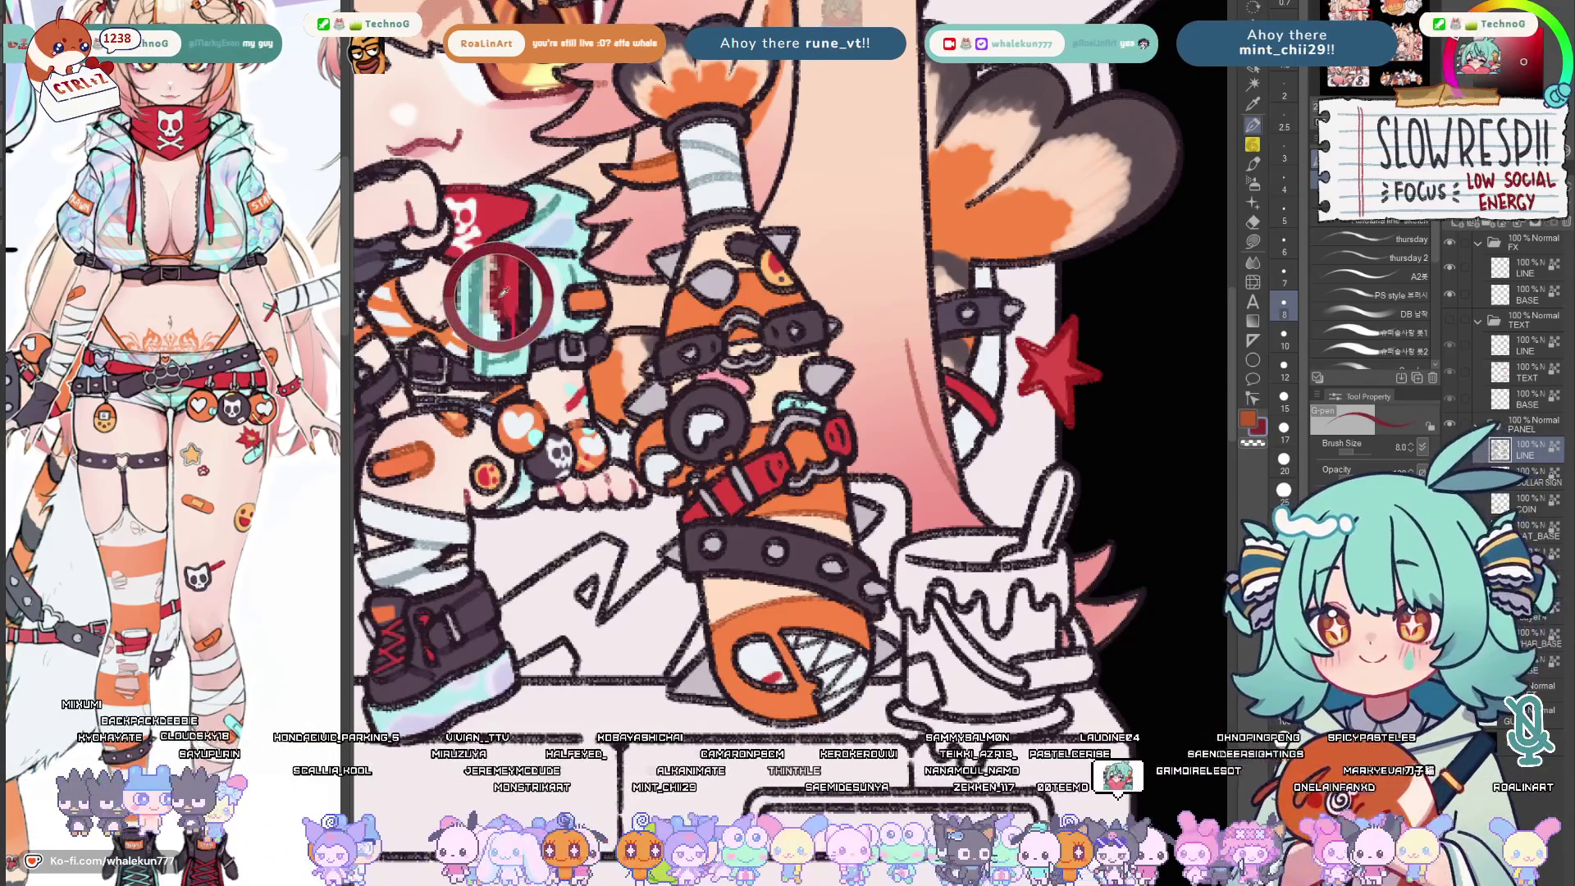
pyautogui.scroll(-1, 511, 276)
pyautogui.scroll(1, 881, 462)
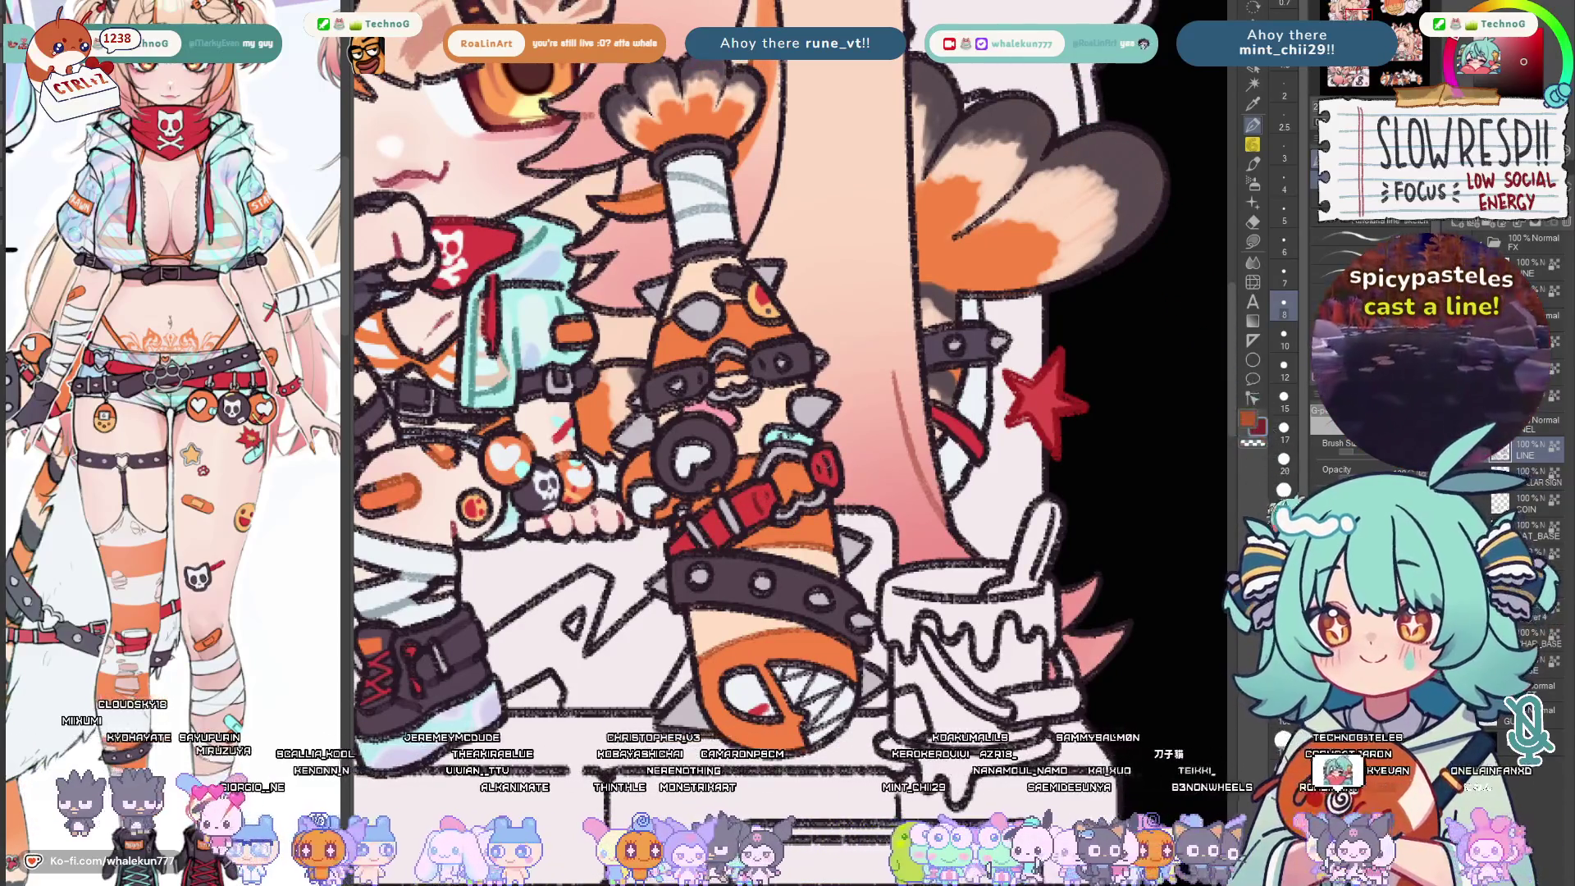
pyautogui.scroll(2, 881, 461)
pyautogui.scroll(1, 741, 495)
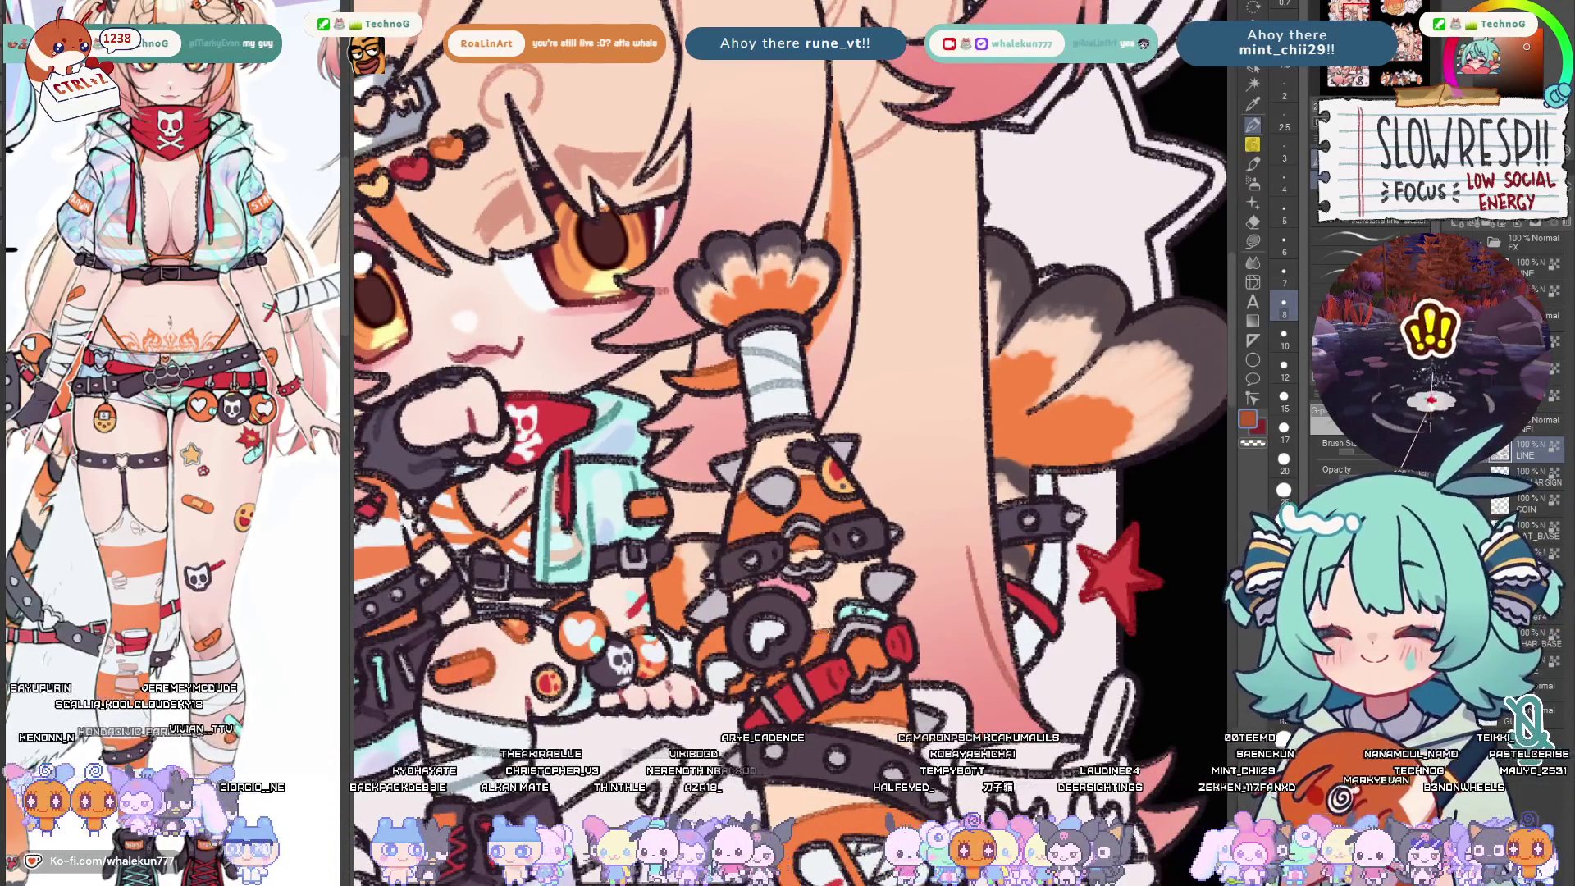
pyautogui.scroll(-1, 800, 432)
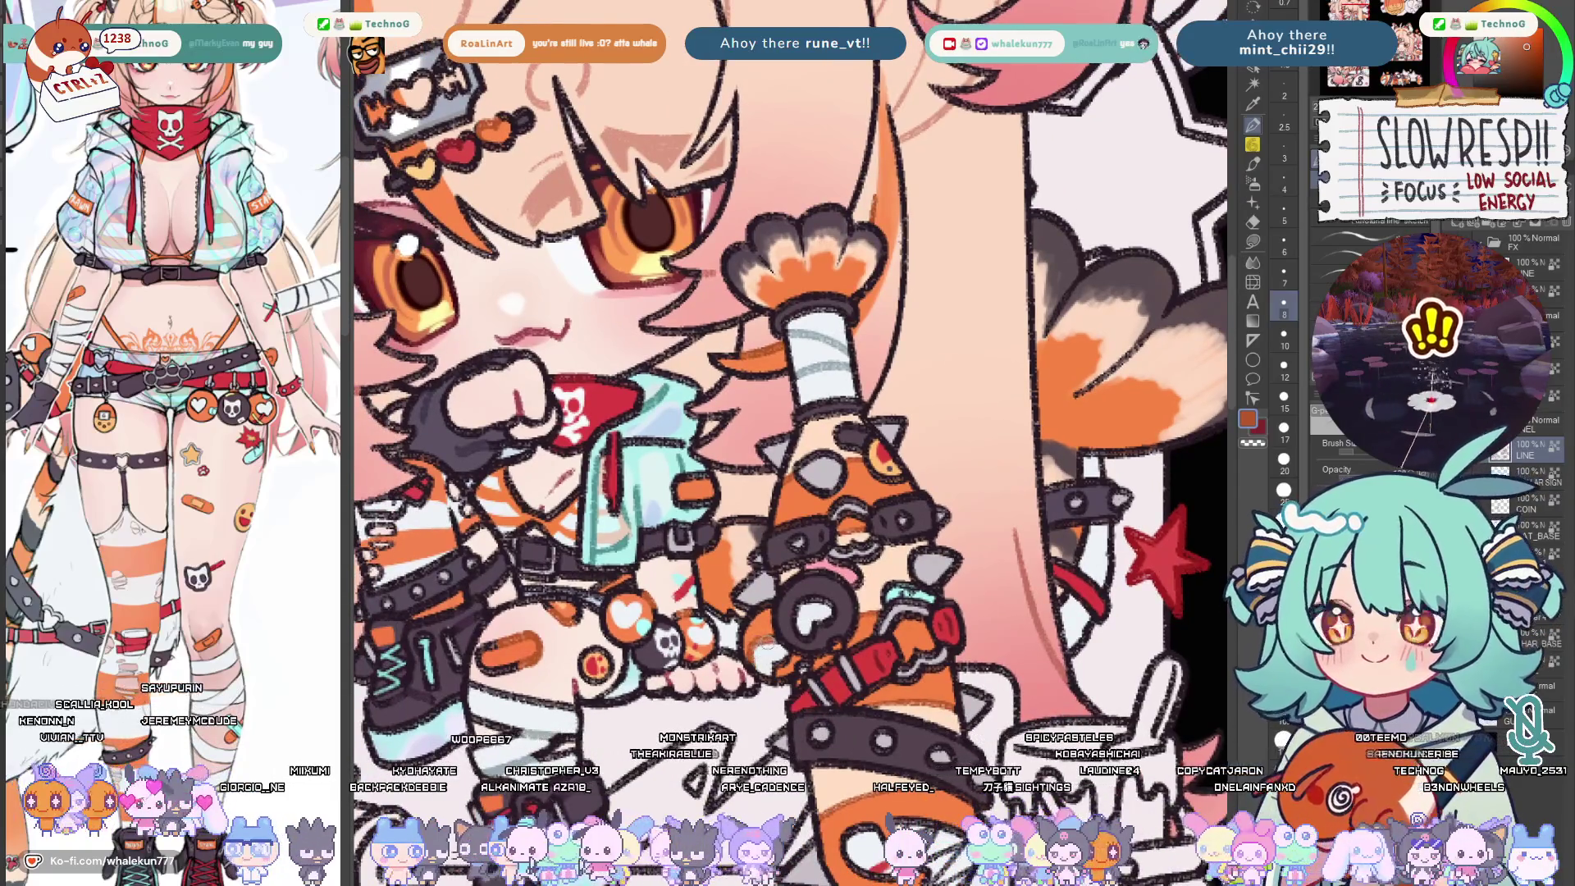
pyautogui.scroll(2, 794, 431)
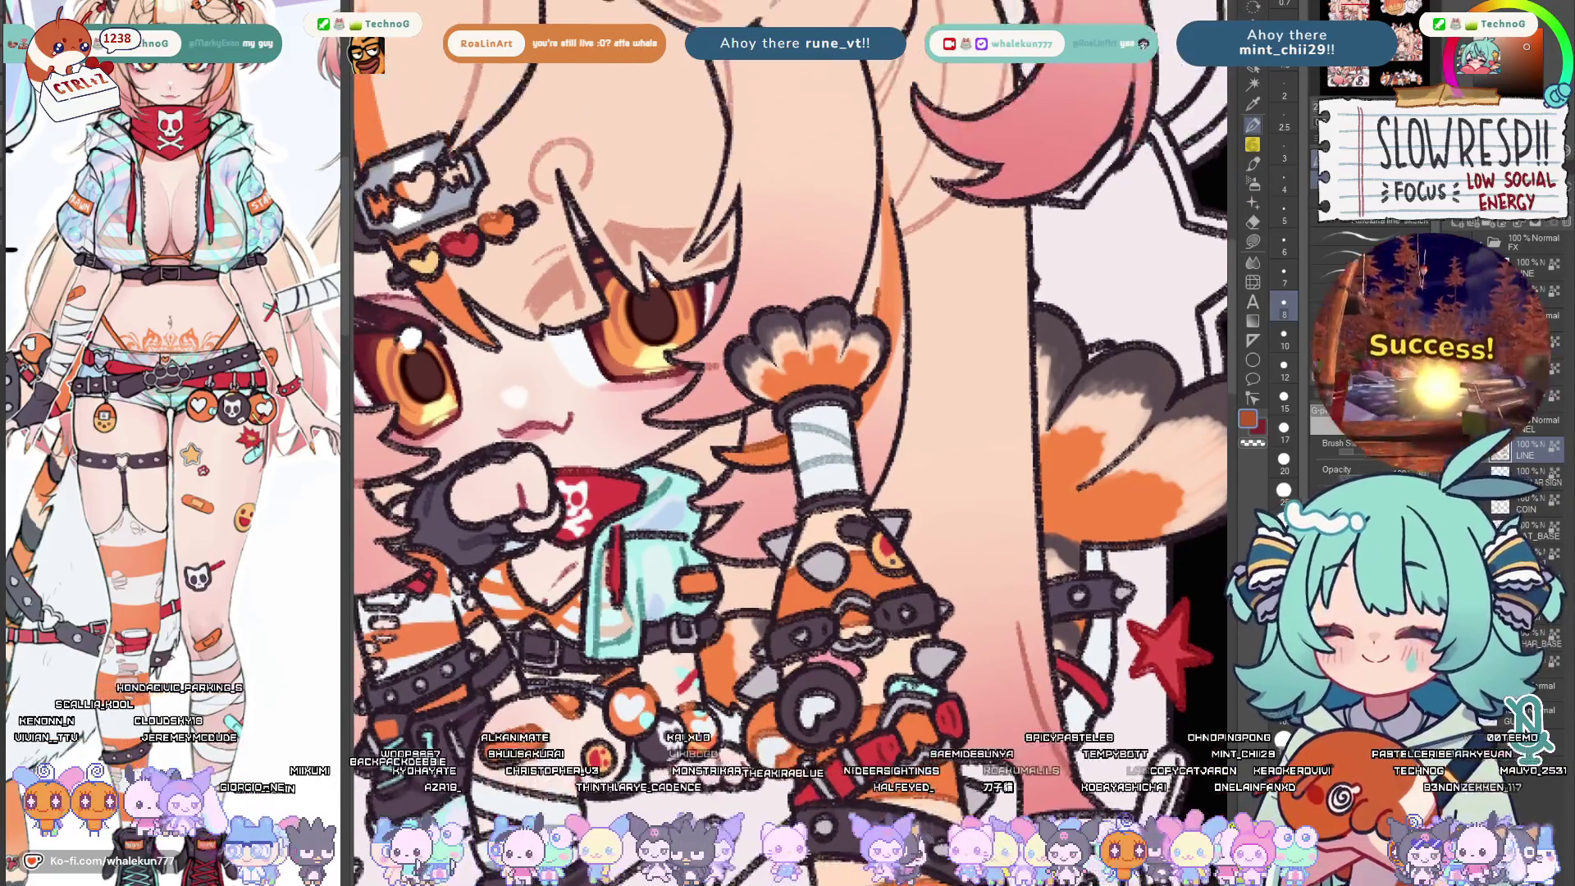
pyautogui.scroll(3, 821, 493)
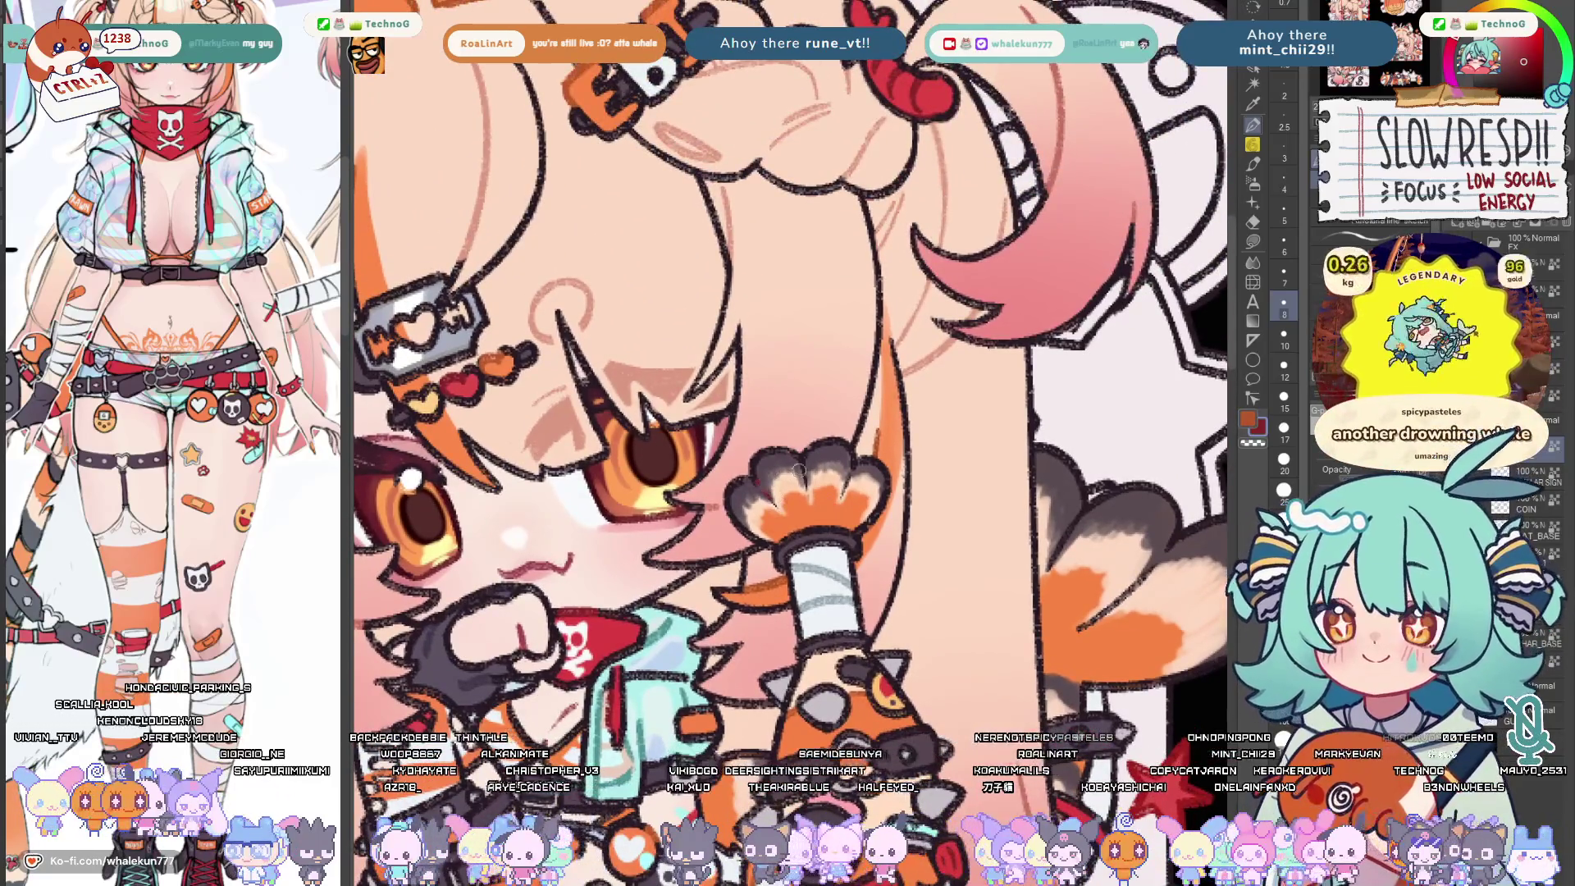
pyautogui.scroll(-5, 822, 492)
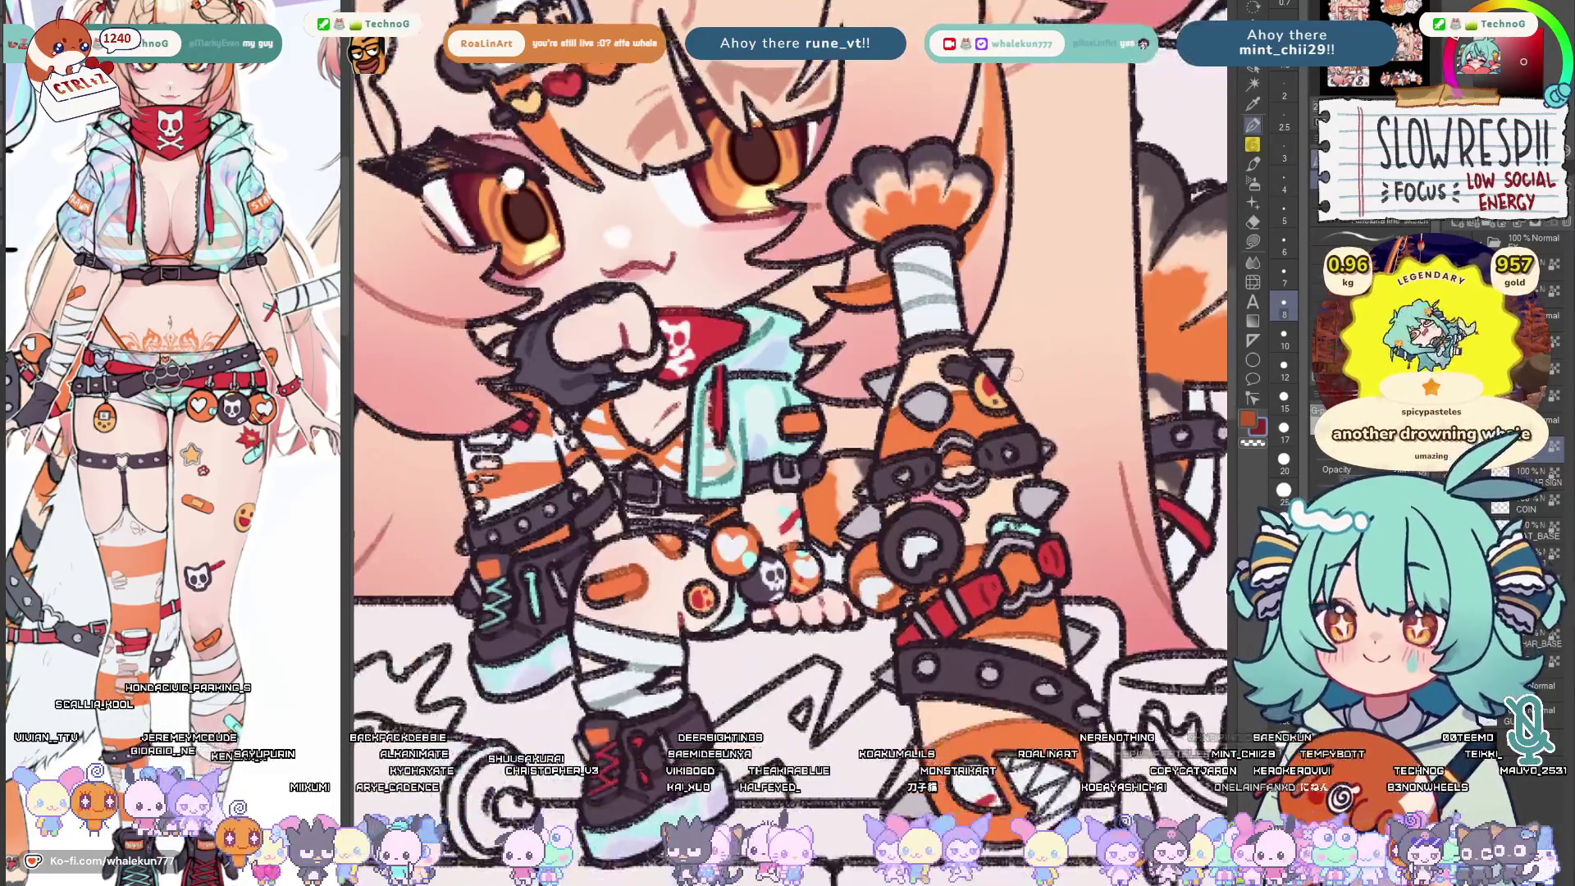
pyautogui.scroll(-2, 821, 492)
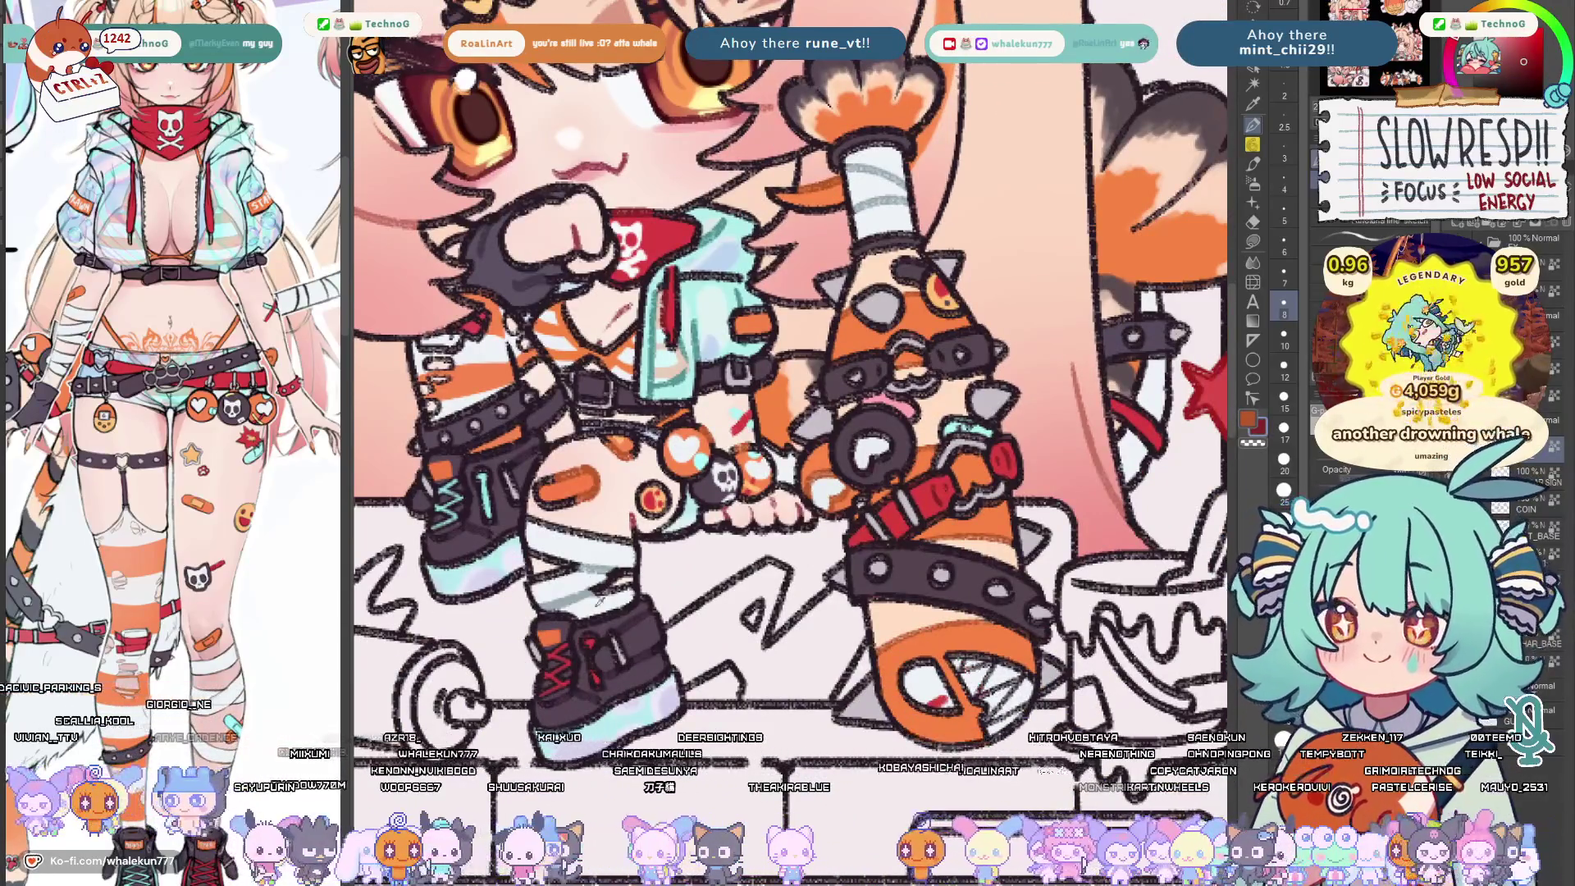
pyautogui.scroll(1, 570, 603)
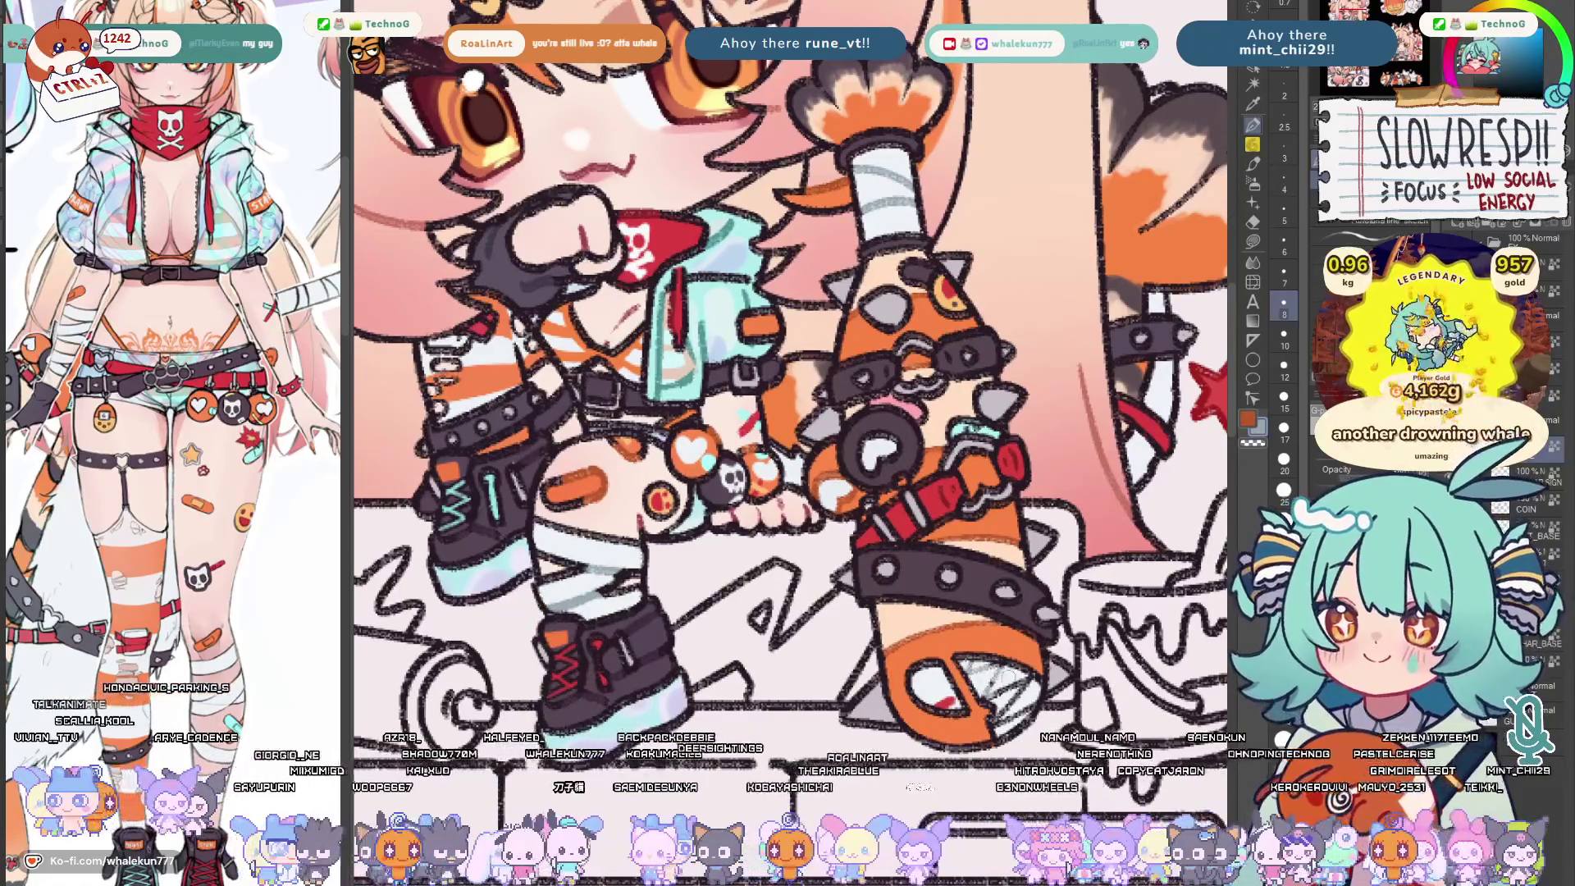
pyautogui.scroll(-1, 788, 444)
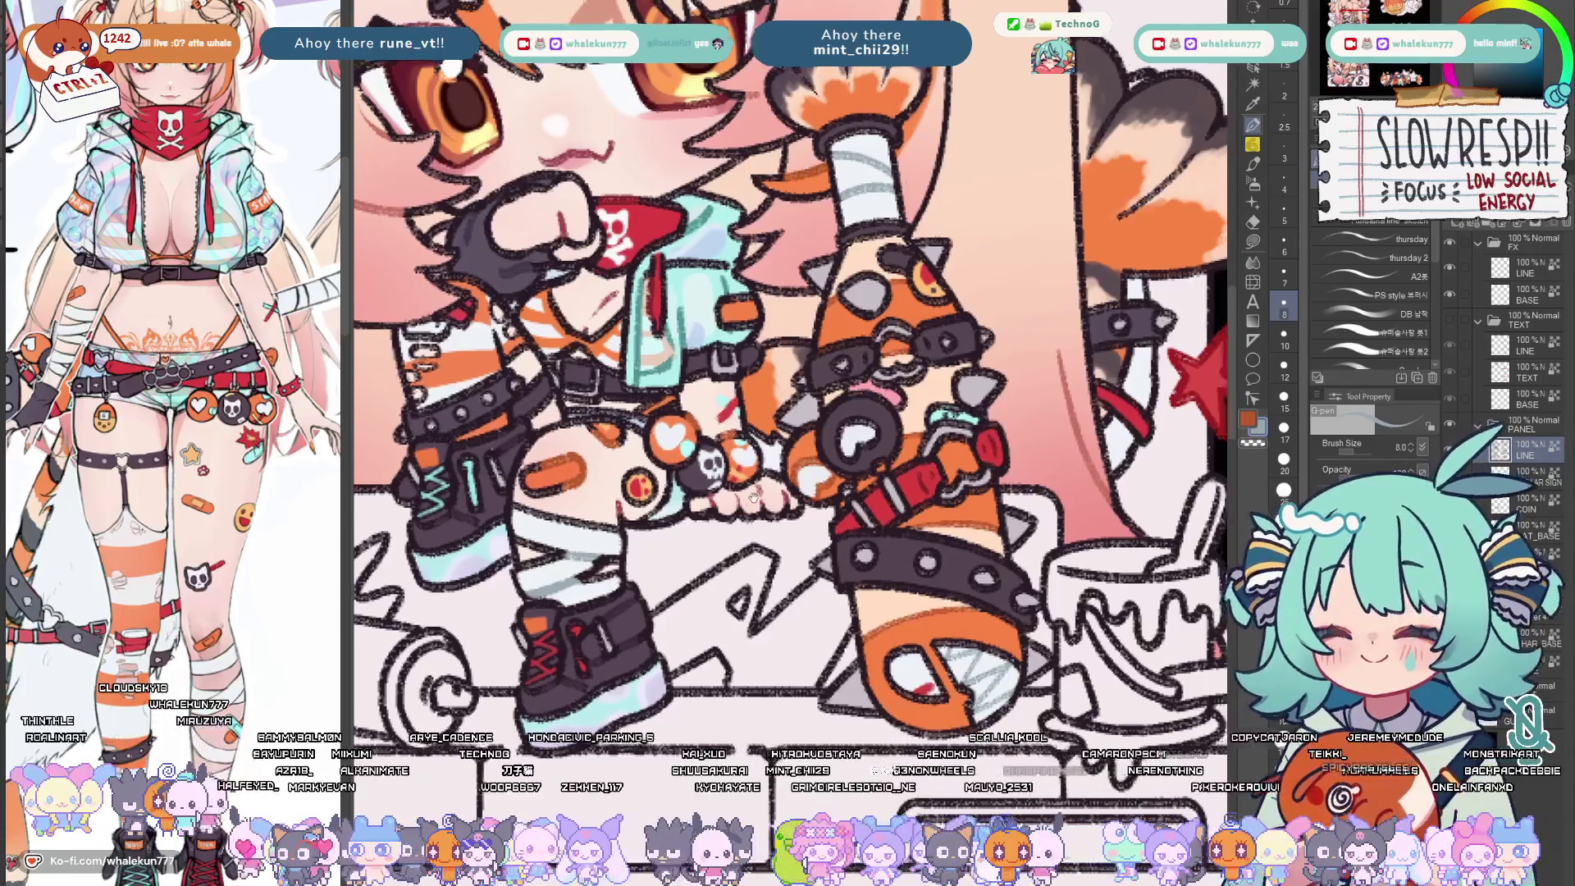
pyautogui.scroll(-3, 789, 369)
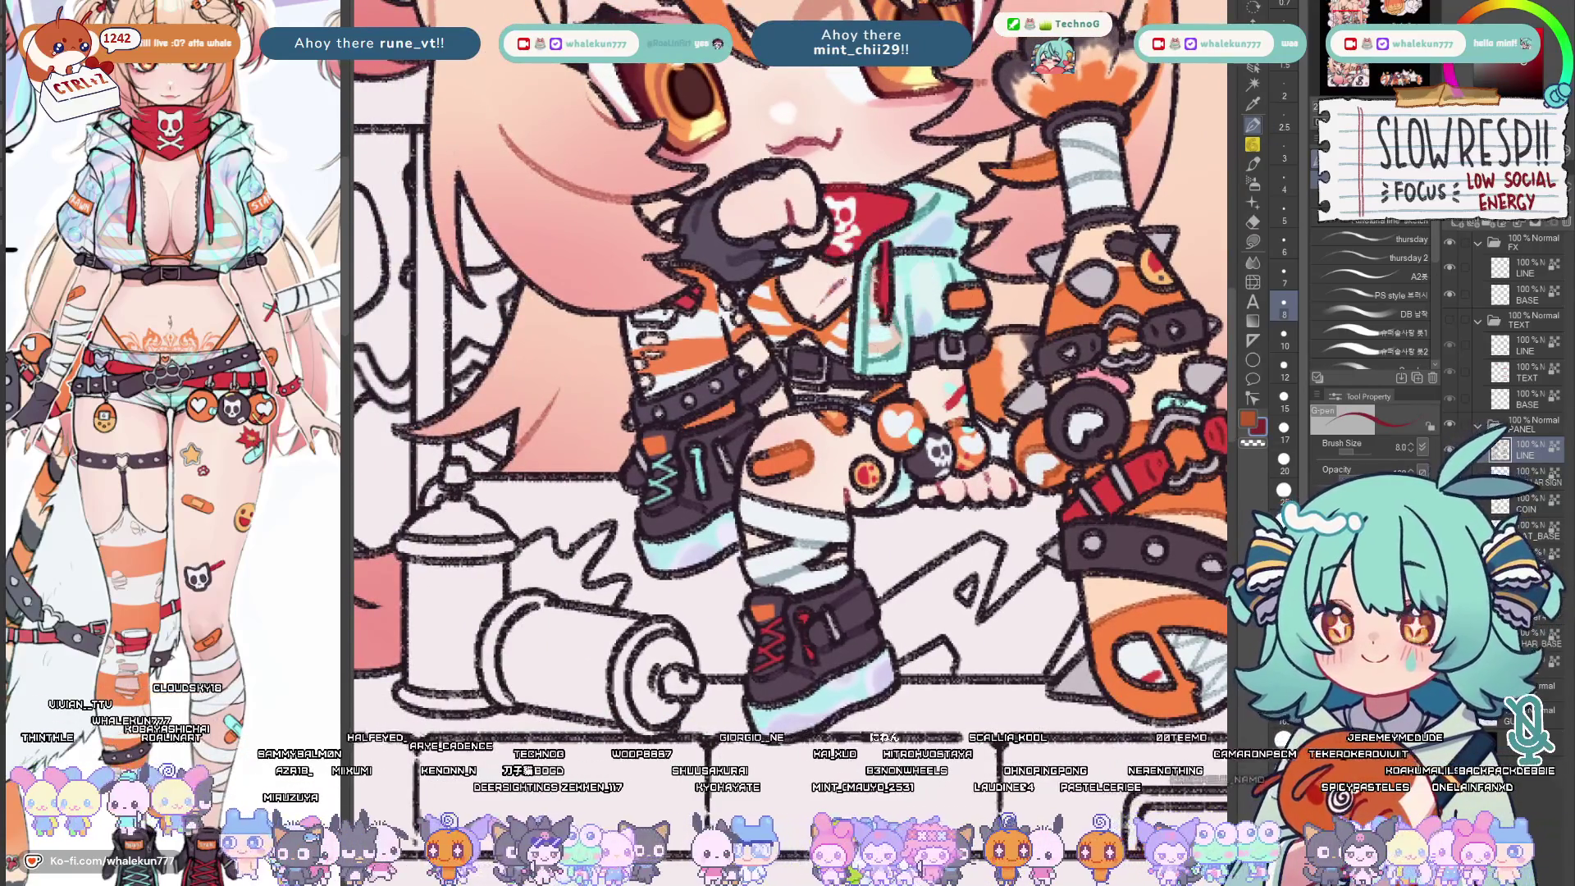
pyautogui.scroll(-2, 854, 441)
pyautogui.scroll(2, 855, 442)
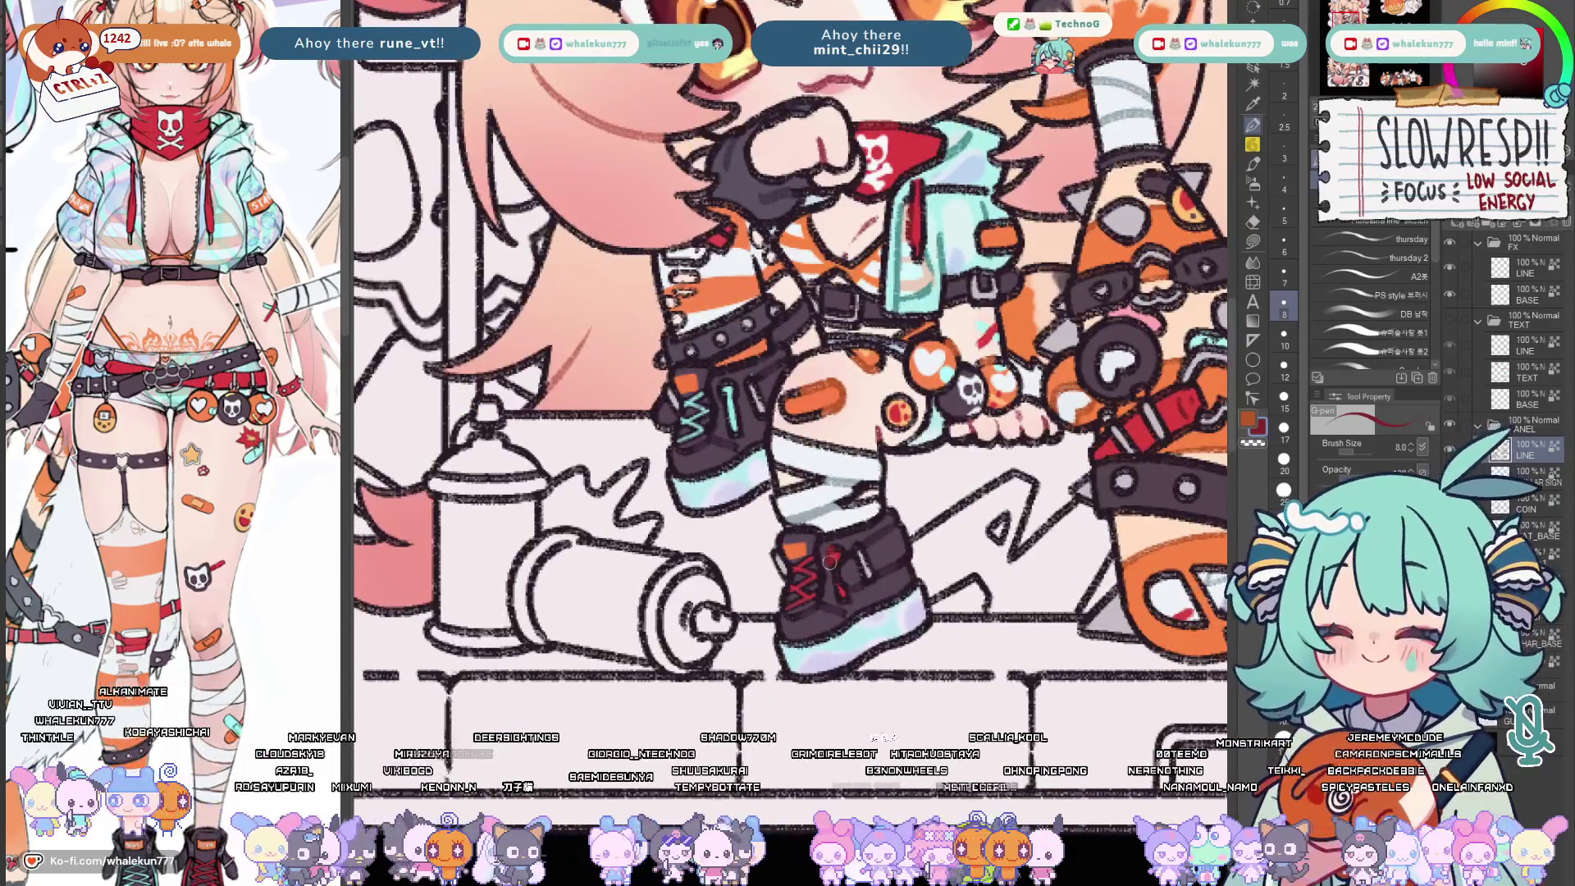
pyautogui.scroll(3, 855, 442)
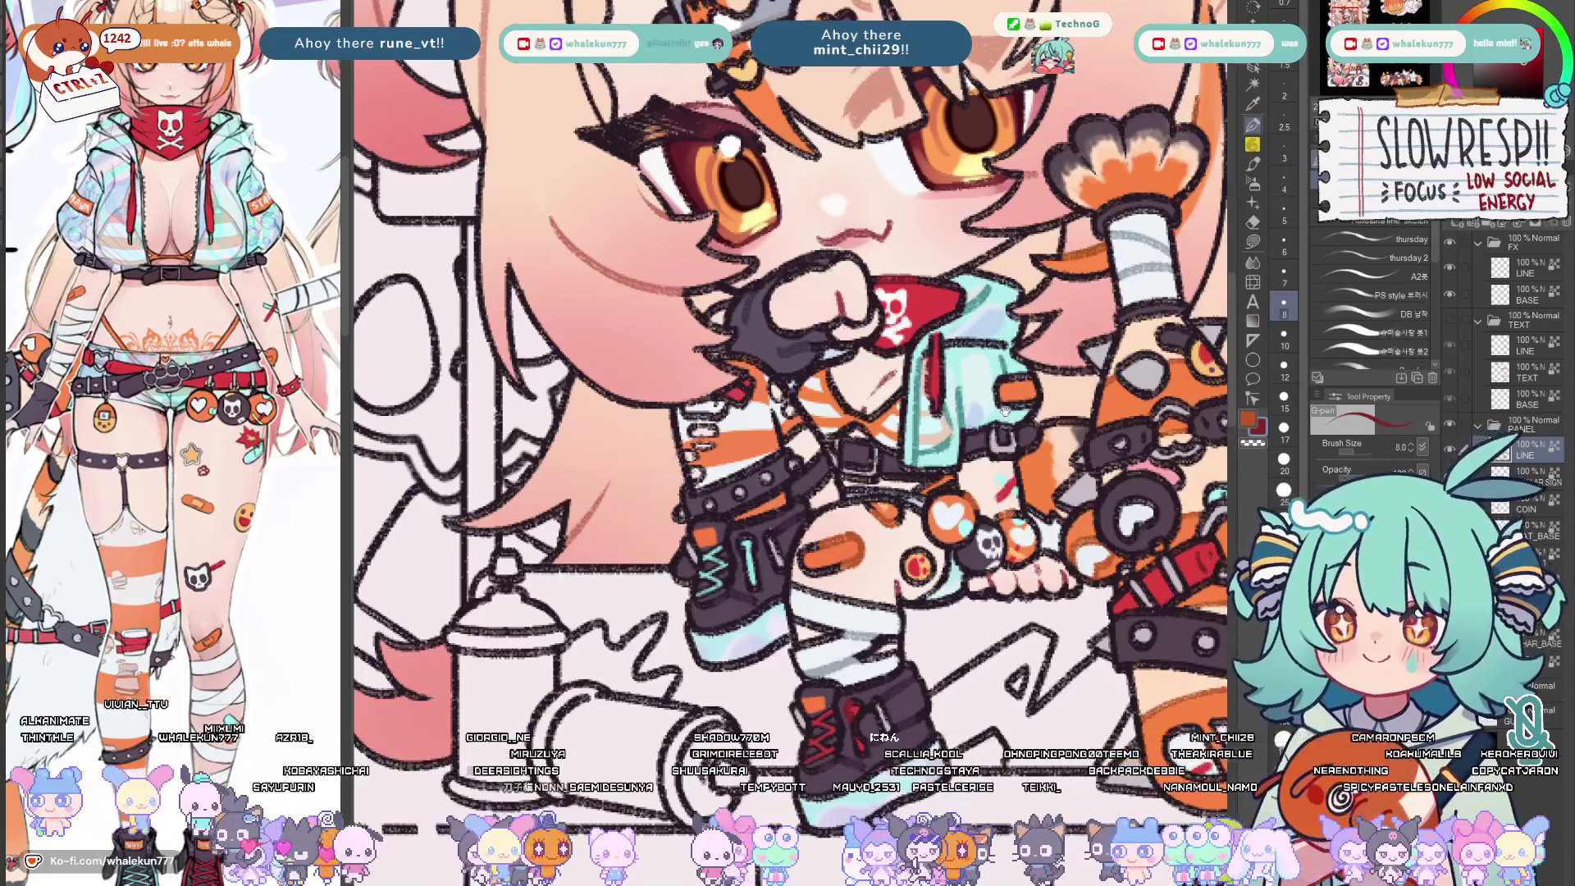
pyautogui.moveTo(1001, 410); pyautogui.dragTo(1000, 486)
pyautogui.scroll(-4, 879, 437)
pyautogui.scroll(2, 880, 437)
pyautogui.scroll(3, 879, 437)
pyautogui.moveTo(773, 537); pyautogui.dragTo(774, 308)
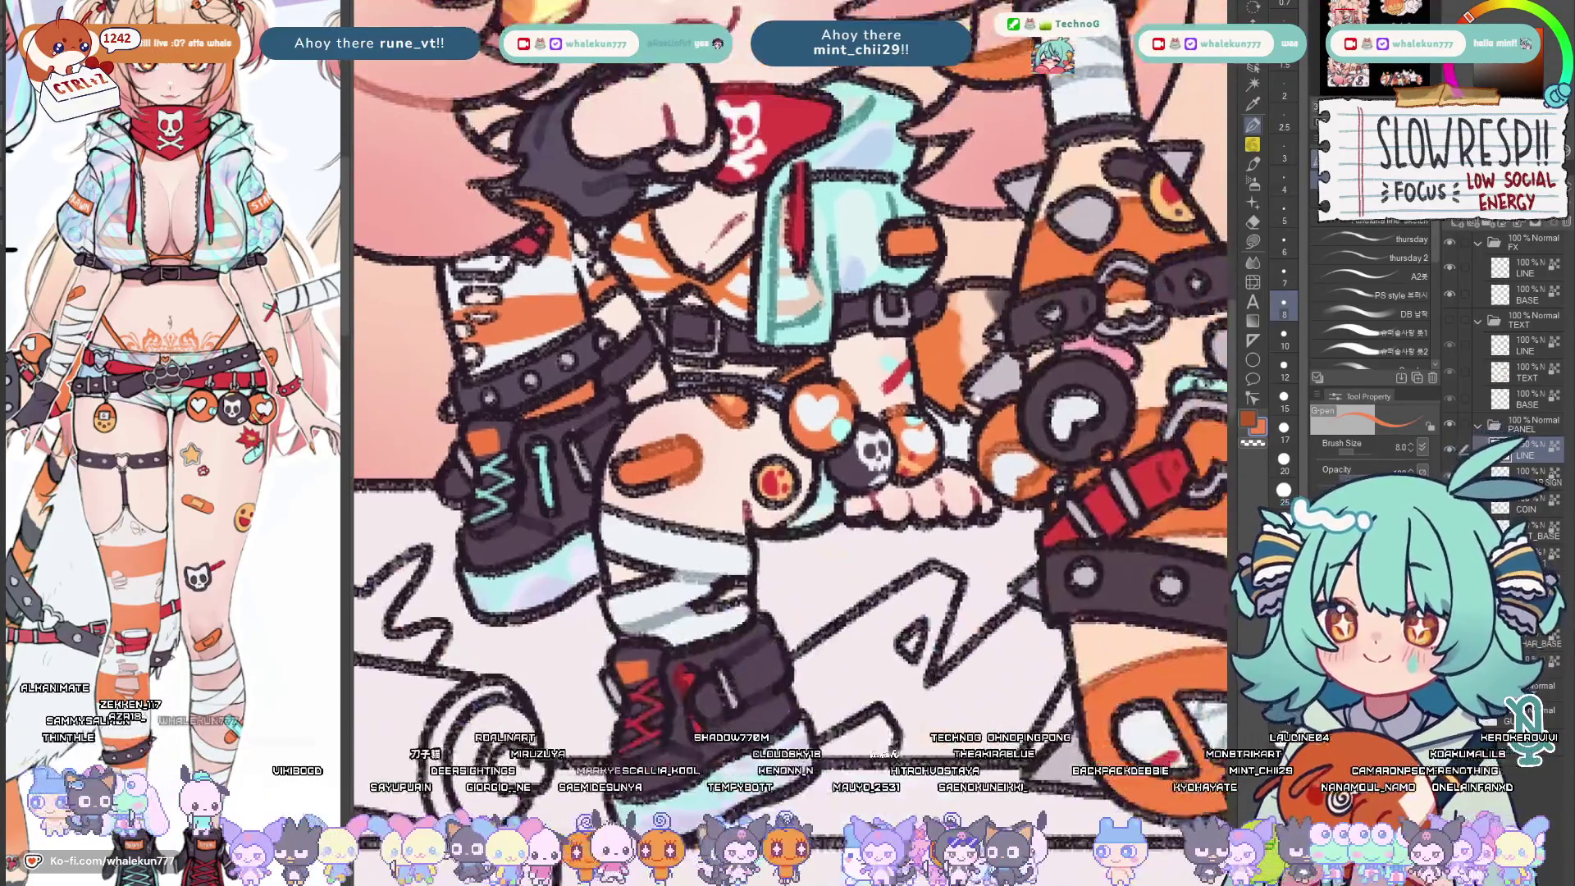
pyautogui.moveTo(788, 369); pyautogui.dragTo(935, 517)
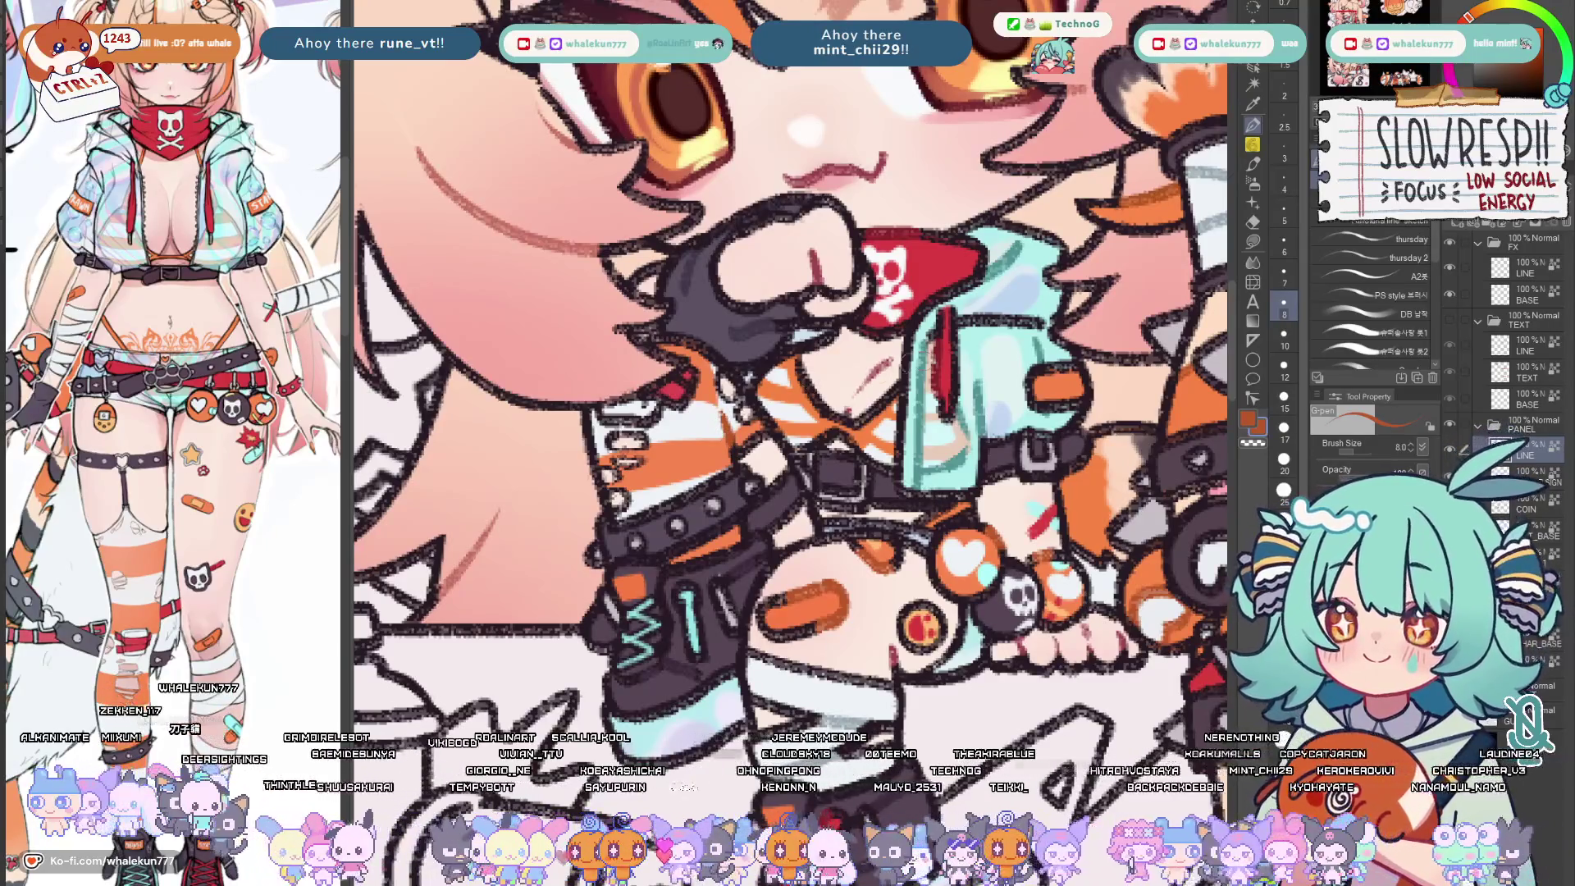
pyautogui.scroll(-4, 787, 369)
pyautogui.scroll(3, 789, 370)
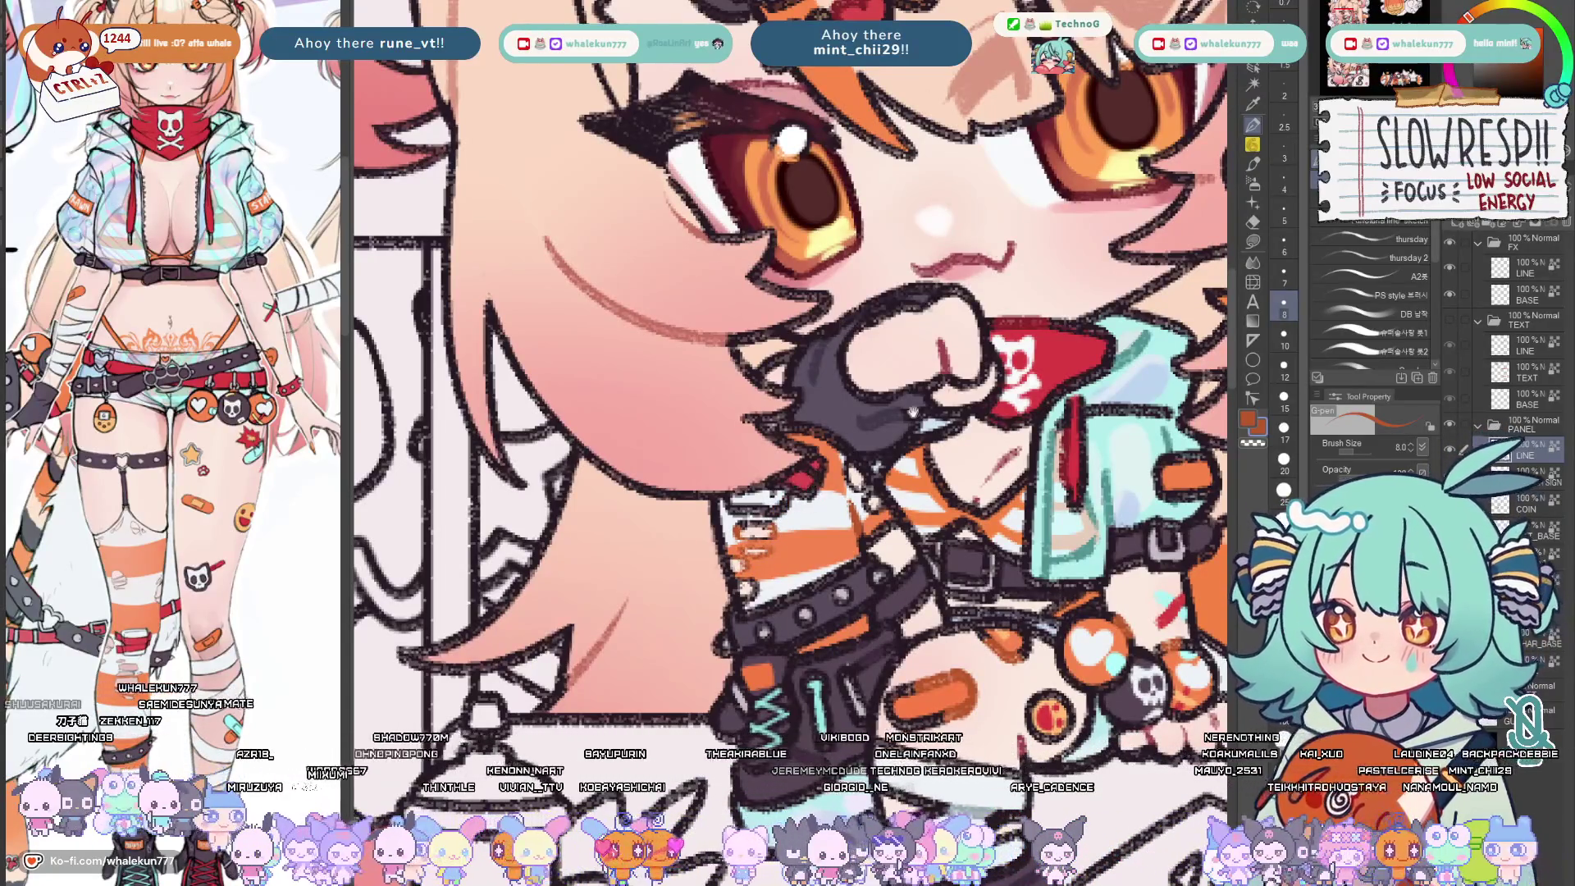
pyautogui.moveTo(812, 369); pyautogui.dragTo(788, 414)
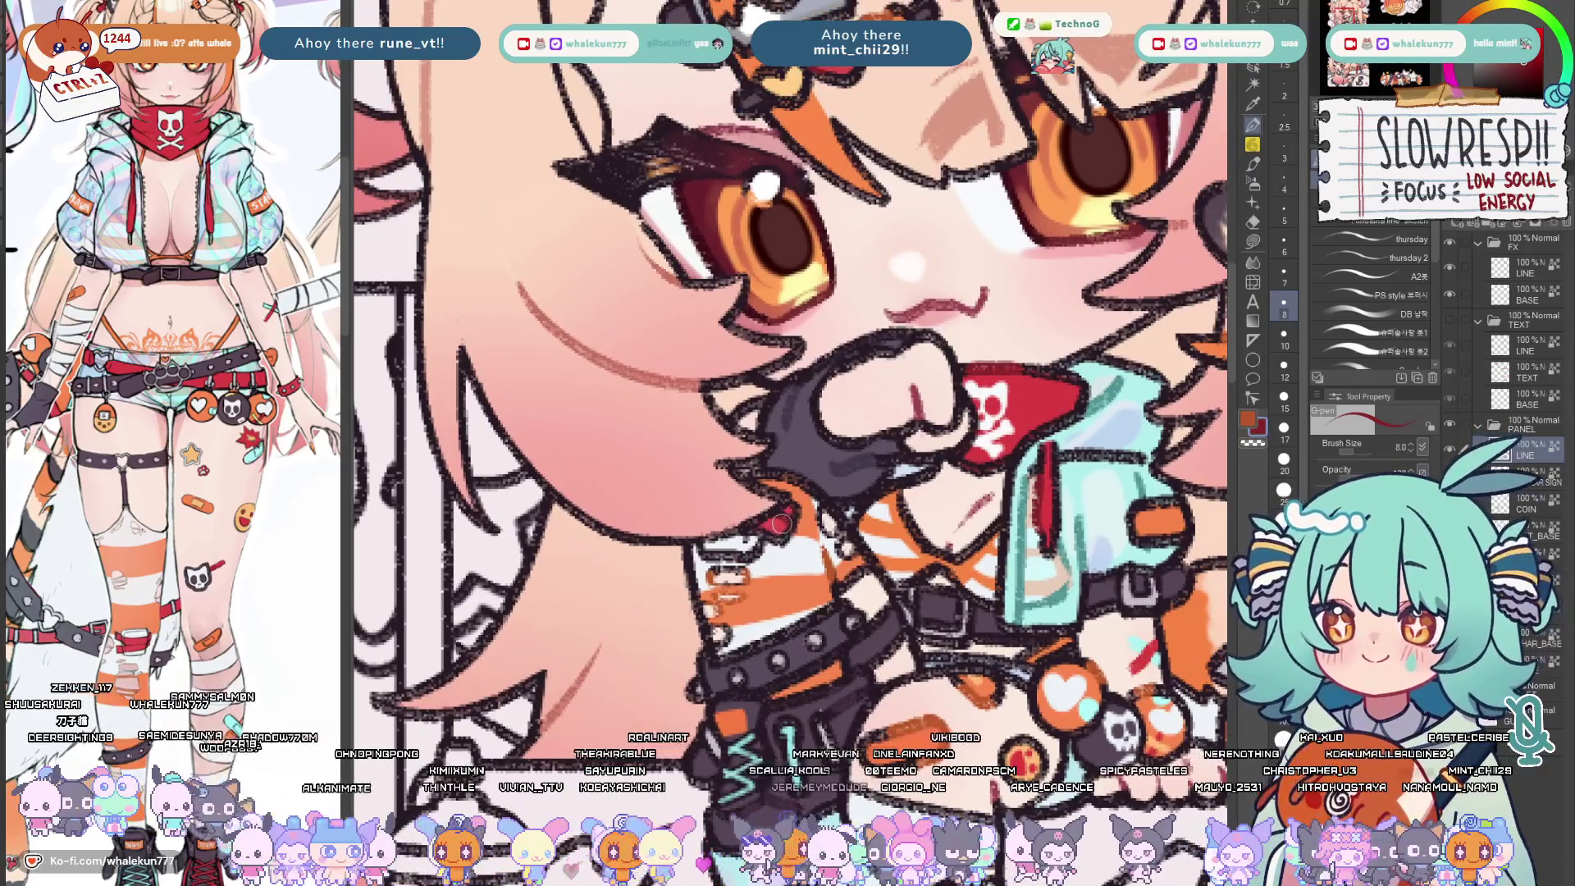
pyautogui.moveTo(890, 788); pyautogui.dragTo(889, 537)
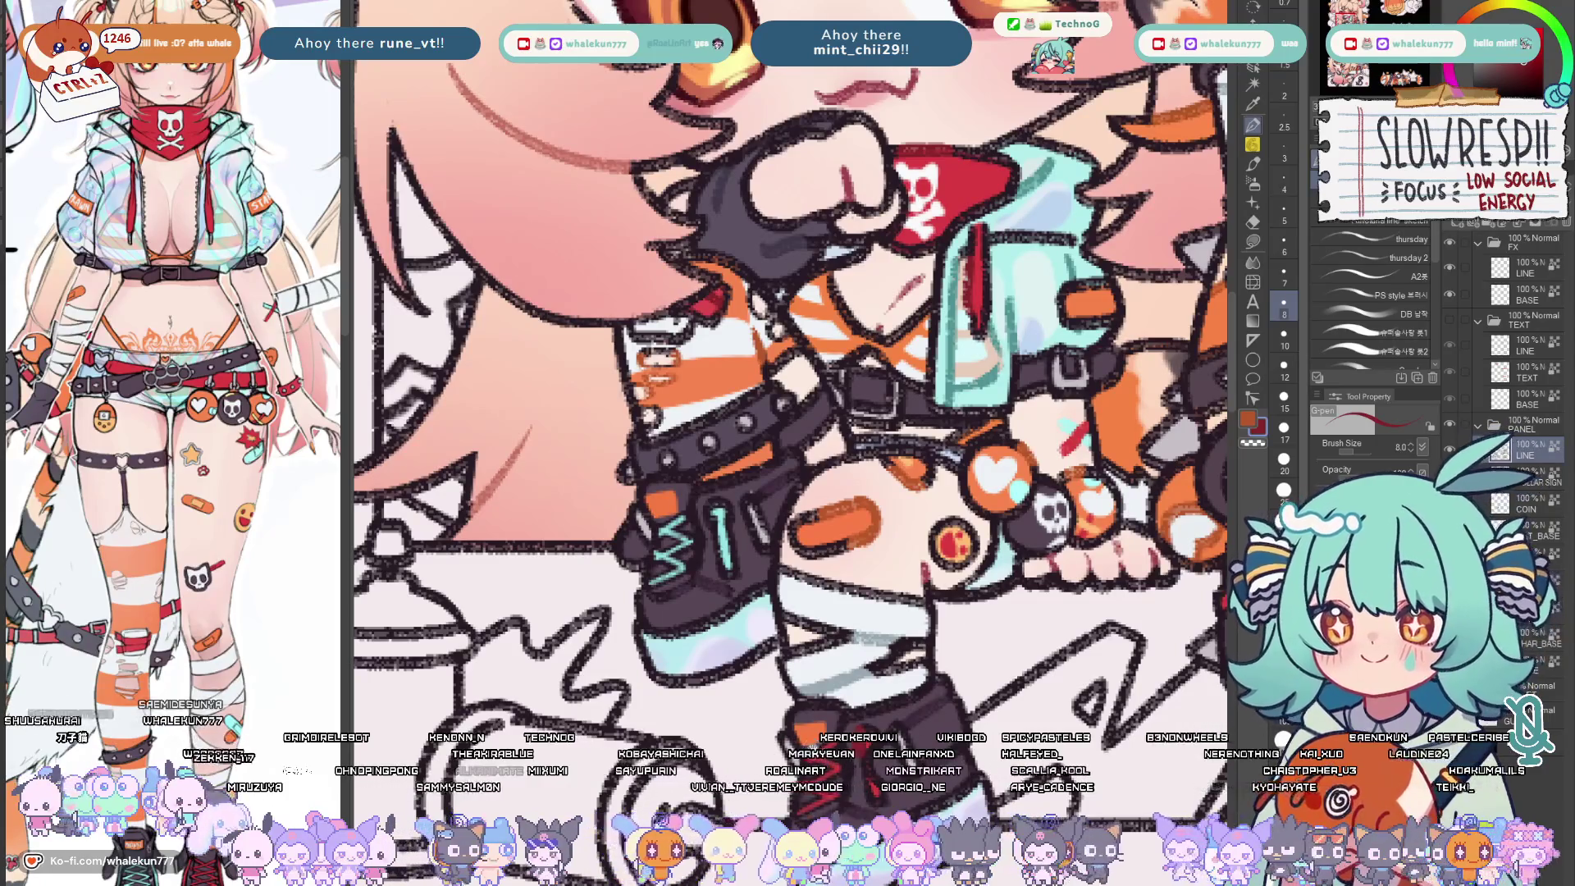
pyautogui.moveTo(788, 370); pyautogui.dragTo(813, 481)
pyautogui.scroll(-5, 1105, 487)
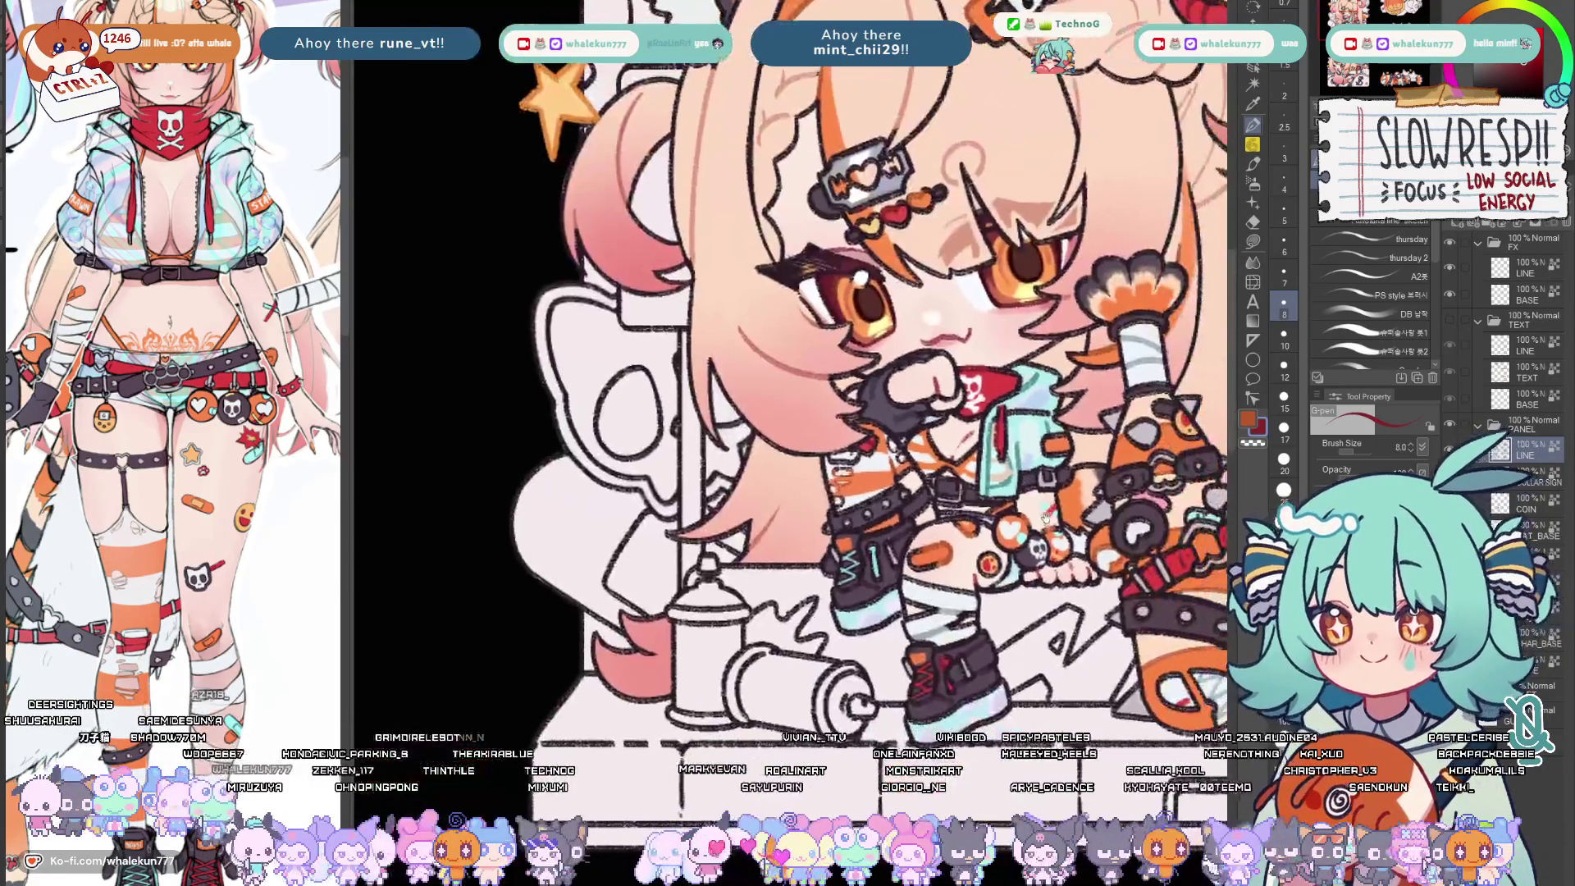
pyautogui.scroll(6, 1063, 537)
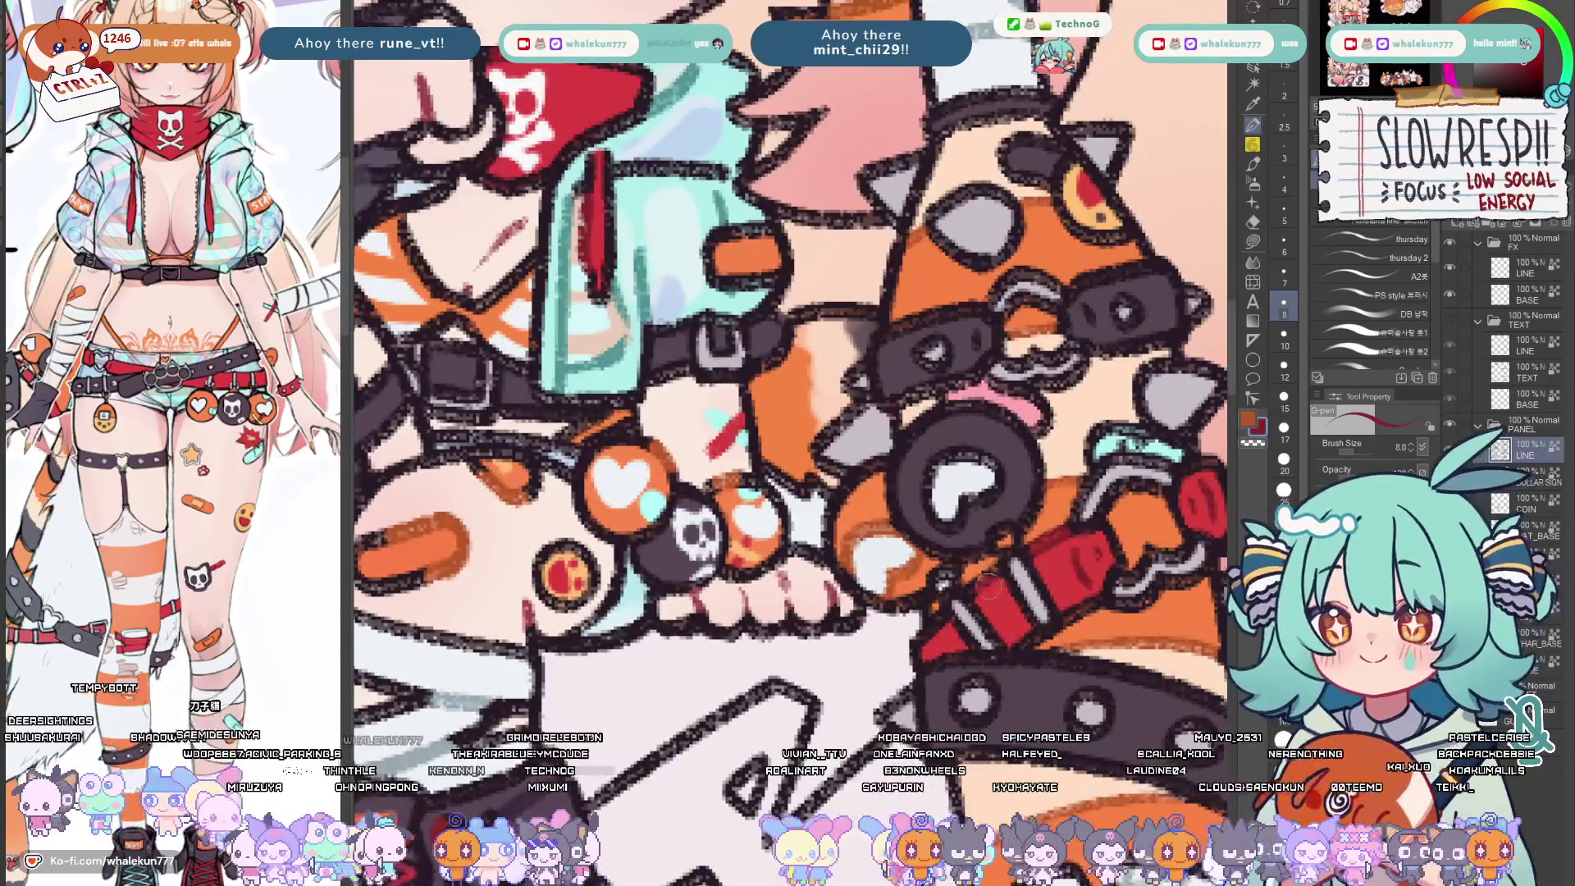
pyautogui.moveTo(937, 611); pyautogui.dragTo(813, 640)
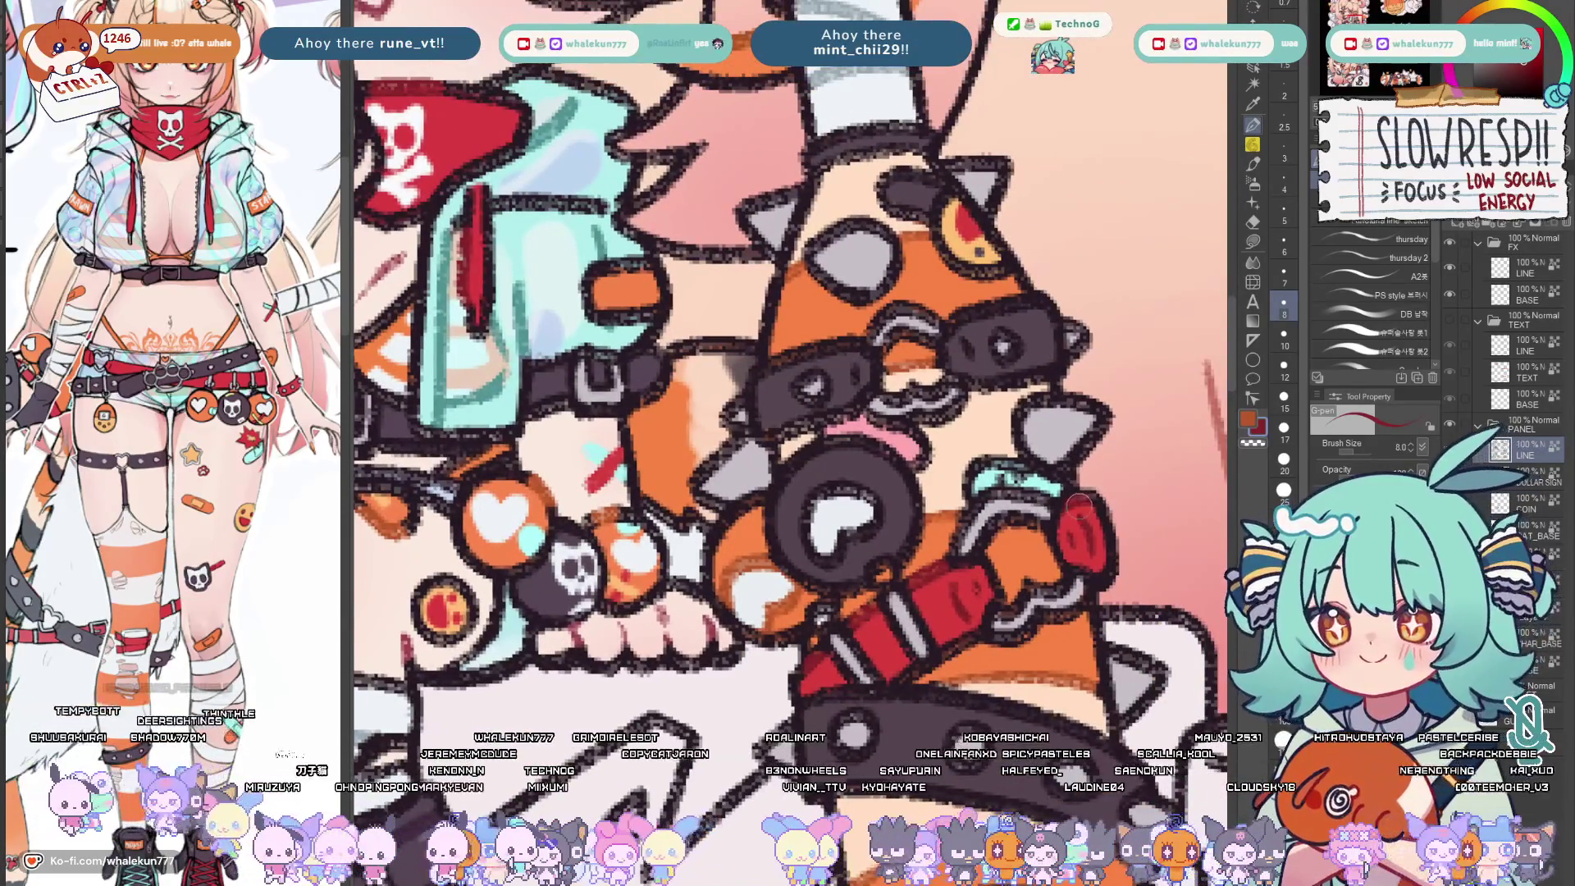
pyautogui.scroll(-5, 789, 407)
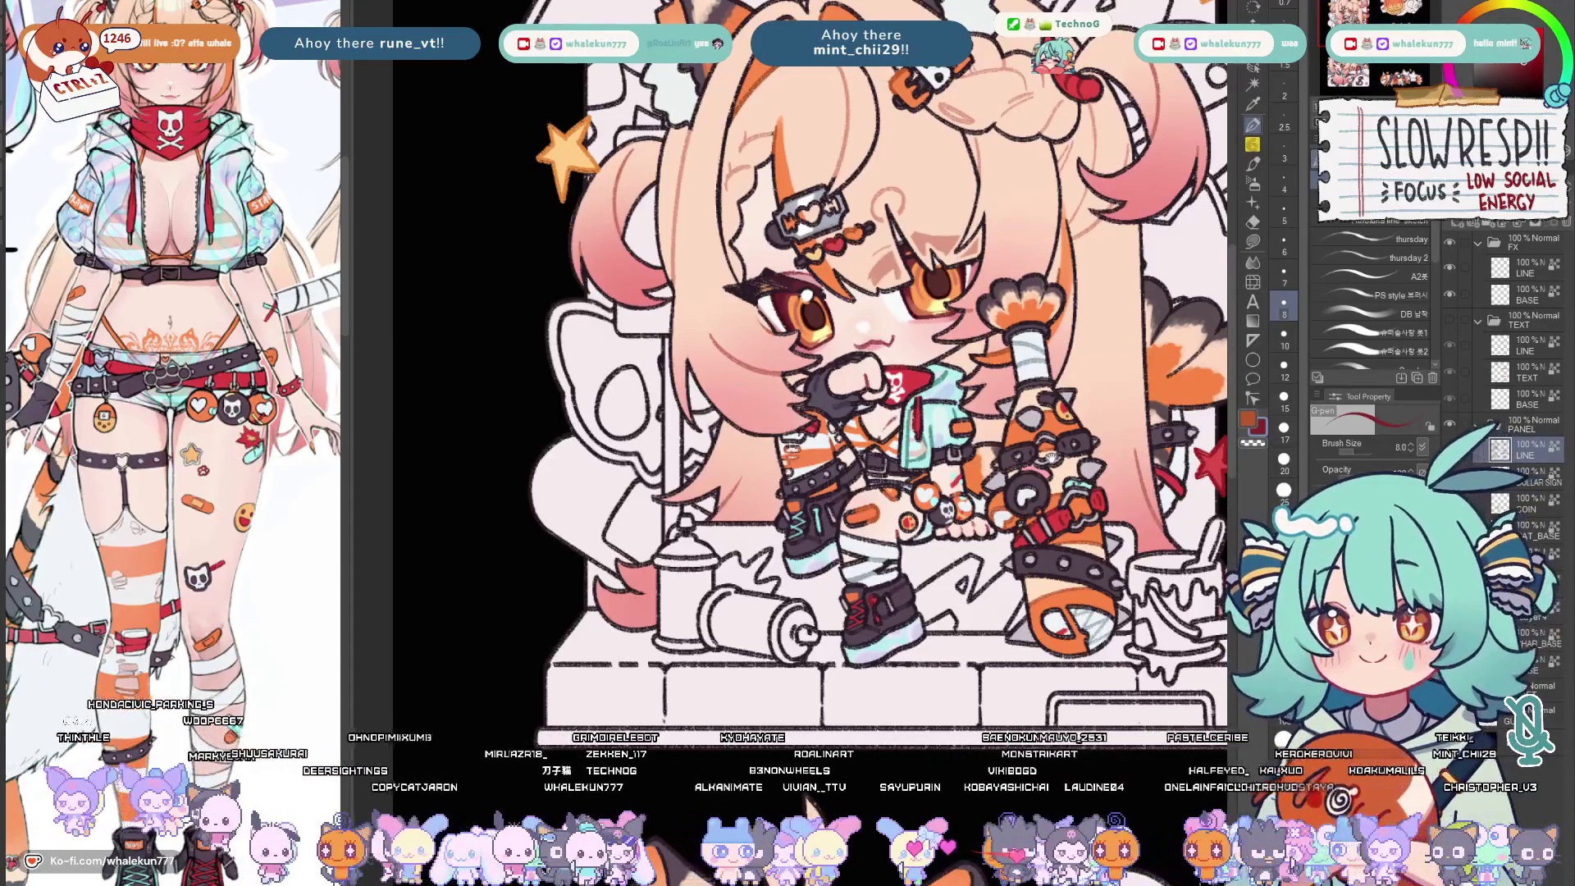
pyautogui.scroll(5, 867, 578)
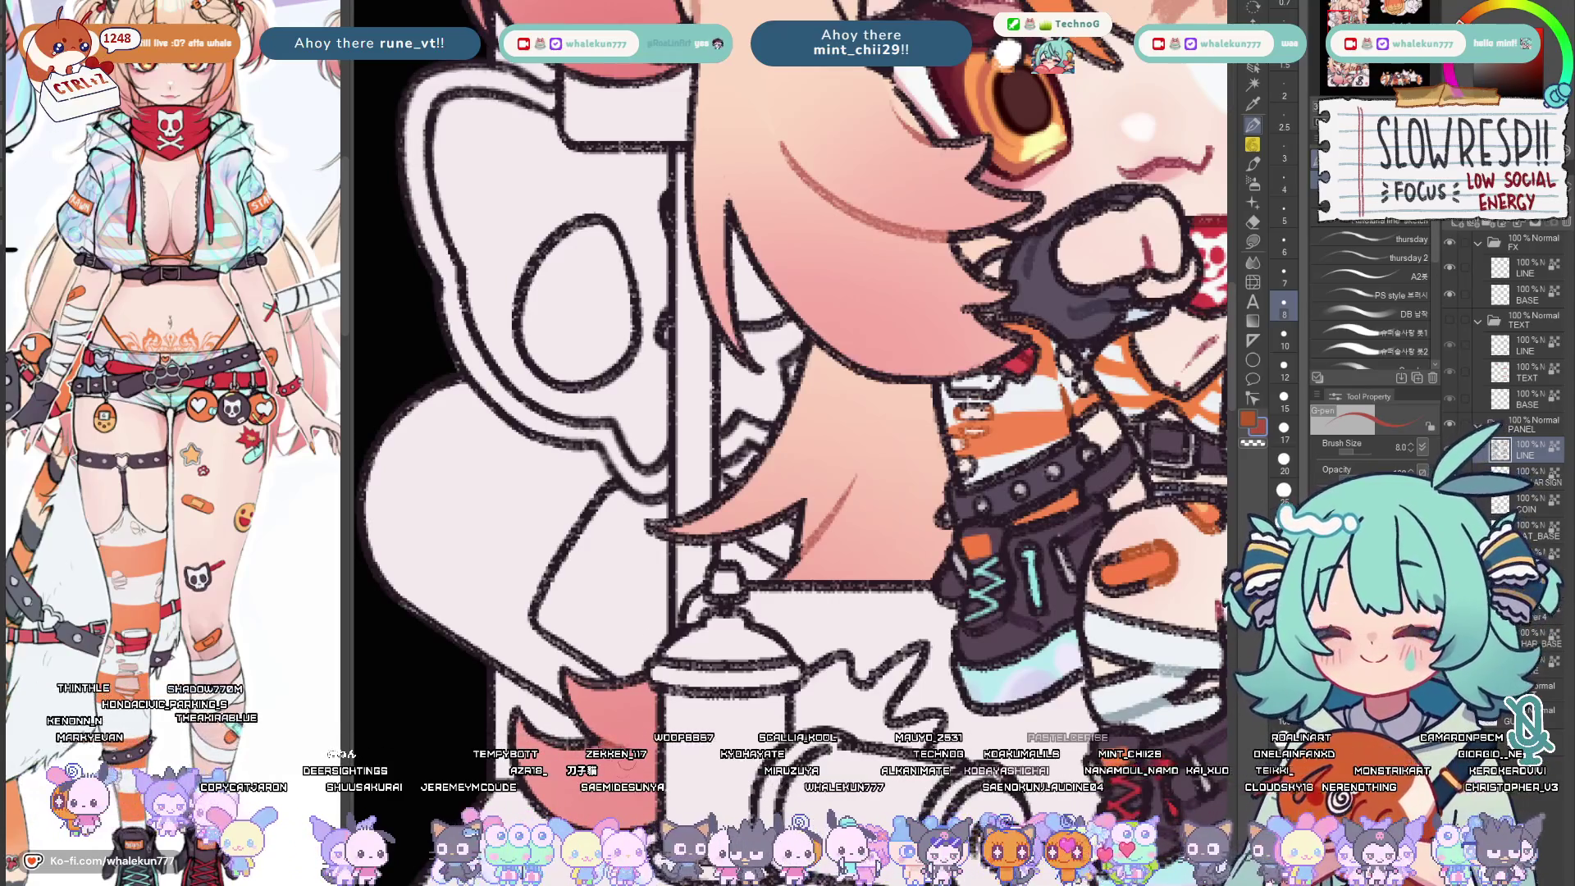
pyautogui.scroll(-5, 788, 369)
pyautogui.scroll(4, 787, 370)
pyautogui.scroll(3, 787, 369)
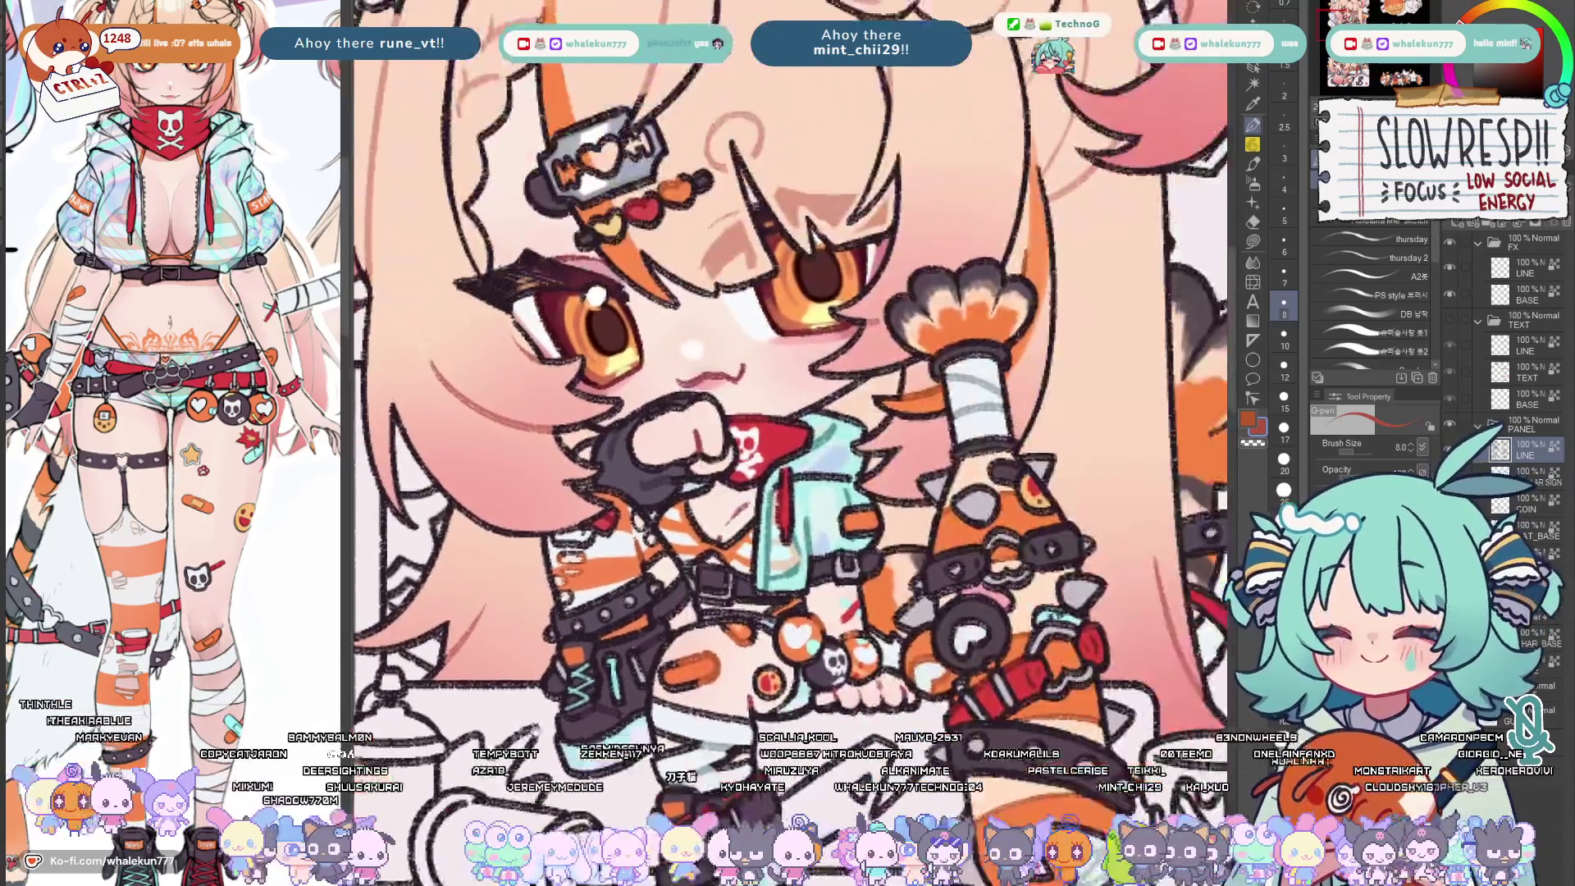
pyautogui.scroll(-3, 788, 369)
pyautogui.scroll(3, 787, 369)
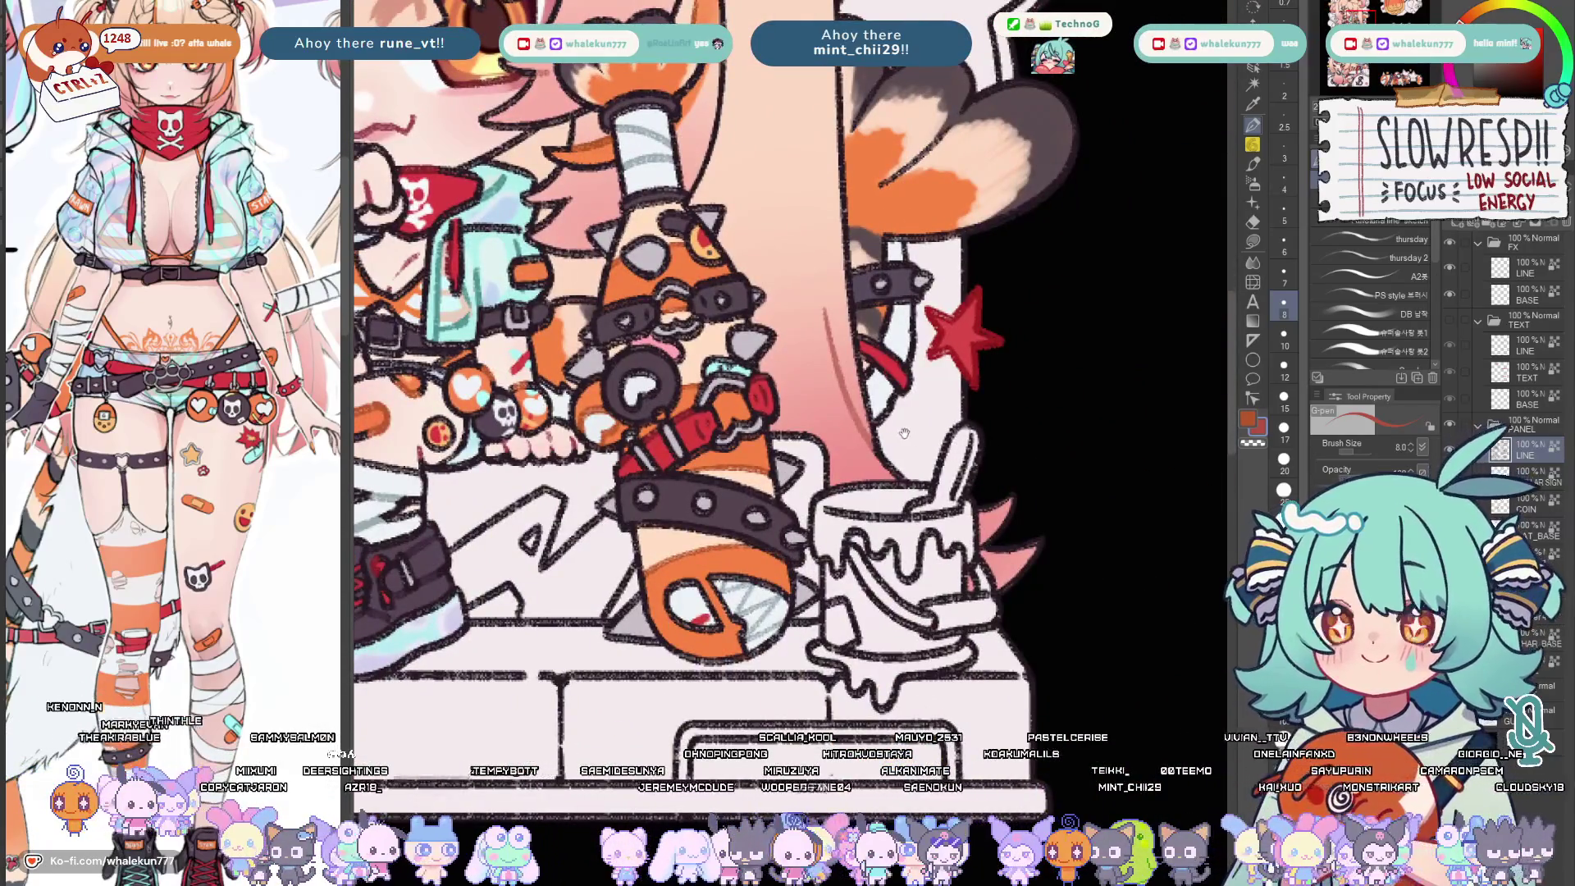
pyautogui.scroll(-5, 908, 435)
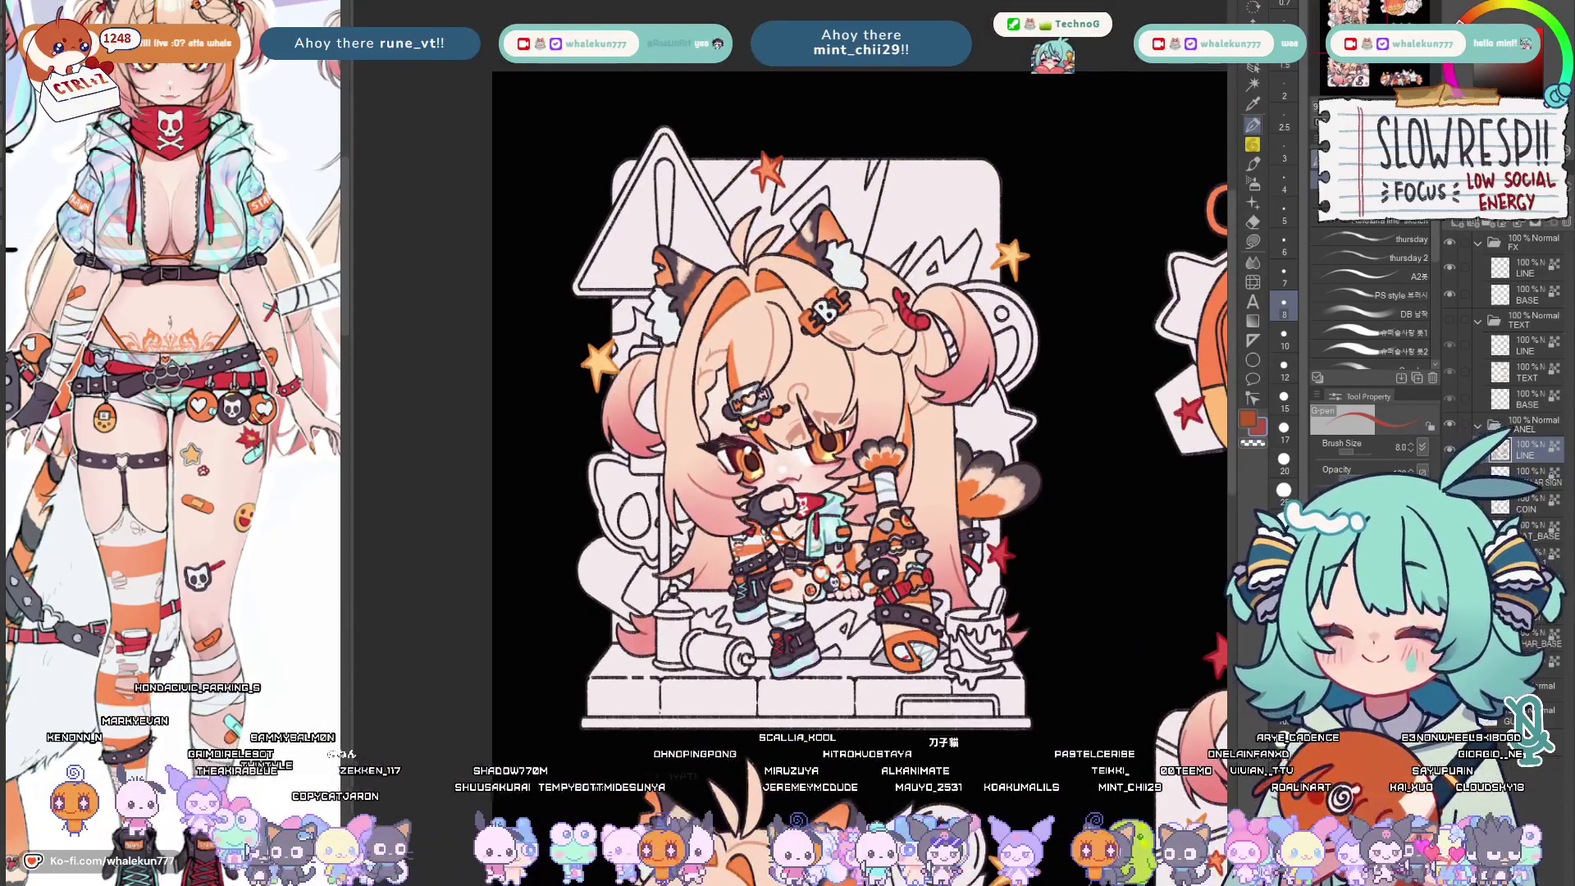
pyautogui.scroll(3, 842, 478)
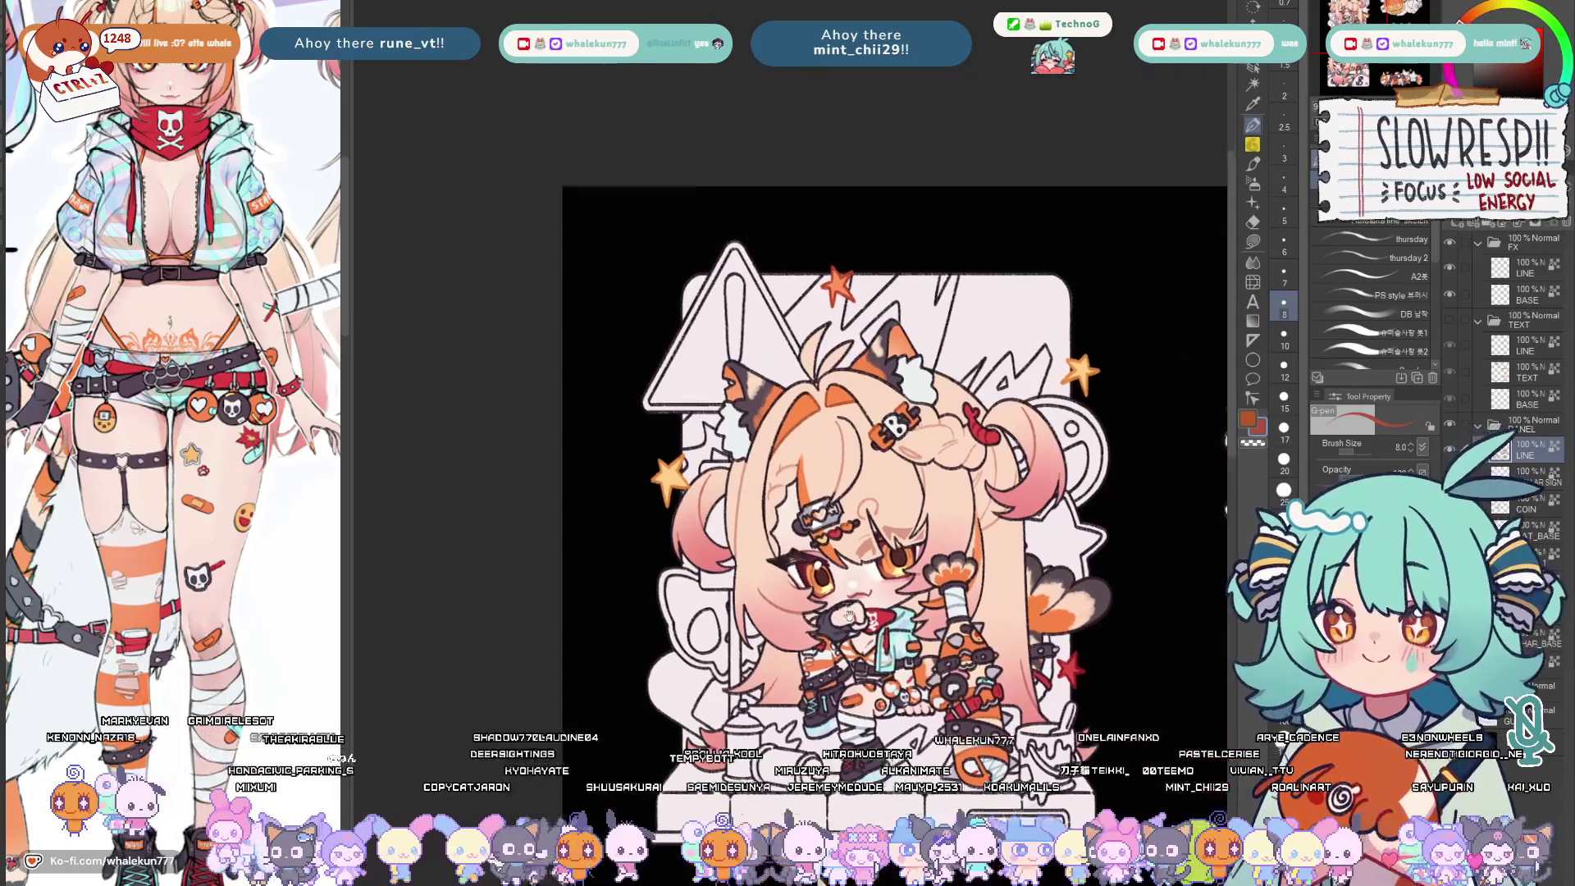
pyautogui.scroll(-4, 844, 479)
pyautogui.scroll(3, 843, 479)
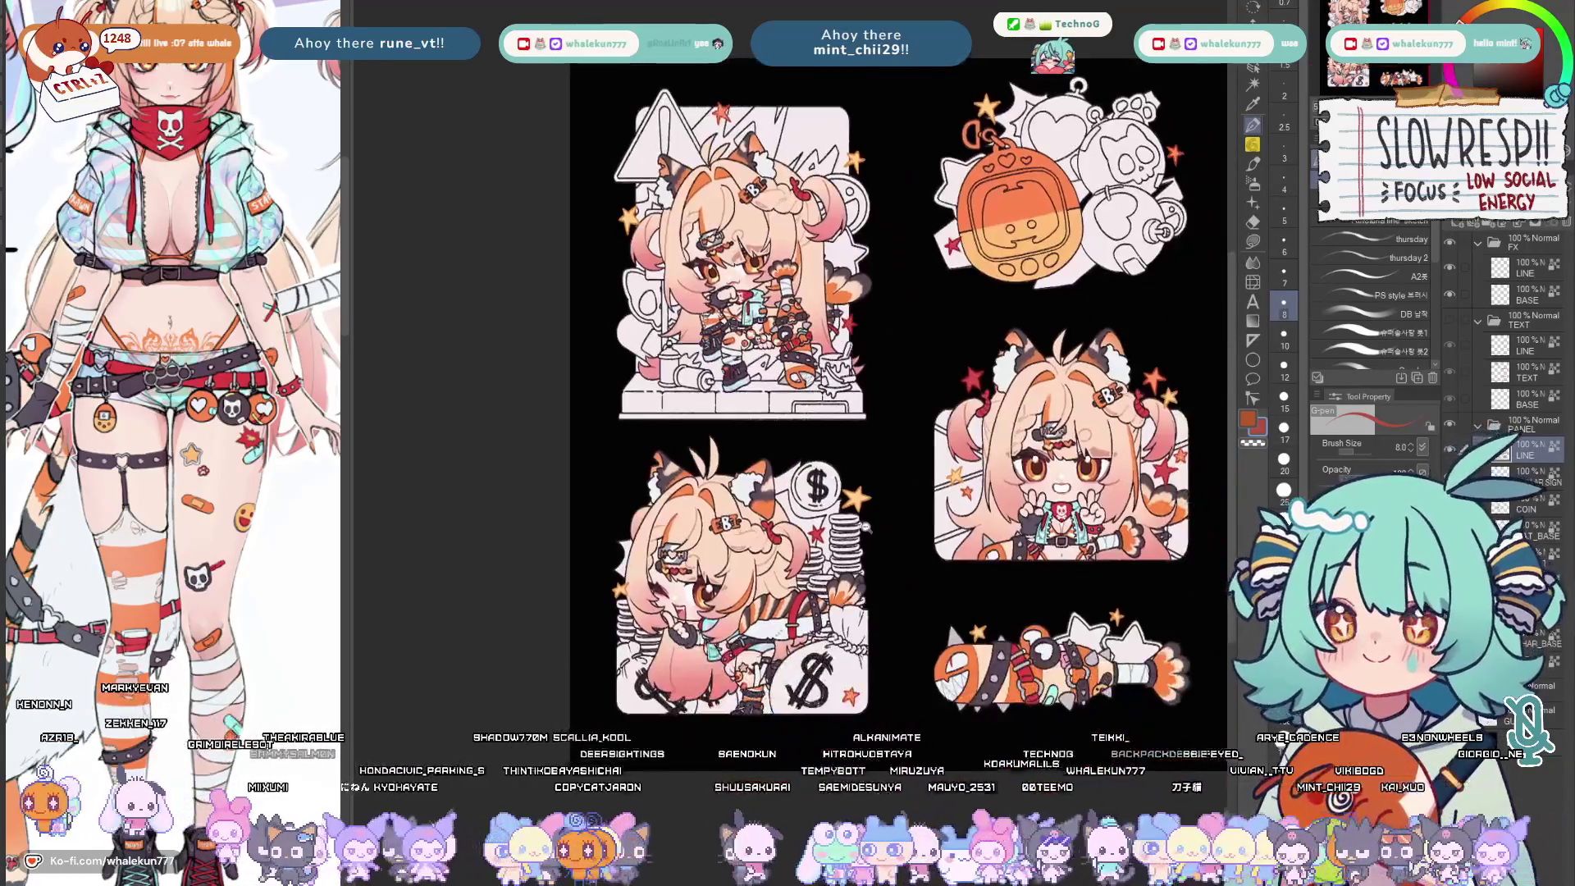
pyautogui.scroll(3, 843, 479)
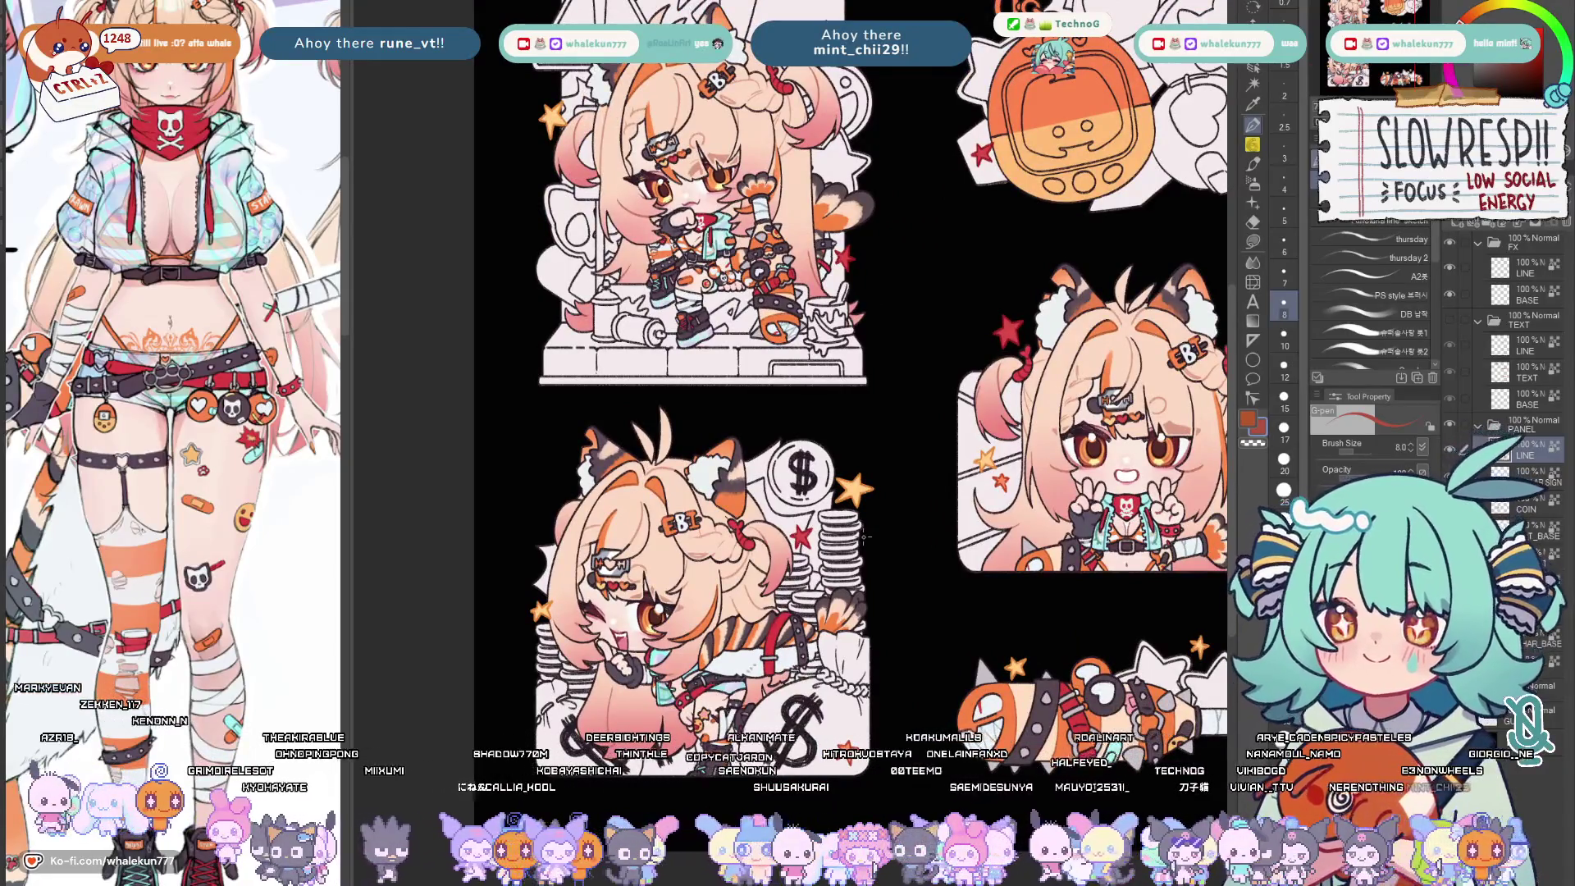
pyautogui.scroll(2, 861, 530)
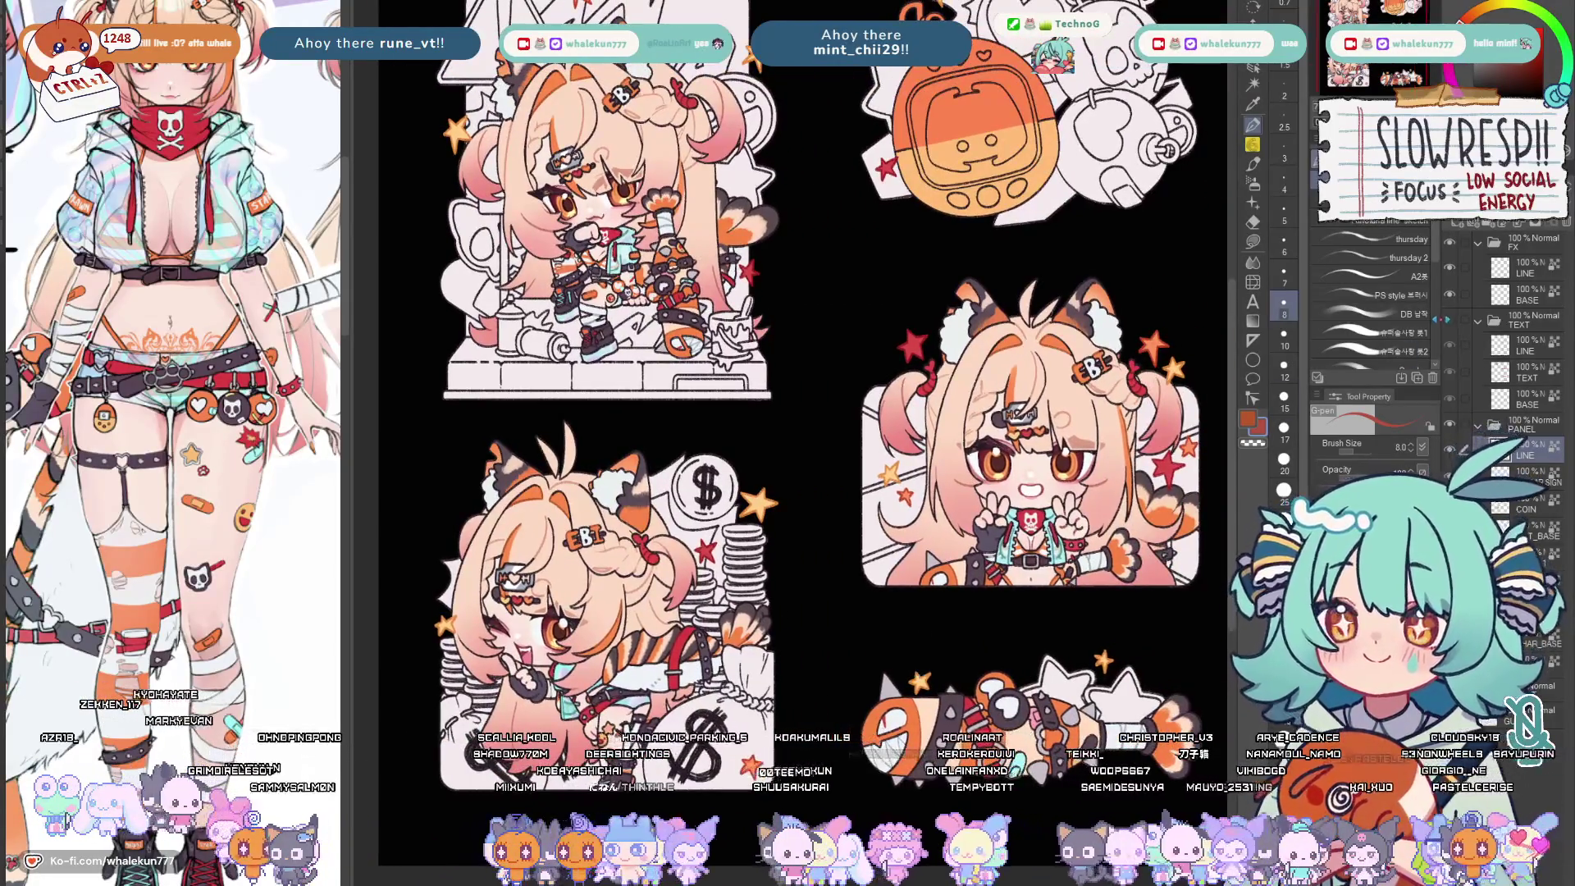
# Show the TEXT folder so the ABOUT ME, DISCORD, CARRD, DONATE! and RULES labels appear
pyautogui.click(1465, 335)
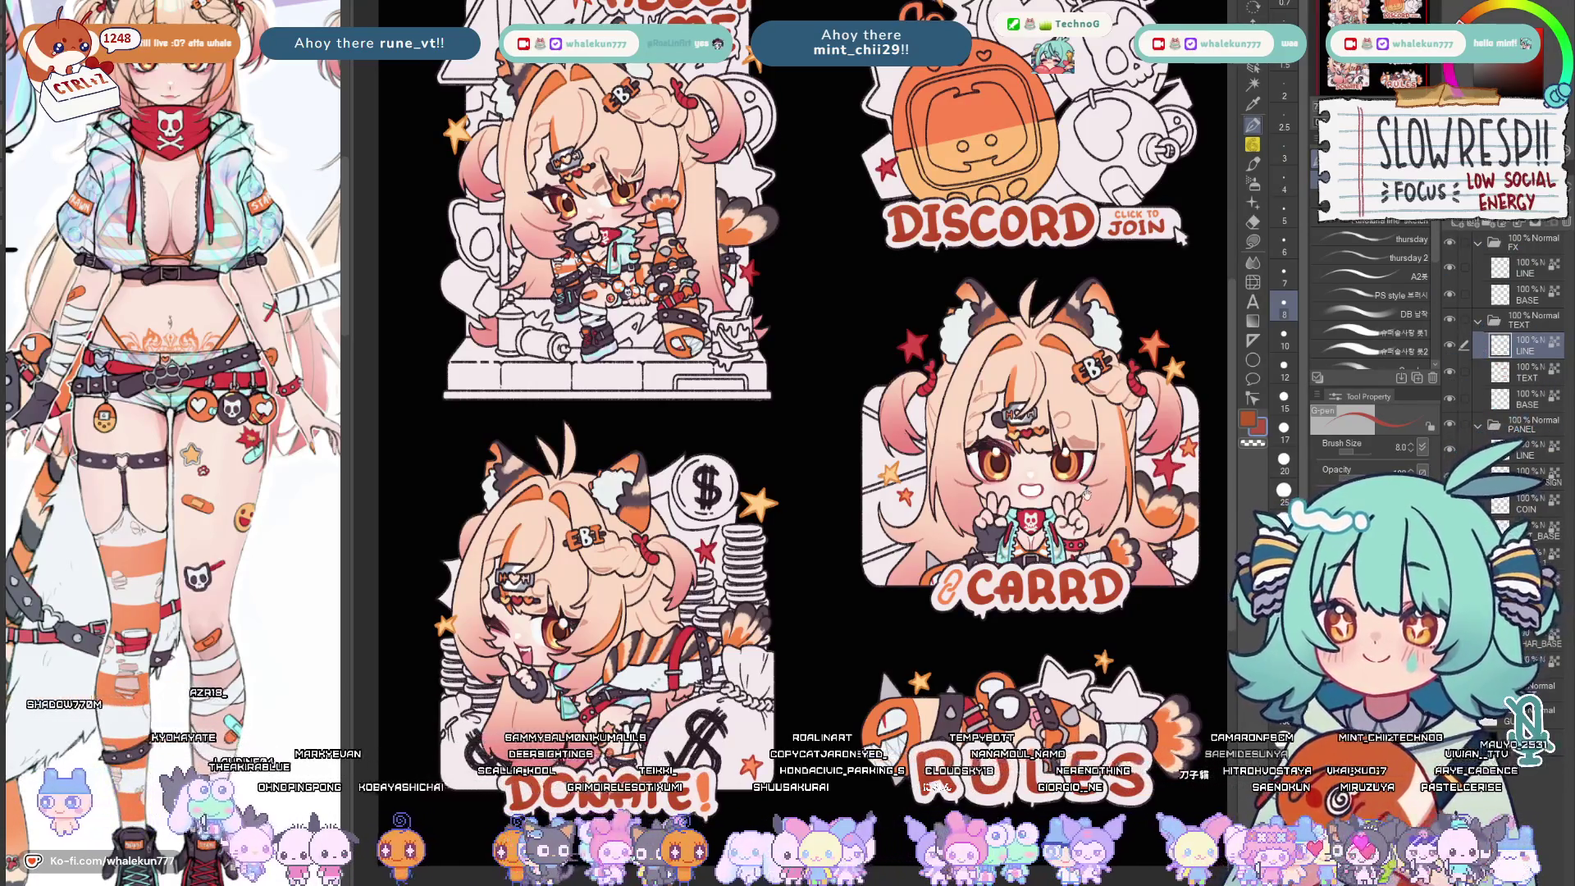
pyautogui.scroll(-1, 1026, 241)
pyautogui.scroll(-3, 1026, 242)
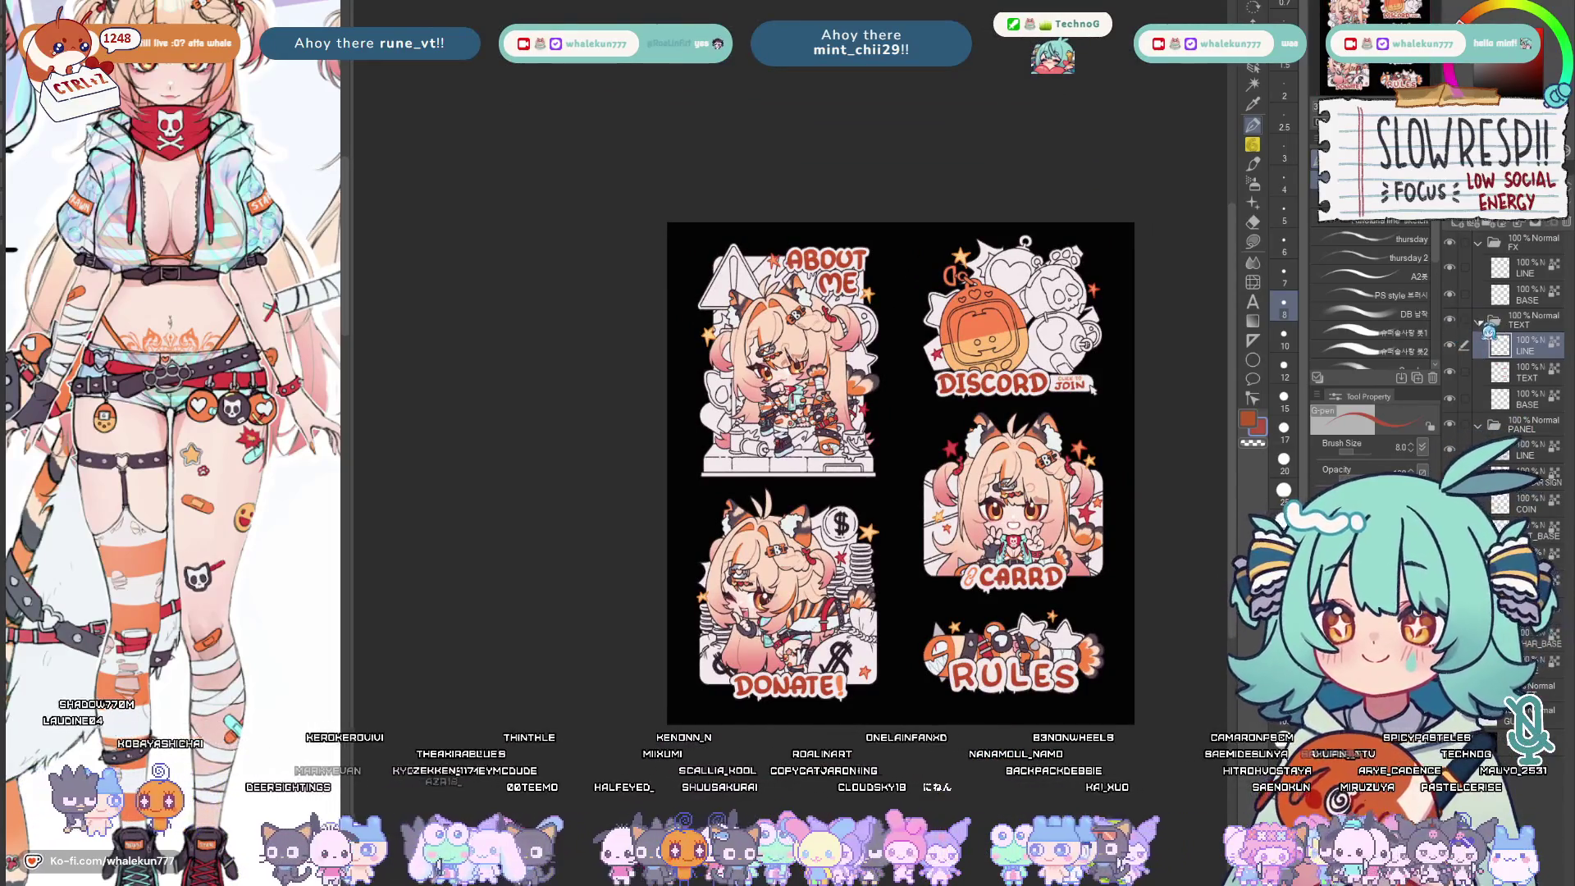
pyautogui.scroll(-3, 1494, 334)
pyautogui.scroll(-2, 1493, 295)
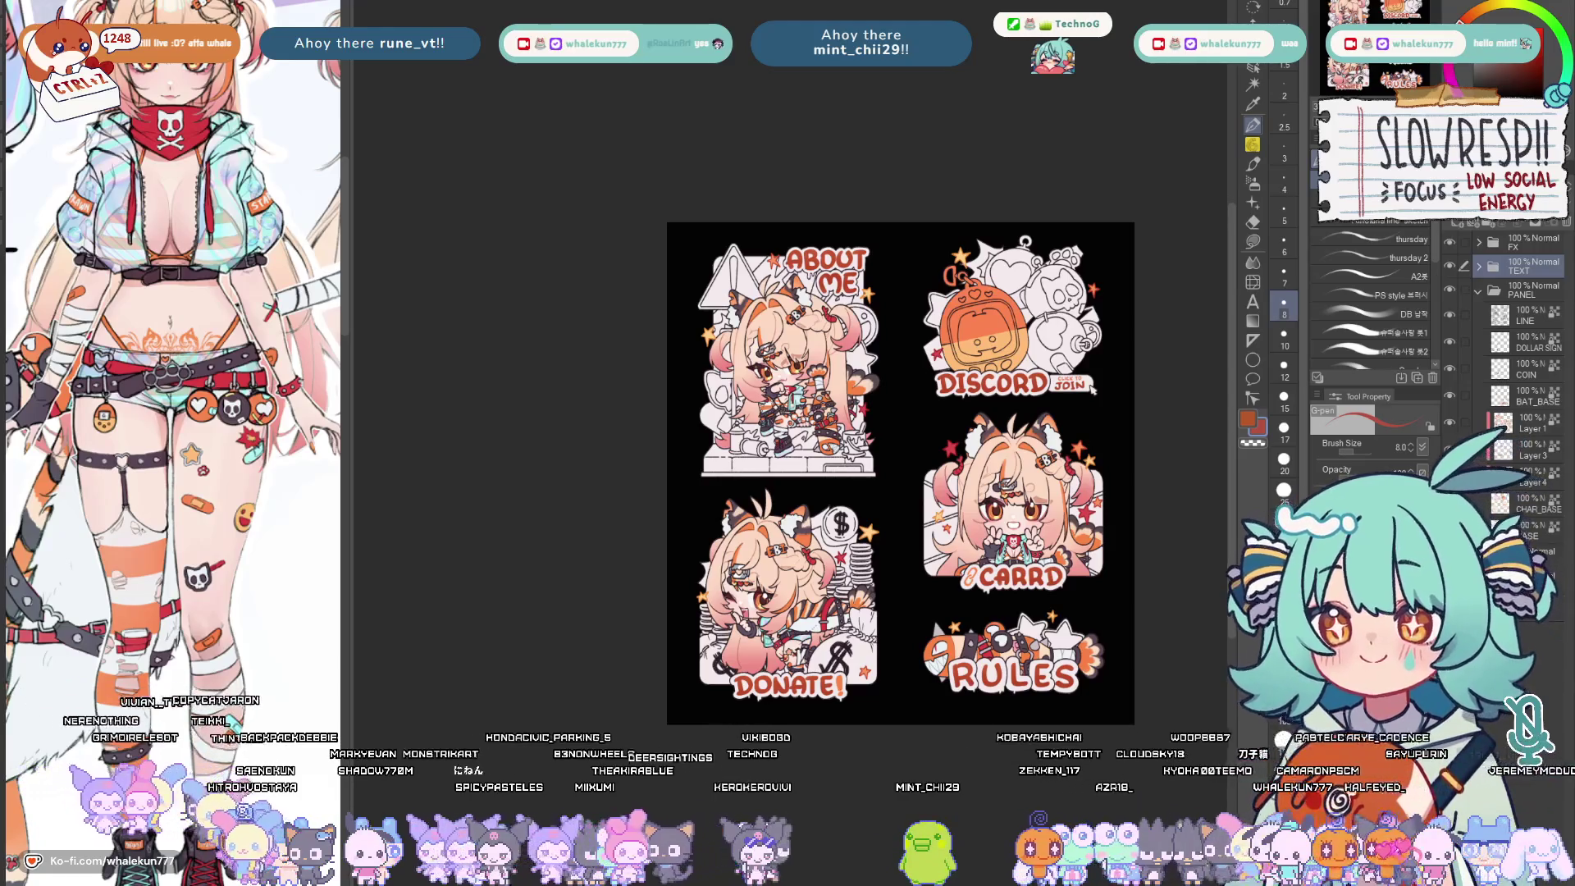
pyautogui.scroll(2, 1026, 241)
pyautogui.scroll(4, 1023, 283)
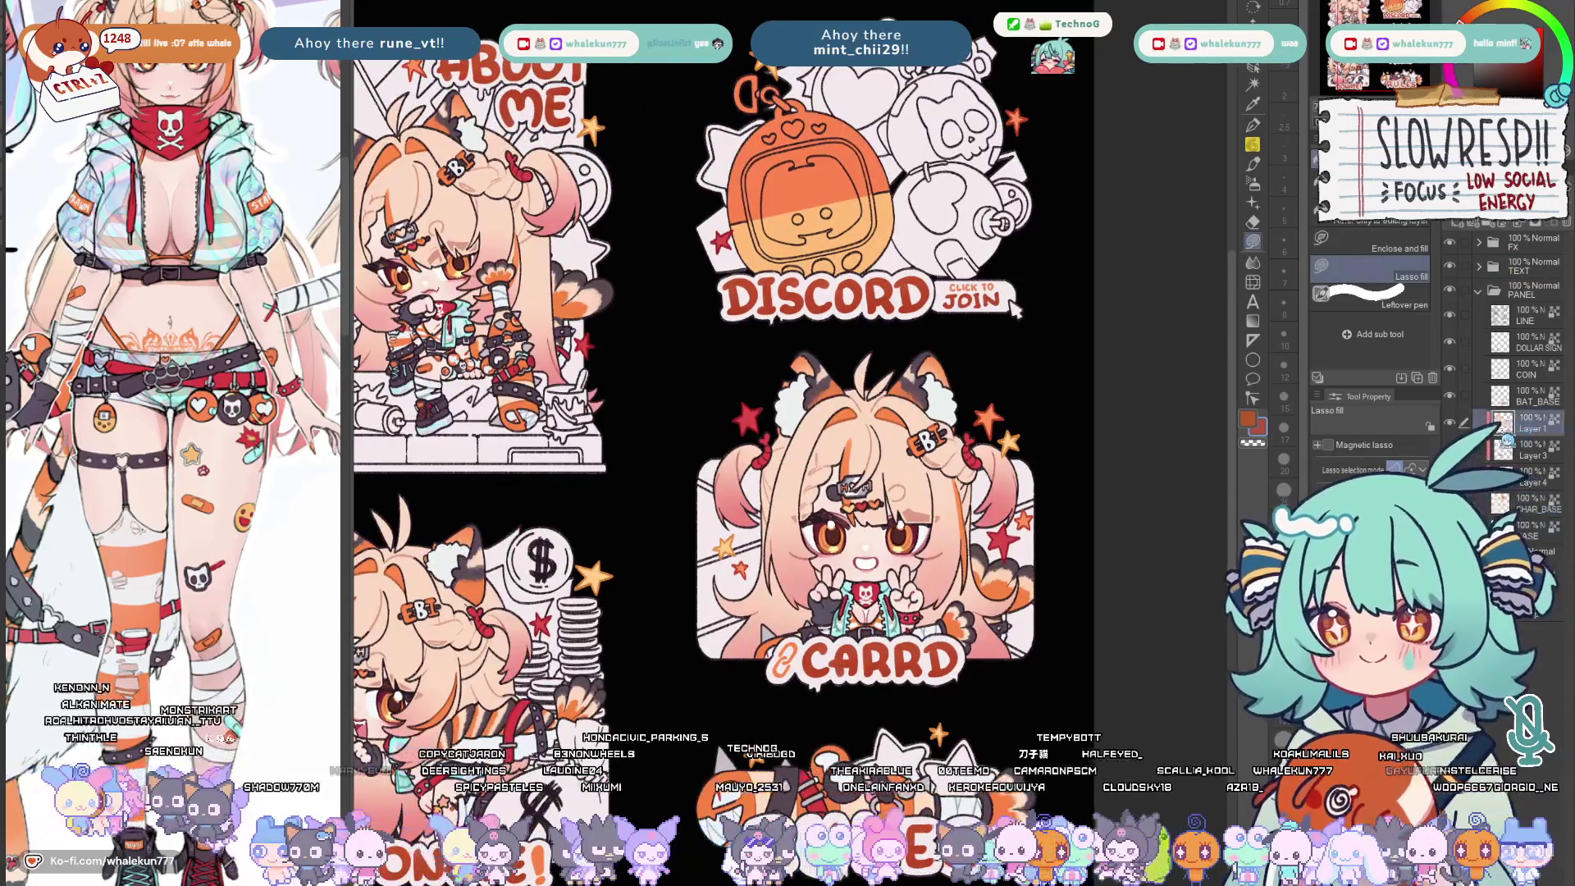
pyautogui.scroll(1, 1016, 308)
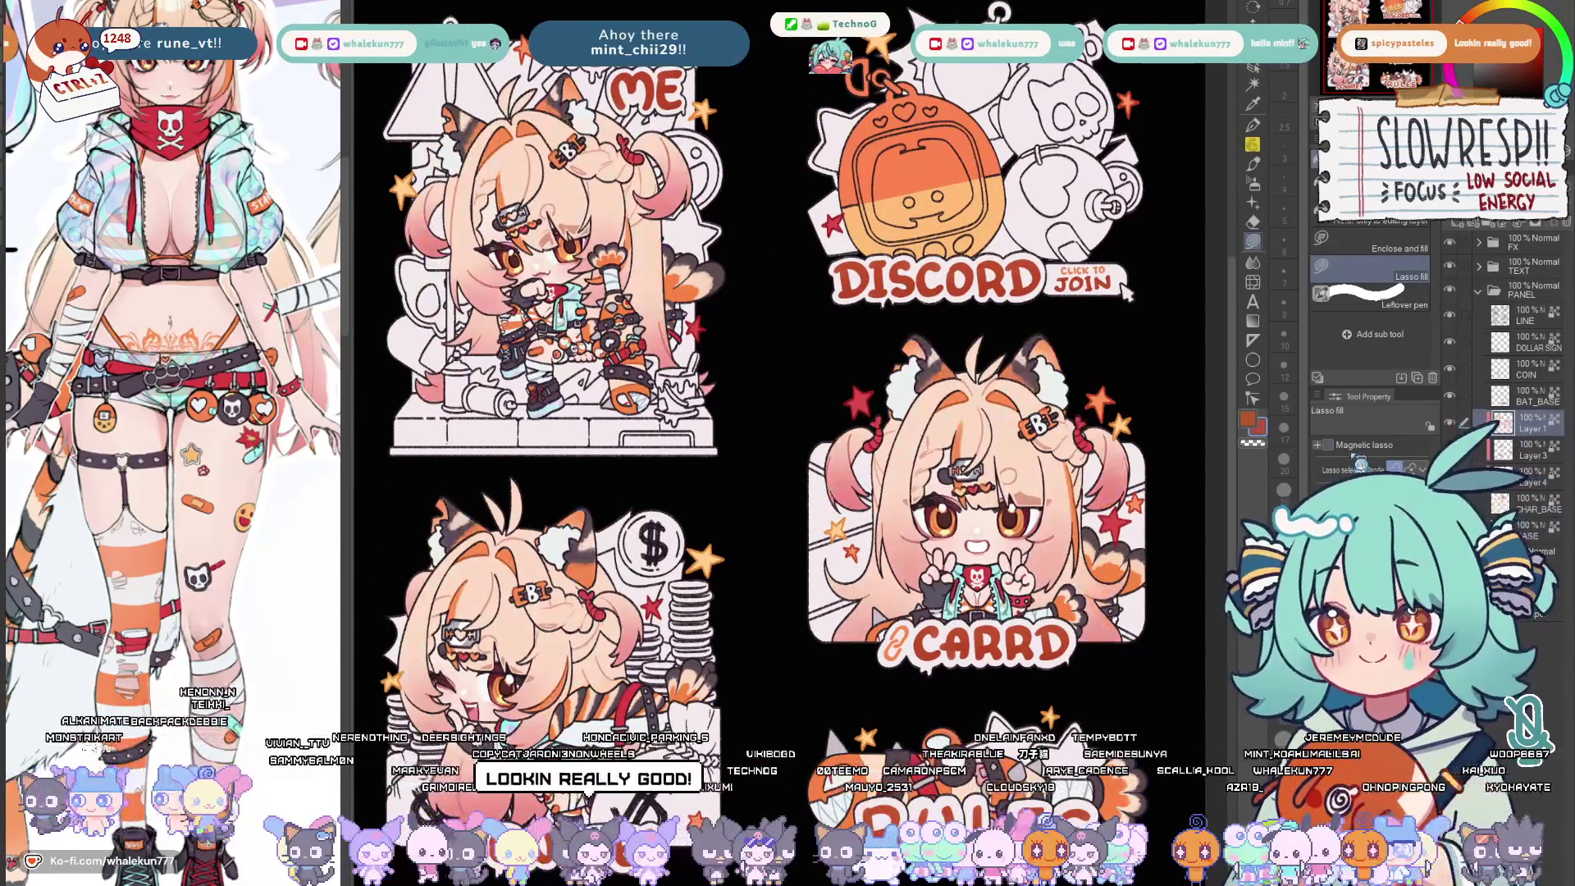
pyautogui.scroll(1, 1123, 291)
pyautogui.scroll(-1, 1162, 316)
# Check the drawing mirrored, then hide the DISCORD label over the tamagotchi sticker
pyautogui.press('h')
pyautogui.press('h')
pyautogui.scroll(1, 1143, 290)
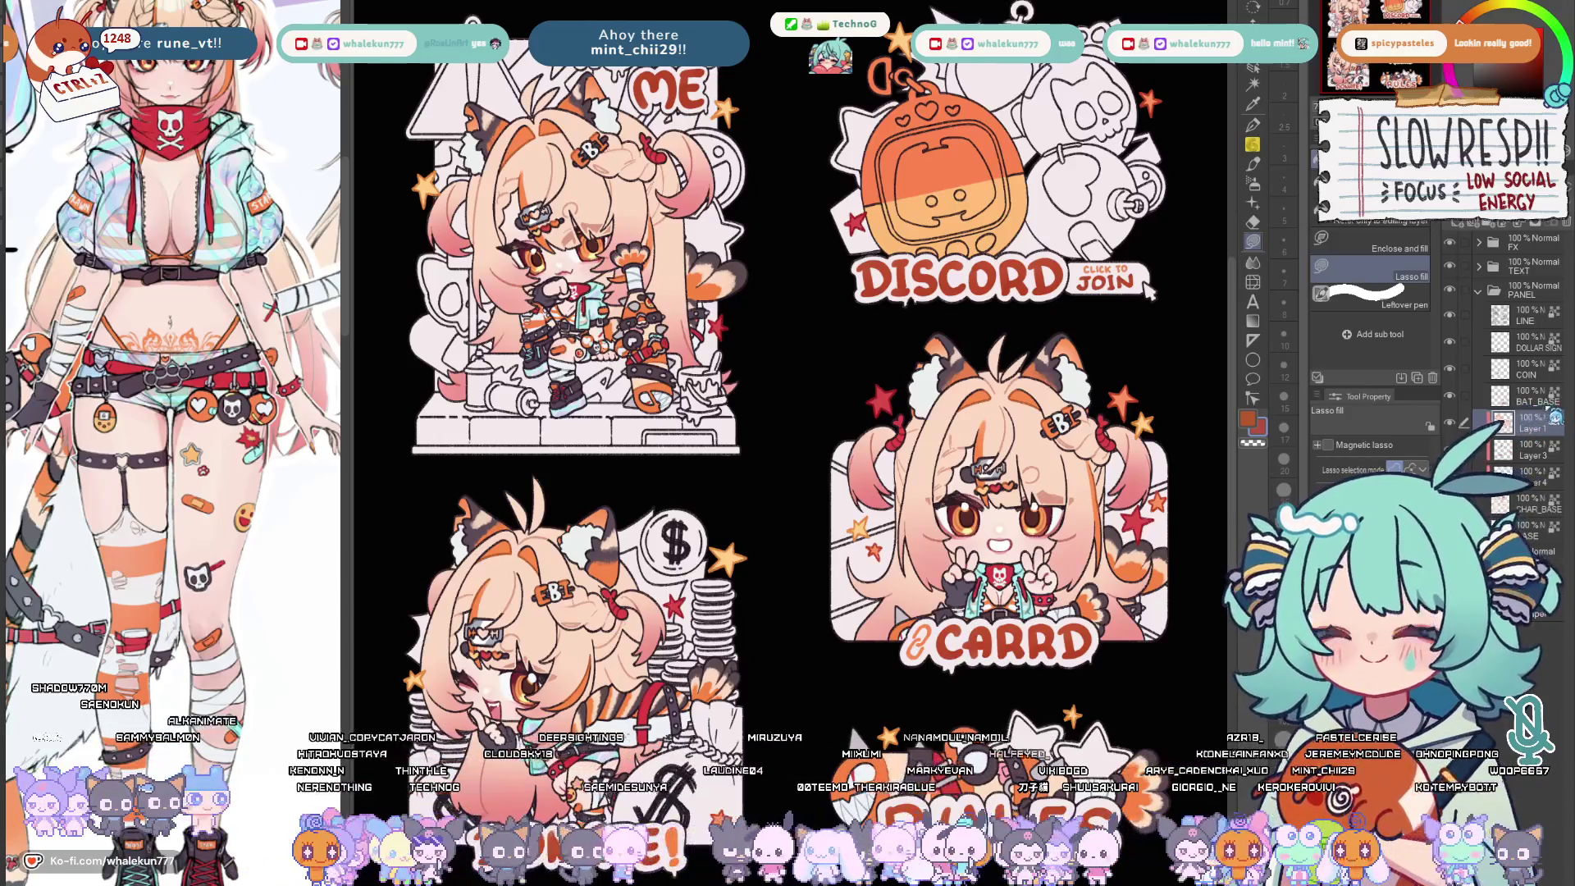
pyautogui.hotkey('ctrl', 'z')
pyautogui.hotkey('ctrl', 'y')
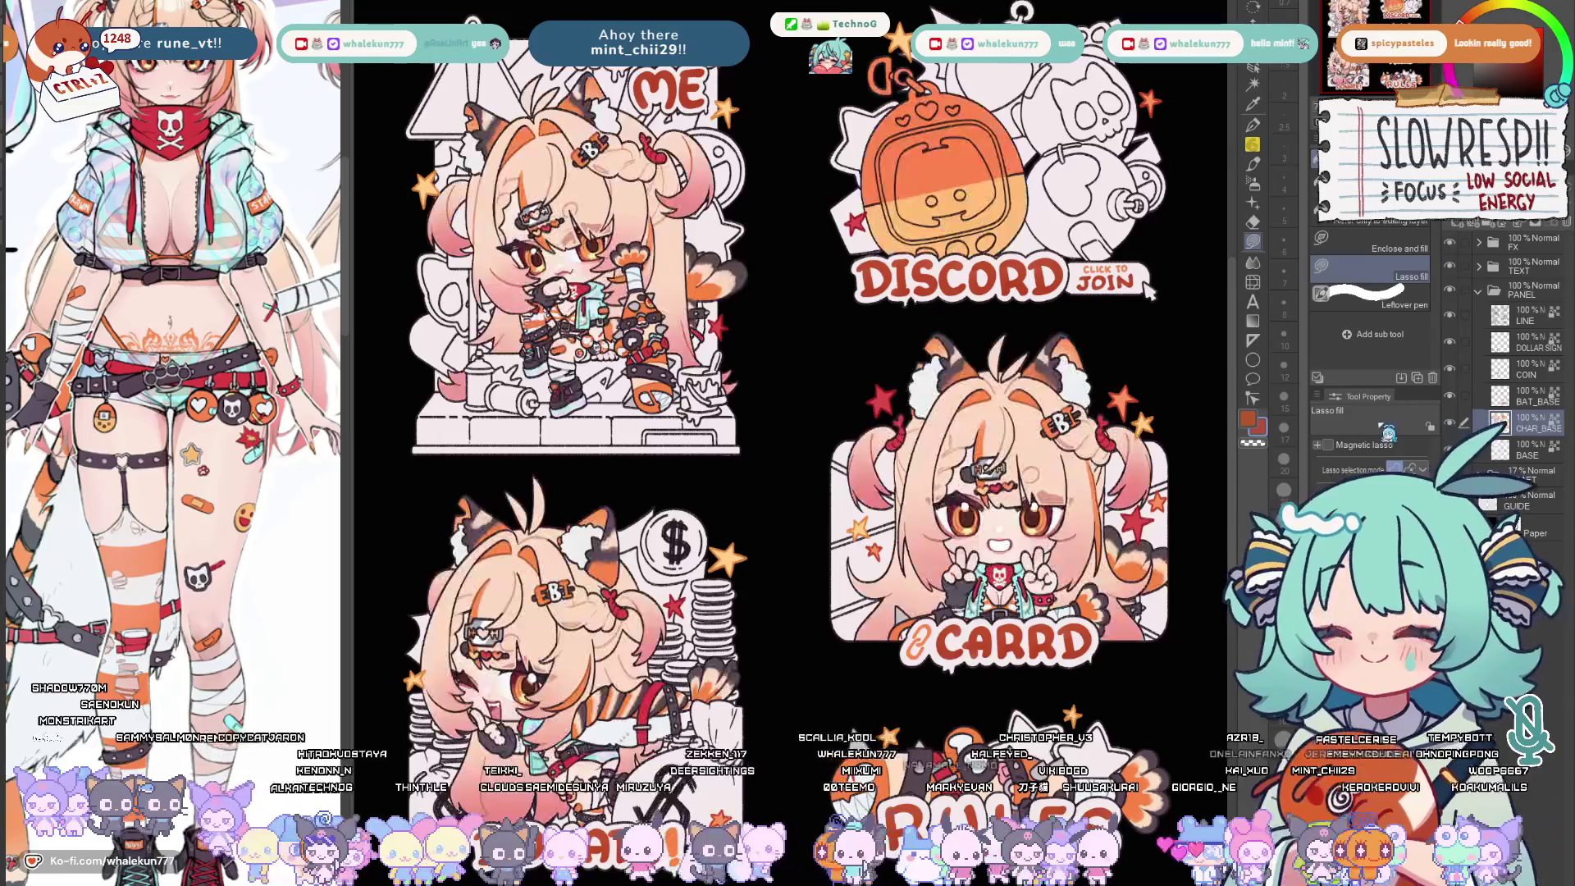
pyautogui.scroll(-1, 1151, 290)
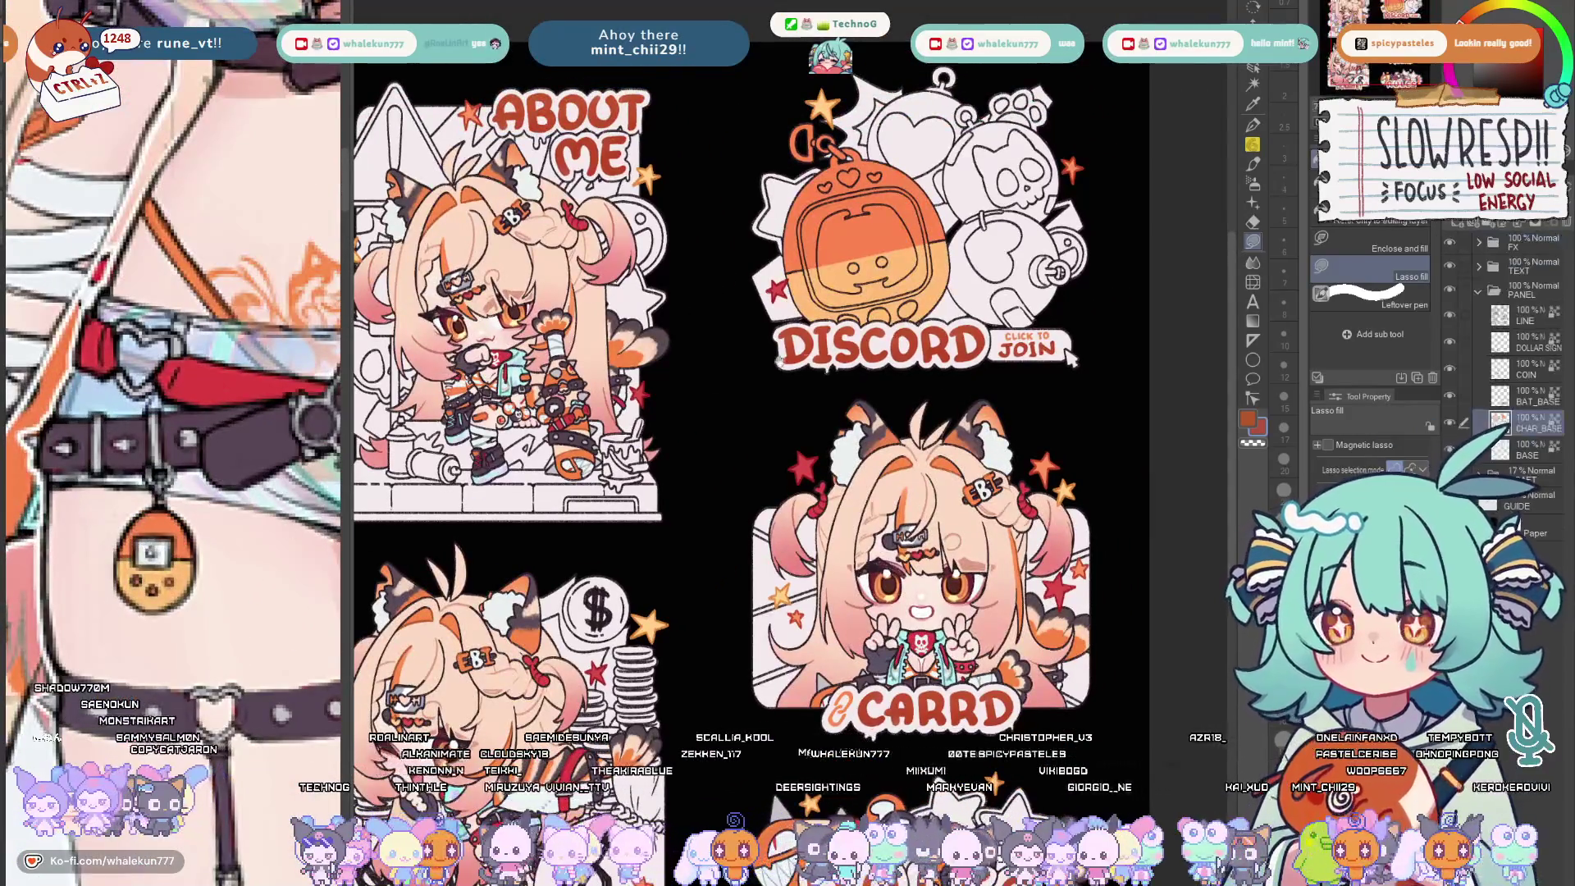
pyautogui.scroll(3, 754, 374)
pyautogui.scroll(2, 753, 375)
pyautogui.scroll(-3, 754, 374)
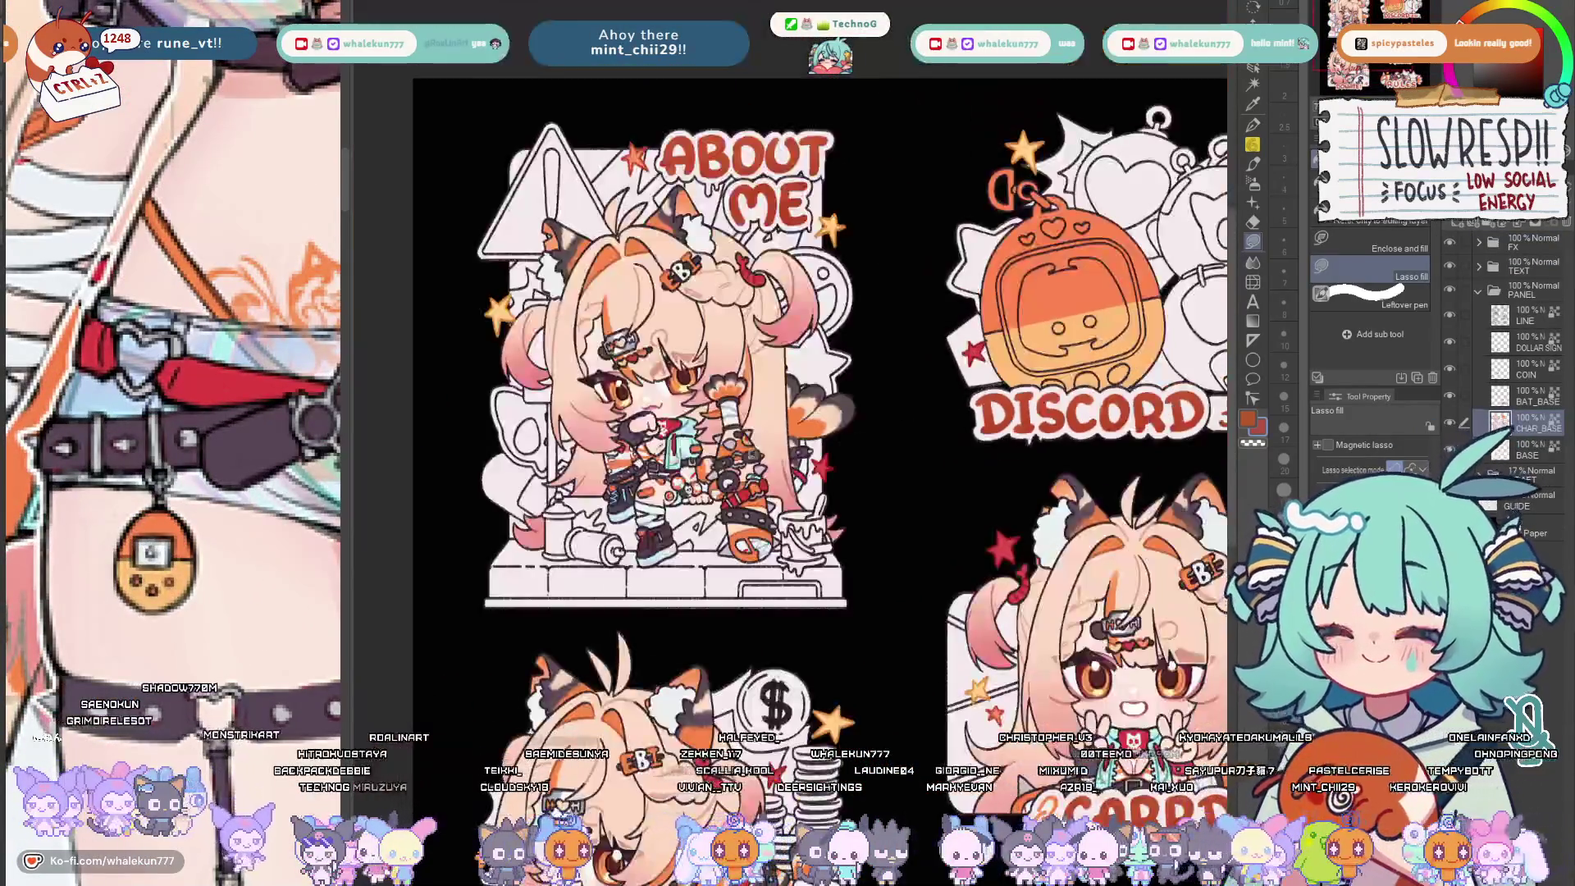
pyautogui.scroll(3, 753, 374)
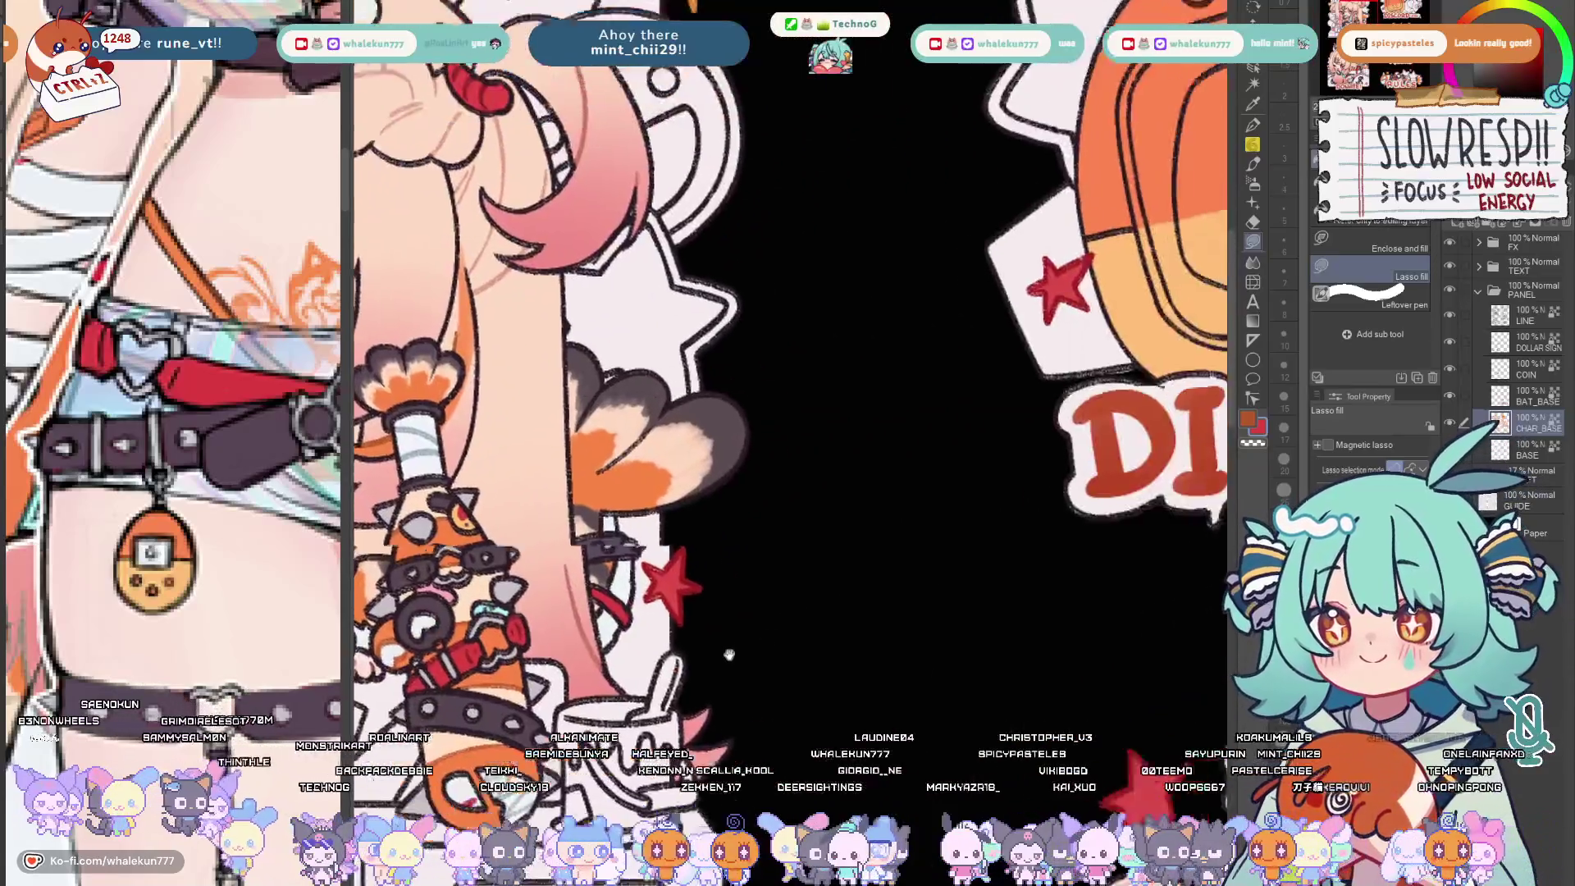
pyautogui.moveTo(985, 370); pyautogui.dragTo(493, 370)
pyautogui.scroll(-1, 814, 689)
pyautogui.click(1366, 274)
pyautogui.scroll(3, 1001, 498)
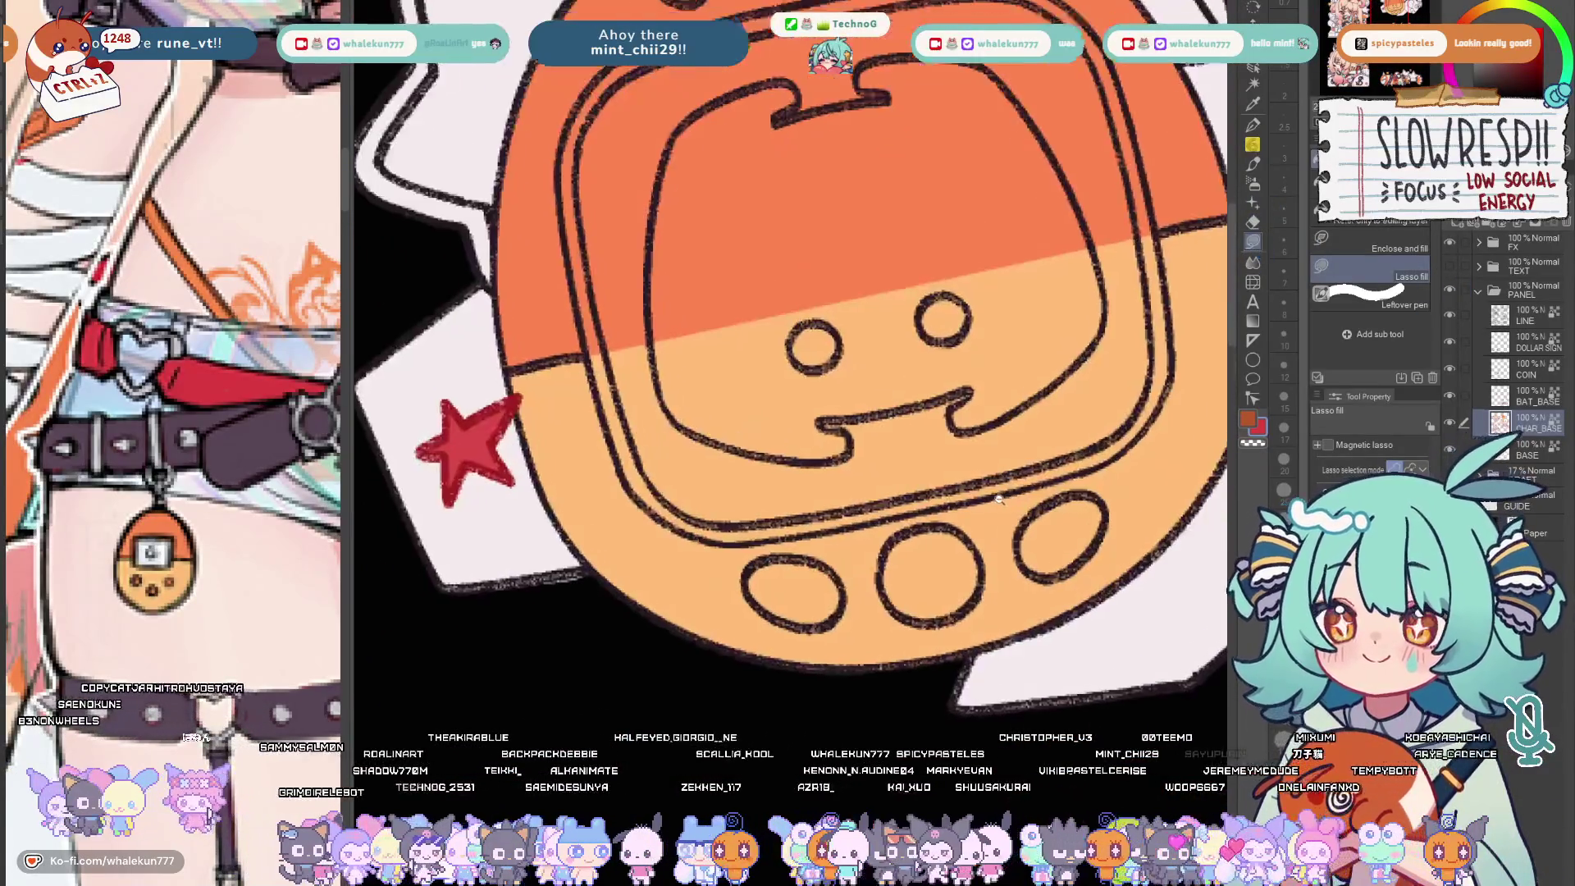
# Fill all three tamagotchi button circles red with the Lasso fill tool
pyautogui.click(932, 568)
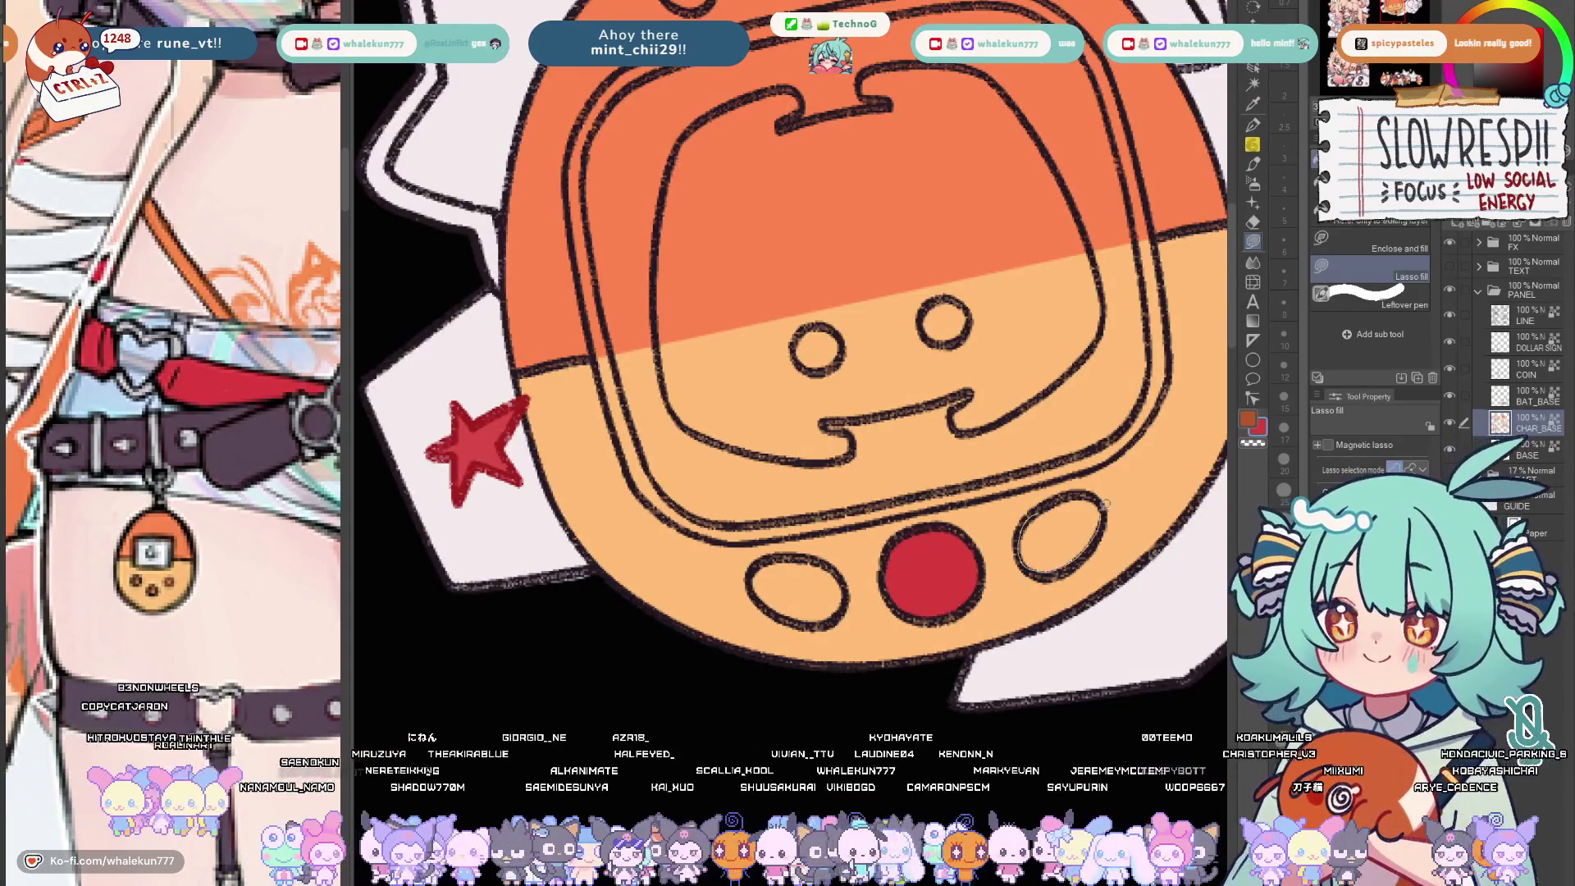
pyautogui.click(1065, 542)
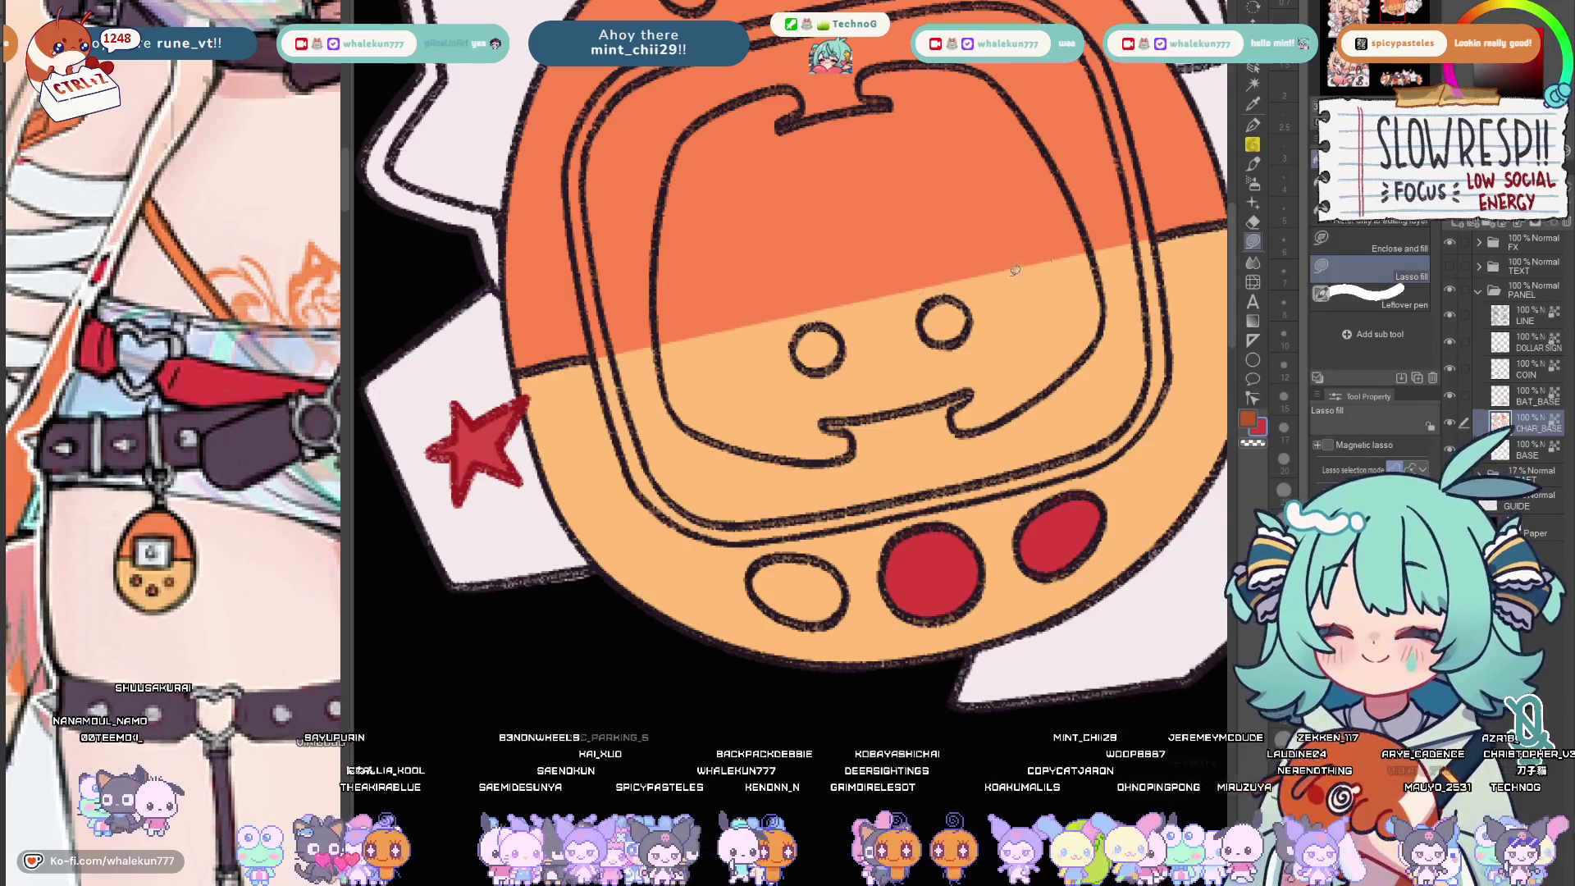
pyautogui.press('h')
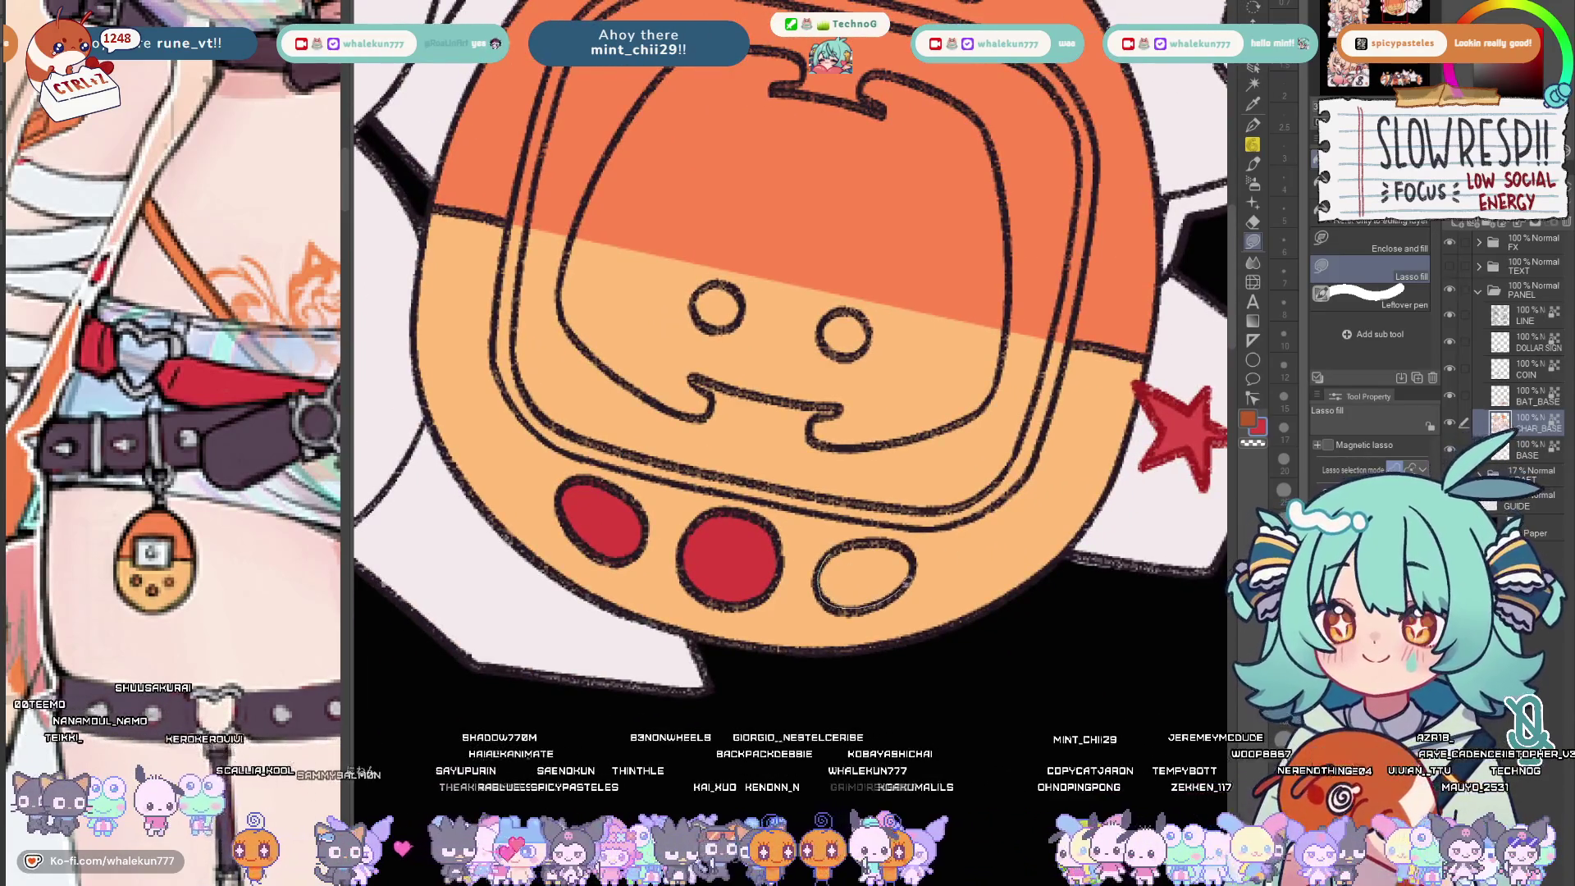
pyautogui.click(861, 572)
pyautogui.press('h')
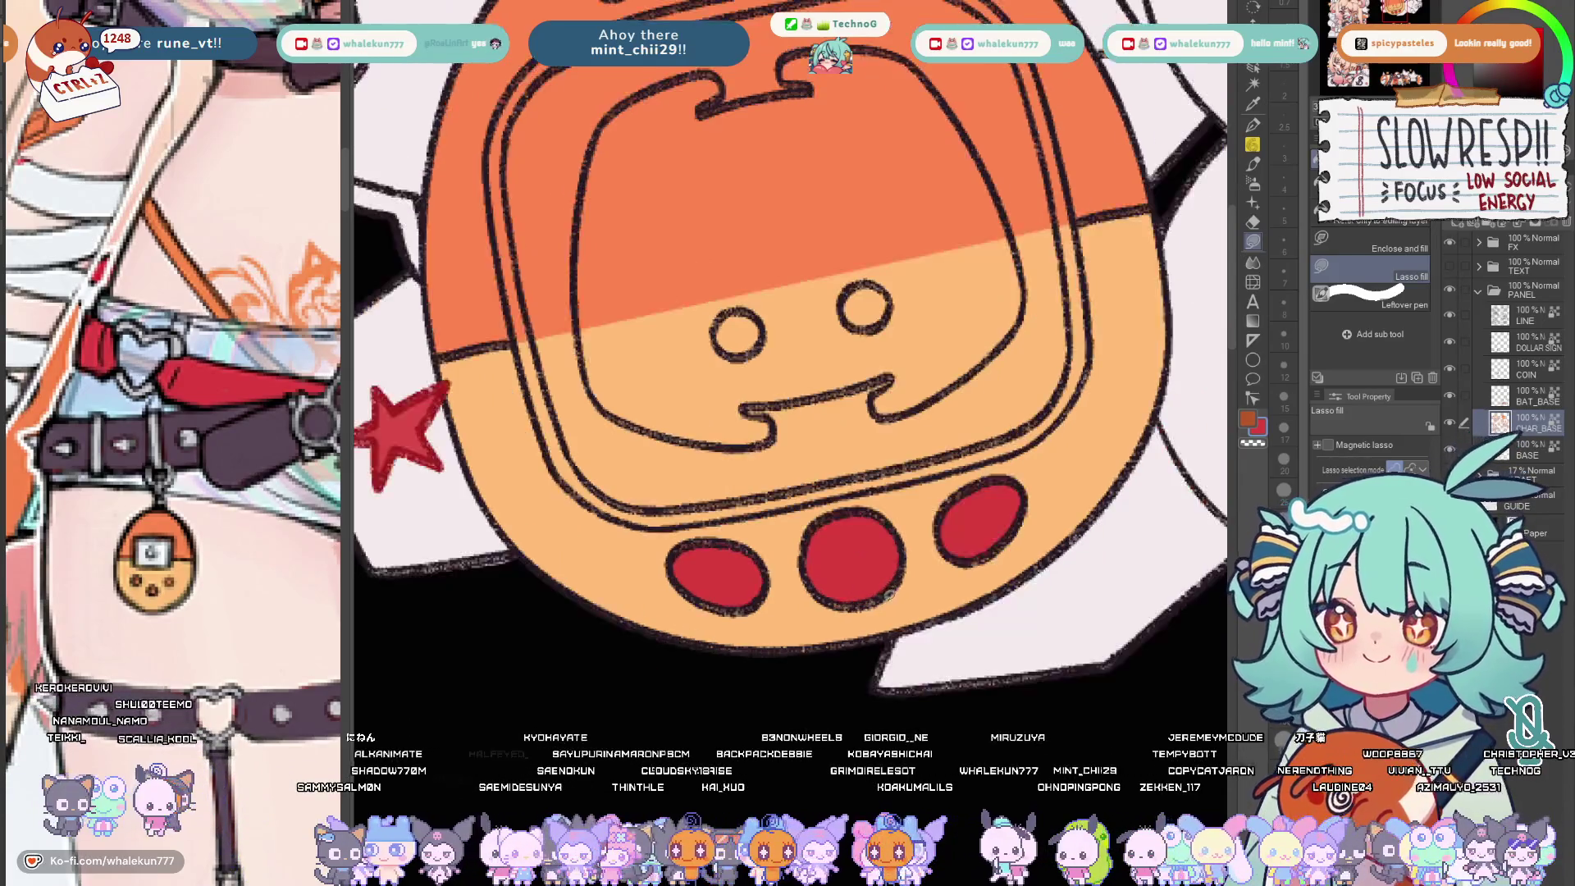
pyautogui.scroll(-1, 892, 601)
pyautogui.scroll(-4, 893, 602)
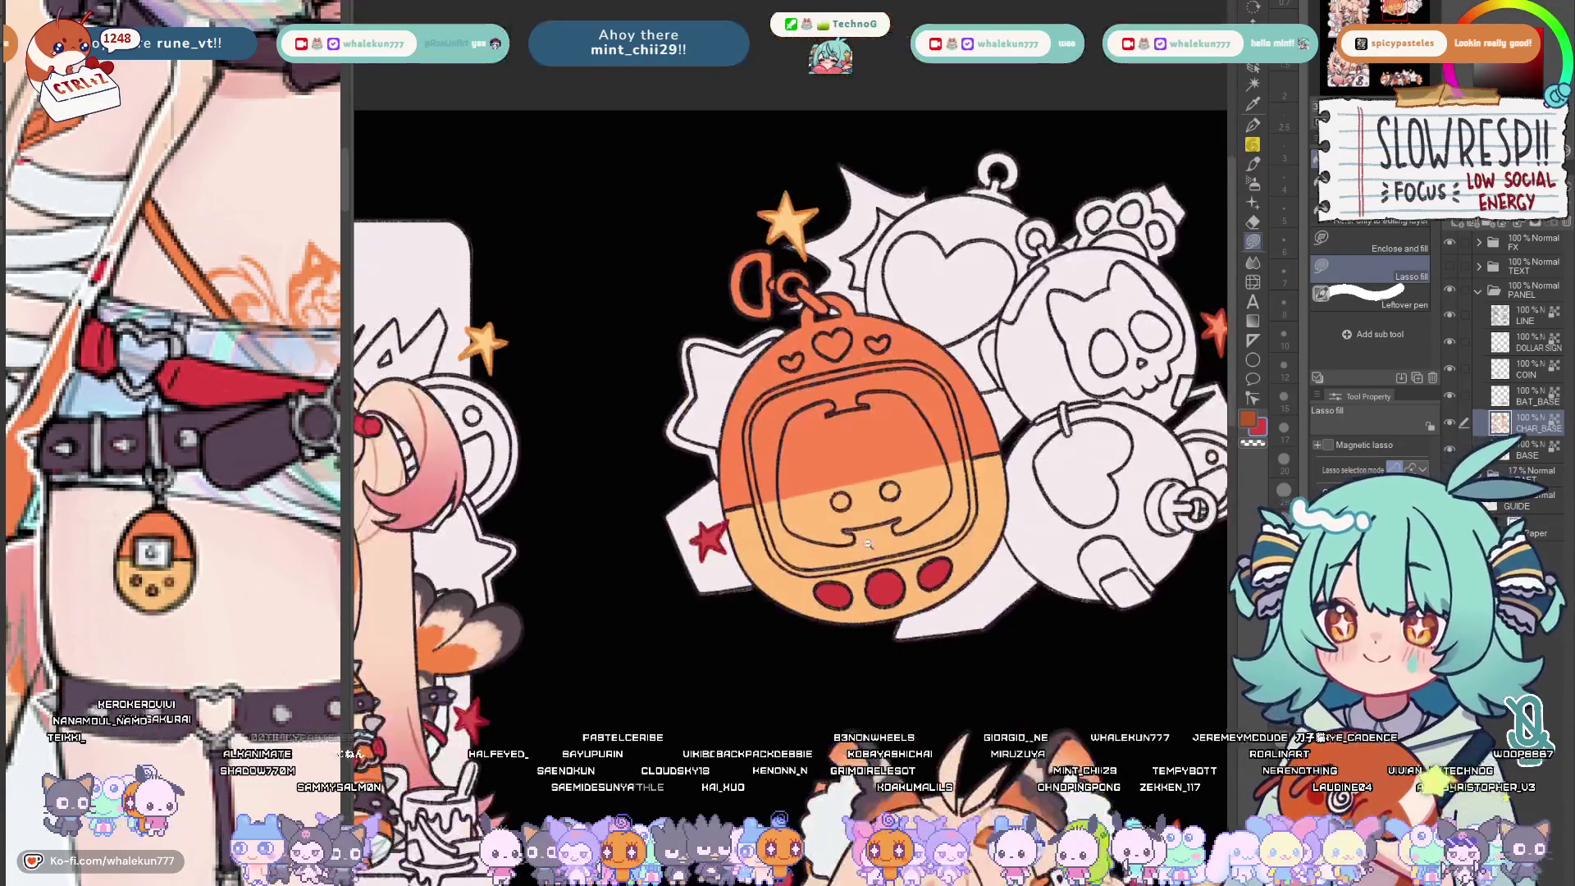
pyautogui.scroll(-2, 893, 600)
pyautogui.scroll(2, 927, 499)
pyautogui.scroll(-3, 927, 500)
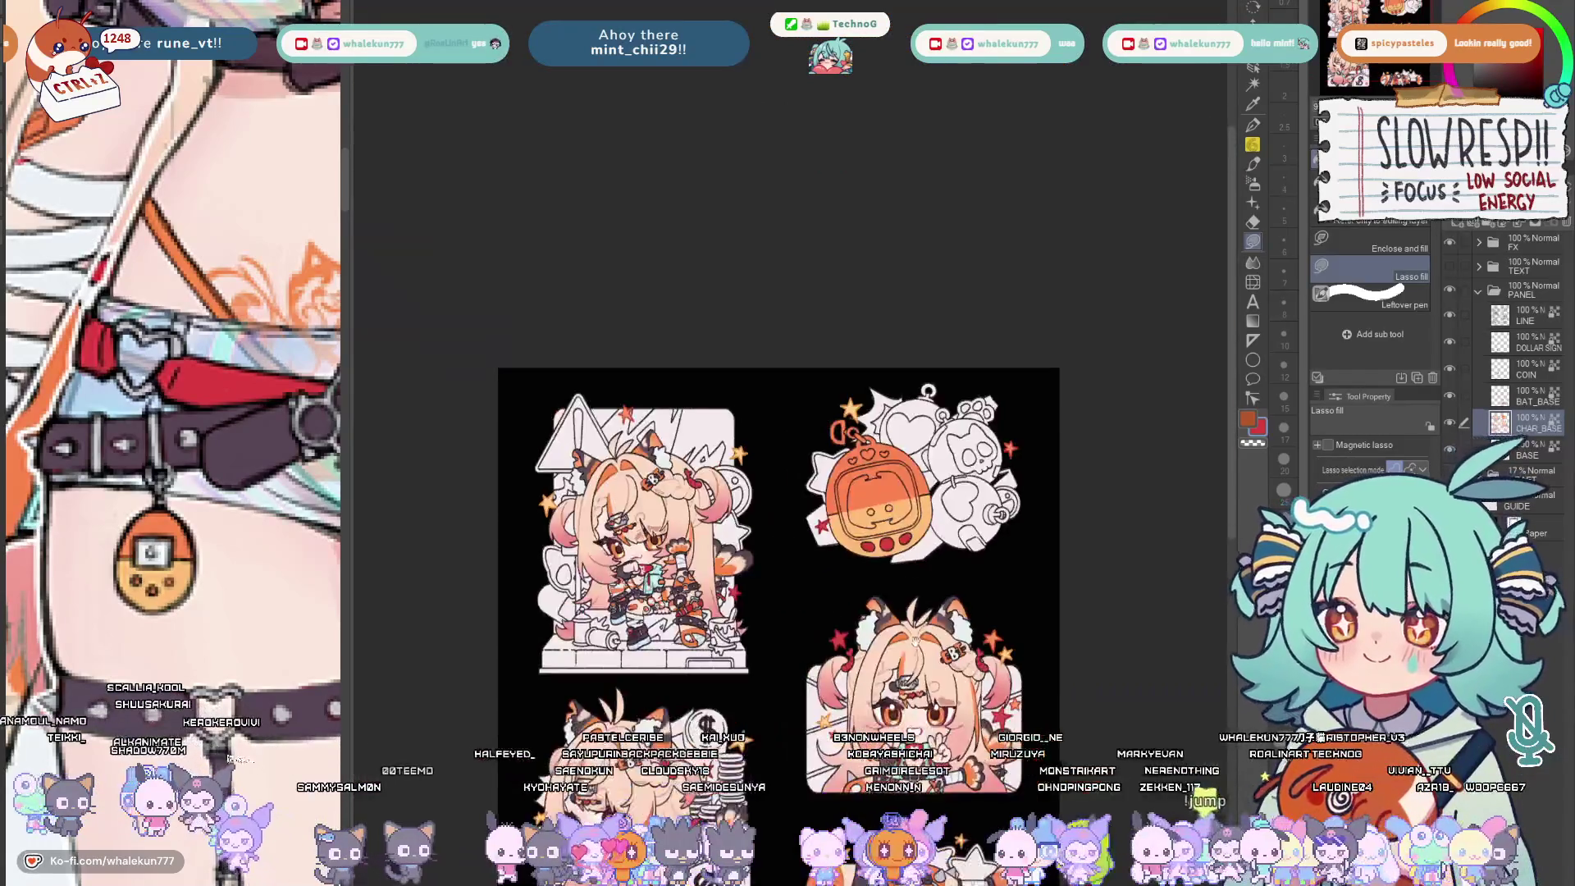
pyautogui.scroll(3, 926, 500)
pyautogui.scroll(2, 927, 500)
pyautogui.scroll(-2, 801, 370)
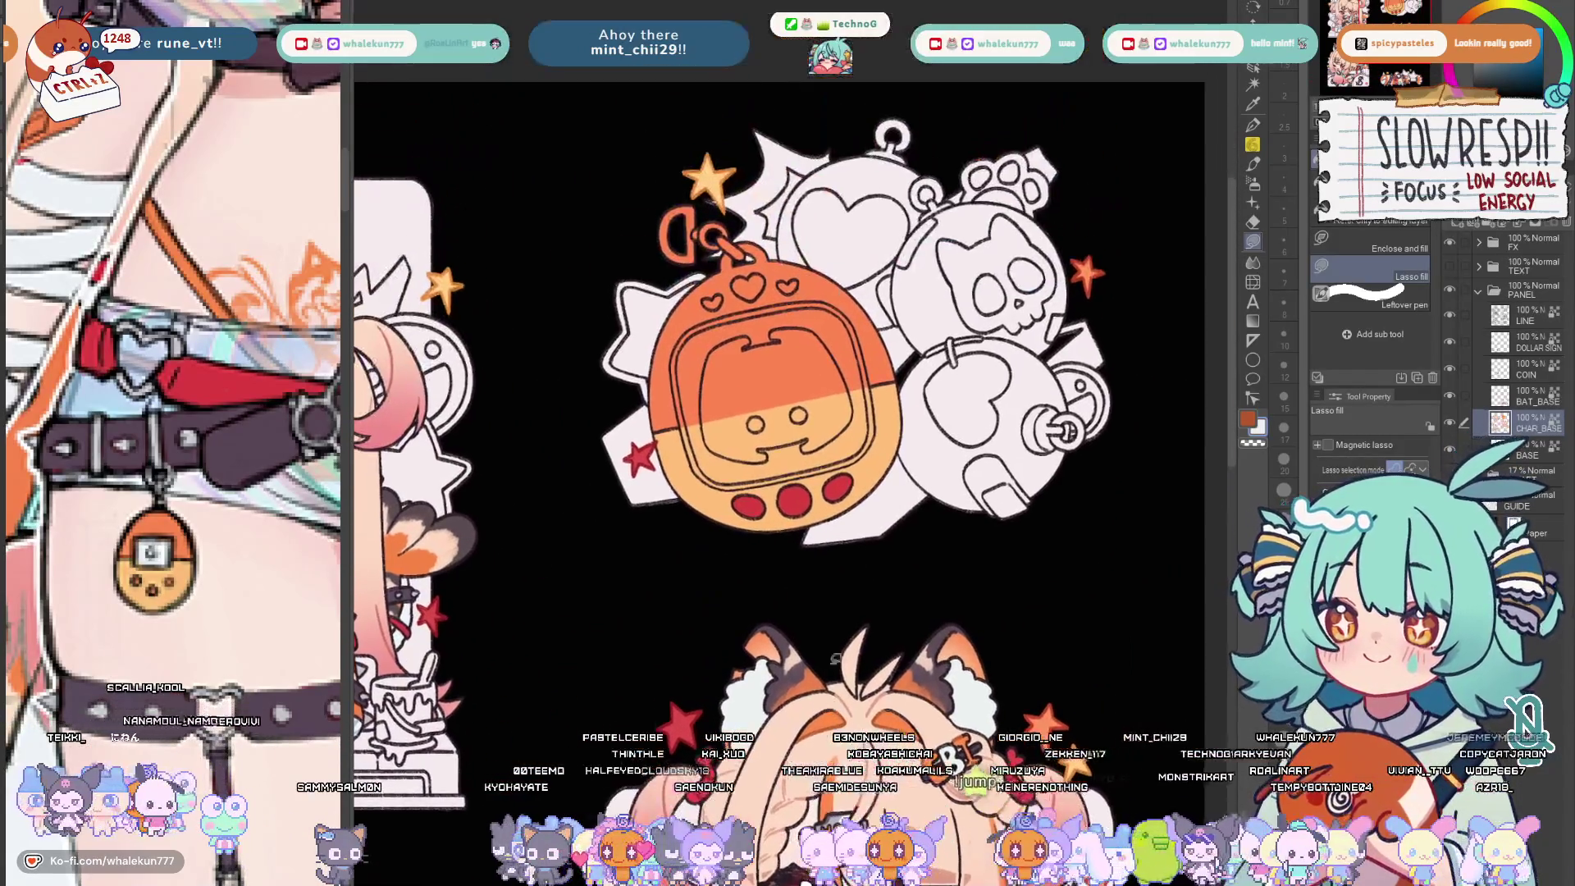
pyautogui.scroll(3, 801, 370)
pyautogui.scroll(1, 801, 369)
pyautogui.scroll(1, 800, 370)
pyautogui.scroll(-2, 745, 508)
pyautogui.scroll(-1, 745, 508)
pyautogui.scroll(-3, 744, 509)
pyautogui.scroll(3, 801, 493)
pyautogui.scroll(2, 849, 493)
pyautogui.scroll(3, 849, 431)
pyautogui.scroll(3, 850, 431)
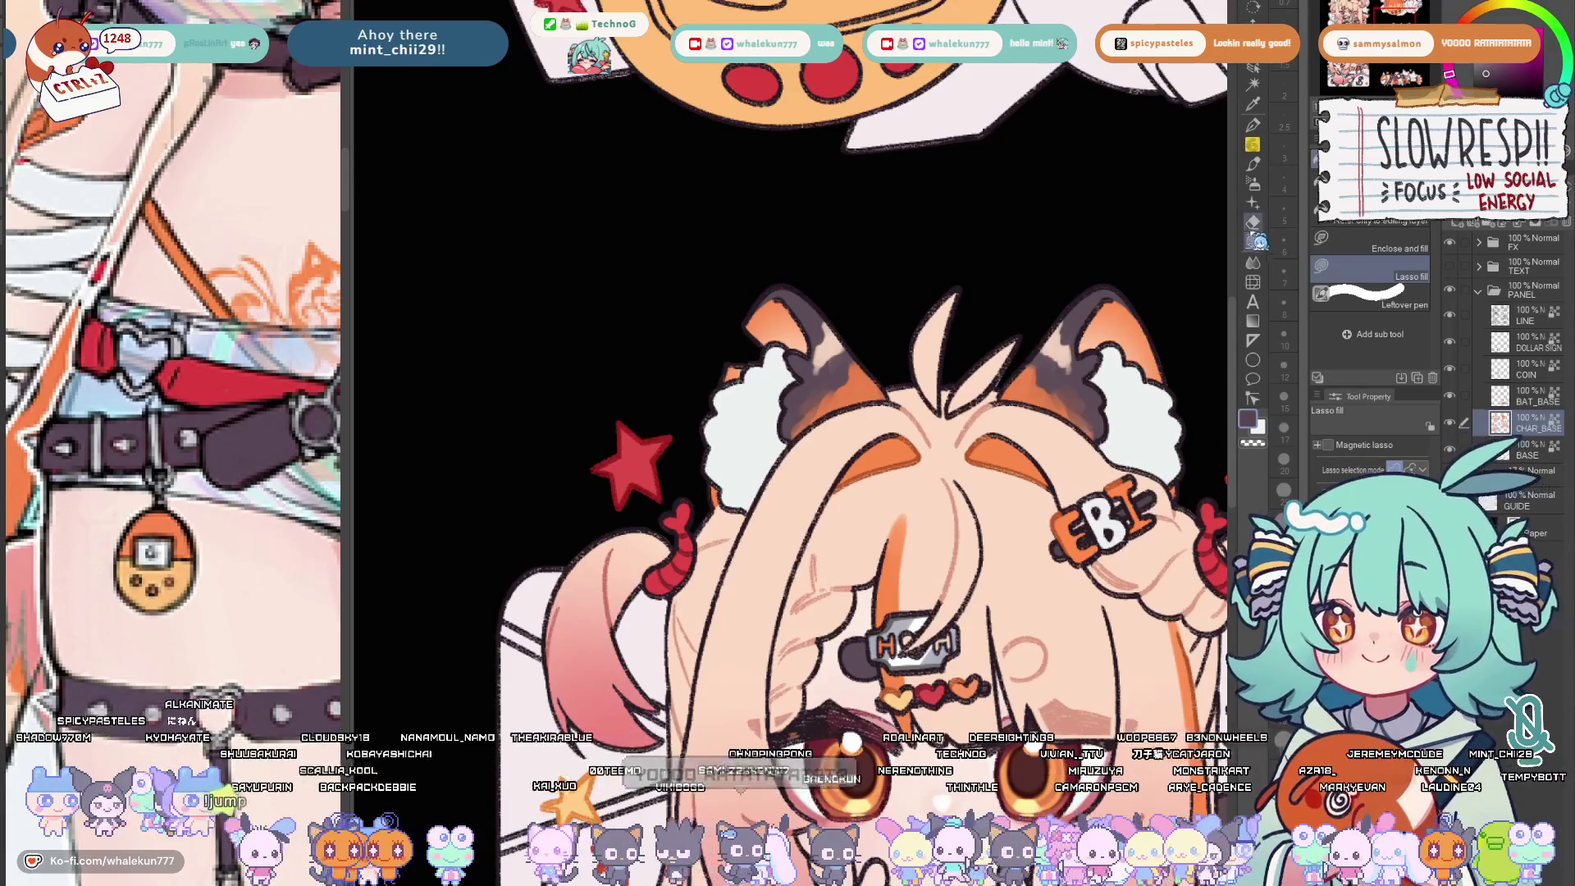
pyautogui.scroll(5, 850, 370)
pyautogui.scroll(5, 649, 323)
# Add a dark grey shadow along the tamagotchi's orange casing
pyautogui.moveTo(688, 524)
pyautogui.mouseDown()
pyautogui.moveTo(689, 308)
pyautogui.moveTo(1109, 295)
pyautogui.mouseUp()
pyautogui.scroll(-3, 713, 335)
pyautogui.scroll(-2, 739, 370)
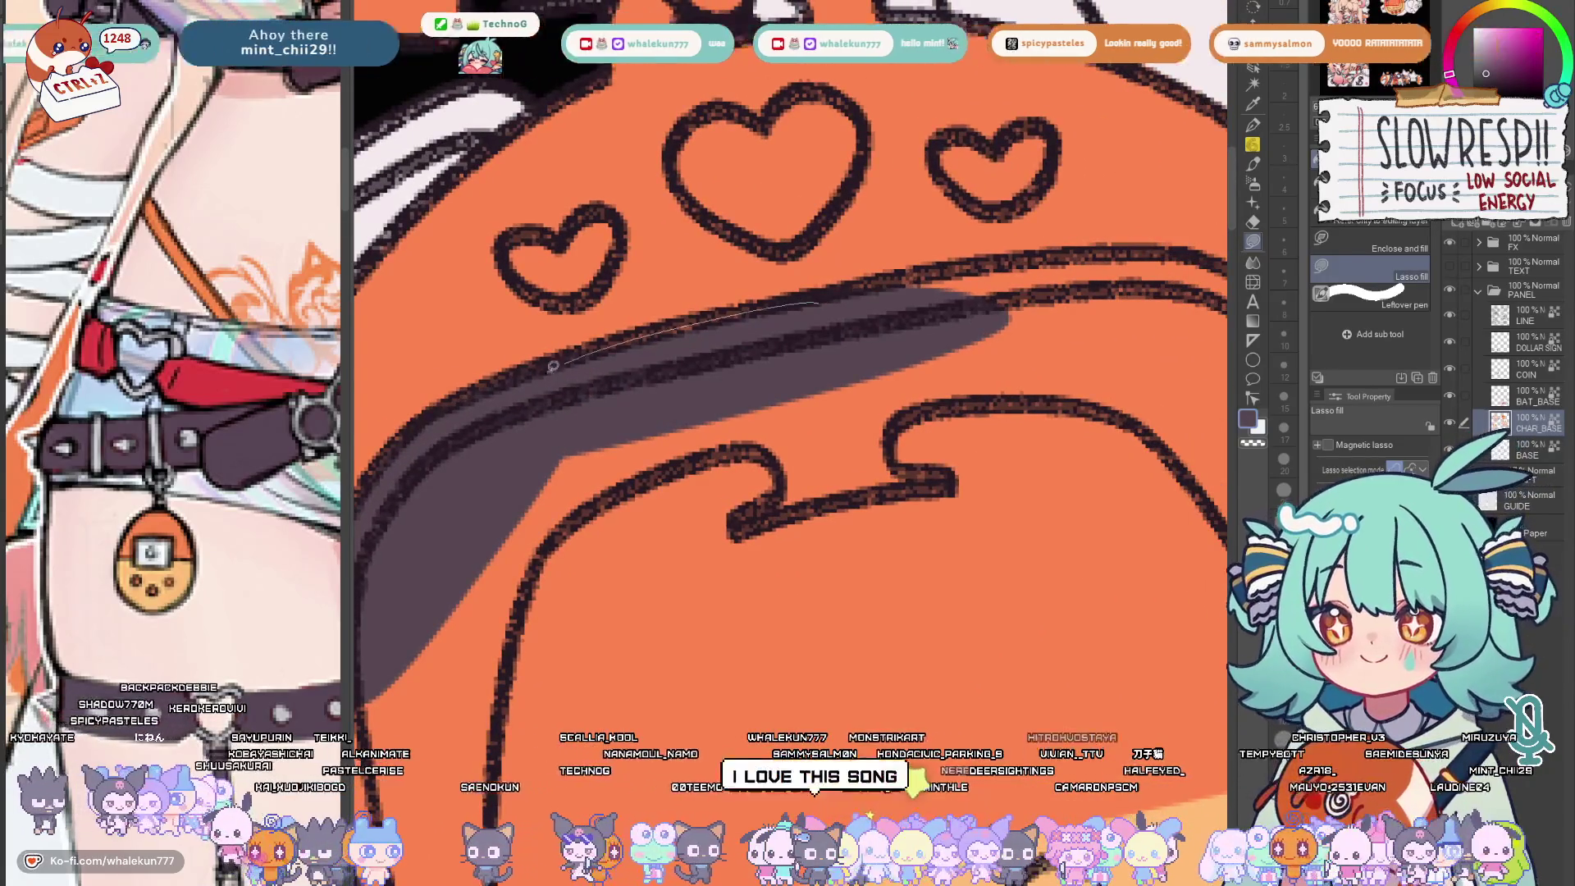
pyautogui.moveTo(569, 361); pyautogui.dragTo(641, 424)
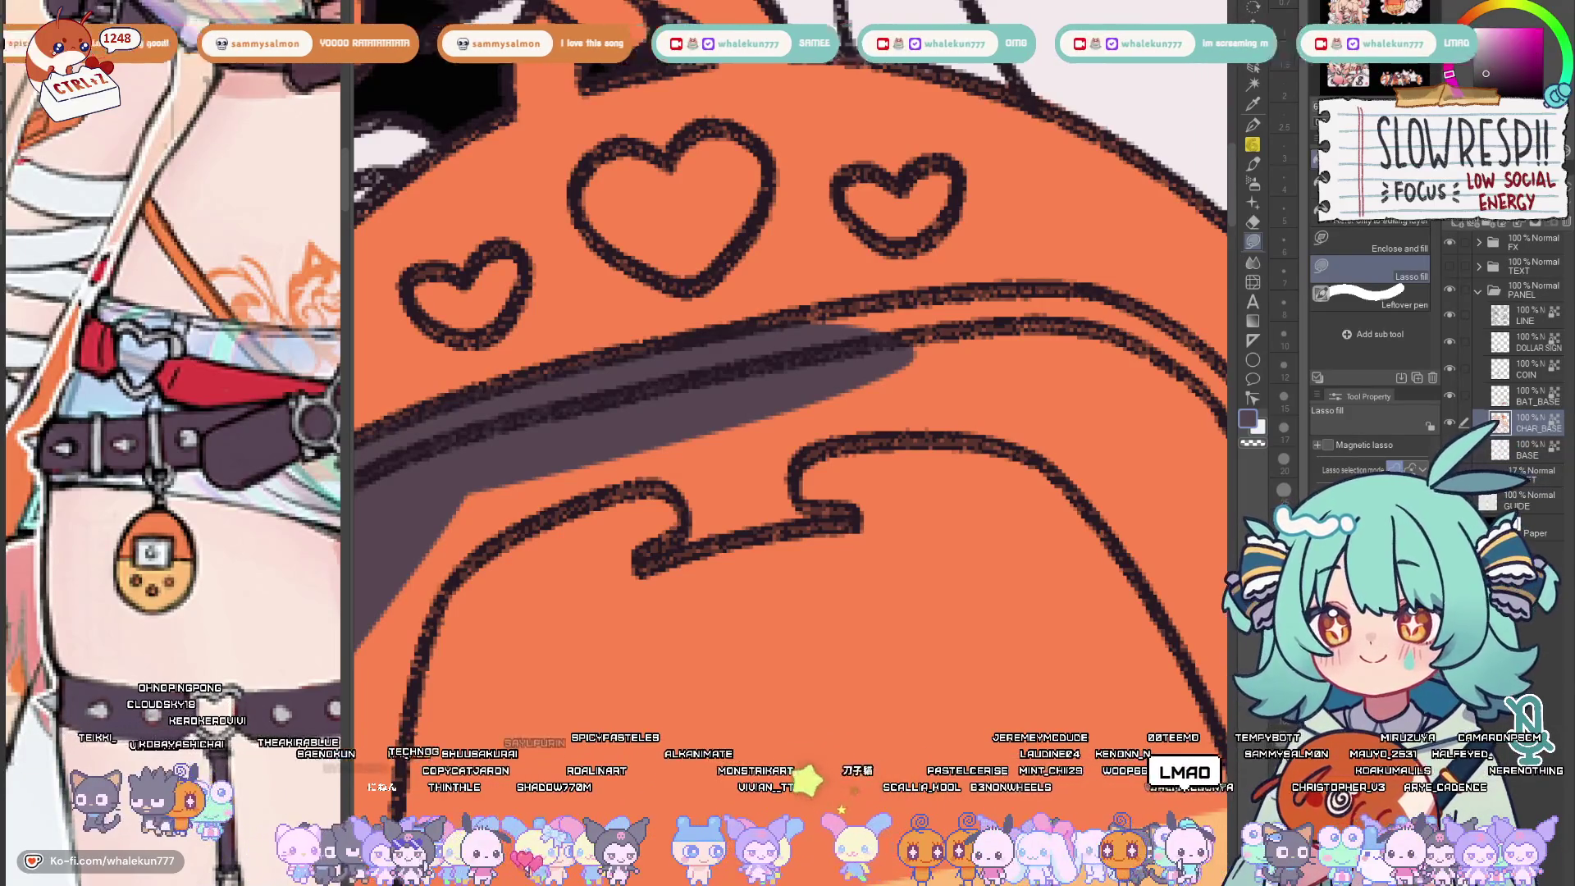
pyautogui.scroll(-2, 788, 369)
pyautogui.scroll(-3, 788, 370)
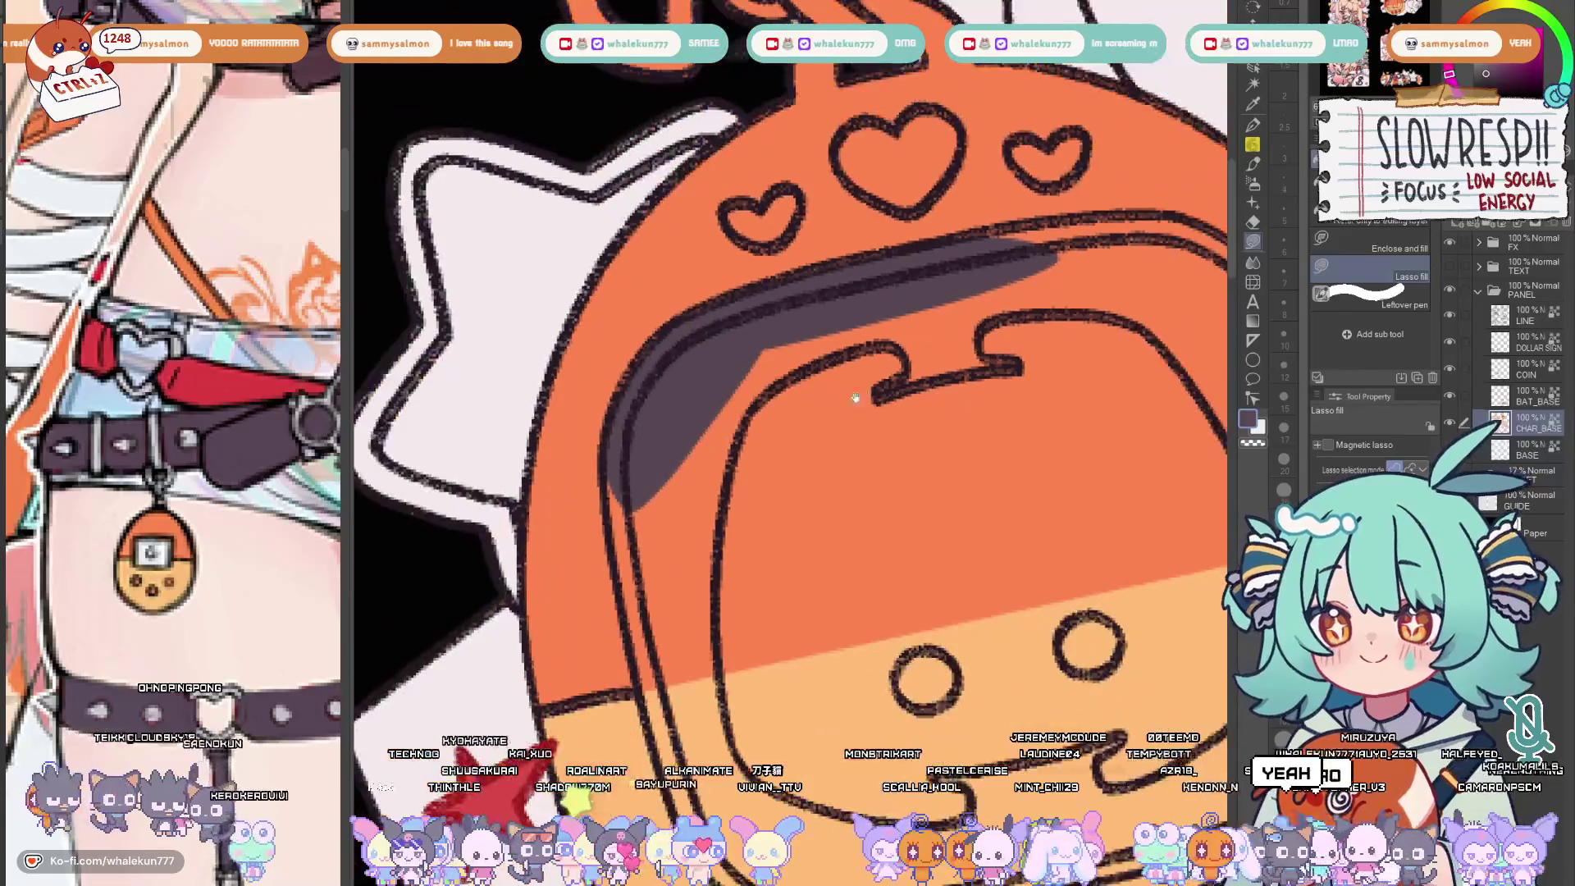
pyautogui.scroll(1, 679, 416)
pyautogui.scroll(-3, 679, 416)
pyautogui.scroll(-4, 679, 416)
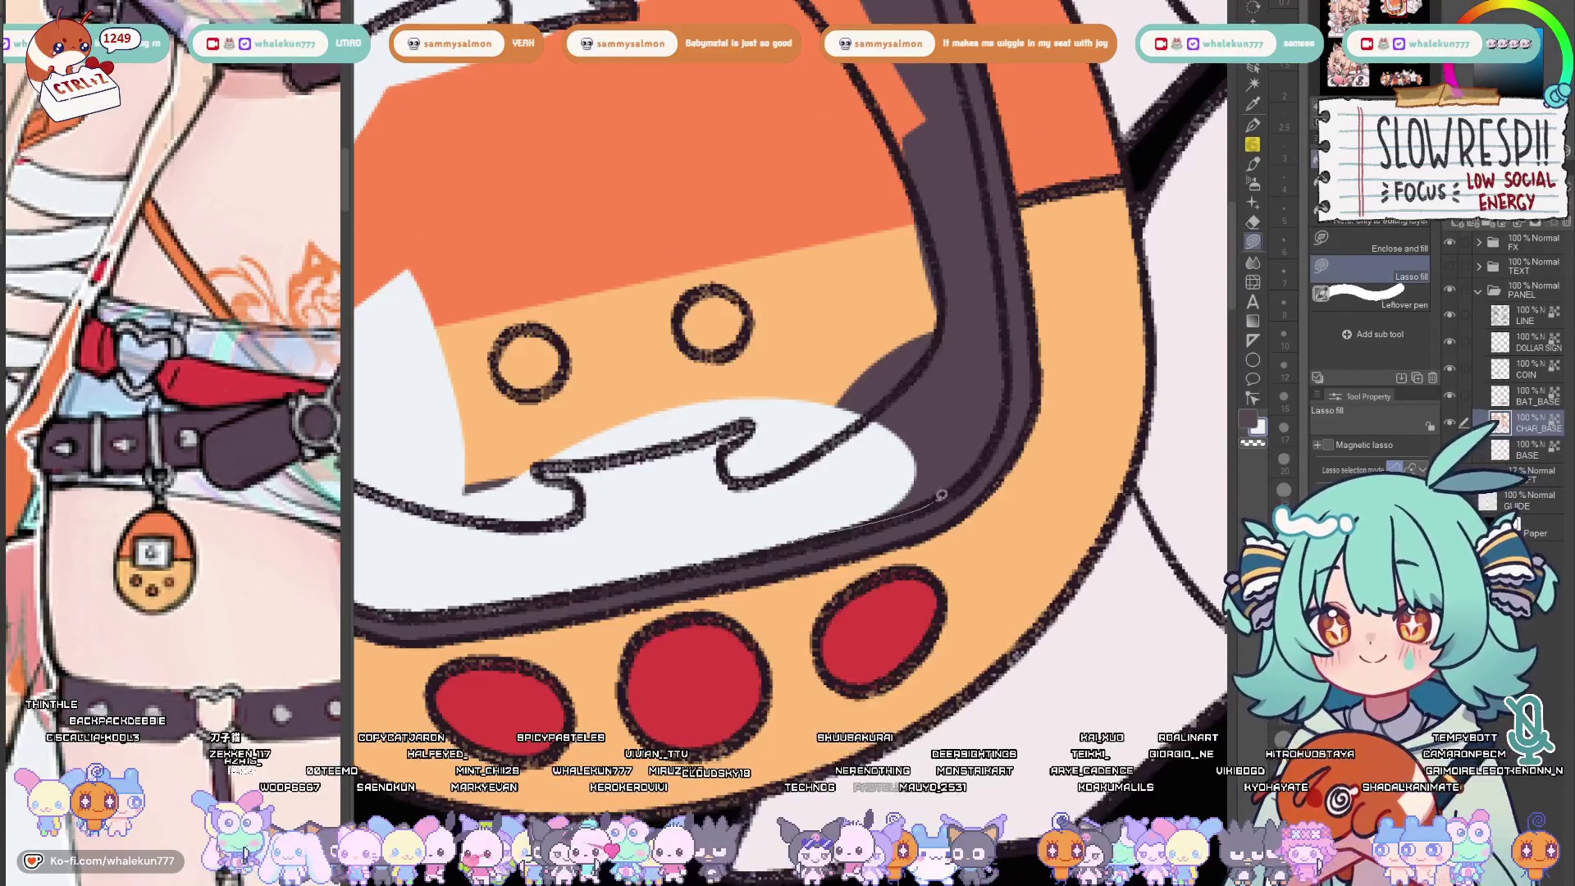
pyautogui.scroll(-5, 756, 437)
pyautogui.press('h')
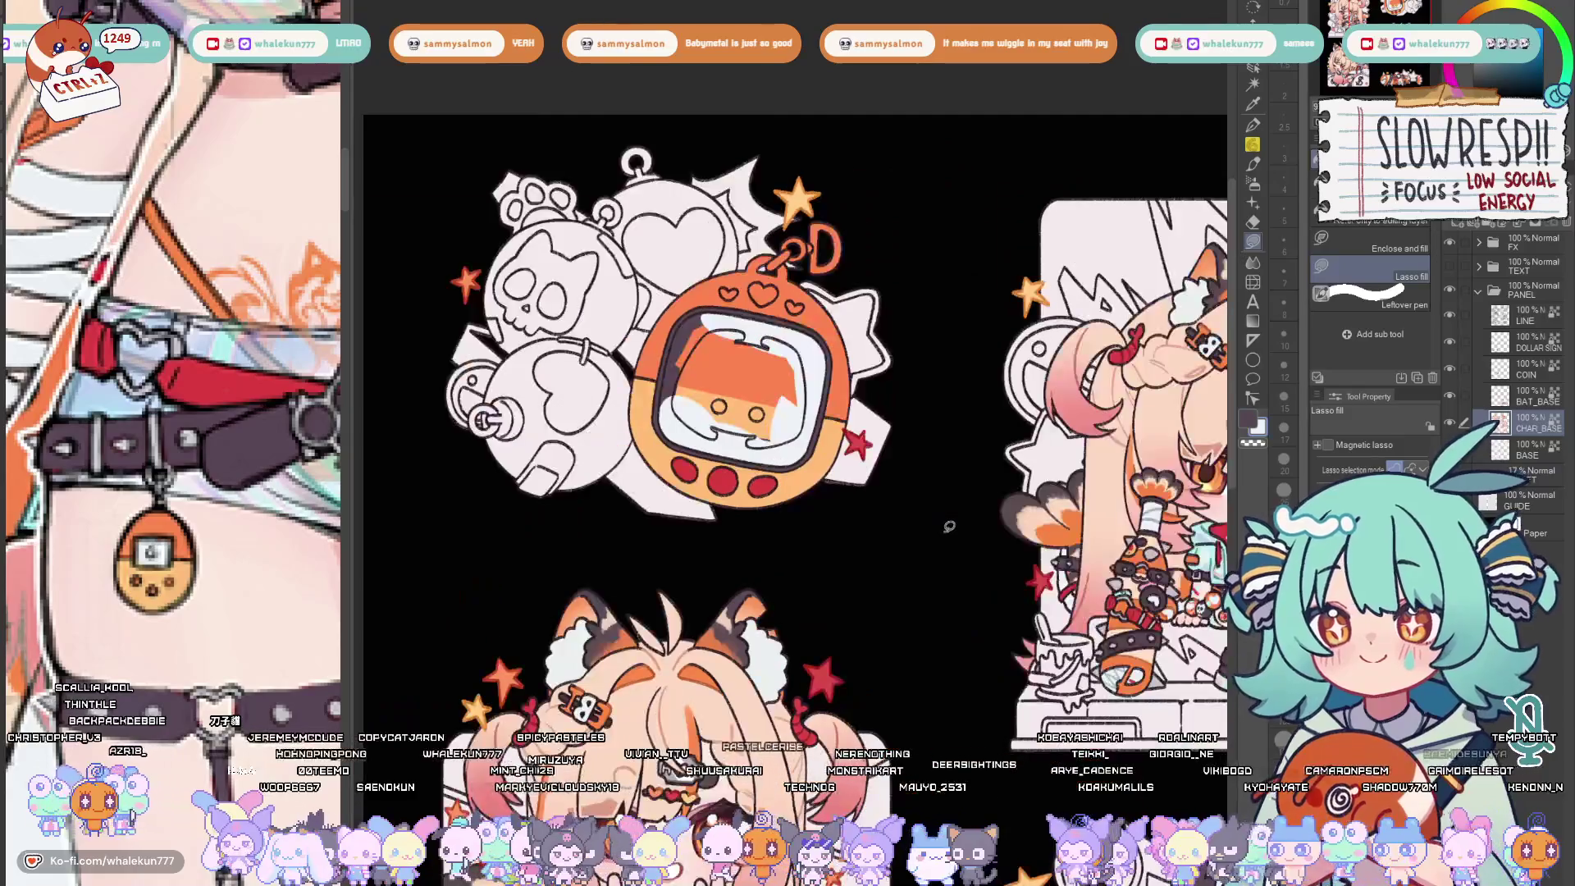
pyautogui.scroll(4, 788, 369)
pyautogui.scroll(2, 788, 370)
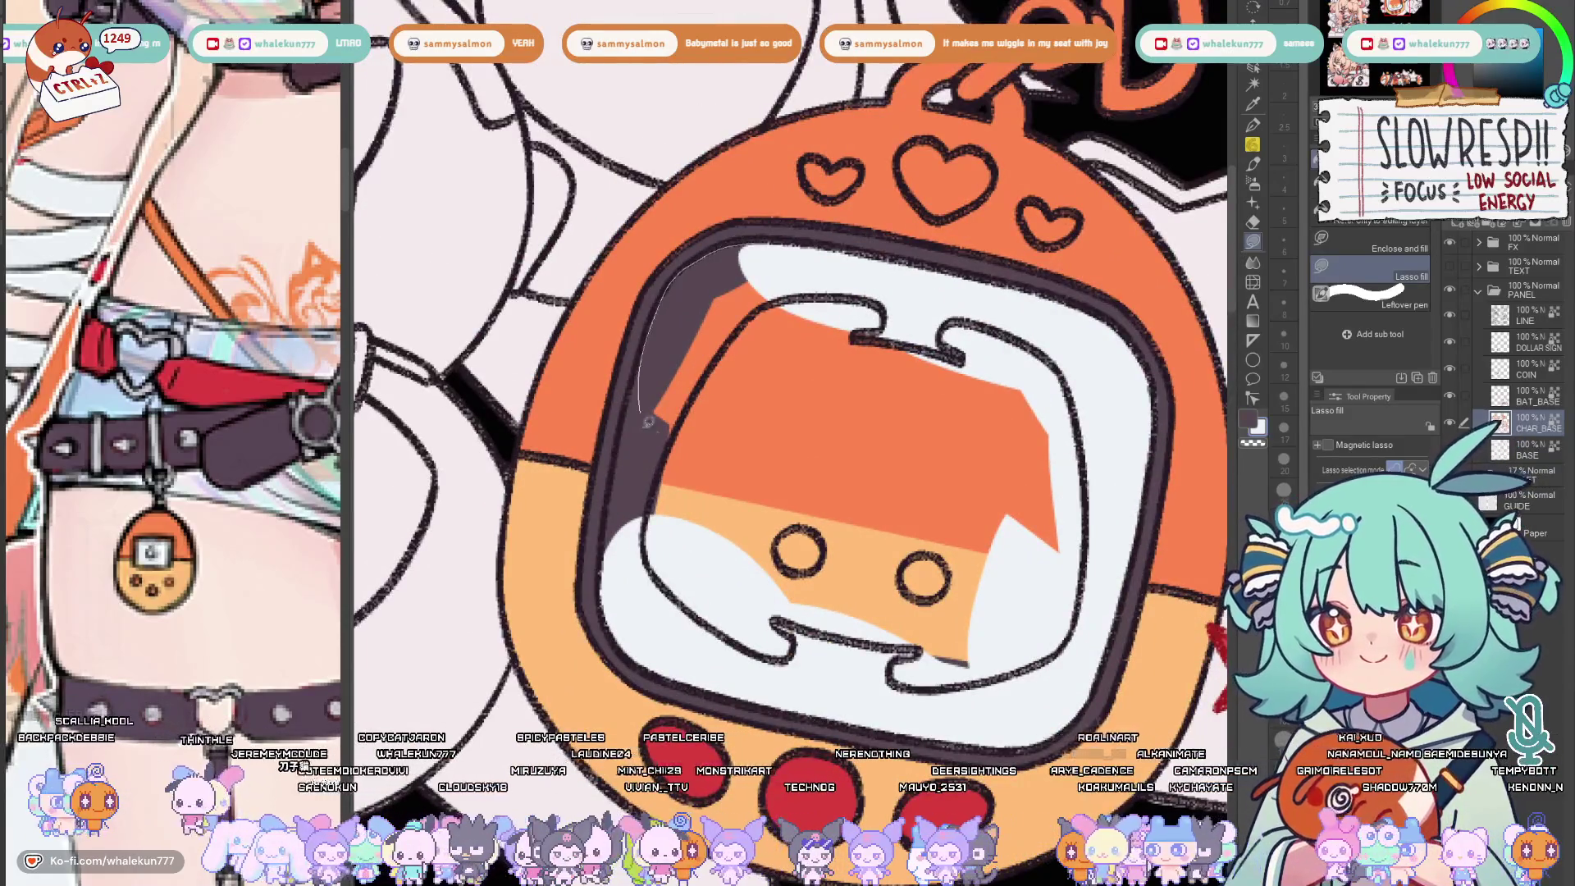
# Whiten the excess orange along the screen's upper left, left edge and below the face
pyautogui.moveTo(724, 242); pyautogui.dragTo(656, 358)
pyautogui.moveTo(624, 451); pyautogui.dragTo(615, 566)
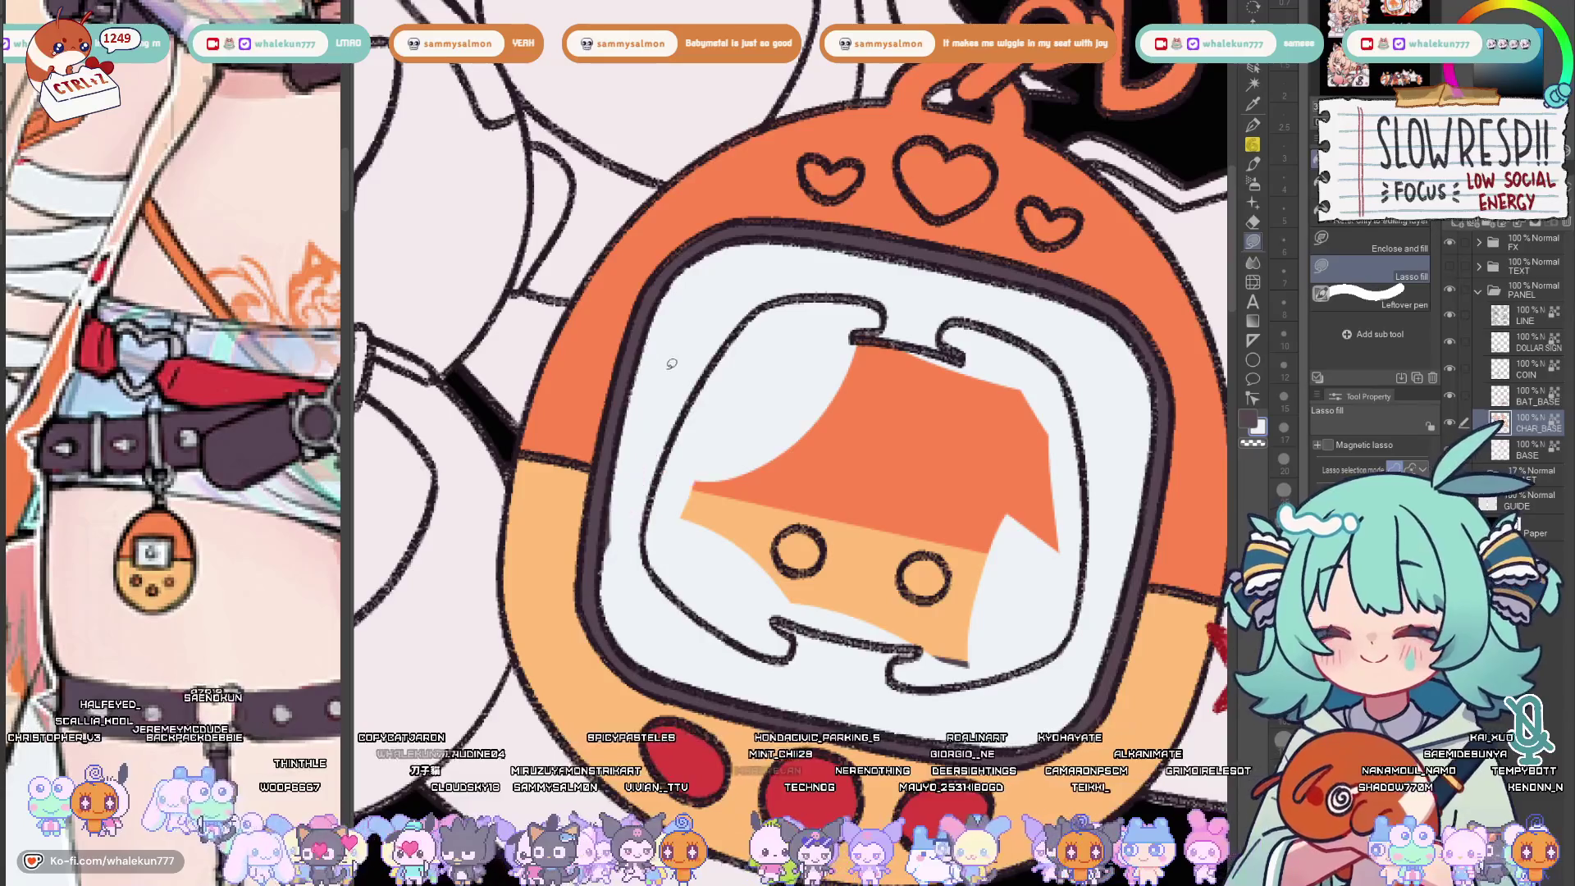
pyautogui.moveTo(611, 481); pyautogui.dragTo(611, 597)
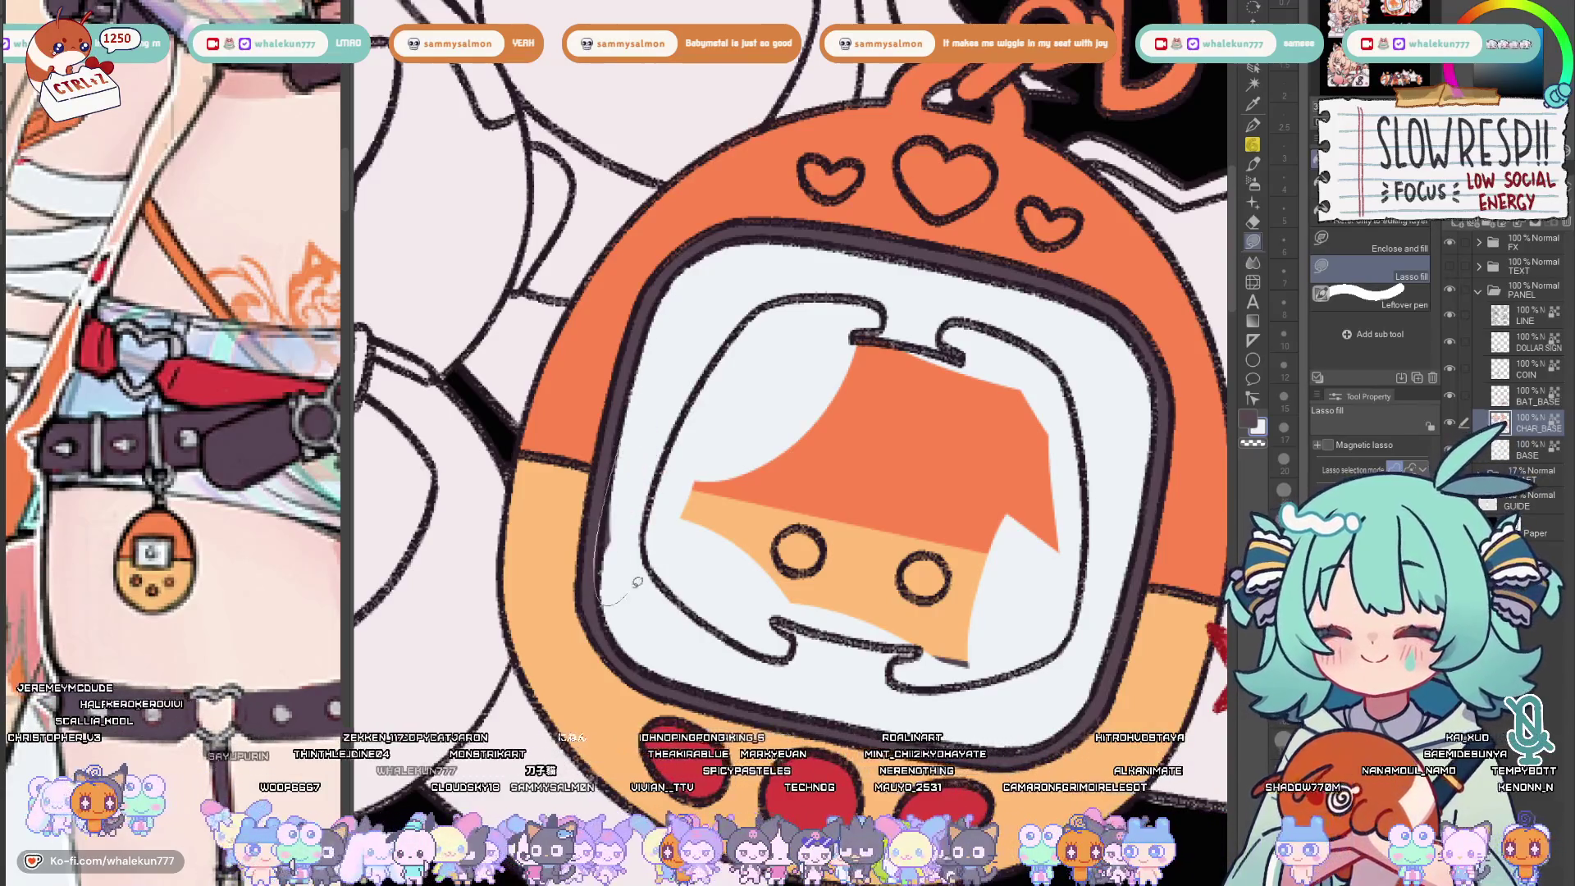
pyautogui.moveTo(606, 450); pyautogui.dragTo(603, 579)
pyautogui.press('h')
pyautogui.press('r')
pyautogui.moveTo(689, 529); pyautogui.dragTo(907, 468)
pyautogui.scroll(-8, 907, 468)
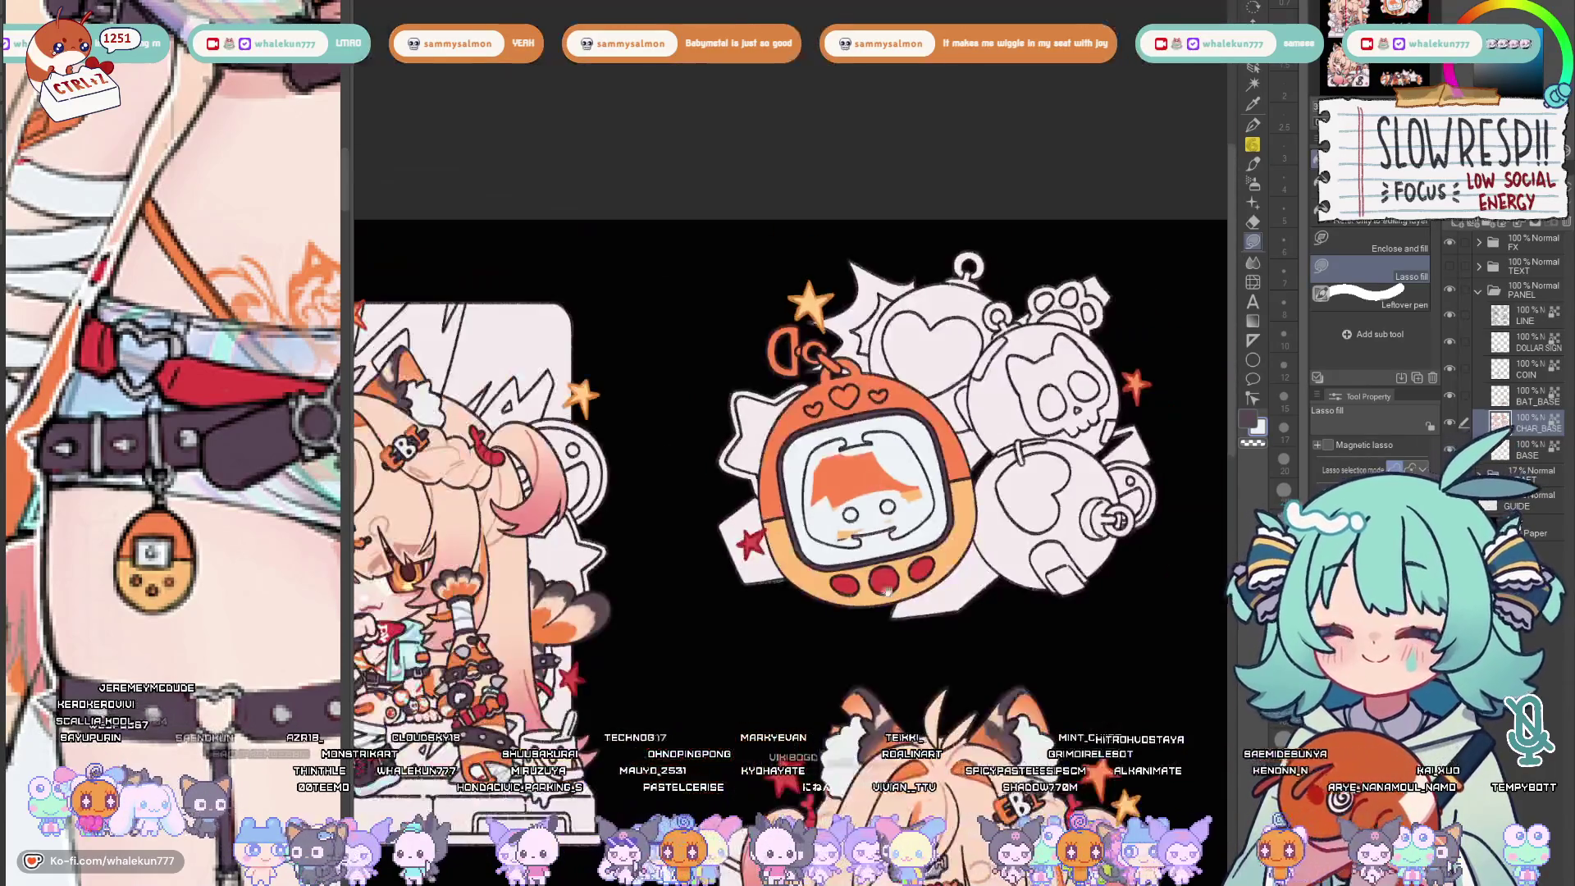
pyautogui.scroll(2, 862, 493)
pyautogui.scroll(2, 863, 493)
pyautogui.scroll(-2, 856, 502)
pyautogui.scroll(-5, 849, 505)
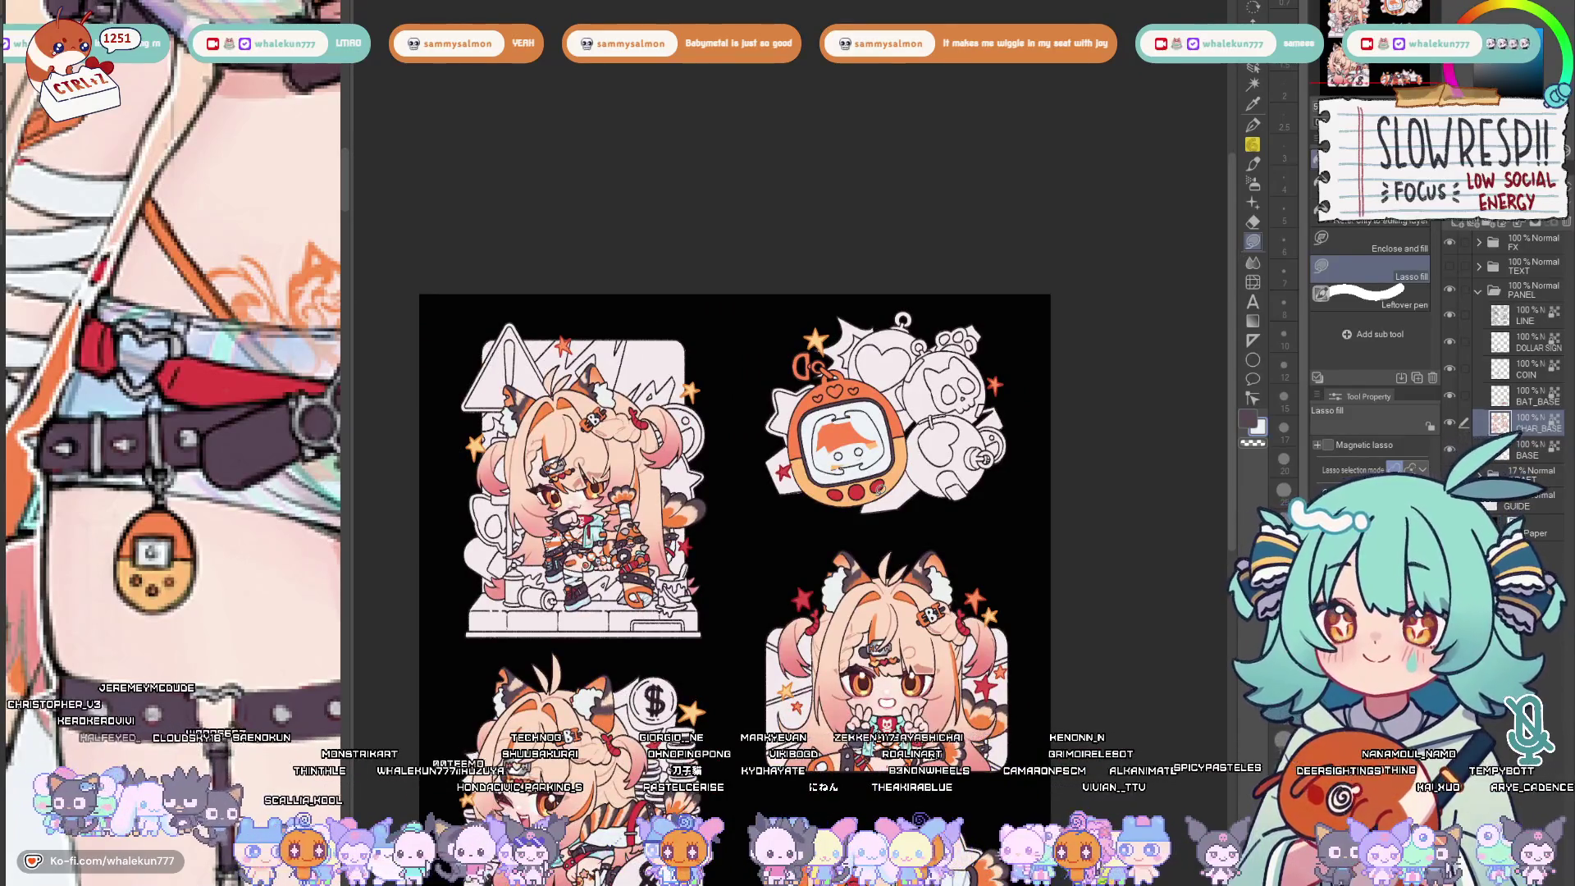
pyautogui.moveTo(902, 323); pyautogui.dragTo(916, 168)
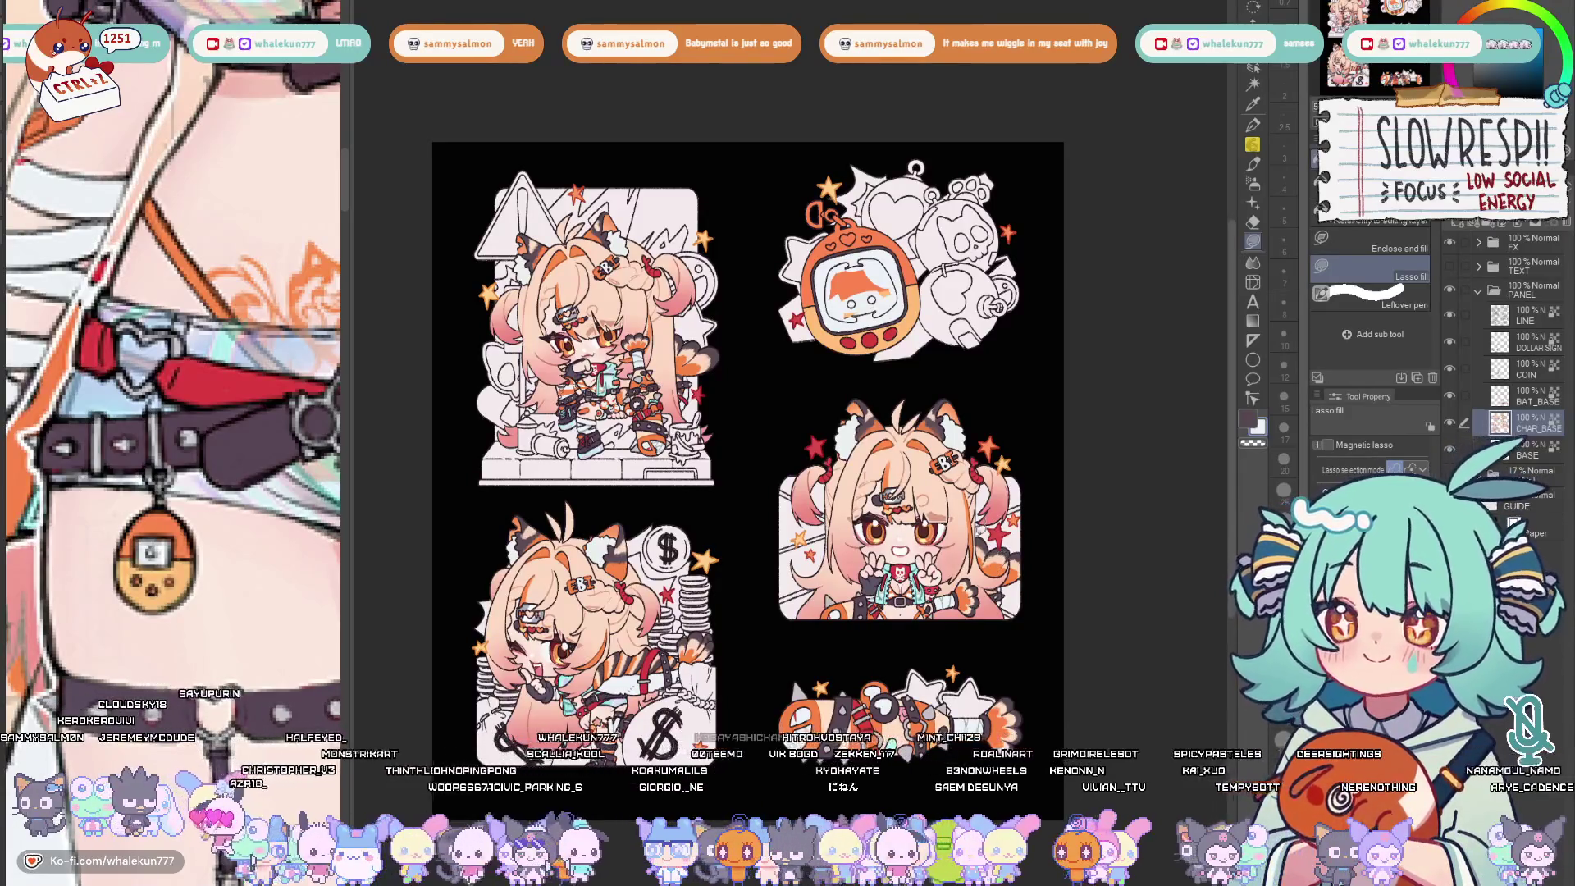
pyautogui.scroll(3, 862, 283)
pyautogui.scroll(5, 819, 459)
pyautogui.scroll(4, 827, 477)
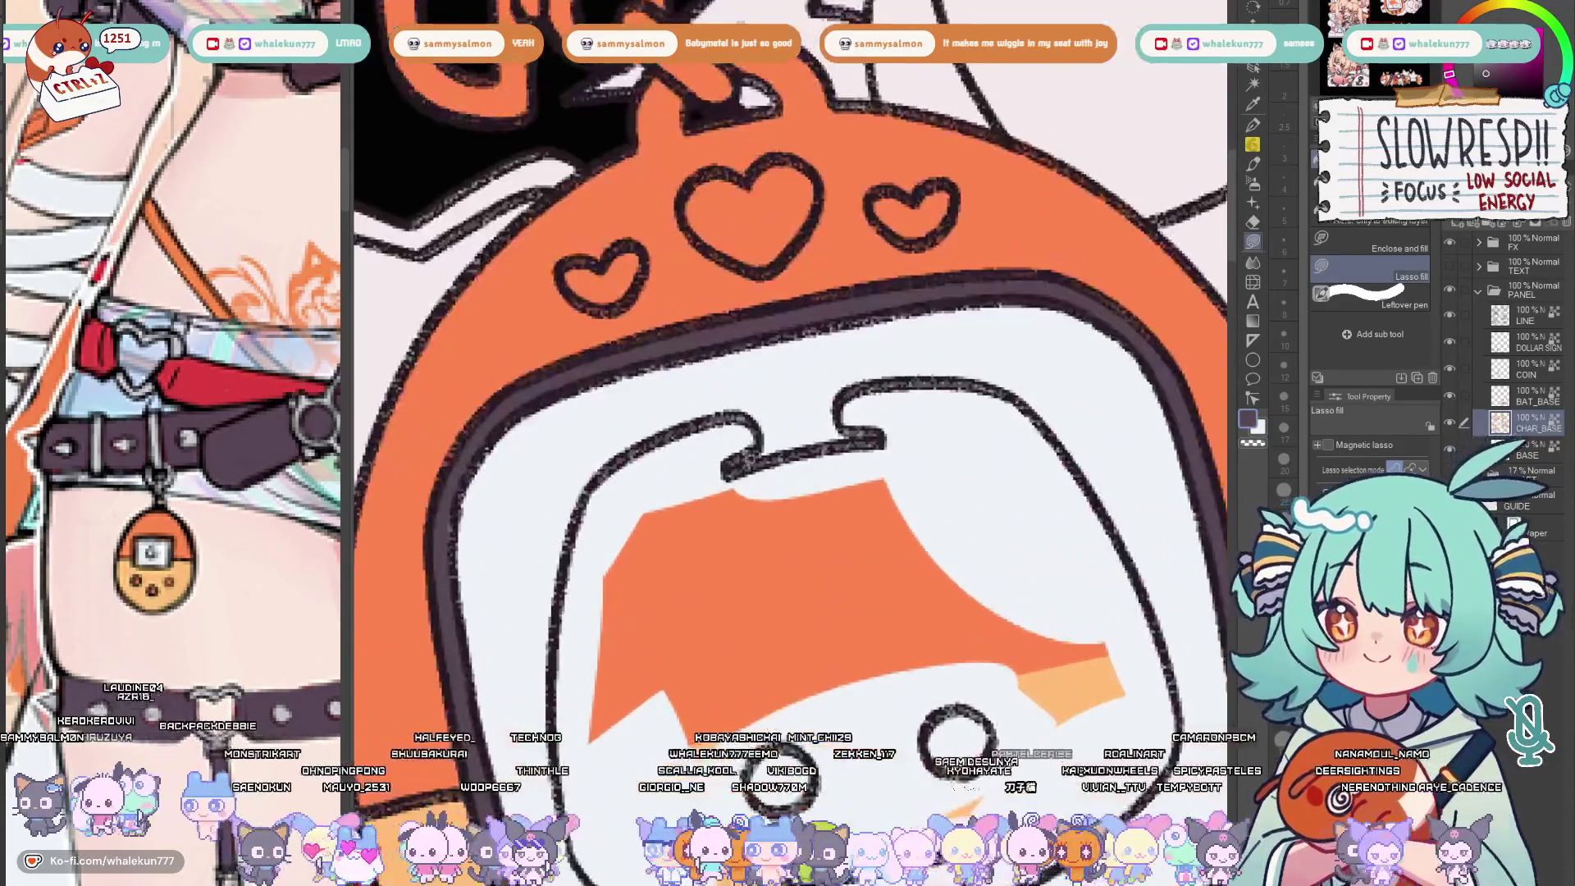
# Fill the Discord-style face shape on the screen dark grey, undoing one overshoot
pyautogui.moveTo(947, 653)
pyautogui.mouseDown()
pyautogui.moveTo(908, 441)
pyautogui.moveTo(579, 529)
pyautogui.mouseUp()
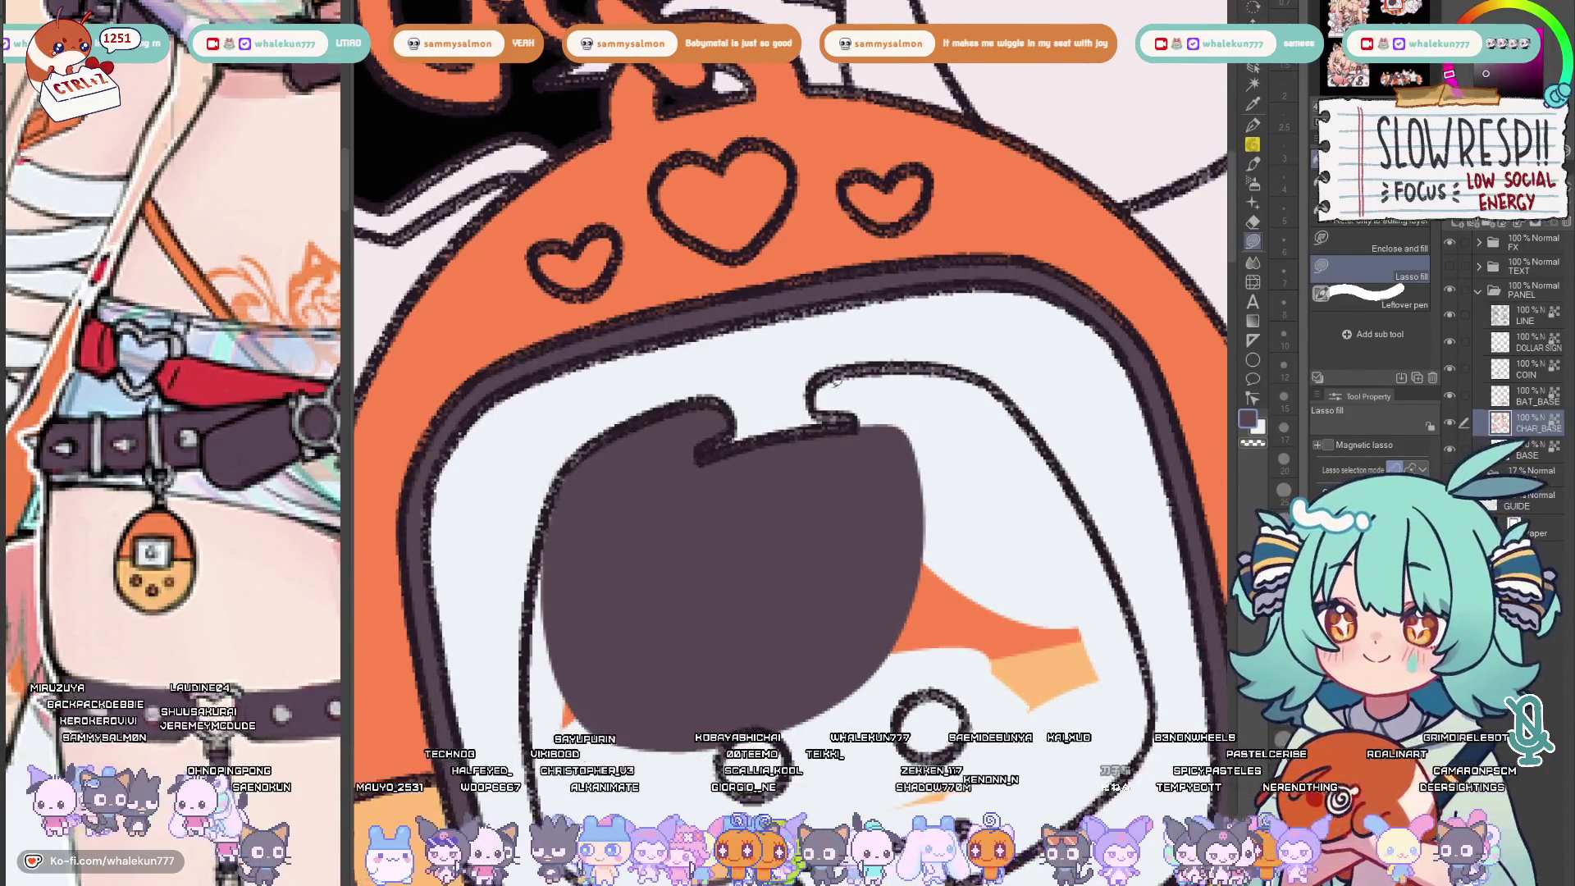
pyautogui.moveTo(847, 408); pyautogui.dragTo(874, 392)
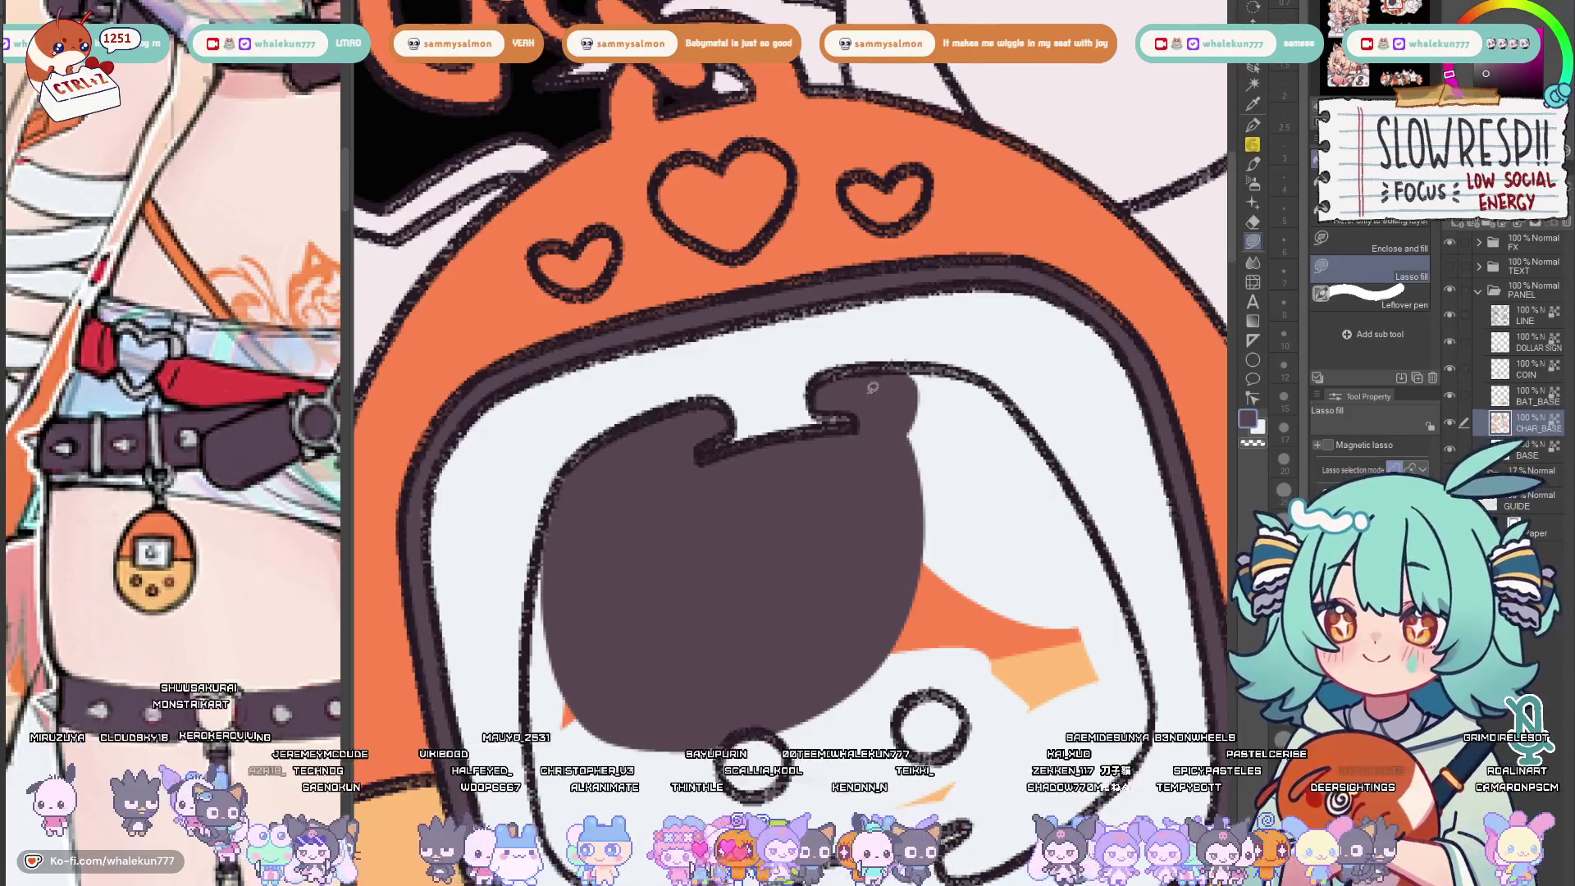
pyautogui.moveTo(972, 376); pyautogui.dragTo(740, 527)
pyautogui.hotkey('ctrl', 'z')
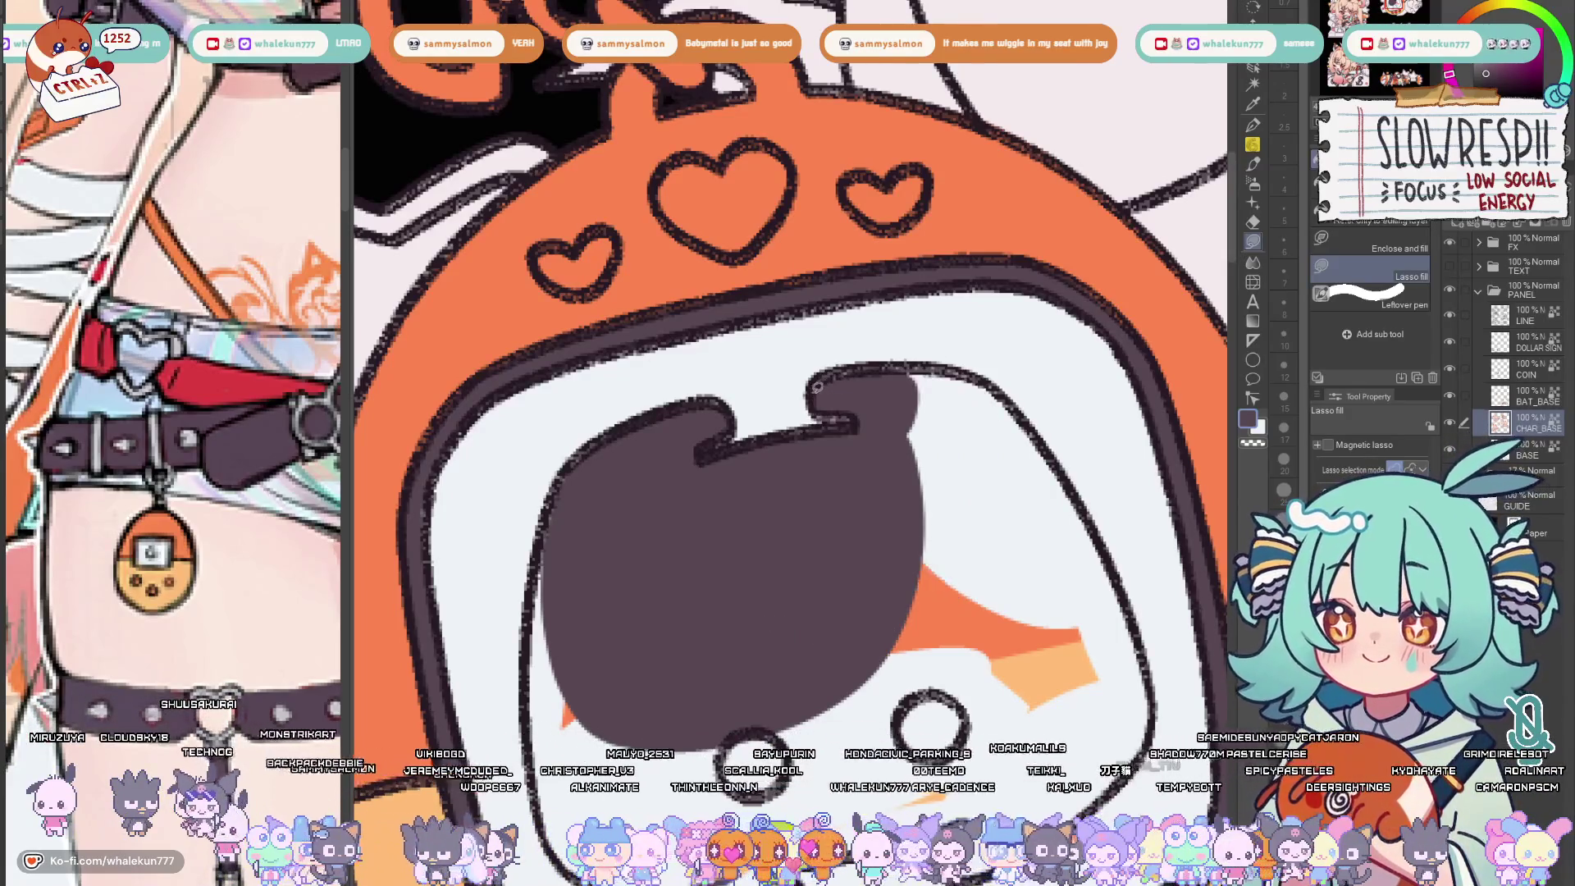
pyautogui.moveTo(818, 388)
pyautogui.mouseDown()
pyautogui.moveTo(959, 588)
pyautogui.moveTo(935, 578)
pyautogui.mouseUp()
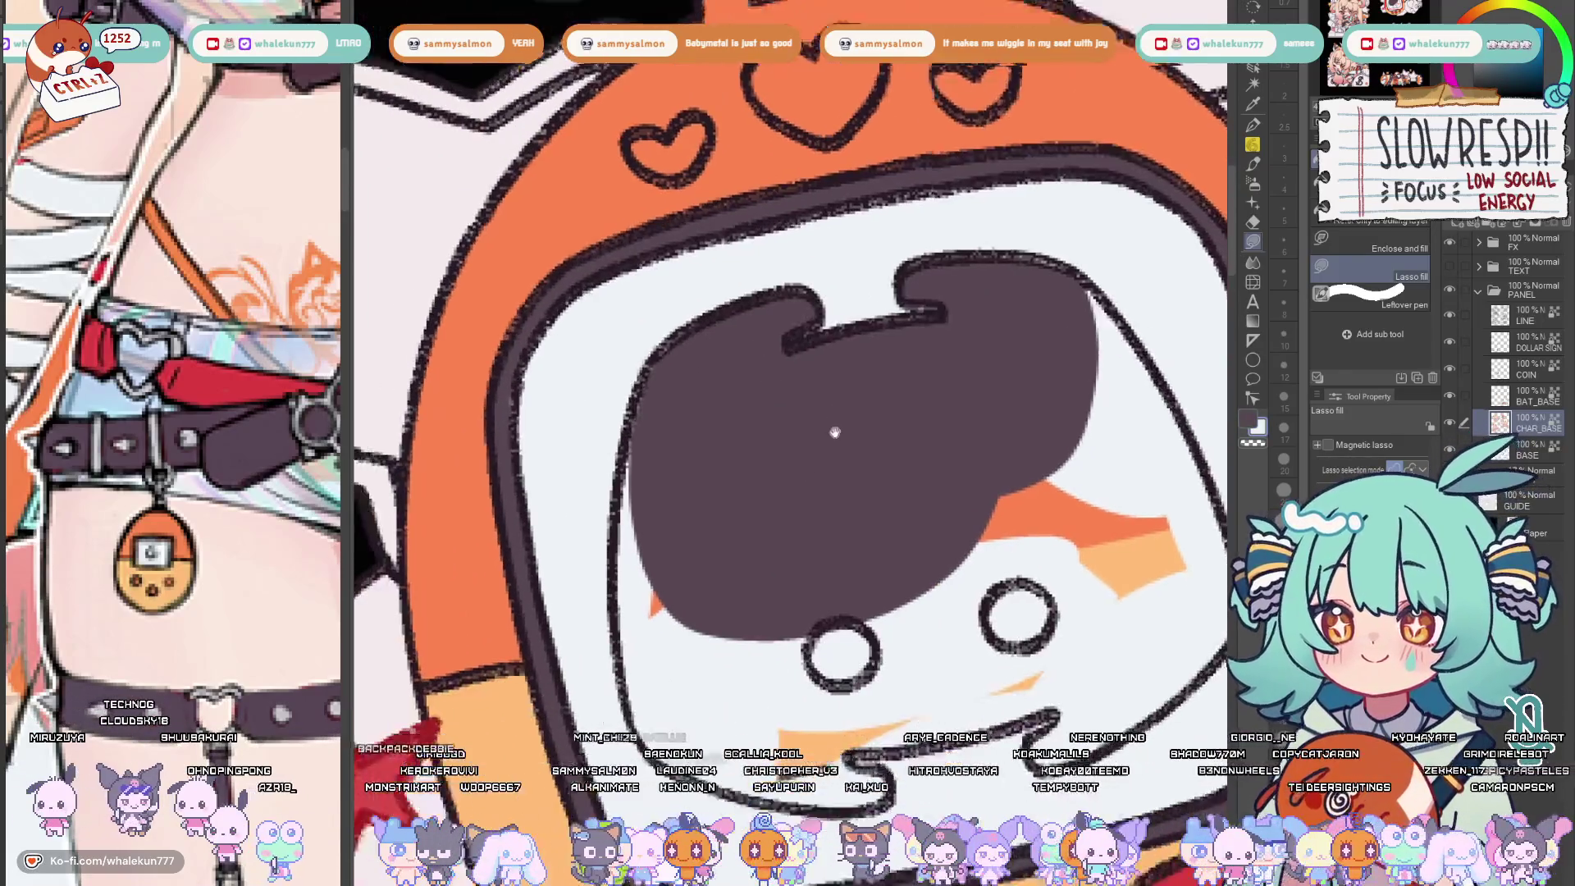
pyautogui.scroll(-2, 830, 368)
pyautogui.moveTo(690, 332); pyautogui.dragTo(686, 717)
pyautogui.scroll(-3, 686, 566)
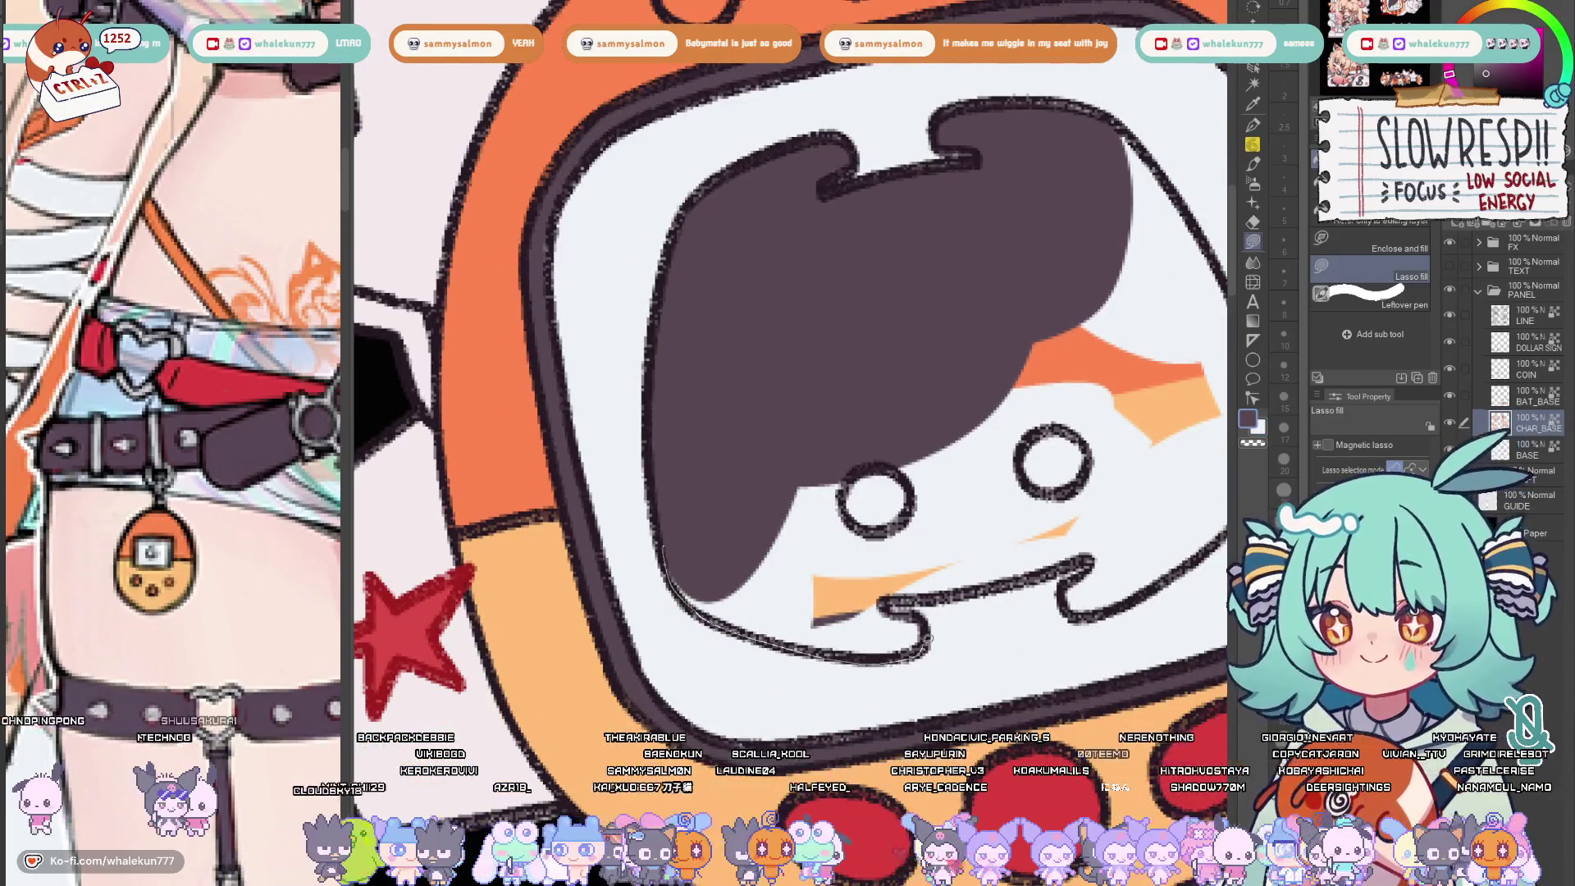
pyautogui.moveTo(1122, 521); pyautogui.dragTo(738, 579)
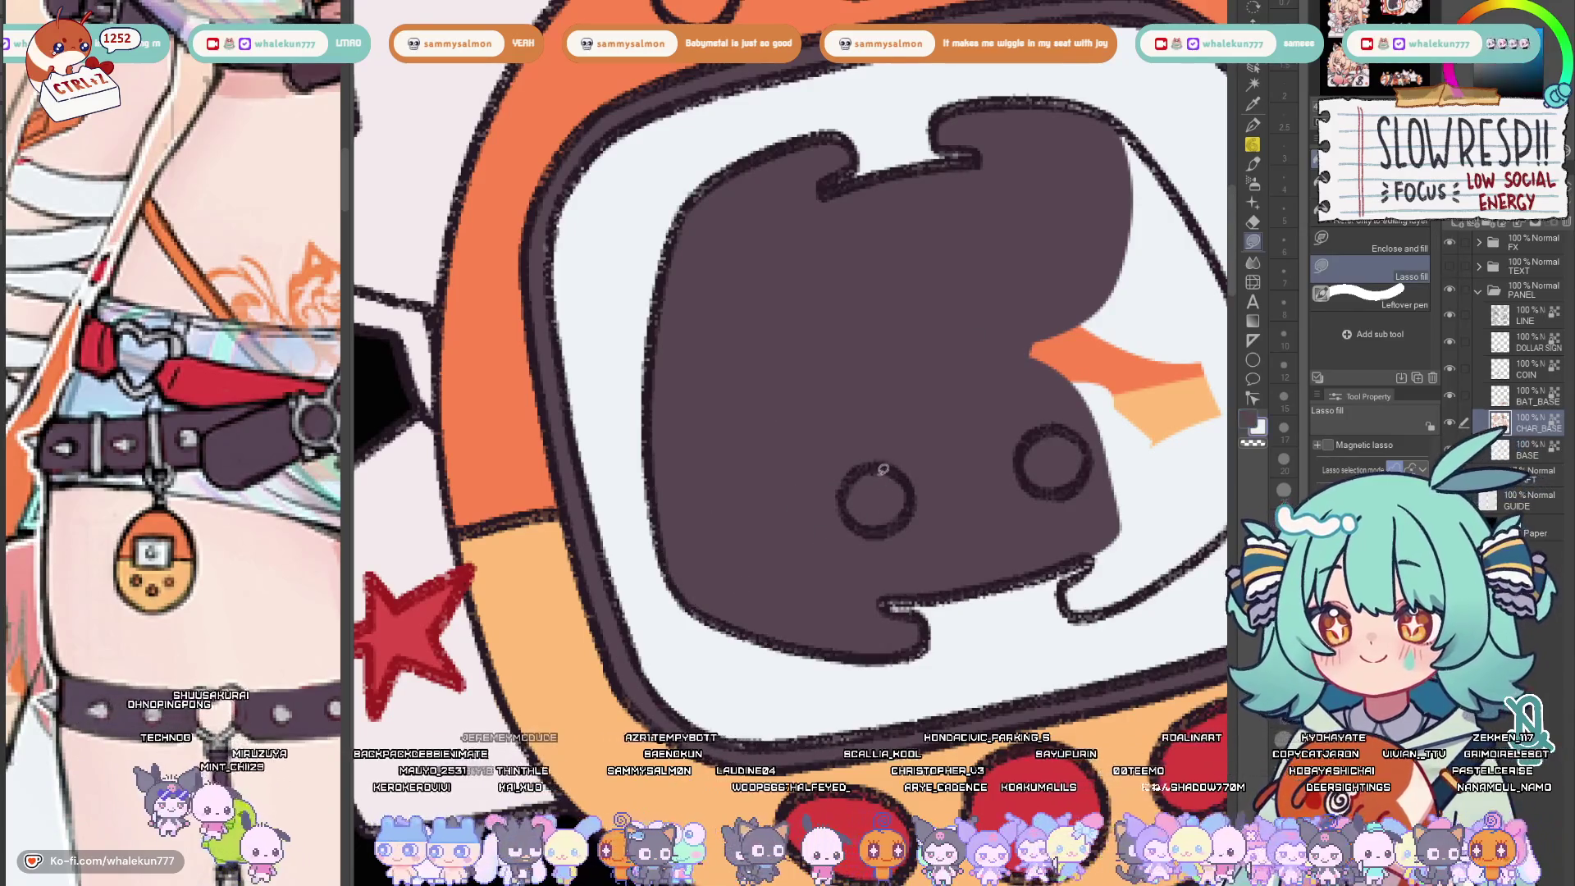
# Make both eyes white and cover the remaining orange and gaps with dark grey
pyautogui.click(878, 498)
pyautogui.click(1056, 463)
pyautogui.scroll(-3, 1056, 464)
pyautogui.scroll(3, 852, 554)
pyautogui.moveTo(848, 564); pyautogui.dragTo(936, 444)
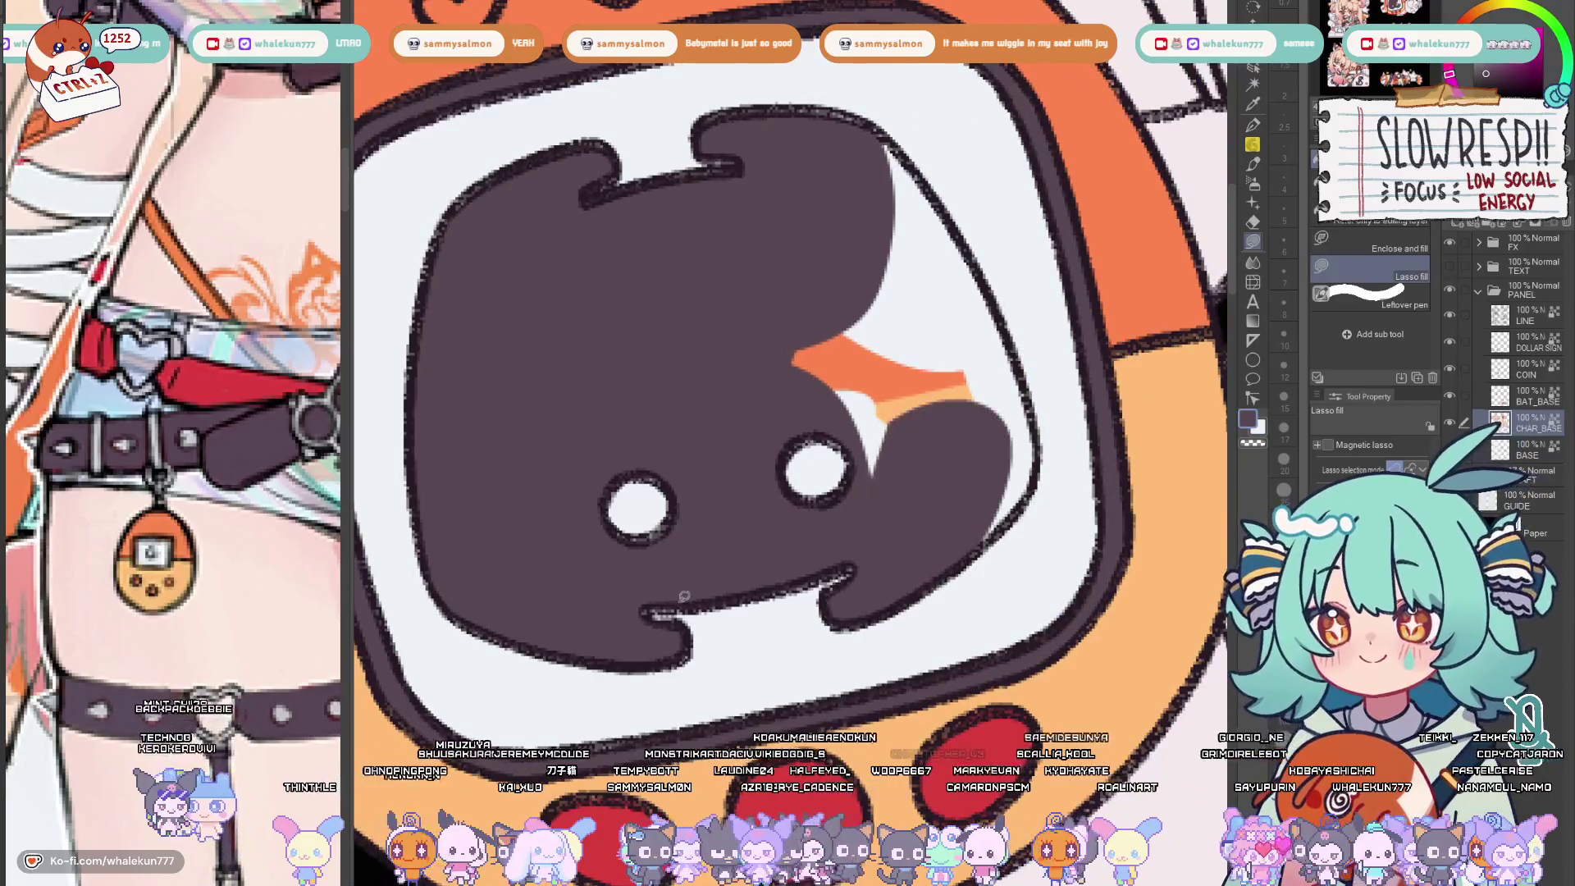
pyautogui.scroll(2, 801, 530)
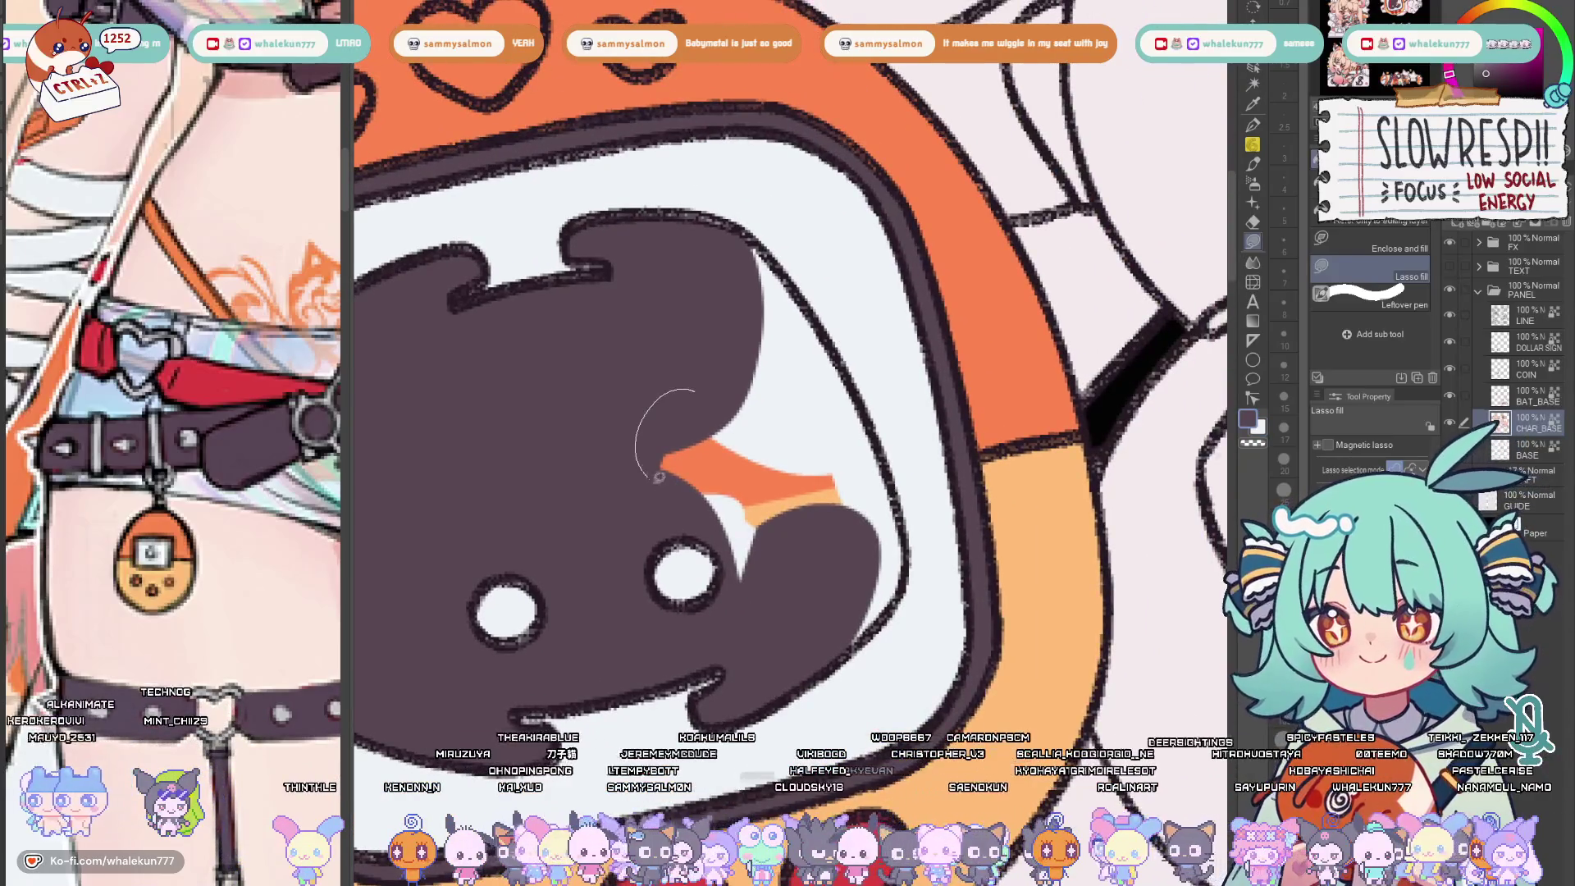
pyautogui.moveTo(676, 517); pyautogui.dragTo(730, 371)
pyautogui.scroll(-2, 729, 372)
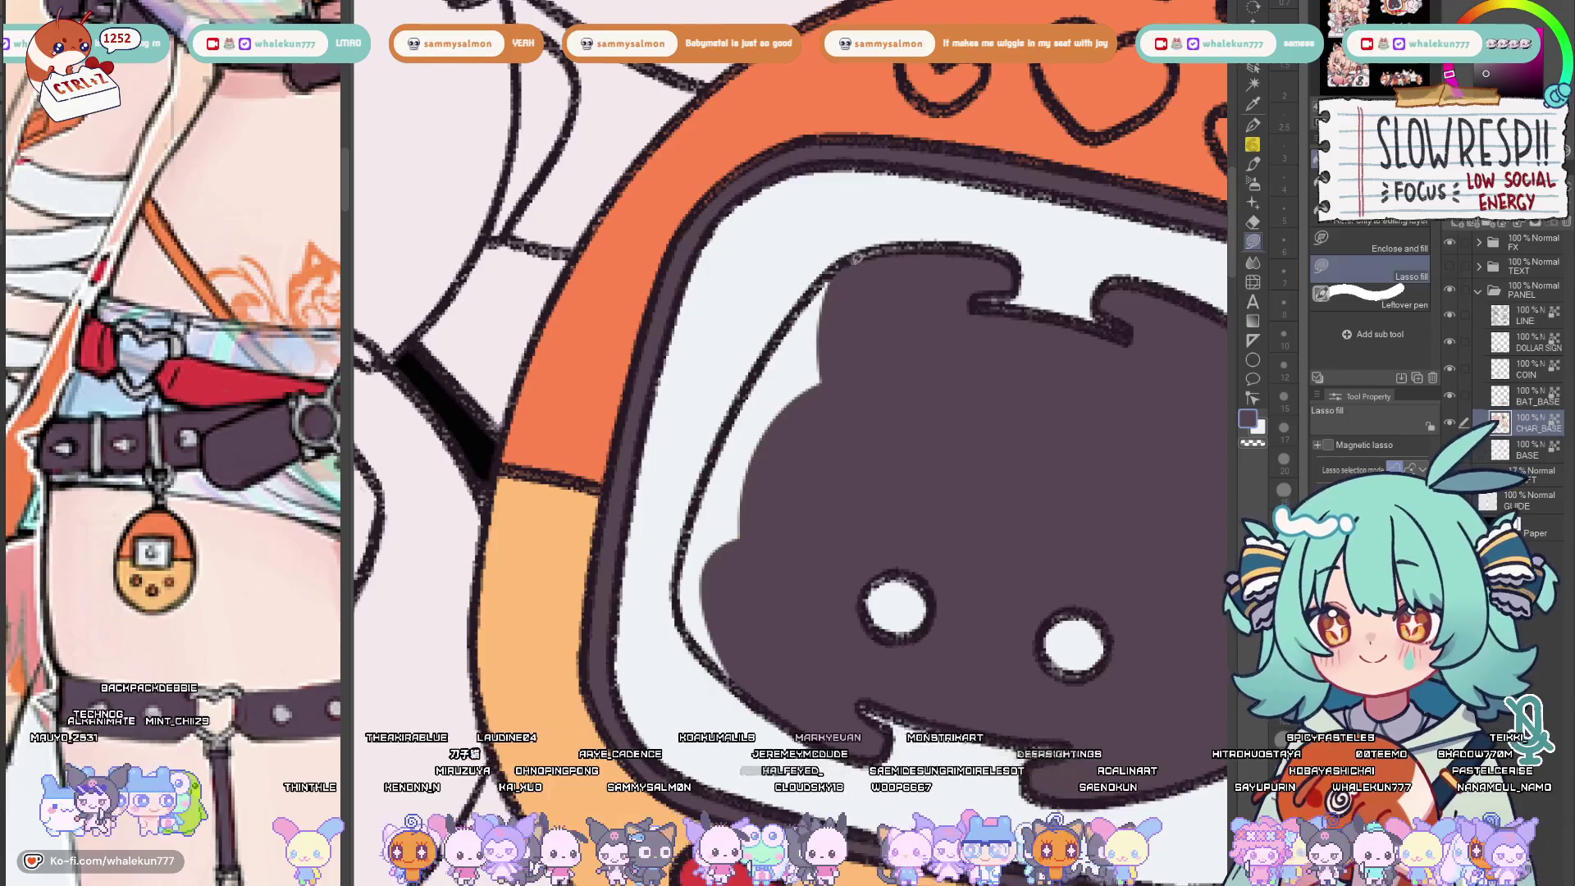
pyautogui.moveTo(763, 492); pyautogui.dragTo(809, 320)
pyautogui.scroll(-5, 808, 320)
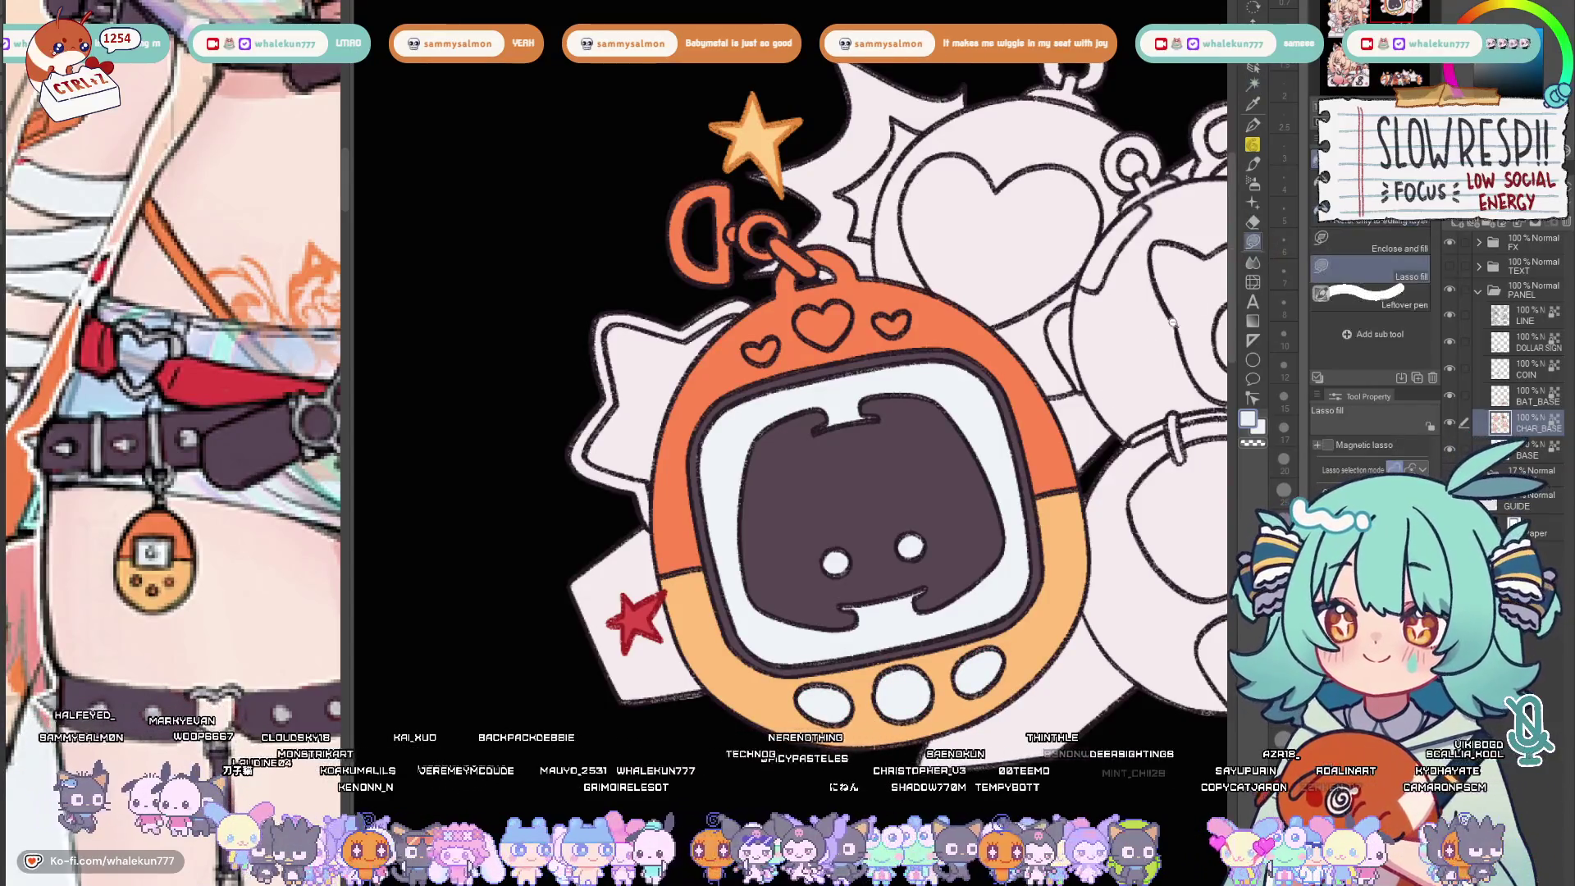
pyautogui.scroll(-5, 788, 431)
pyautogui.press('h')
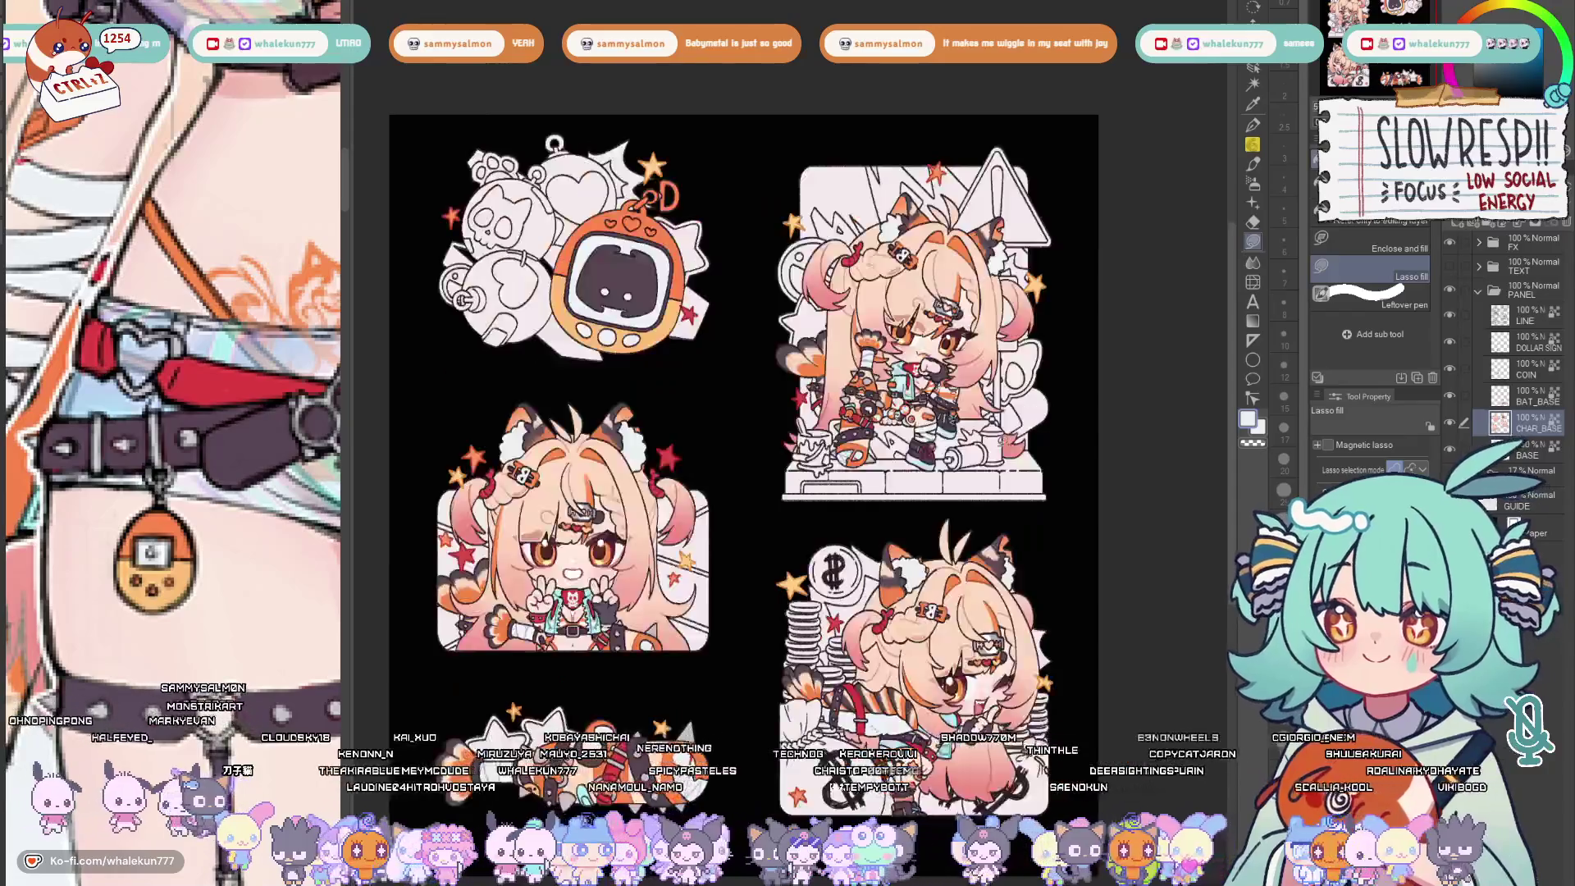
pyautogui.press('h')
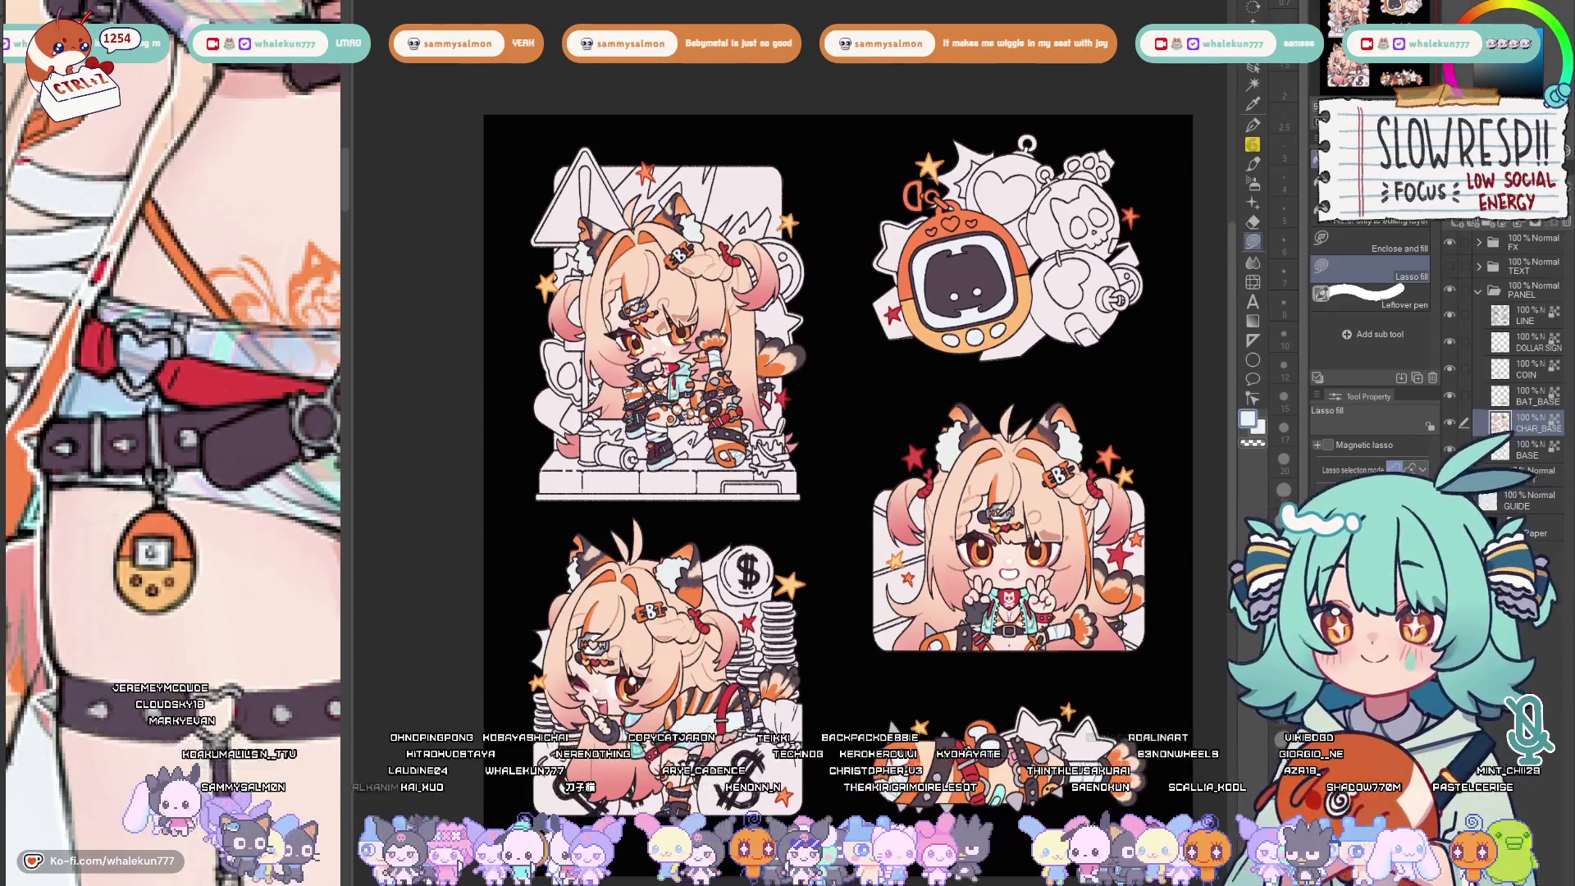
pyautogui.moveTo(890, 443)
pyautogui.mouseDown()
pyautogui.moveTo(950, 564)
pyautogui.moveTo(860, 602)
pyautogui.mouseUp()
pyautogui.scroll(3, 850, 480)
pyautogui.scroll(3, 849, 480)
pyautogui.scroll(-4, 950, 565)
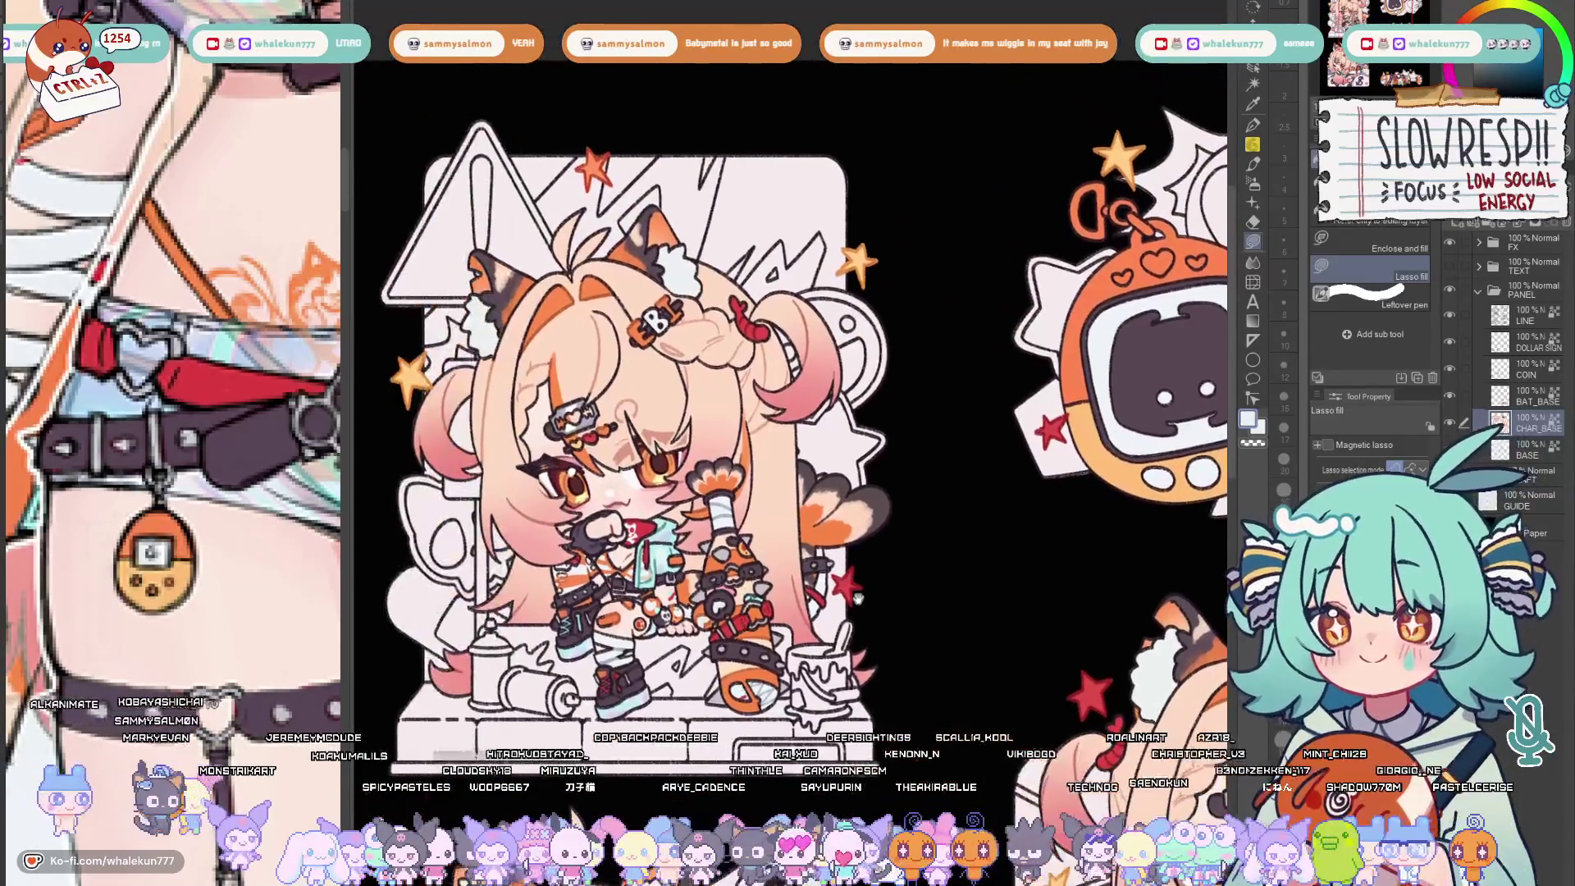
pyautogui.scroll(5, 861, 493)
# Recolour the charm's keychain clip and chain link grey with Lasso fill
pyautogui.moveTo(813, 468); pyautogui.dragTo(896, 404)
pyautogui.scroll(3, 896, 404)
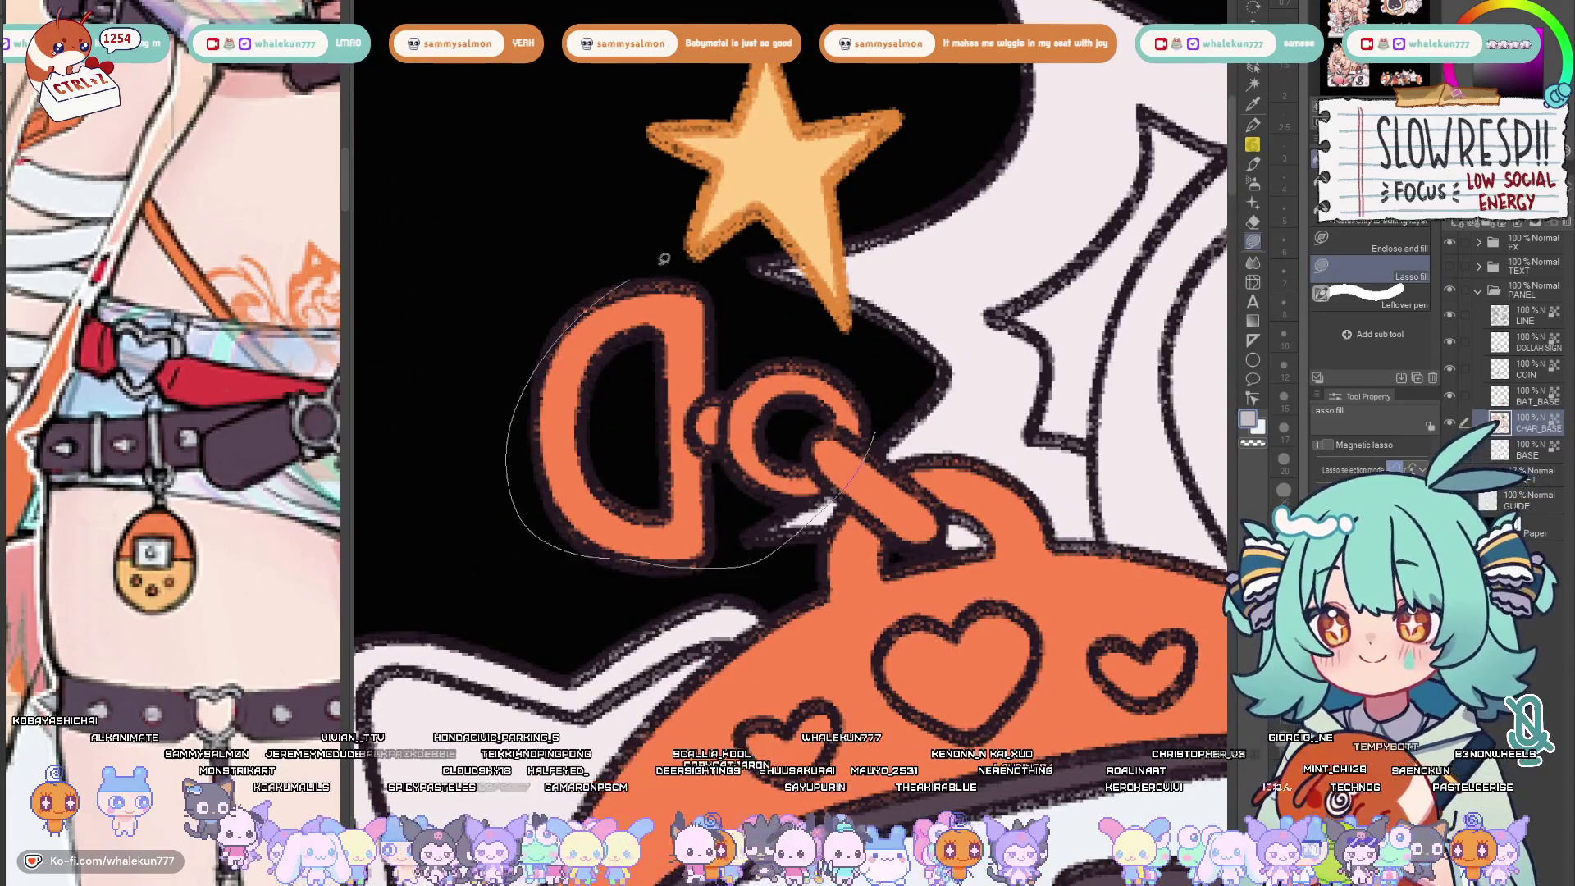
pyautogui.moveTo(632, 273); pyautogui.dragTo(728, 370)
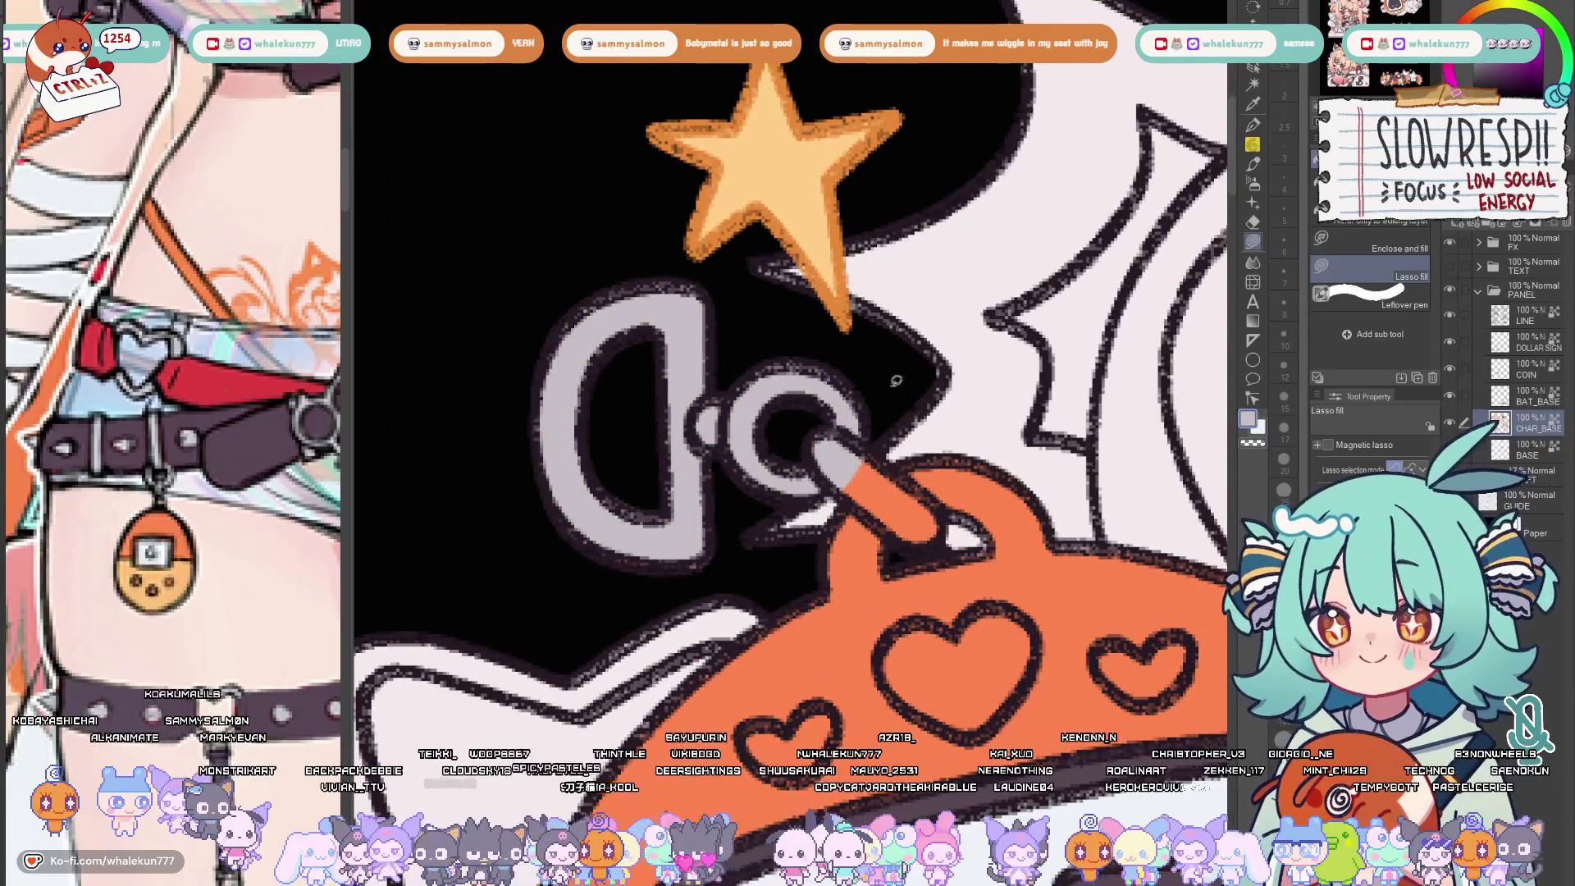
pyautogui.moveTo(838, 455); pyautogui.dragTo(936, 504)
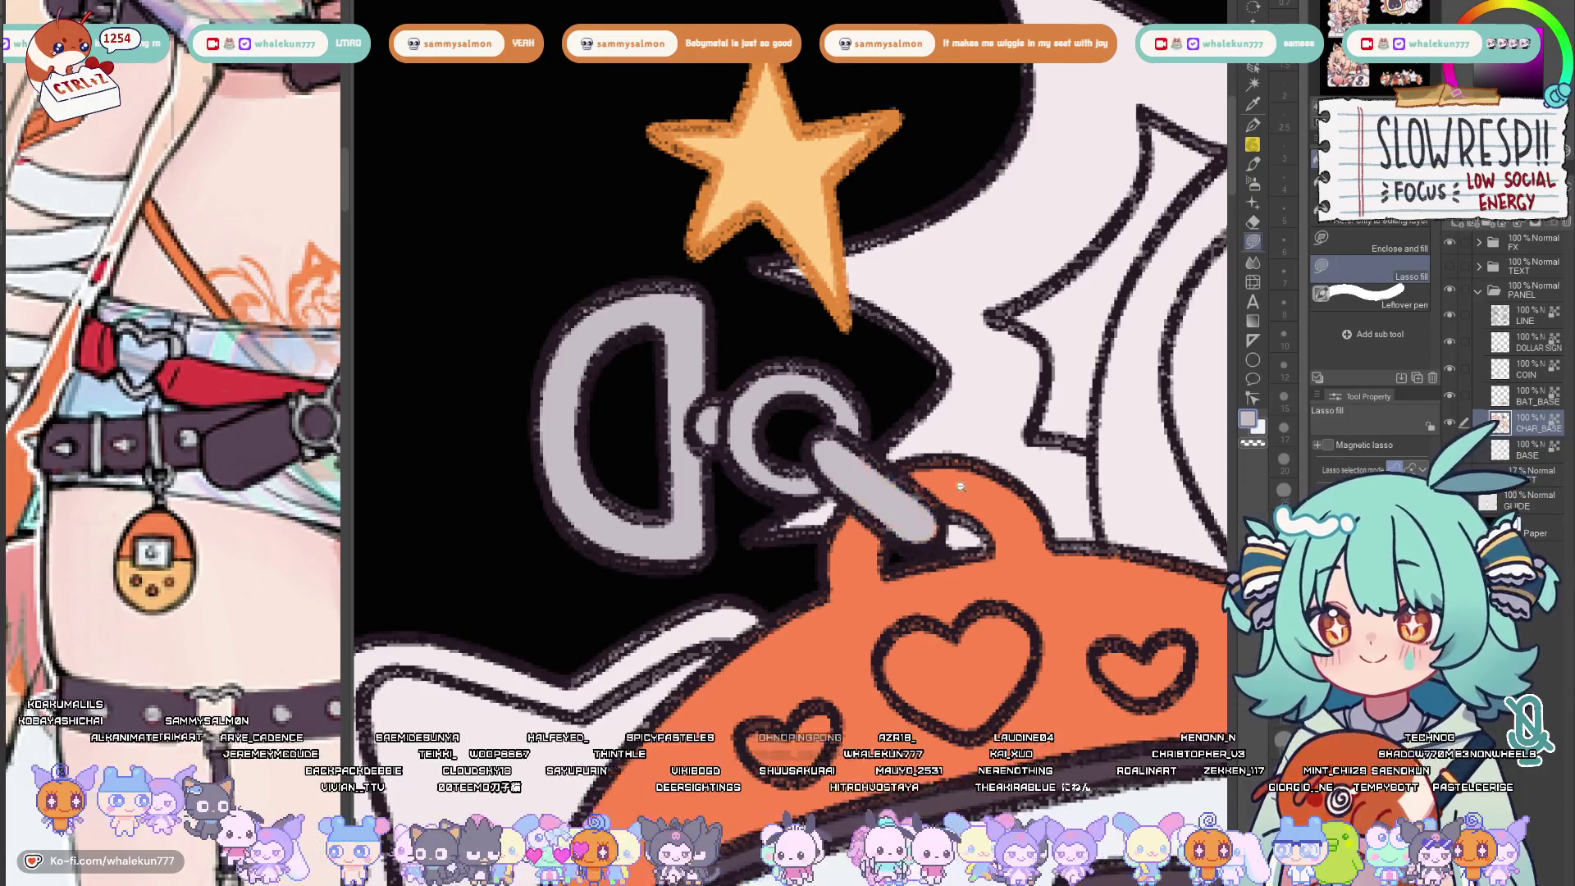
pyautogui.scroll(-3, 936, 505)
pyautogui.scroll(-5, 948, 504)
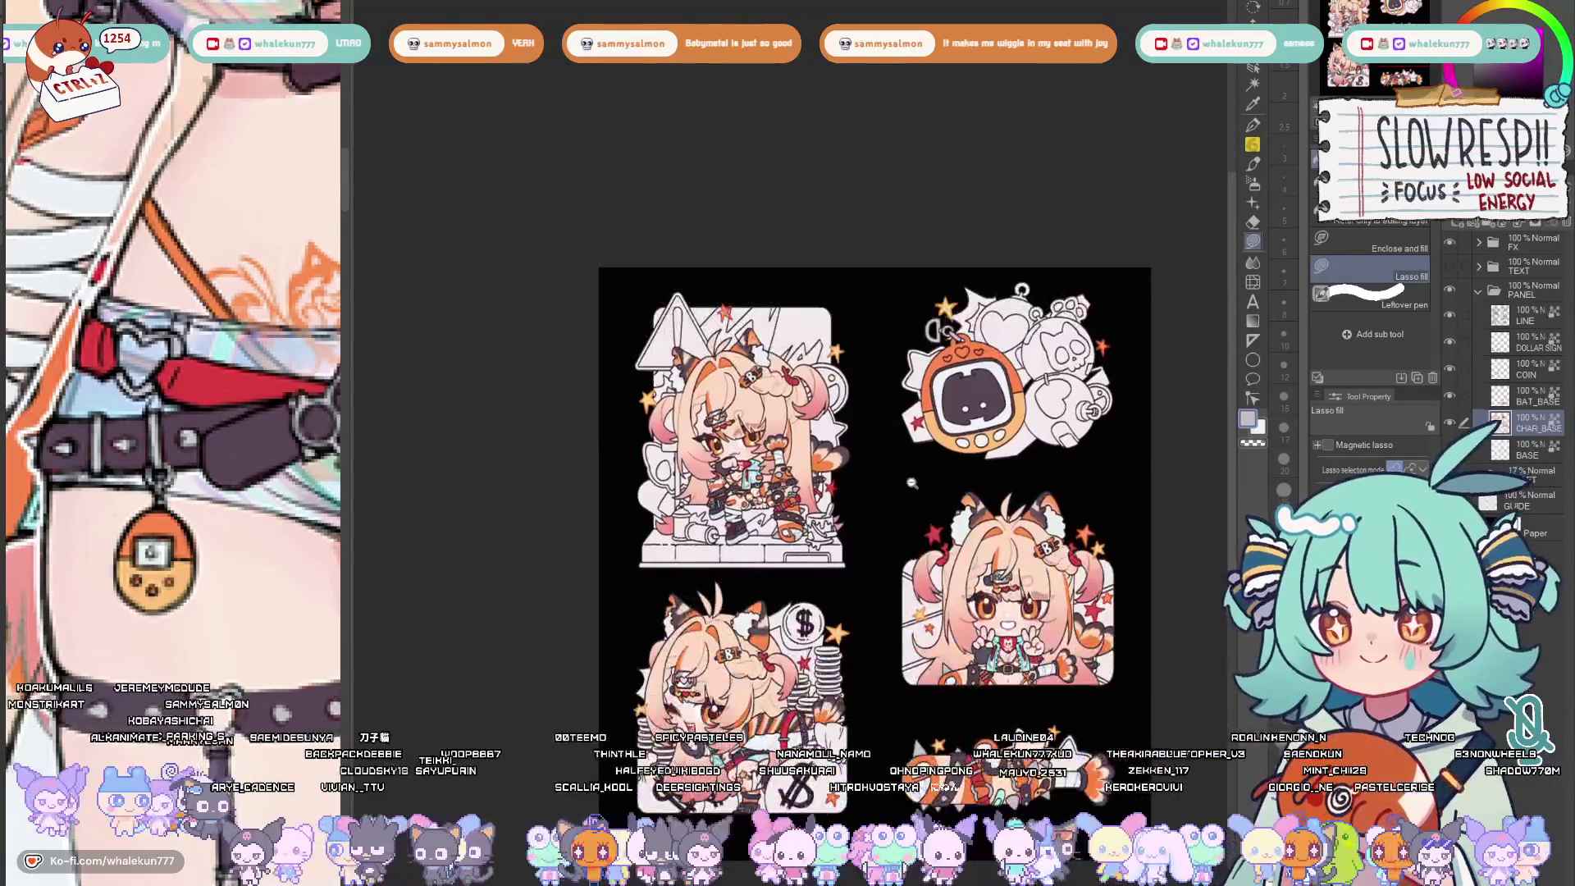
pyautogui.scroll(4, 788, 407)
pyautogui.moveTo(788, 443); pyautogui.dragTo(800, 395)
pyautogui.moveTo(966, 511); pyautogui.dragTo(960, 502)
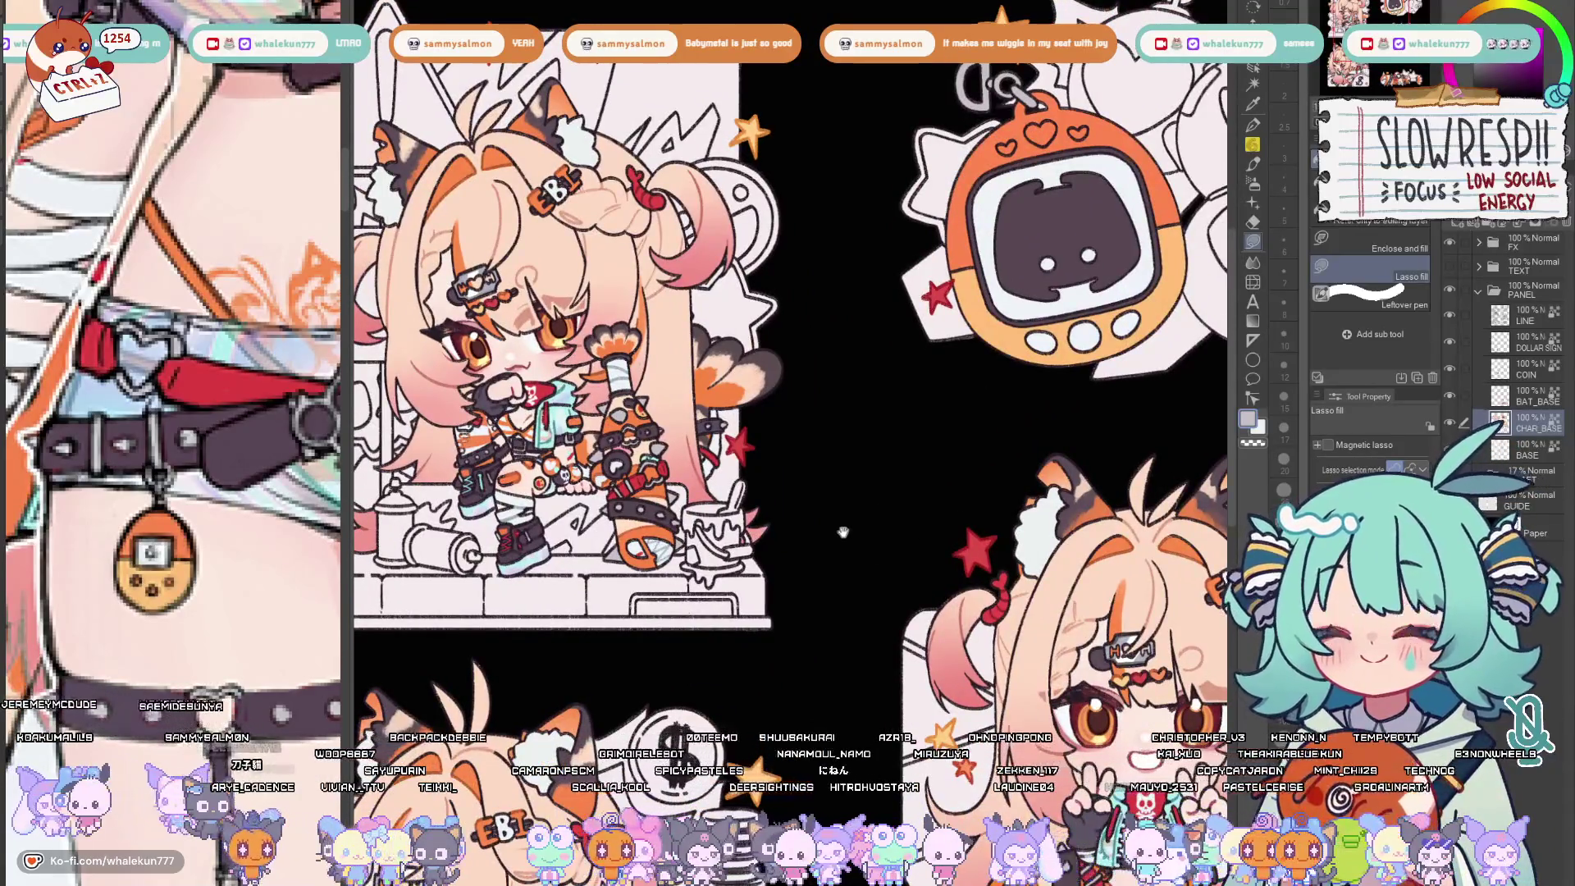
pyautogui.scroll(5, 720, 590)
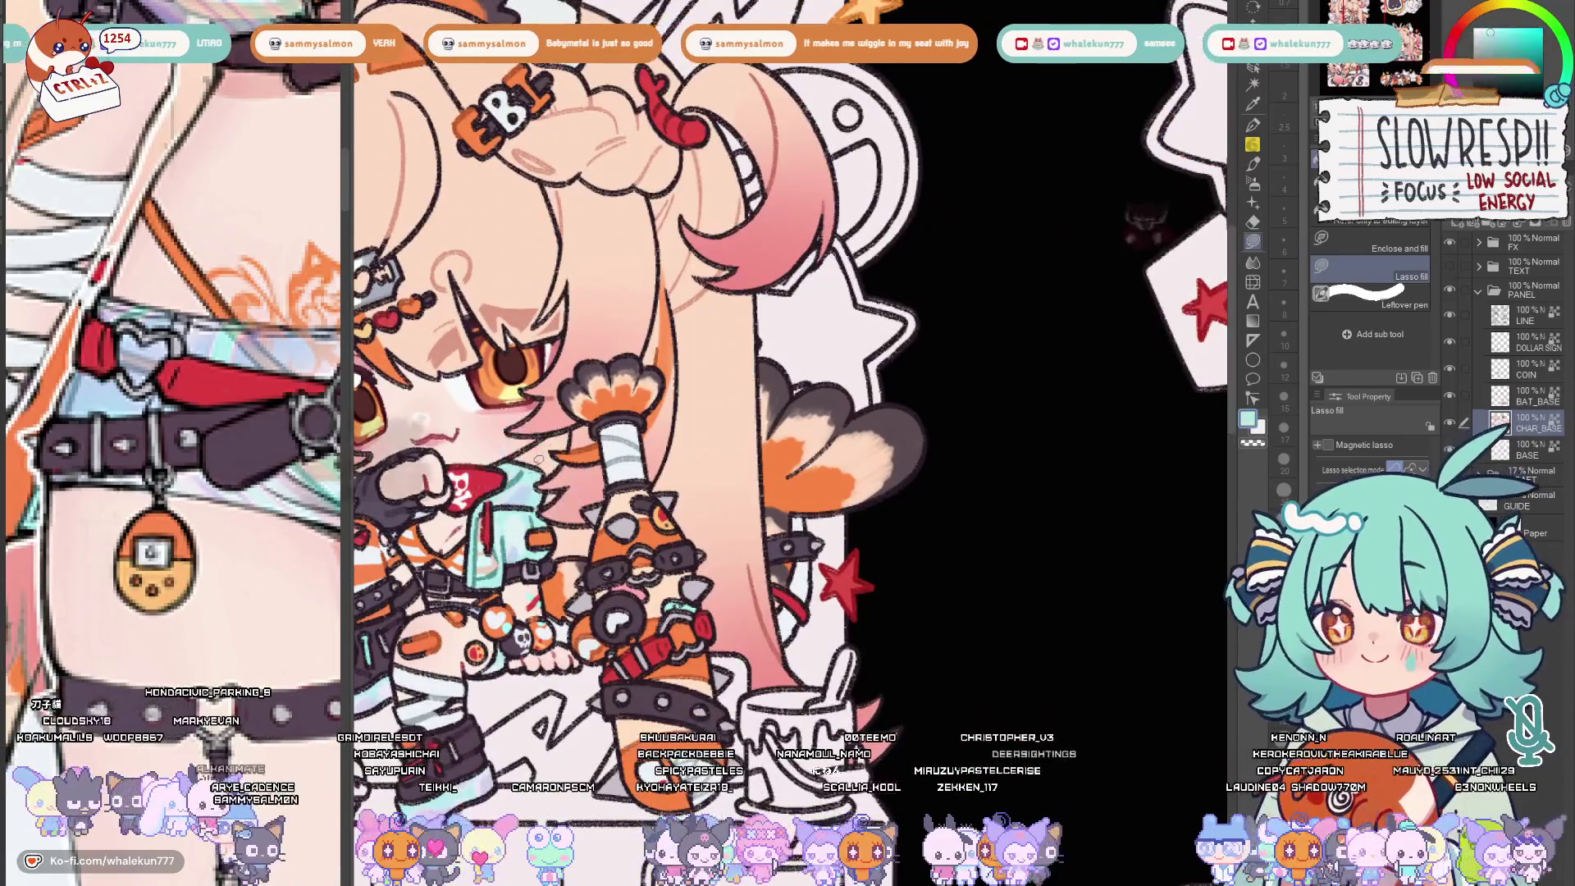
# Select the charm's screen area, fill it mint, and switch to a brush
pyautogui.press('space')
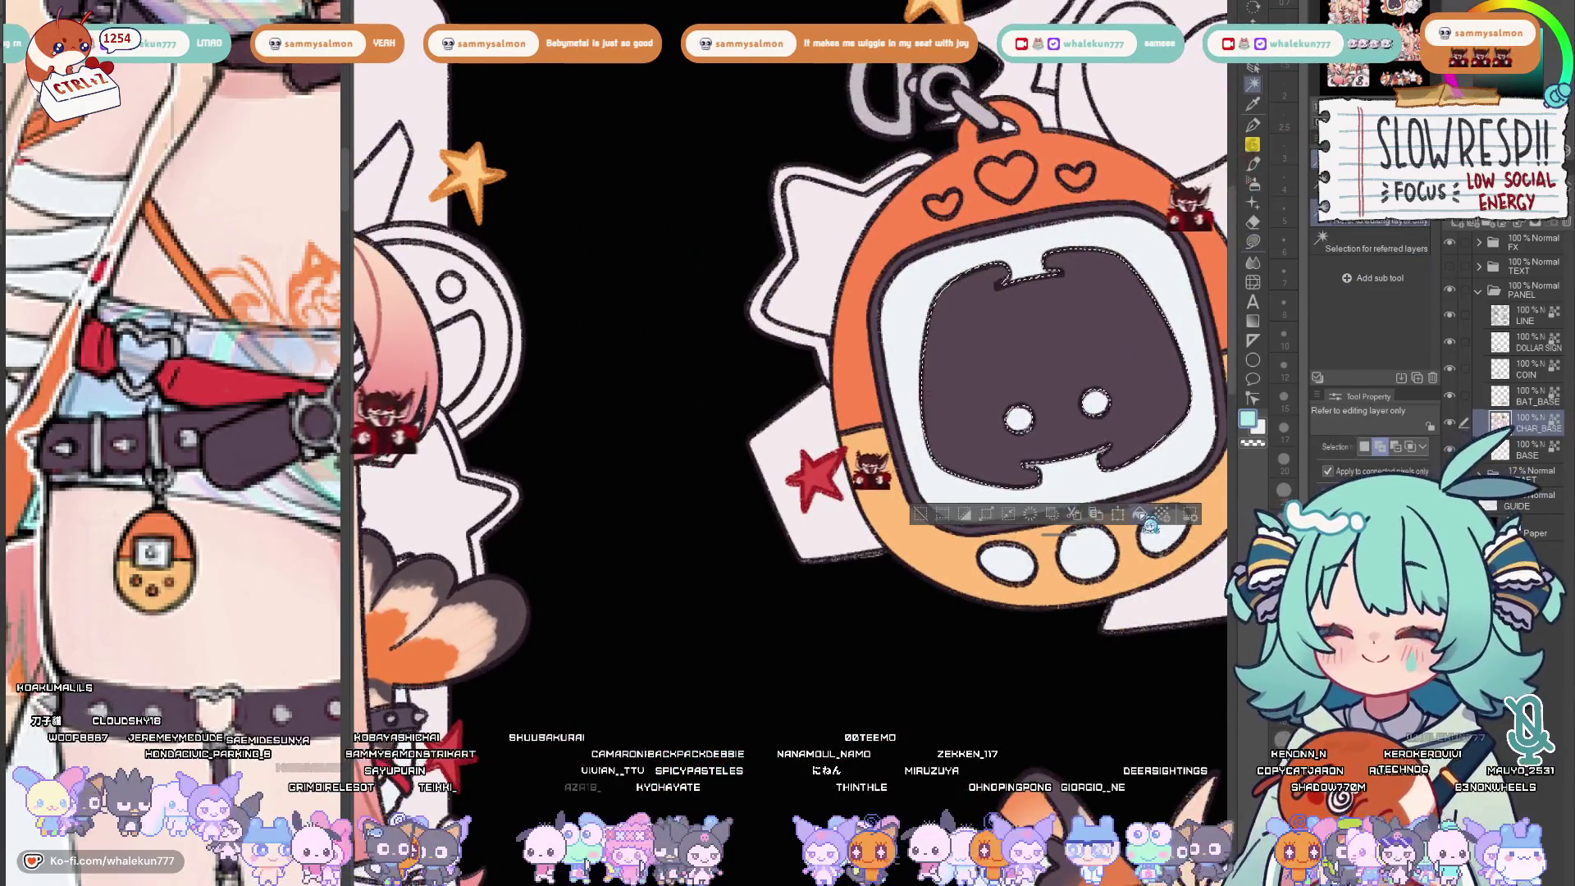
pyautogui.hotkey('alt', 'Delete')
pyautogui.scroll(-5, 973, 496)
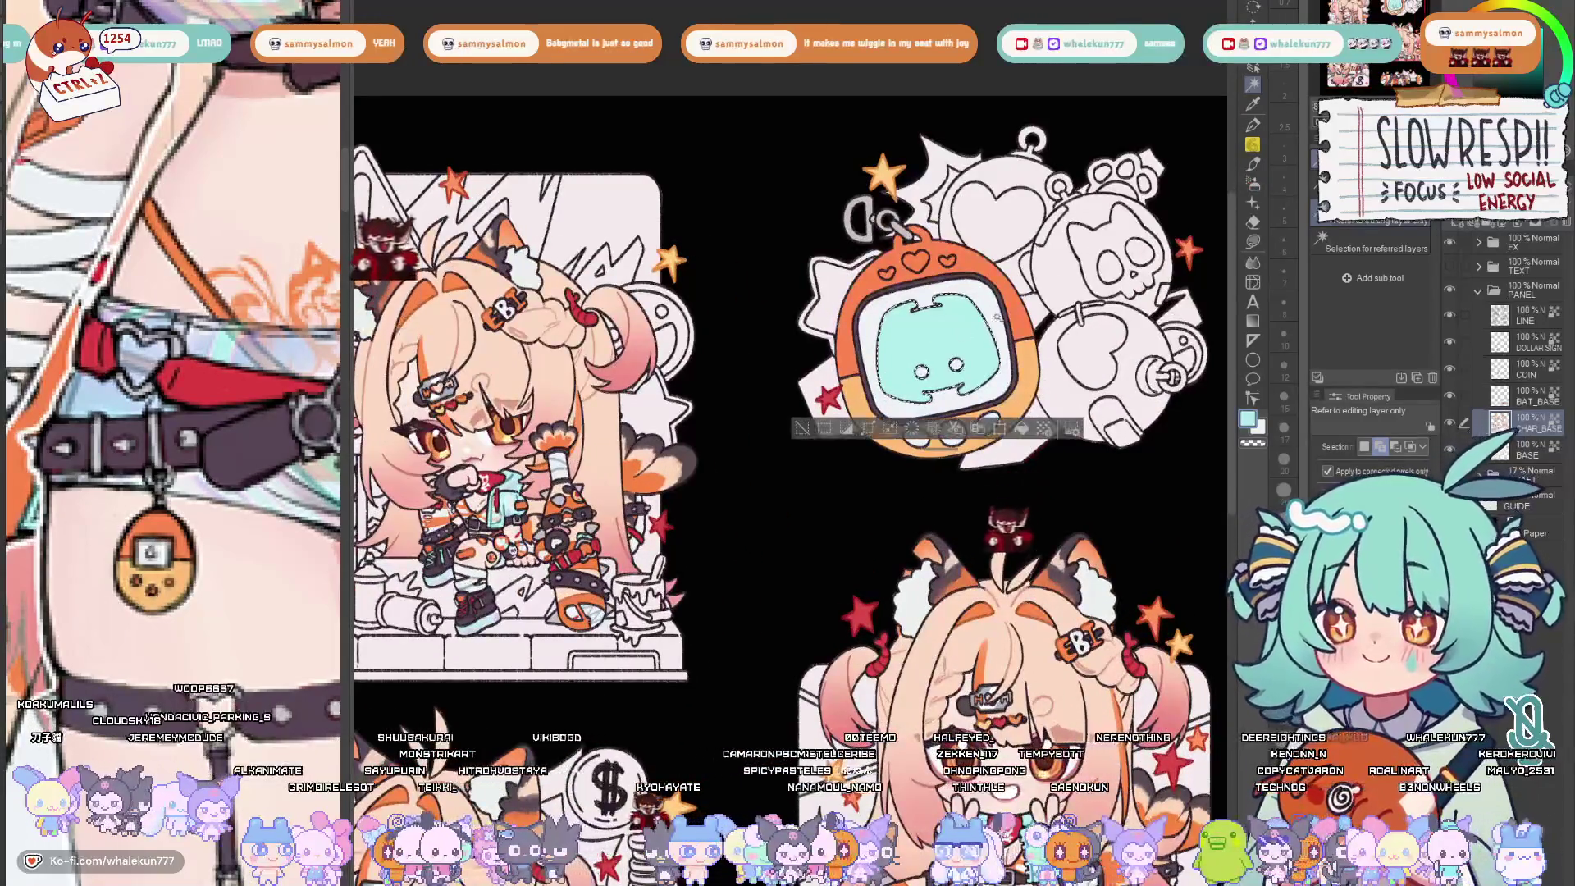
pyautogui.press('b')
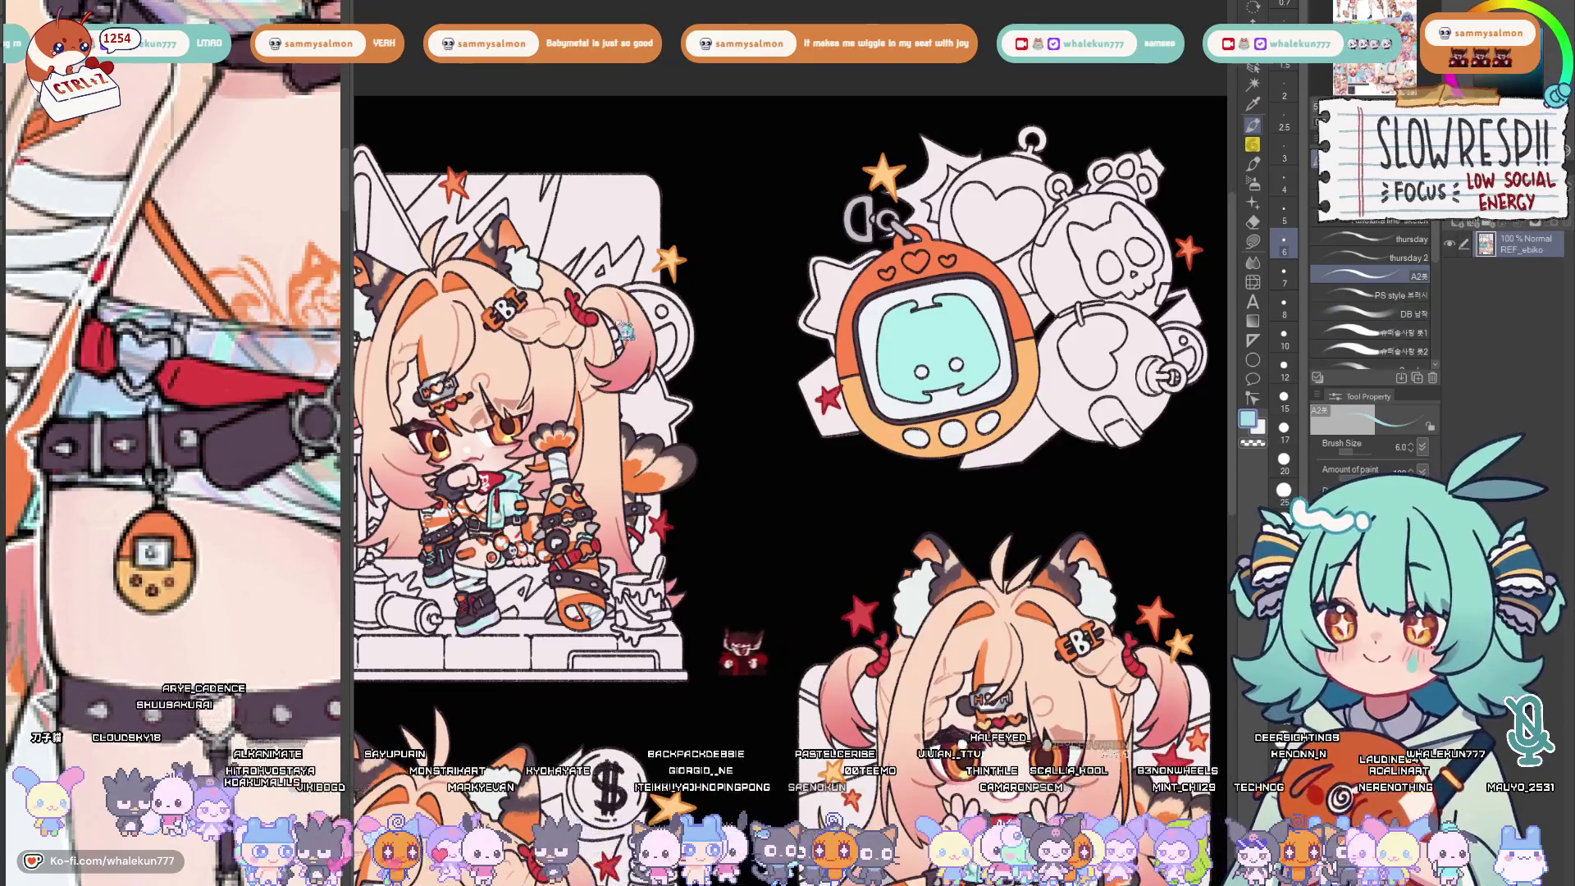
pyautogui.scroll(-5, 173, 467)
pyautogui.scroll(3, 277, 666)
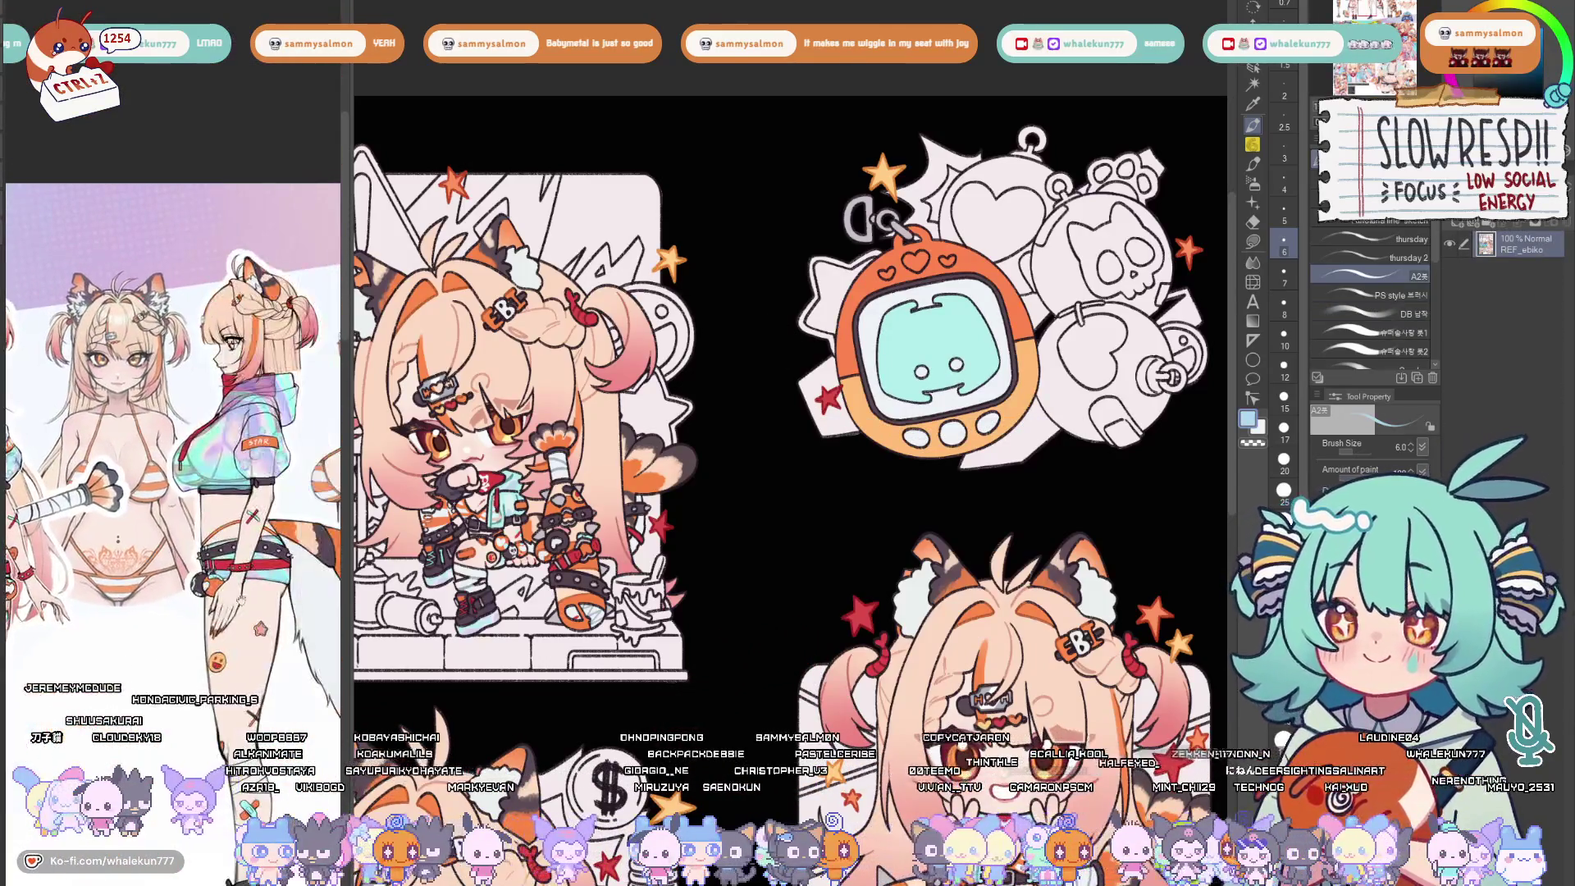
# Airbrush soft colour into the screen, adjusting brush size and sampling teal
pyautogui.moveTo(246, 369); pyautogui.dragTo(173, 518)
pyautogui.moveTo(788, 369); pyautogui.dragTo(754, 420)
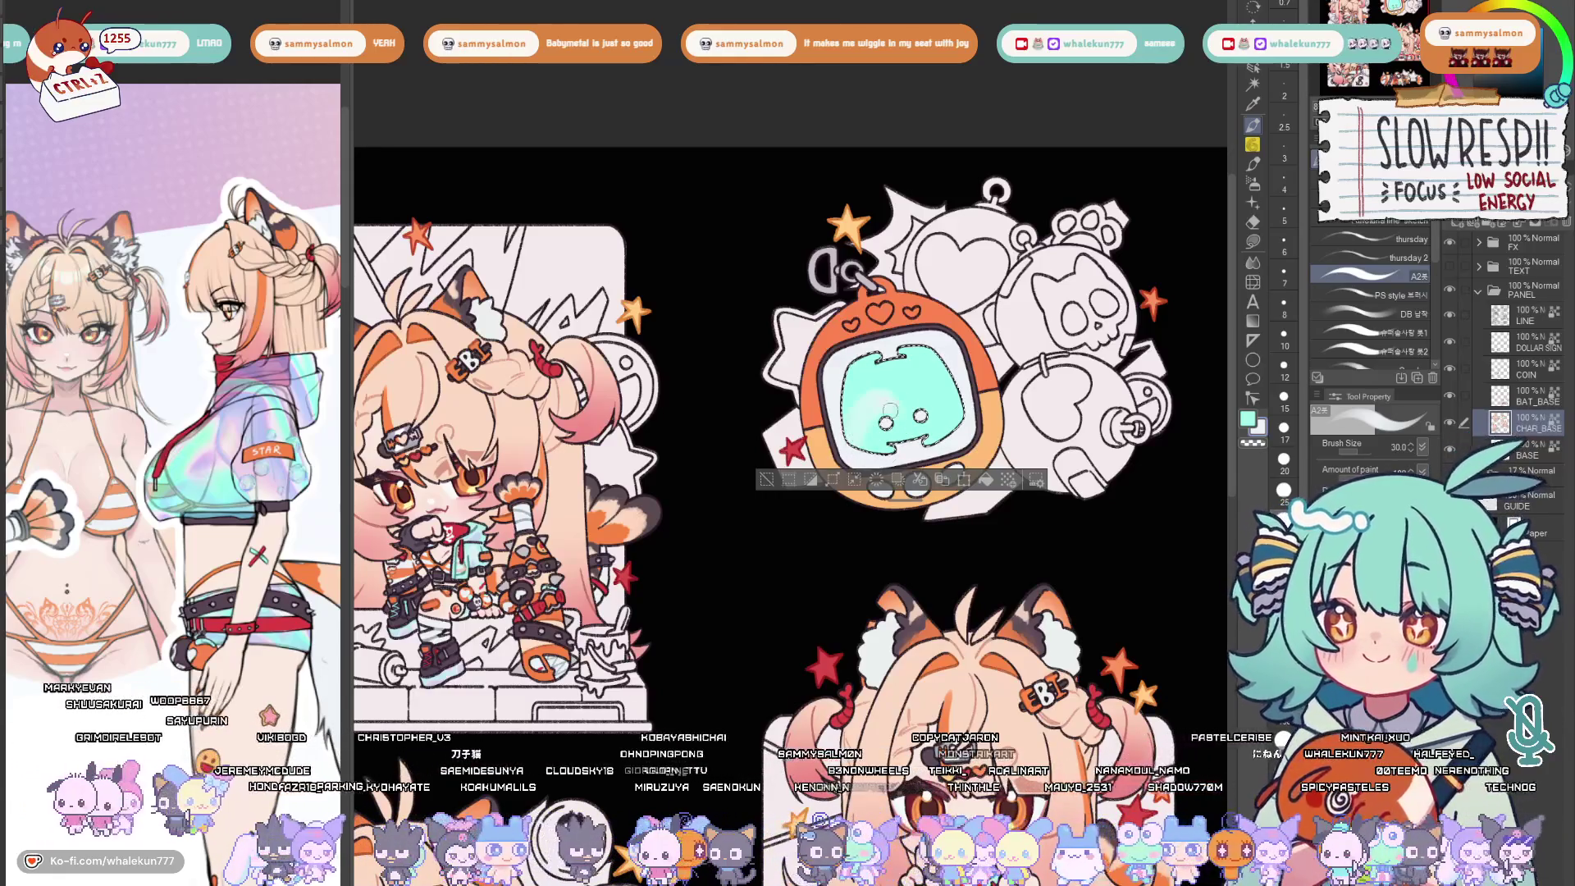
pyautogui.press(']')
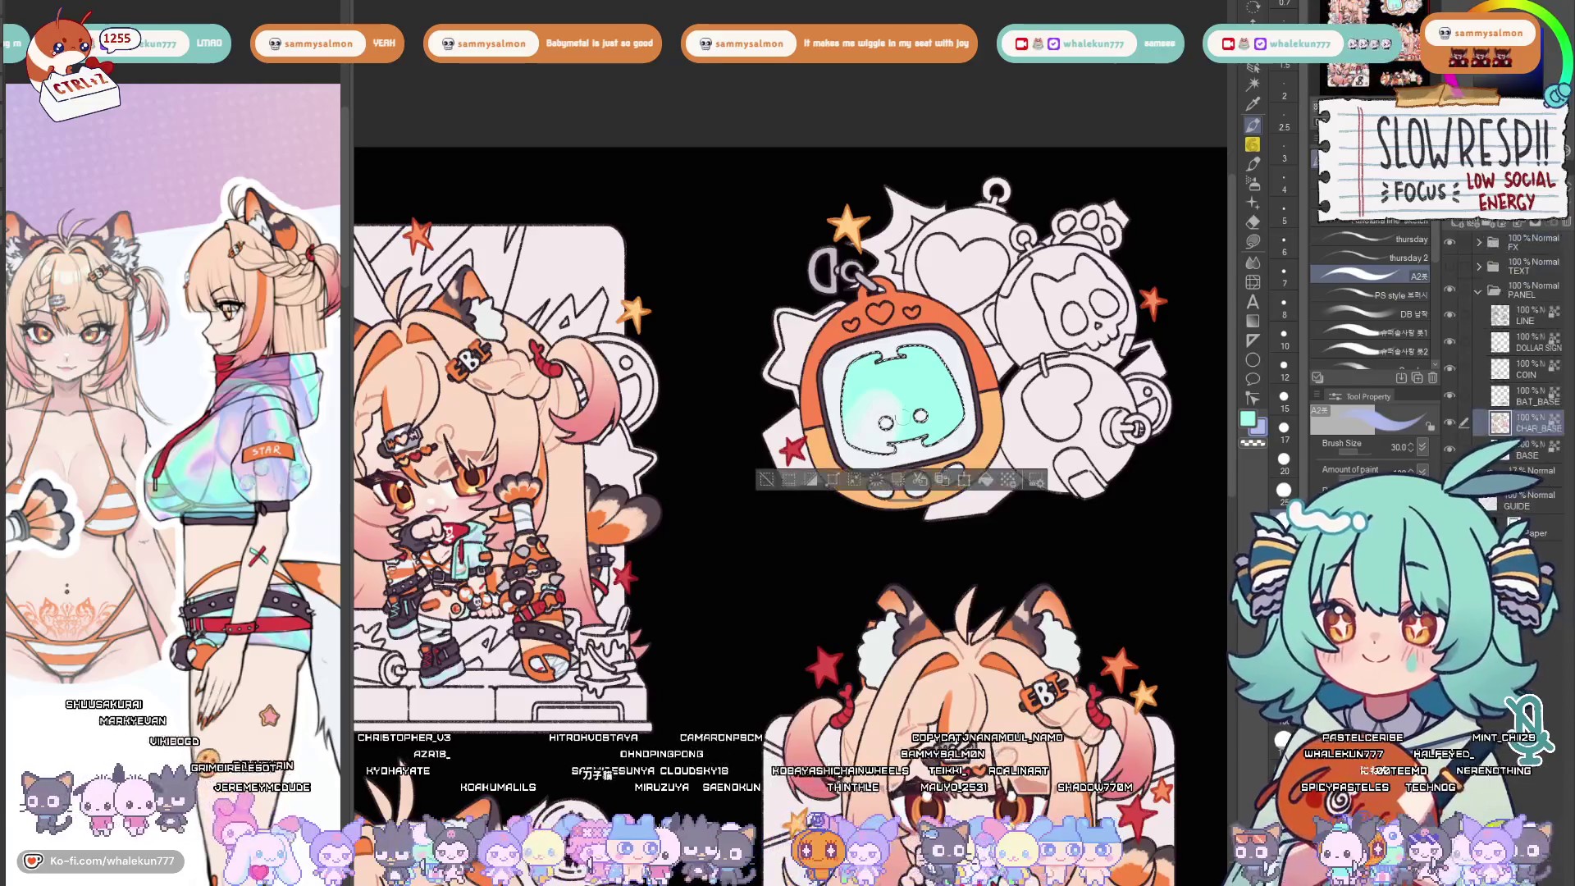
pyautogui.press('[')
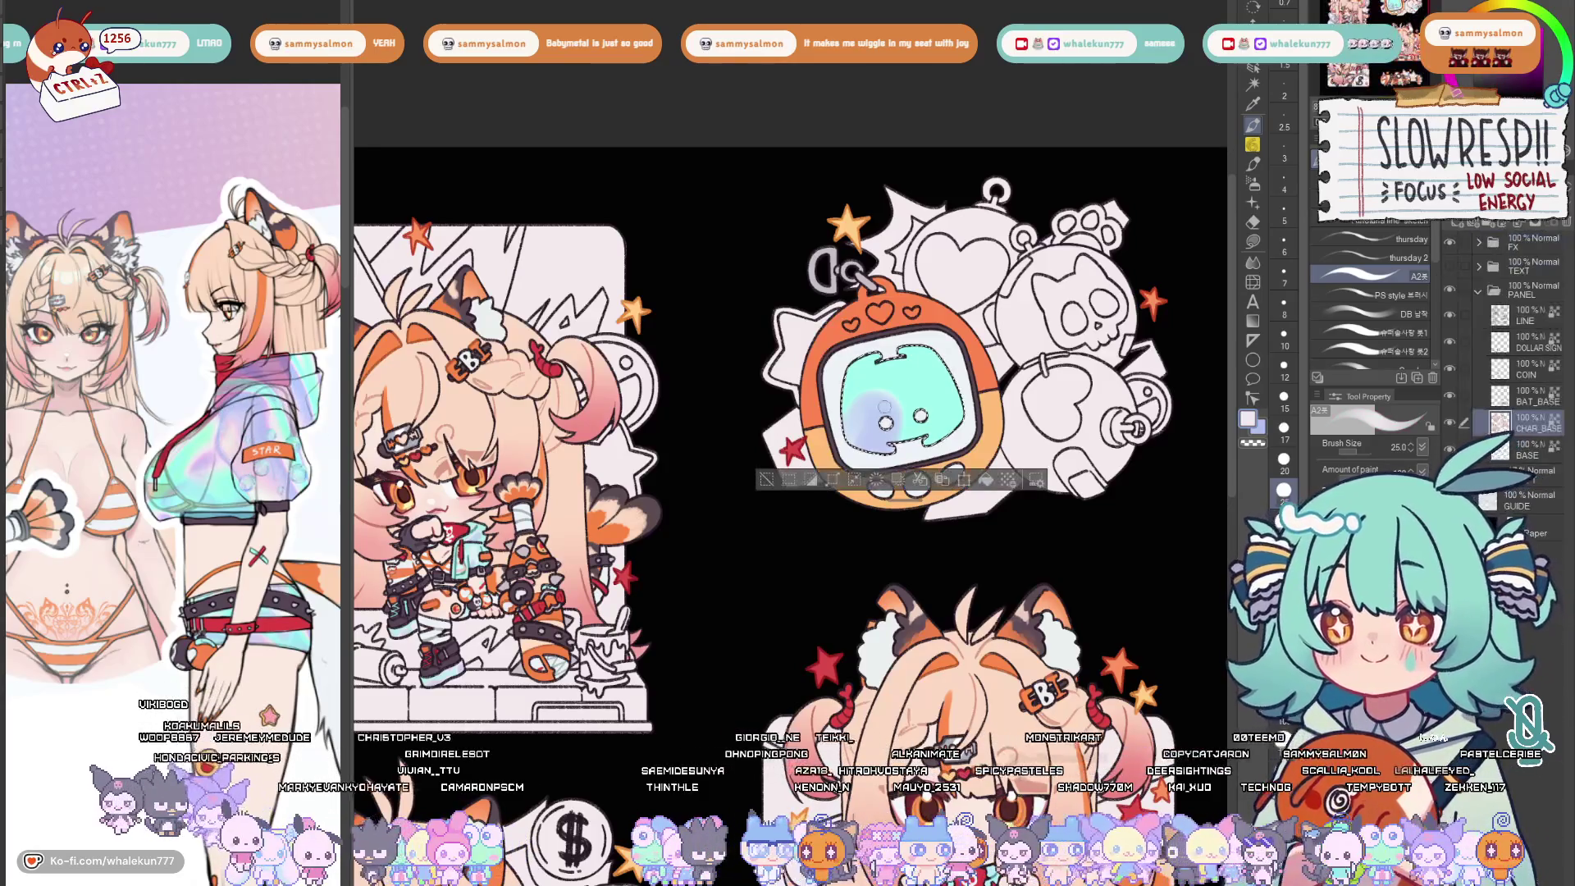
pyautogui.press('[')
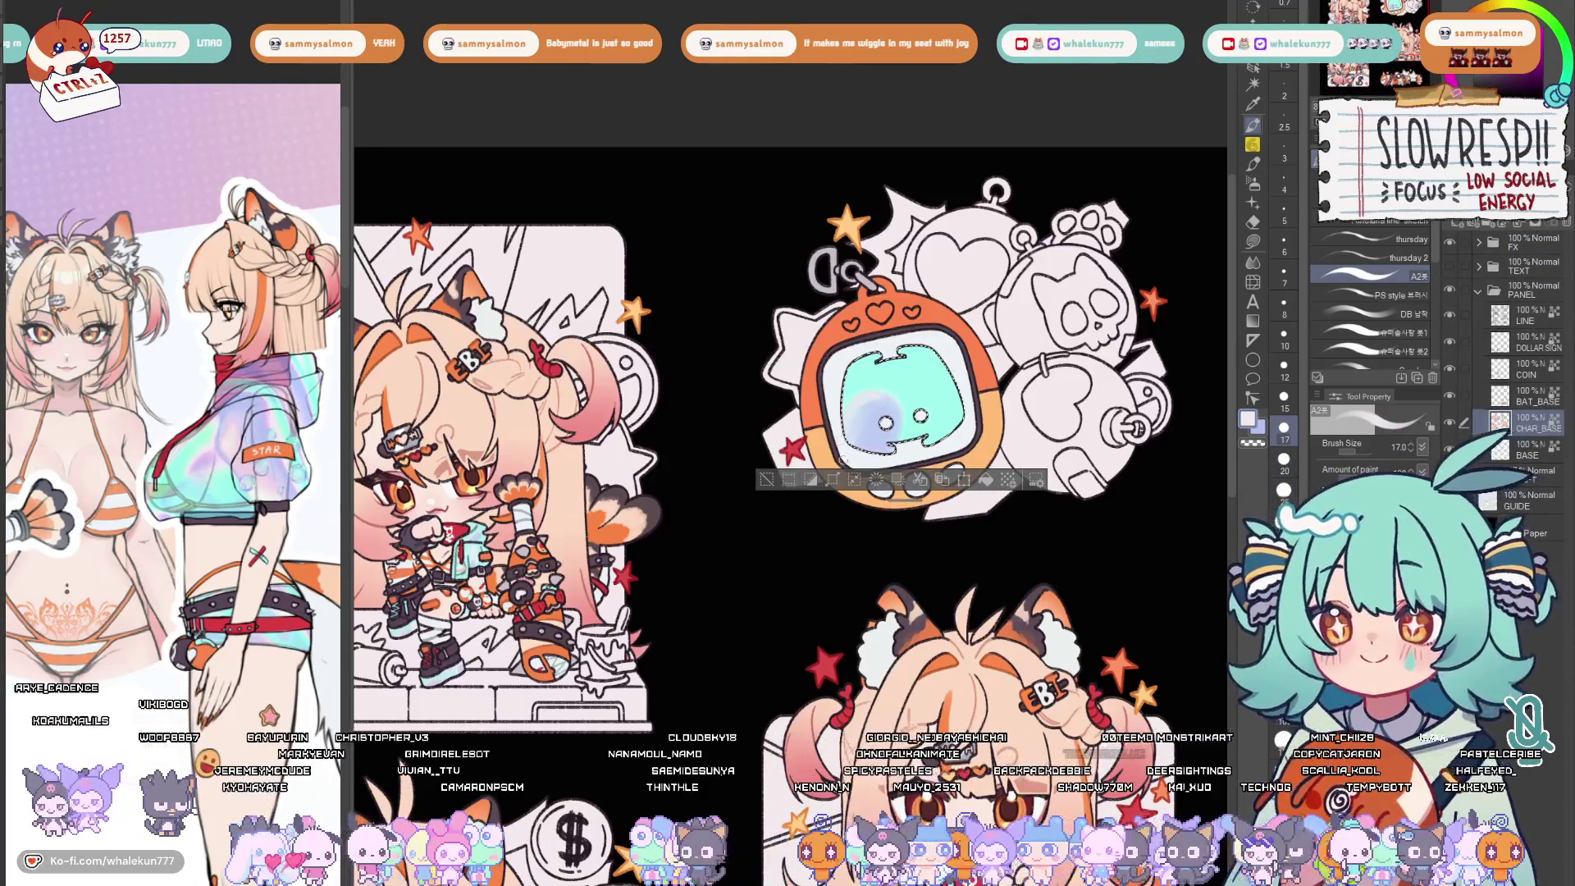
pyautogui.press(']')
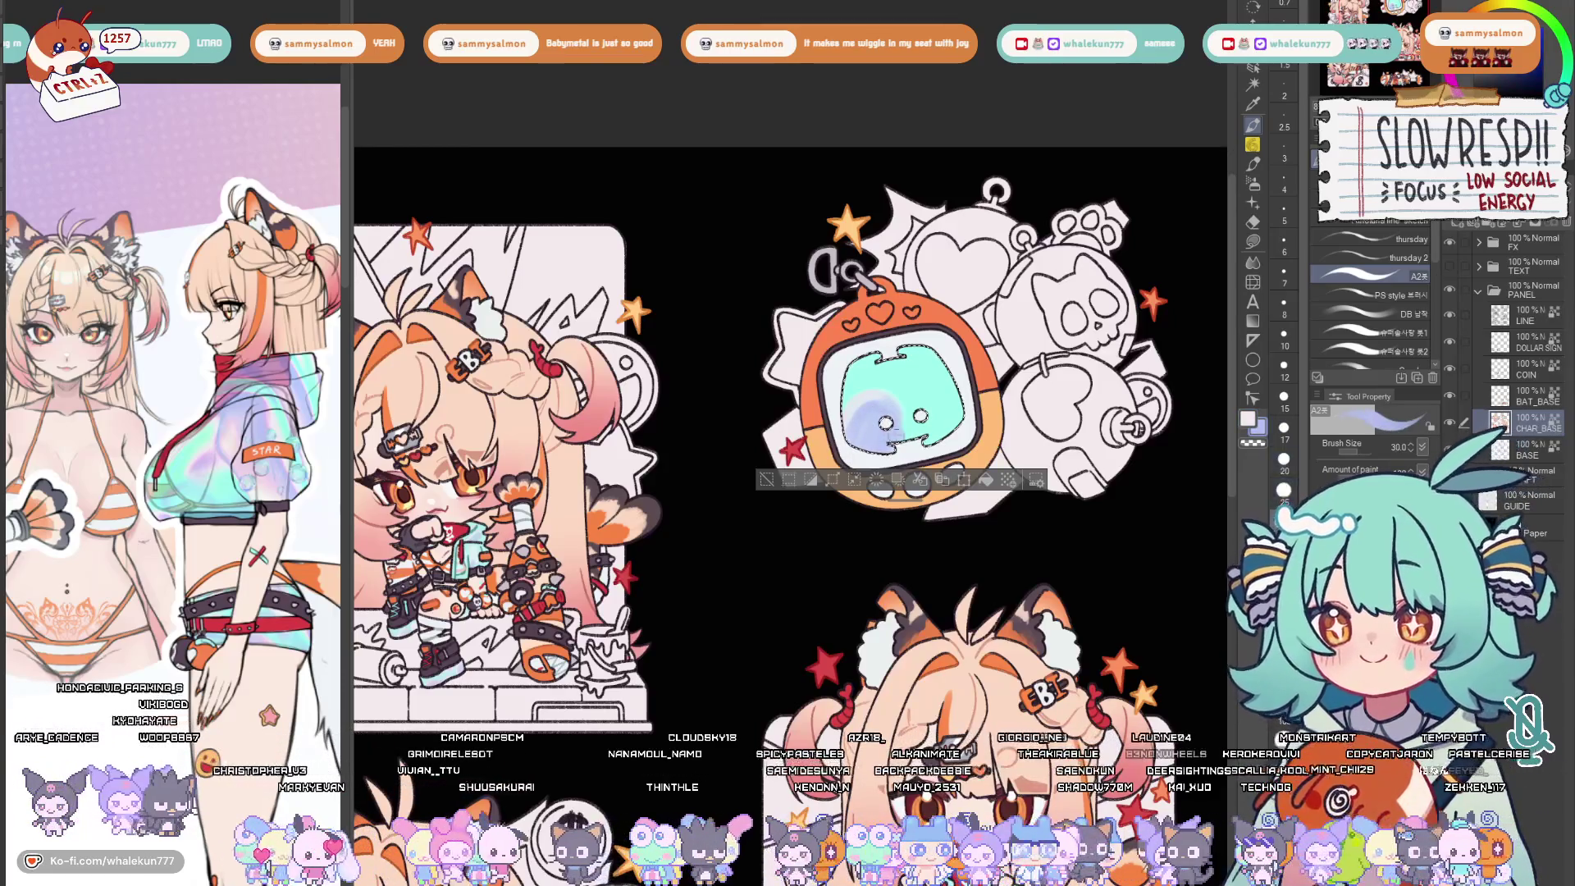
pyautogui.press('x')
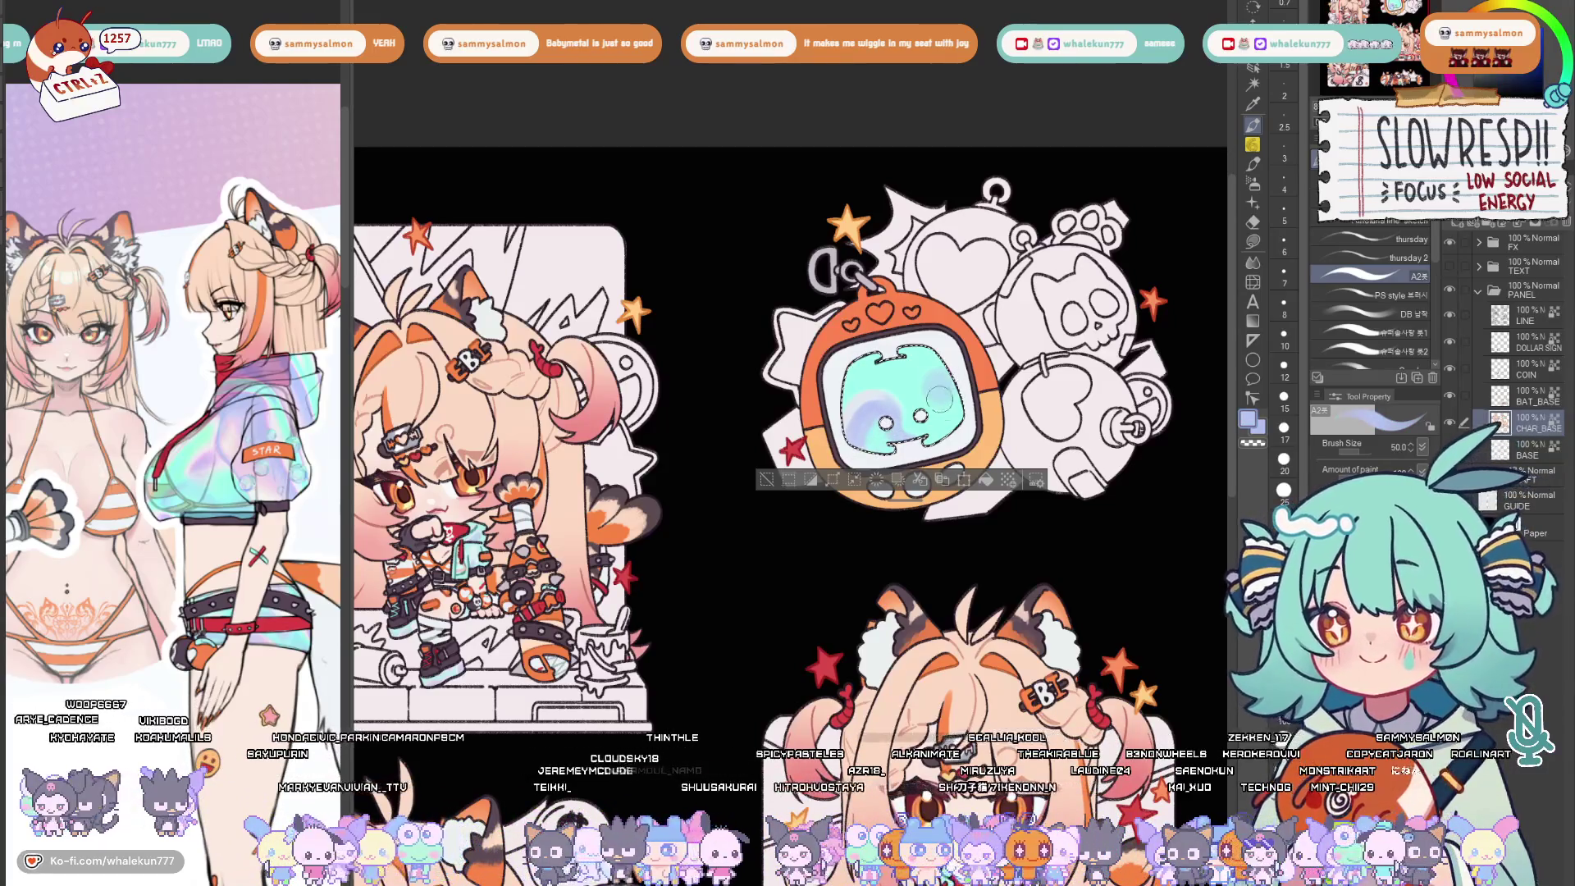
# Finish the finer teal and lilac shading, then clear the screen selection
pyautogui.press(']')
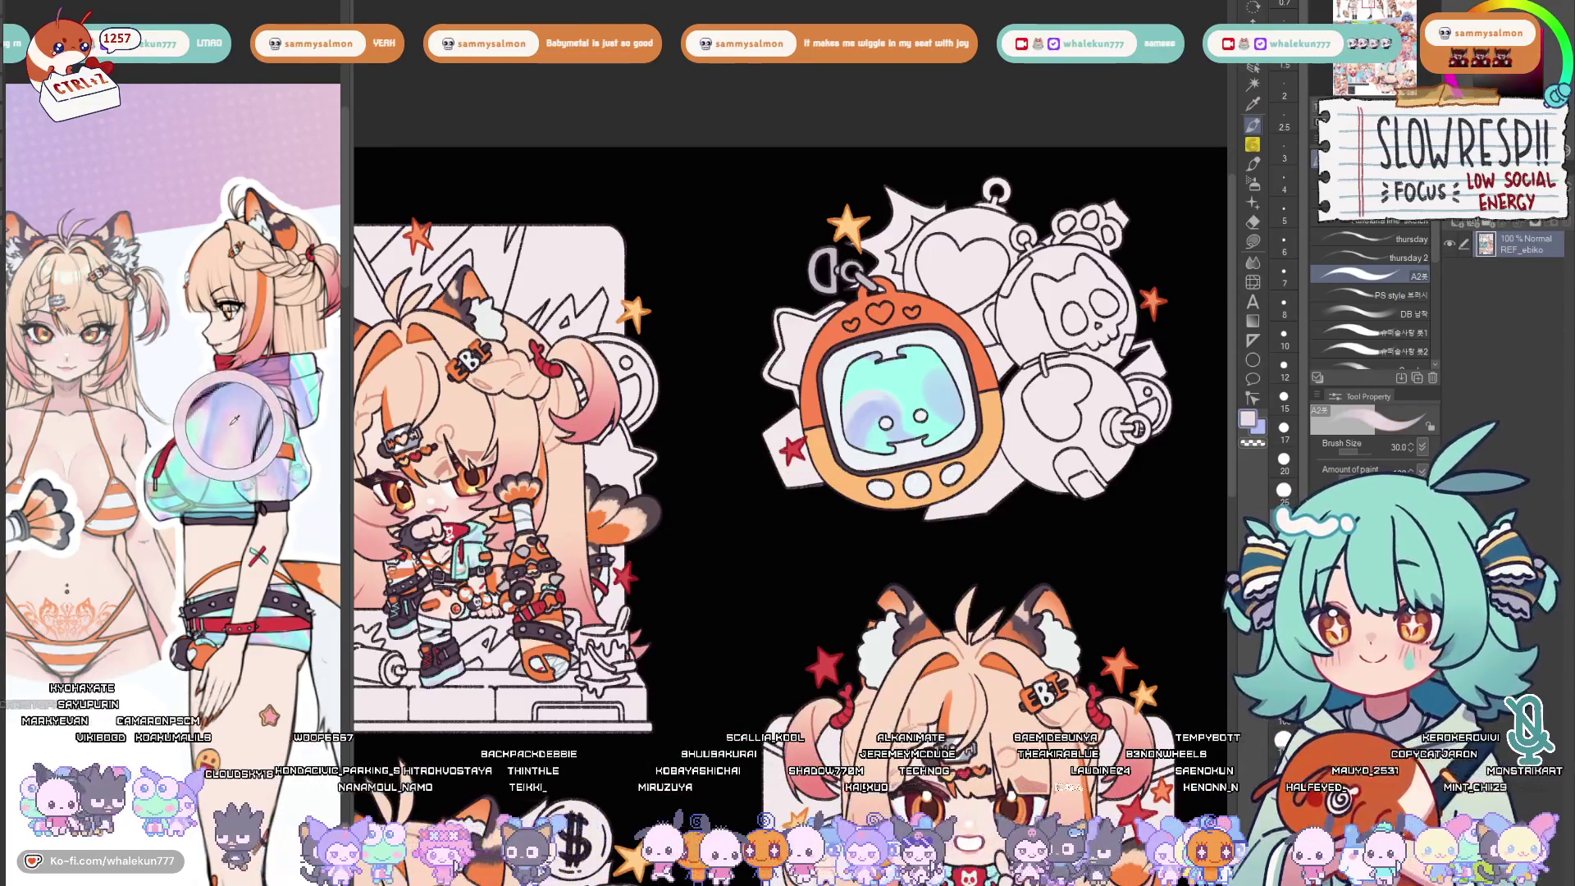
pyautogui.press('[')
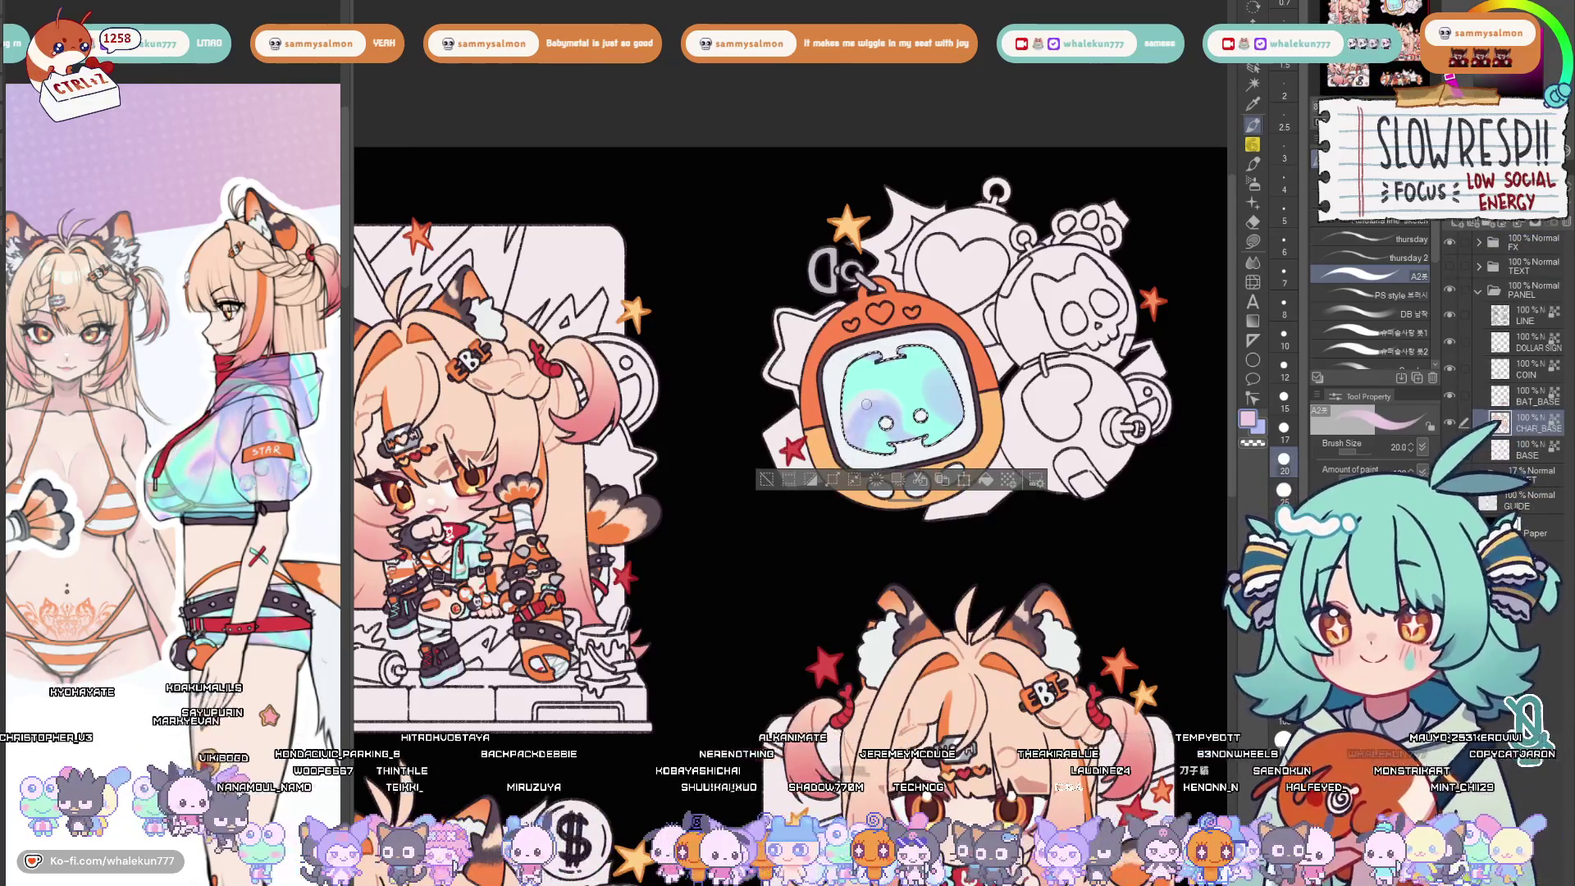
pyautogui.press('[')
pyautogui.press('[')
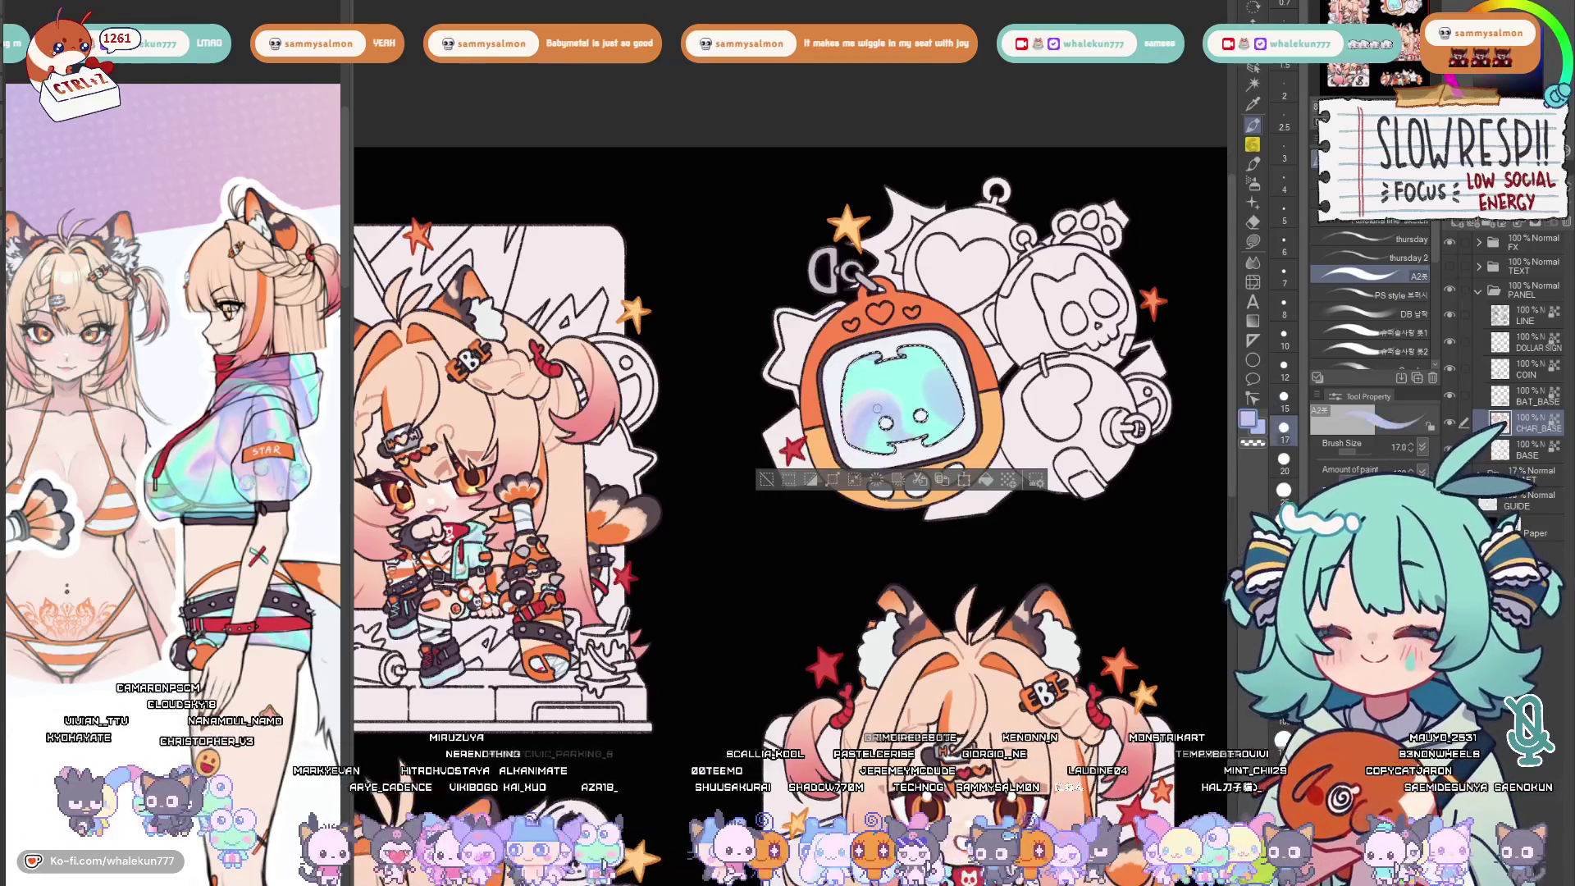
pyautogui.press(']')
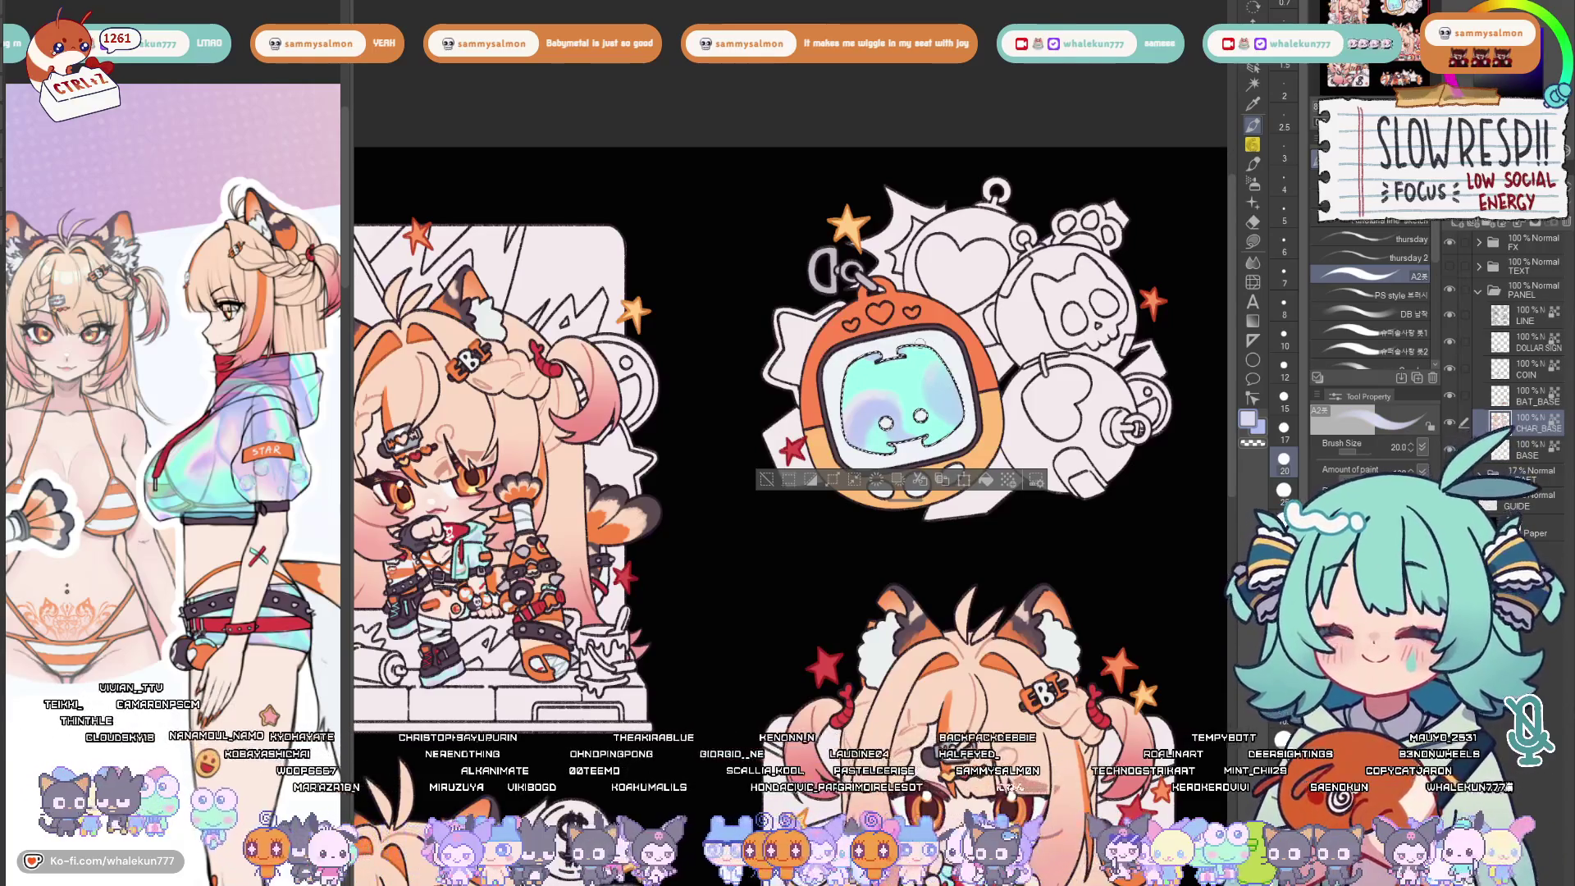
pyautogui.hotkey('ctrl', 'd')
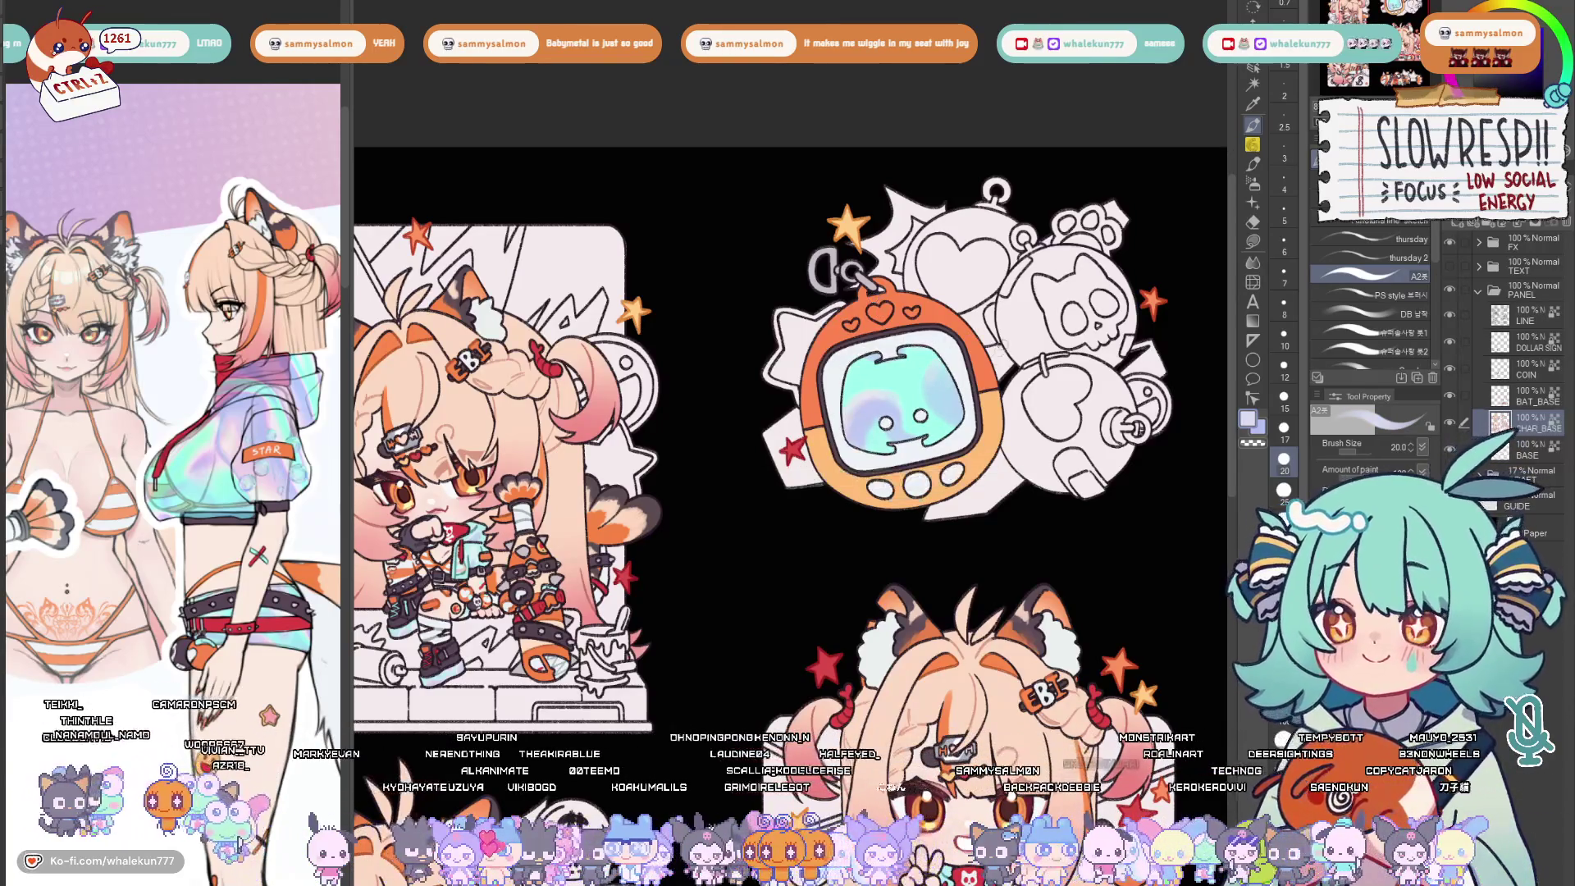
pyautogui.scroll(-3, 863, 370)
pyautogui.scroll(5, 862, 370)
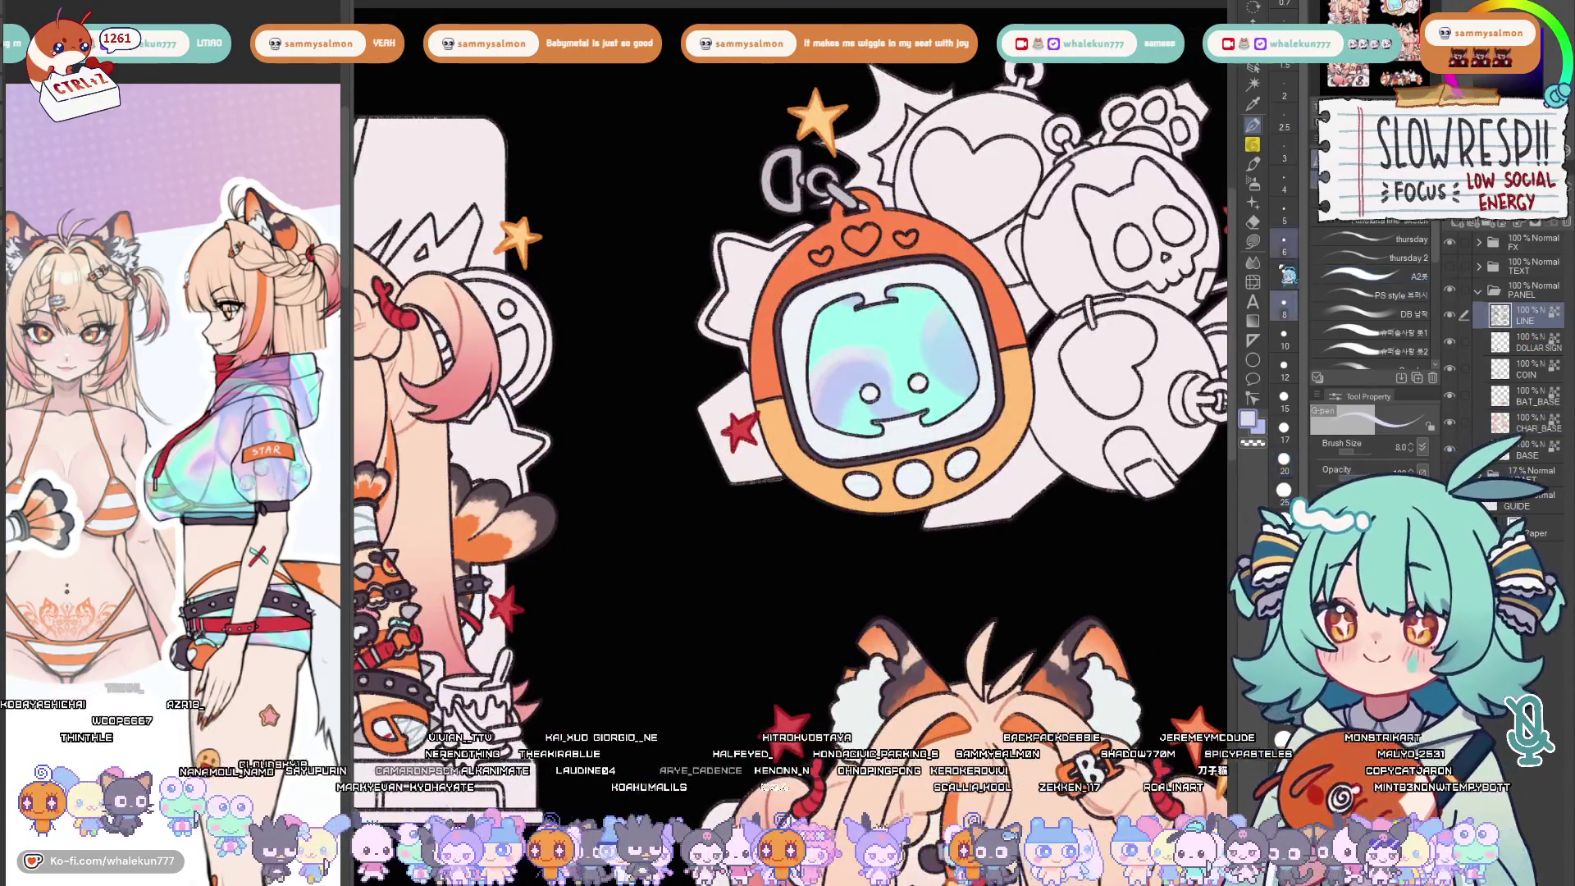
pyautogui.moveTo(937, 640); pyautogui.dragTo(983, 411)
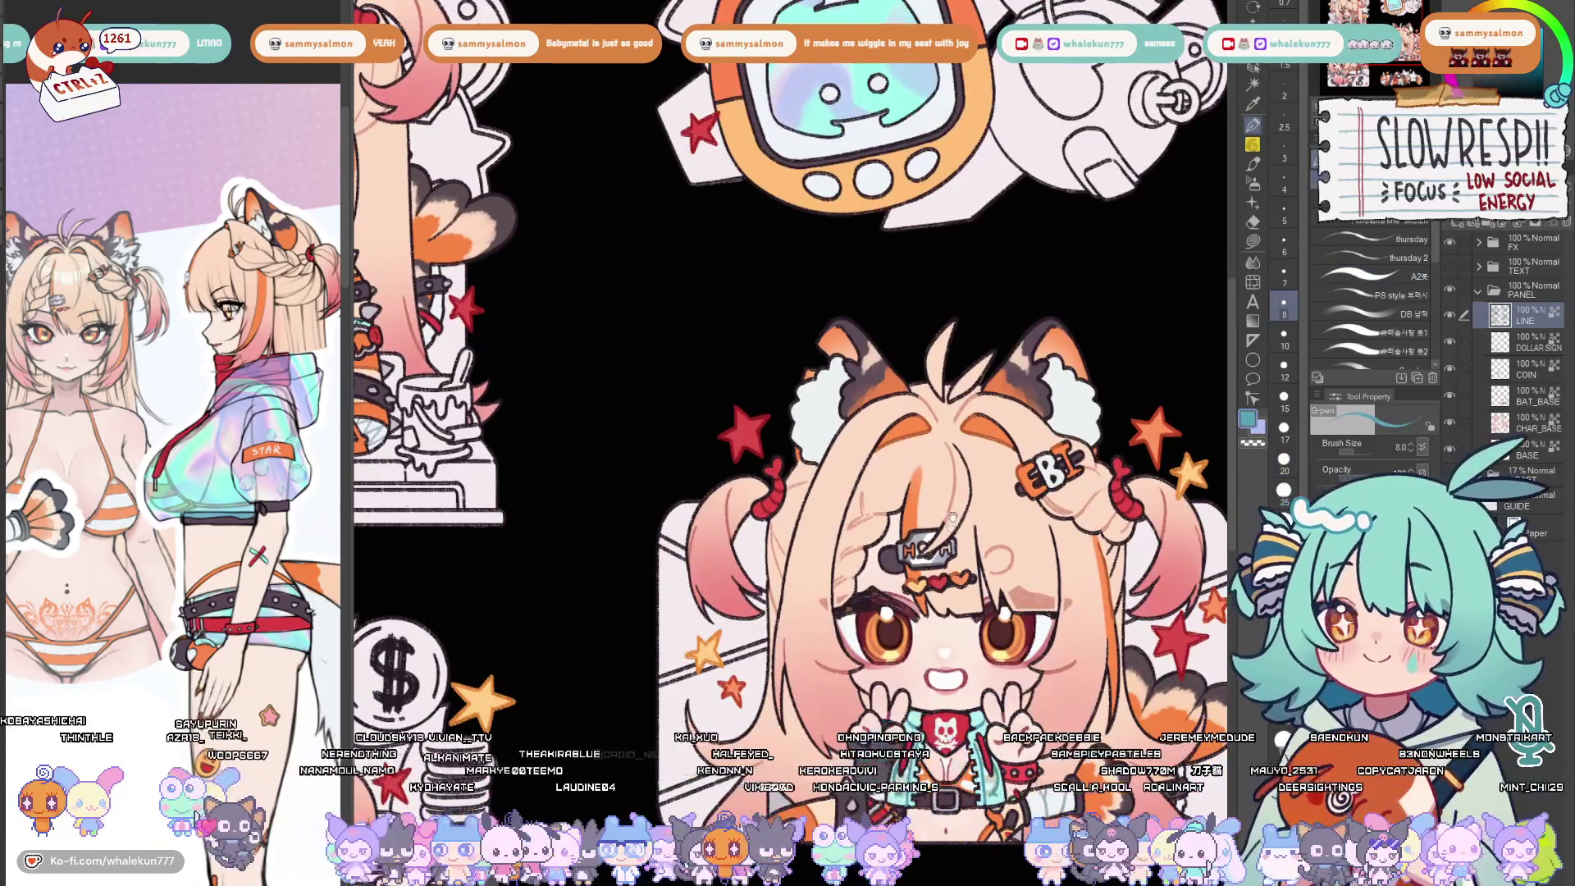
pyautogui.moveTo(862, 247); pyautogui.dragTo(862, 518)
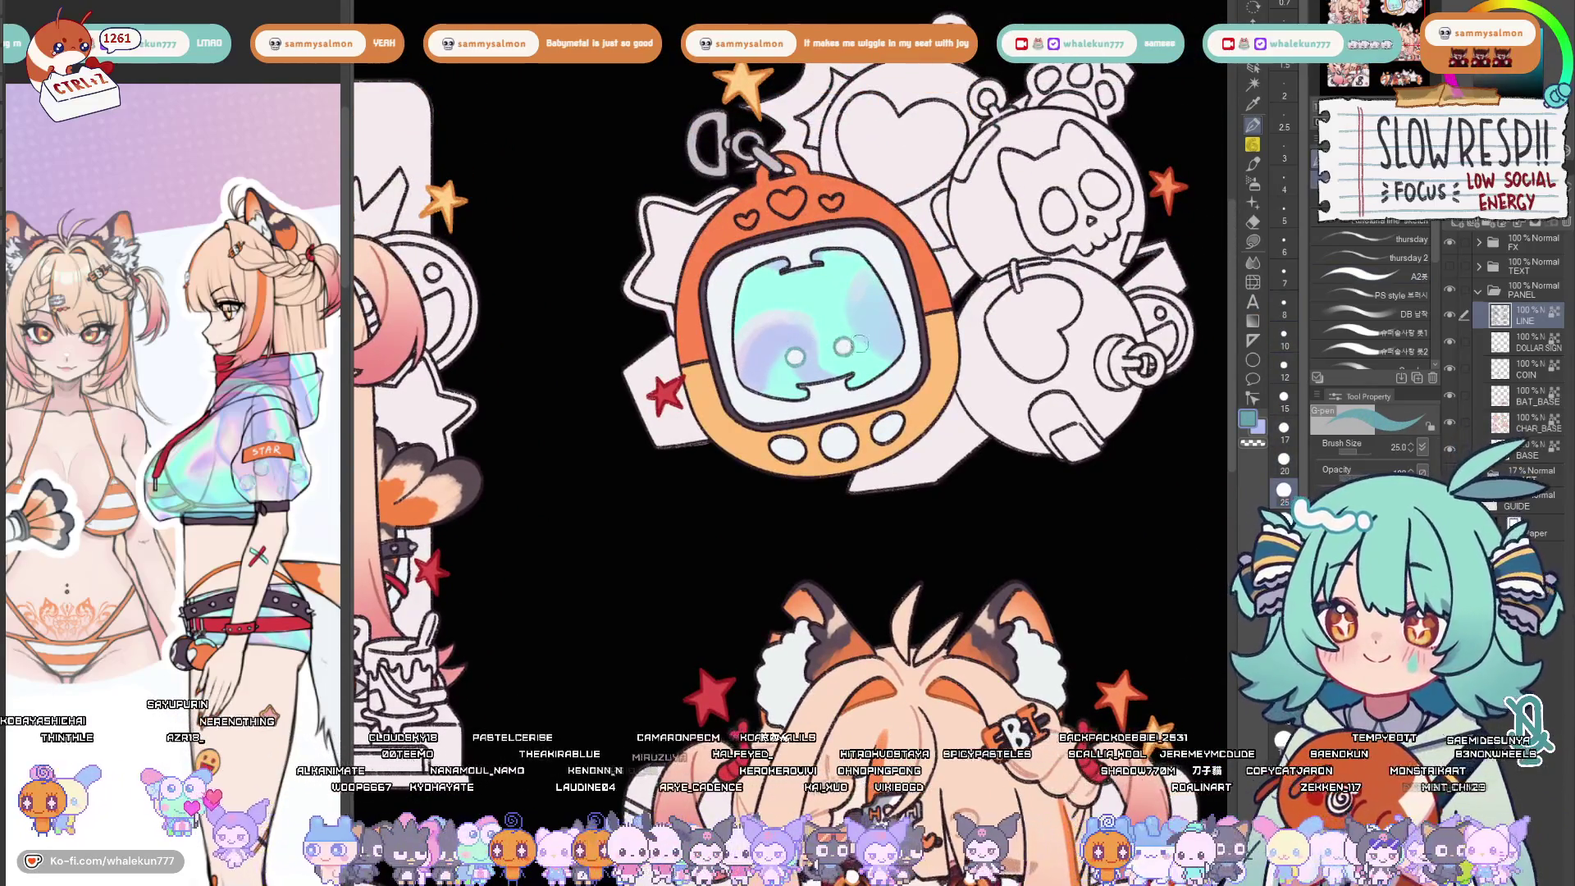
pyautogui.moveTo(862, 309); pyautogui.dragTo(863, 387)
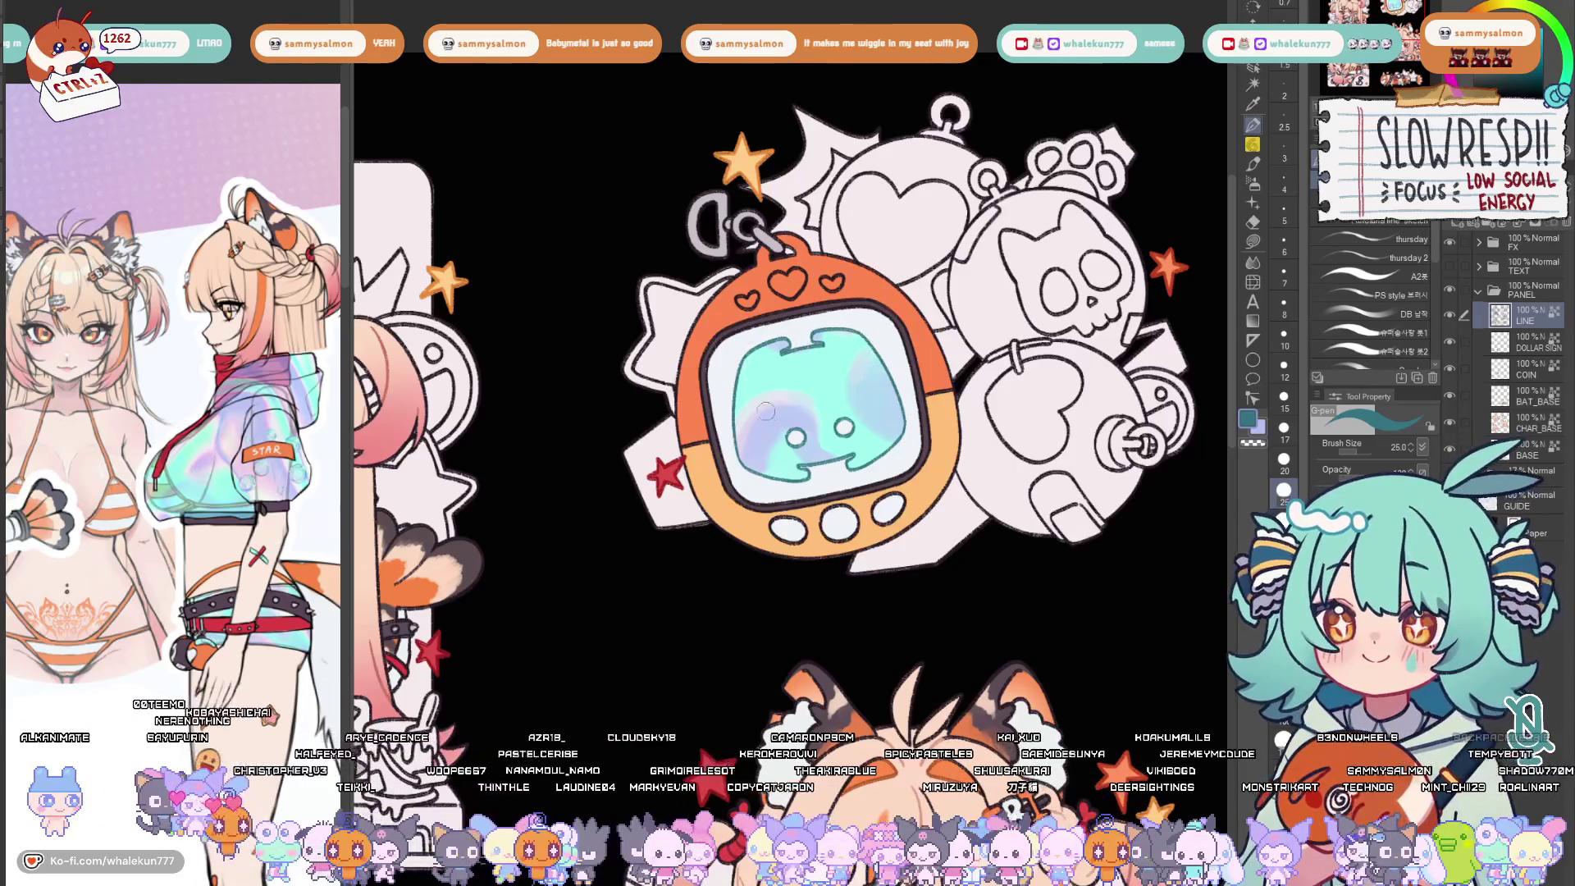
pyautogui.scroll(-3, 788, 406)
pyautogui.scroll(2, 738, 536)
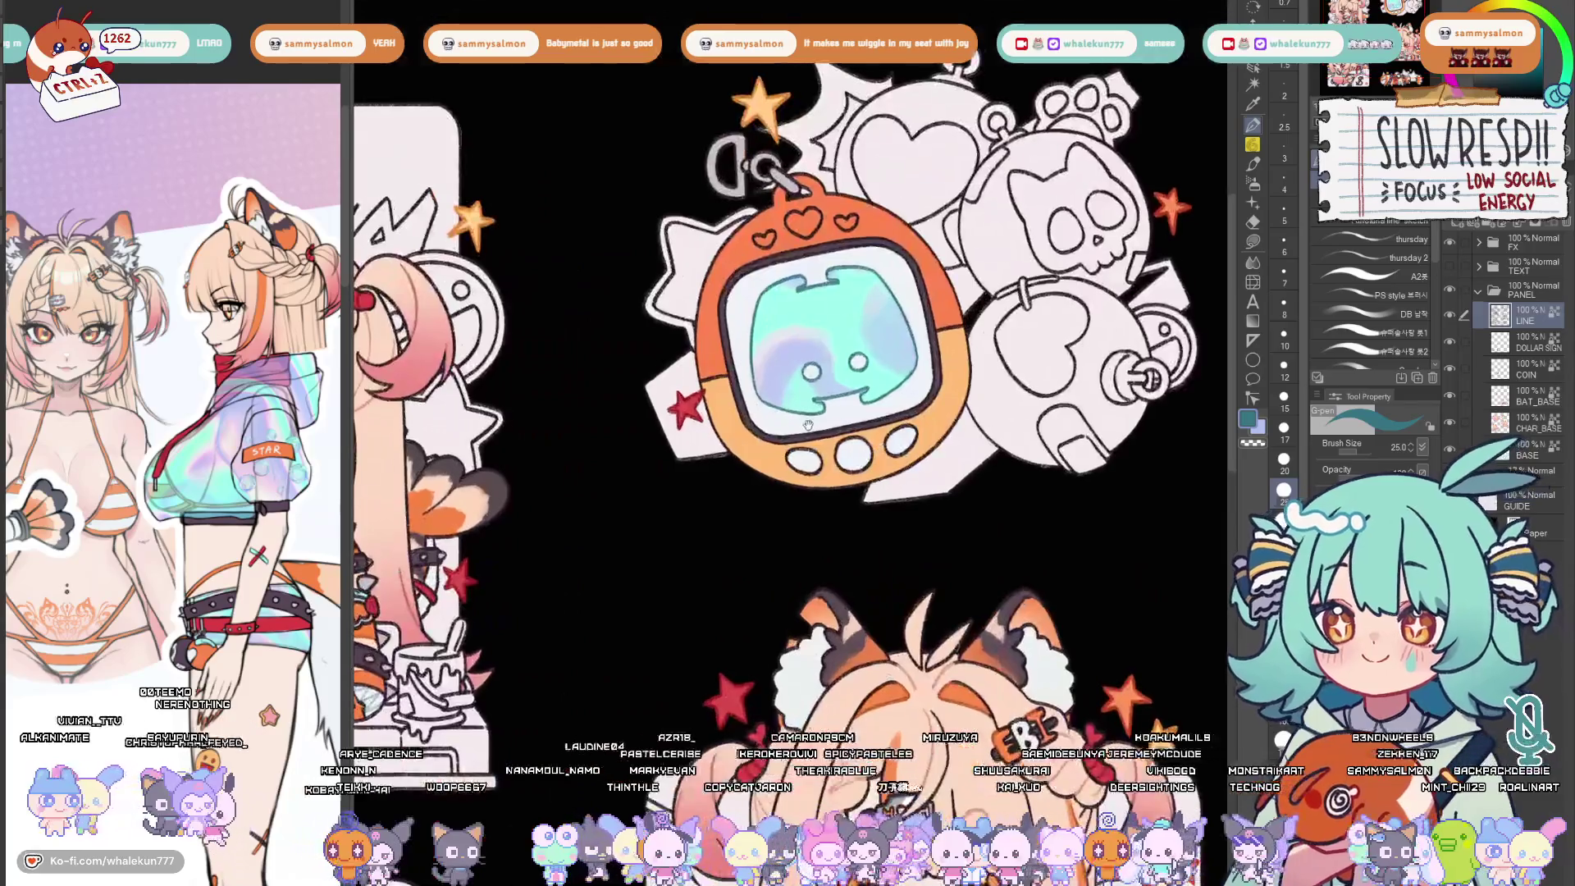
pyautogui.scroll(2, 738, 537)
pyautogui.scroll(3, 788, 407)
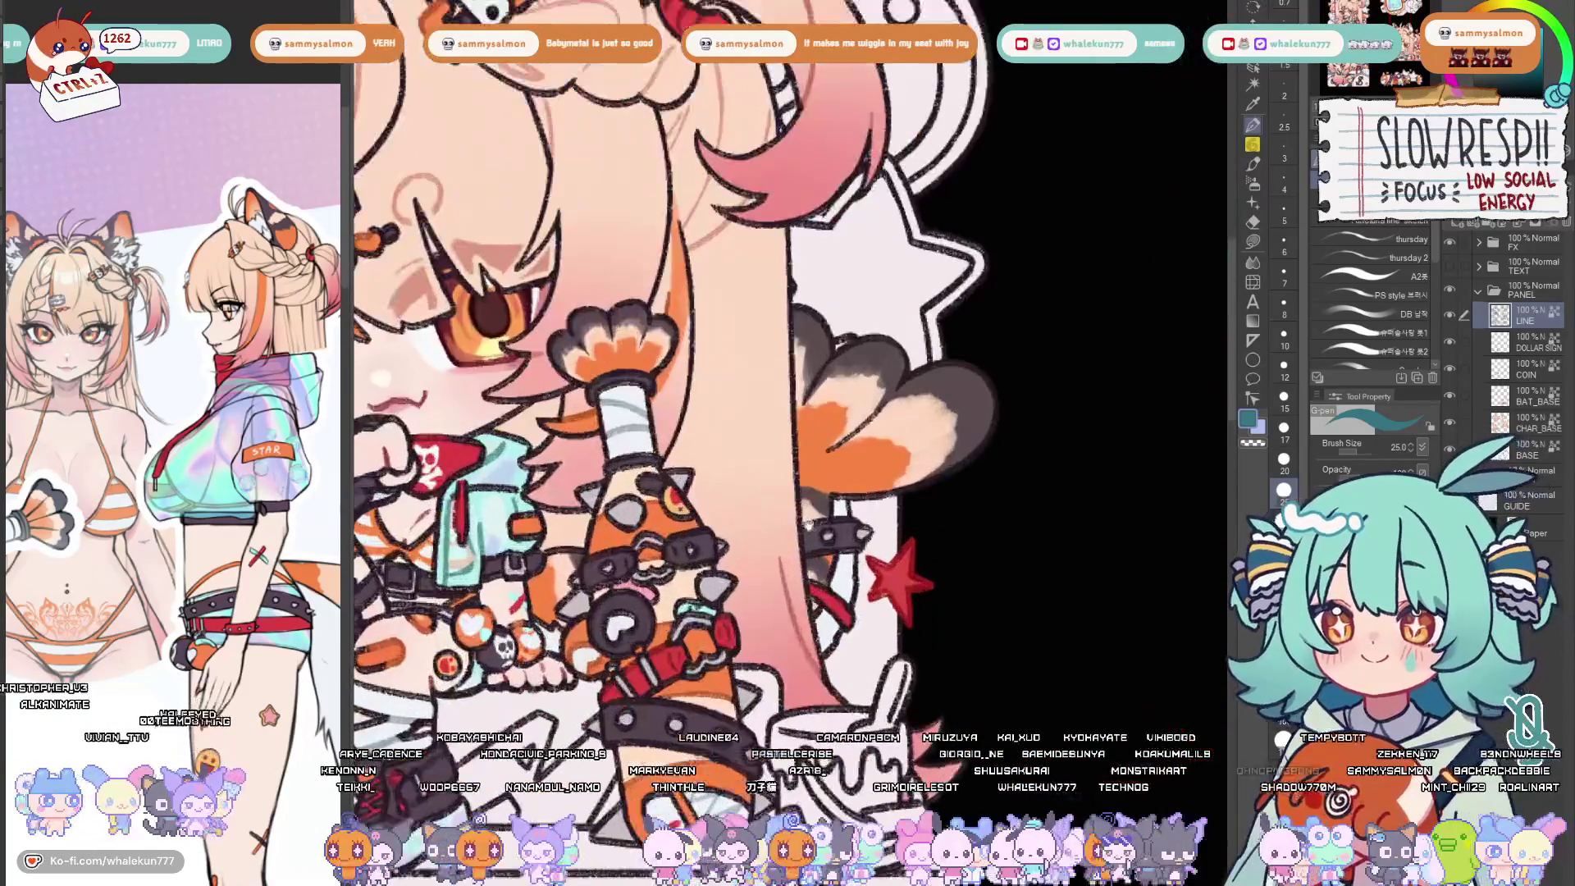
# Sample orange from the character artwork as the drawing colour and return to the tamagotchi
pyautogui.press('x')
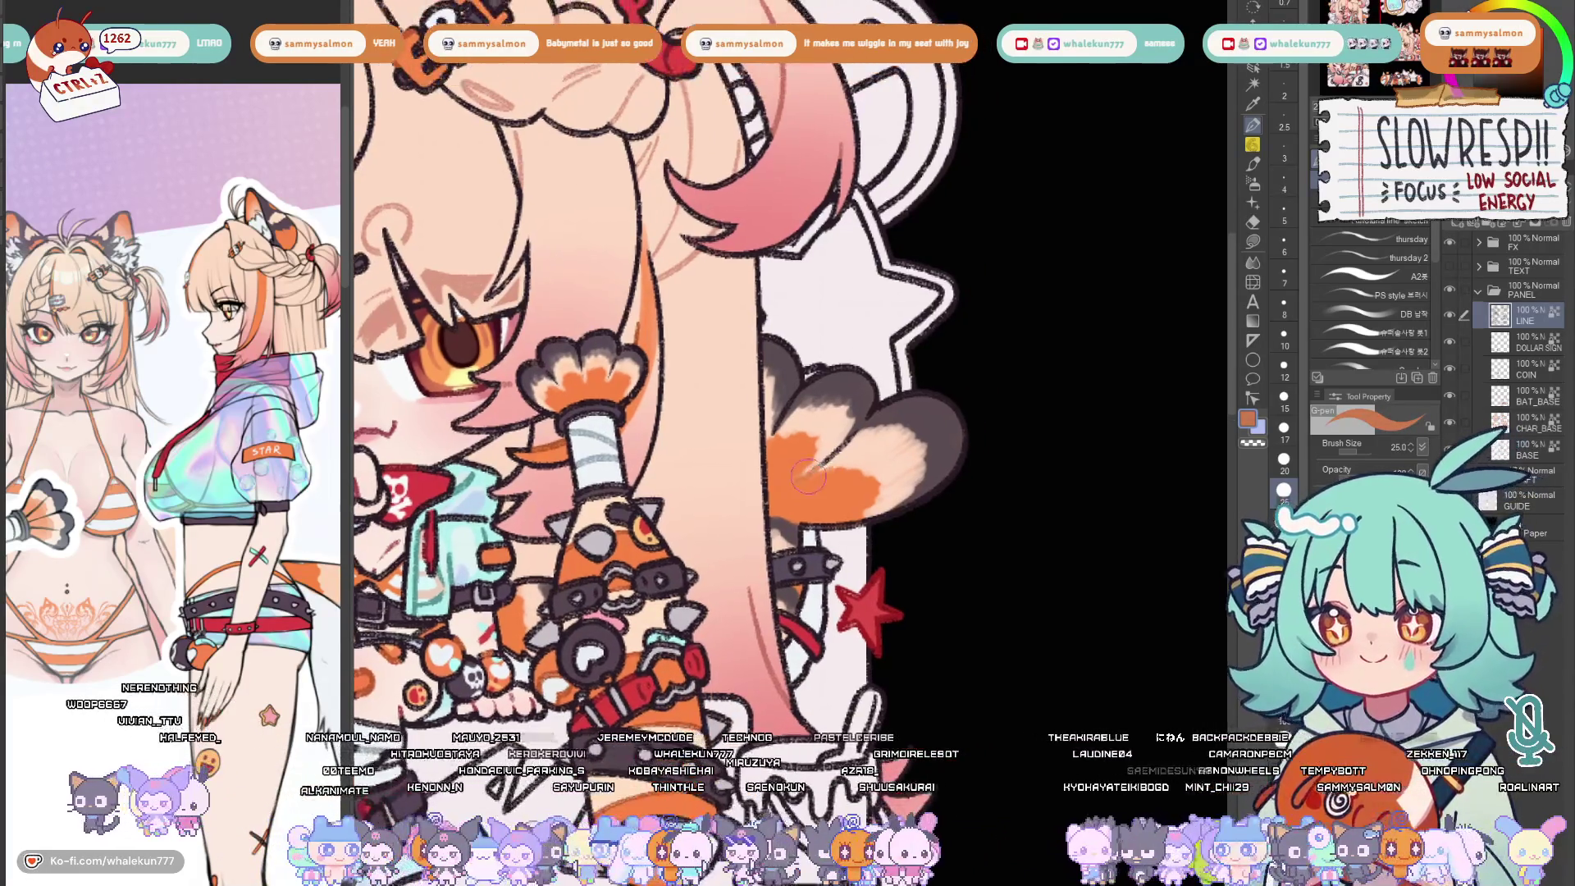
pyautogui.moveTo(789, 406)
pyautogui.mouseDown()
pyautogui.moveTo(493, 407)
pyautogui.moveTo(1107, 406)
pyautogui.moveTo(898, 387)
pyautogui.mouseUp()
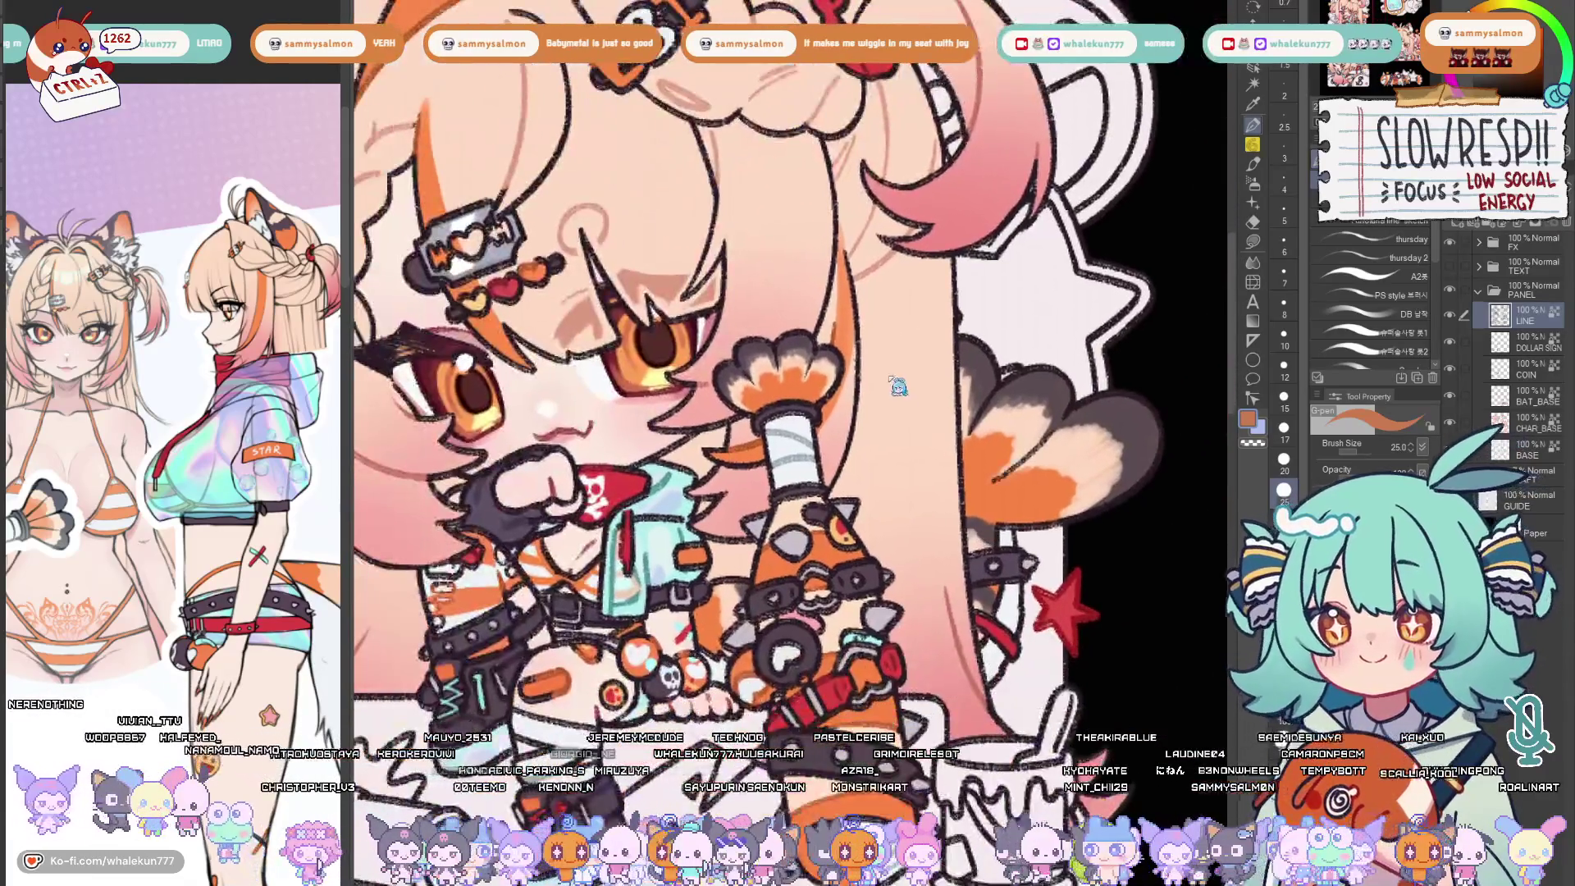
pyautogui.moveTo(788, 406); pyautogui.dragTo(738, 370)
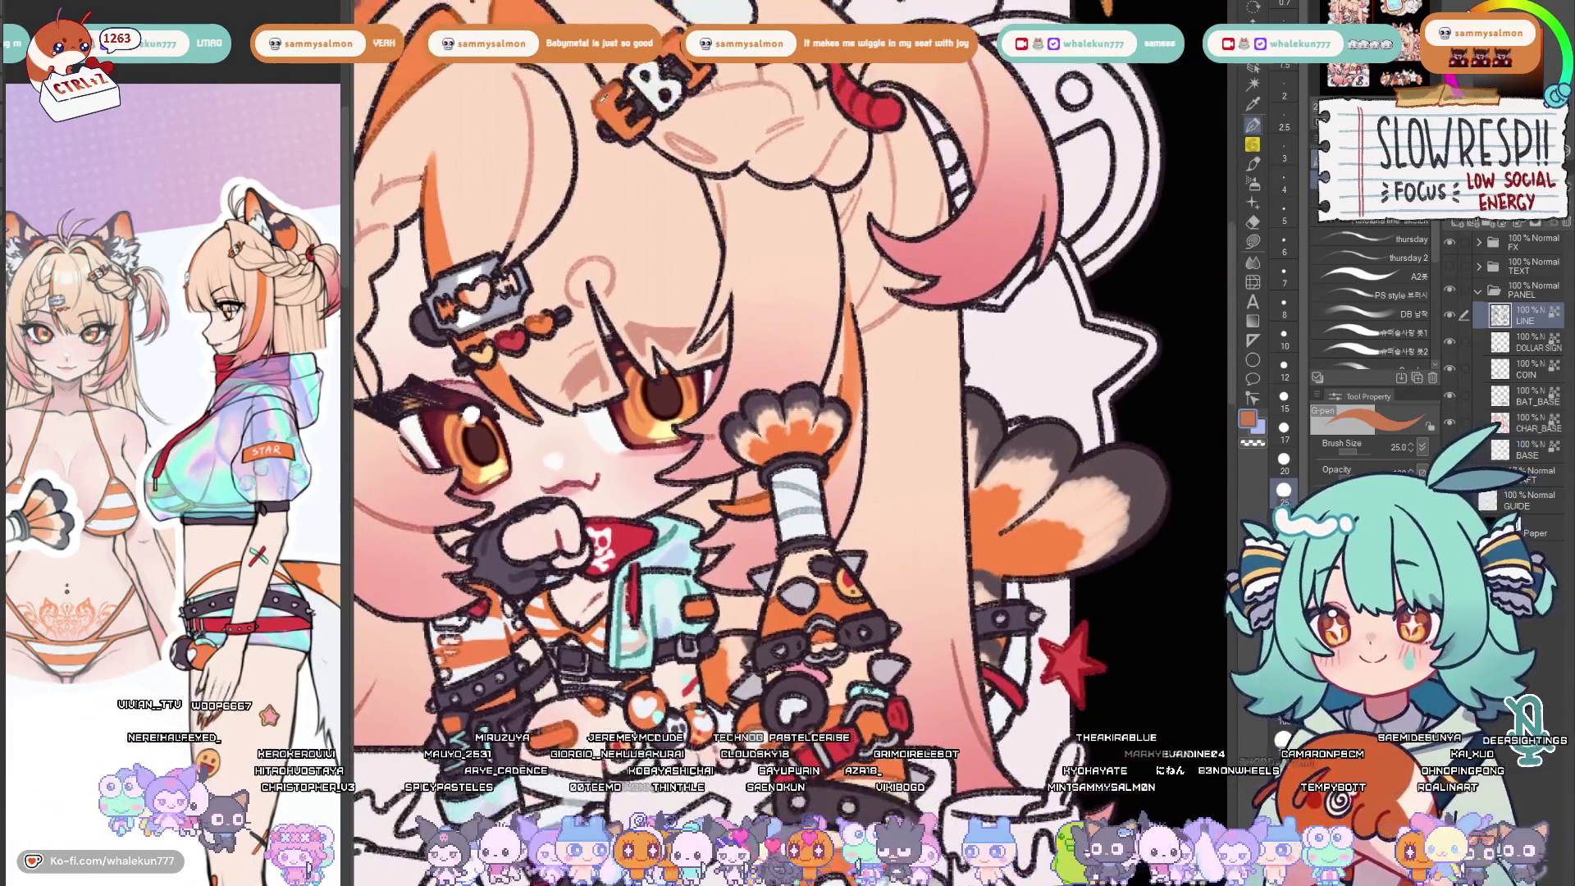
pyautogui.moveTo(1009, 444); pyautogui.dragTo(963, 425)
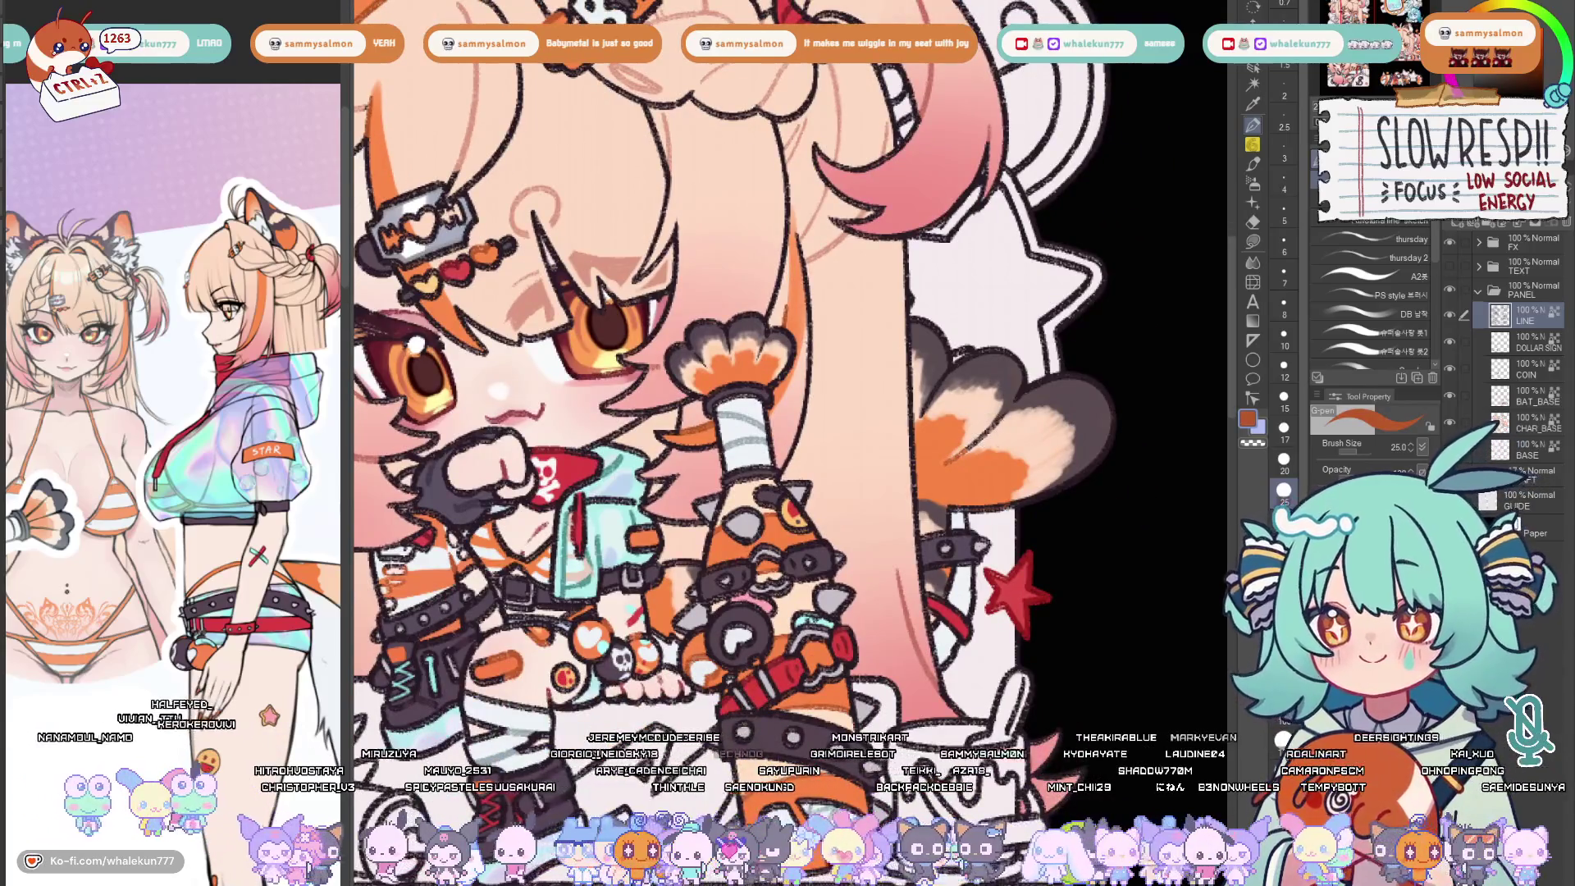
pyautogui.moveTo(788, 406); pyautogui.dragTo(492, 407)
pyautogui.scroll(3, 739, 406)
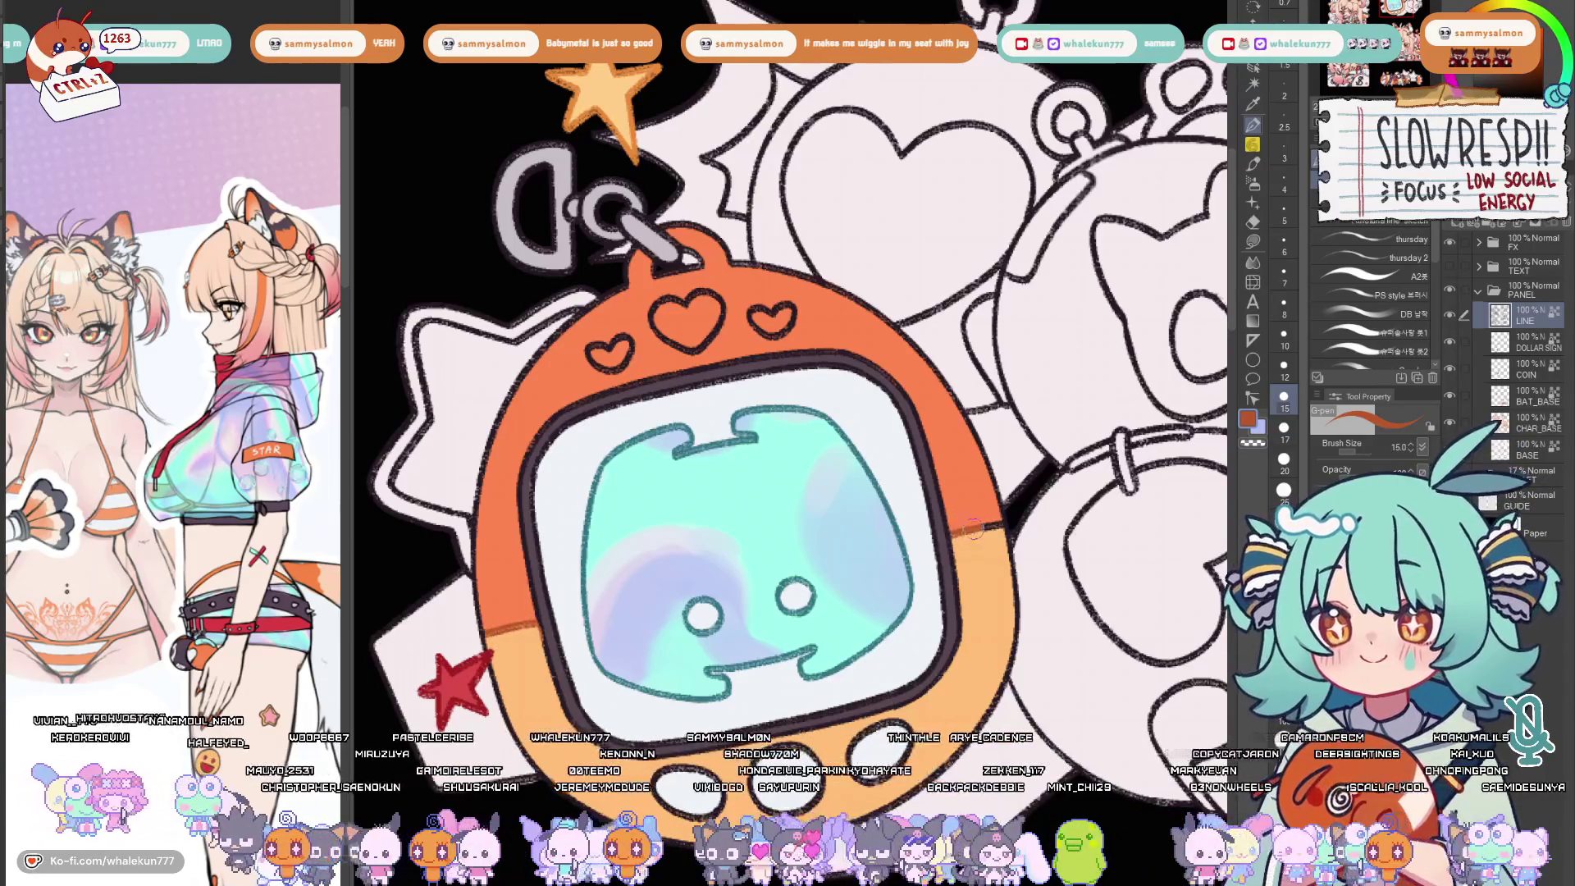
pyautogui.scroll(-6, 995, 502)
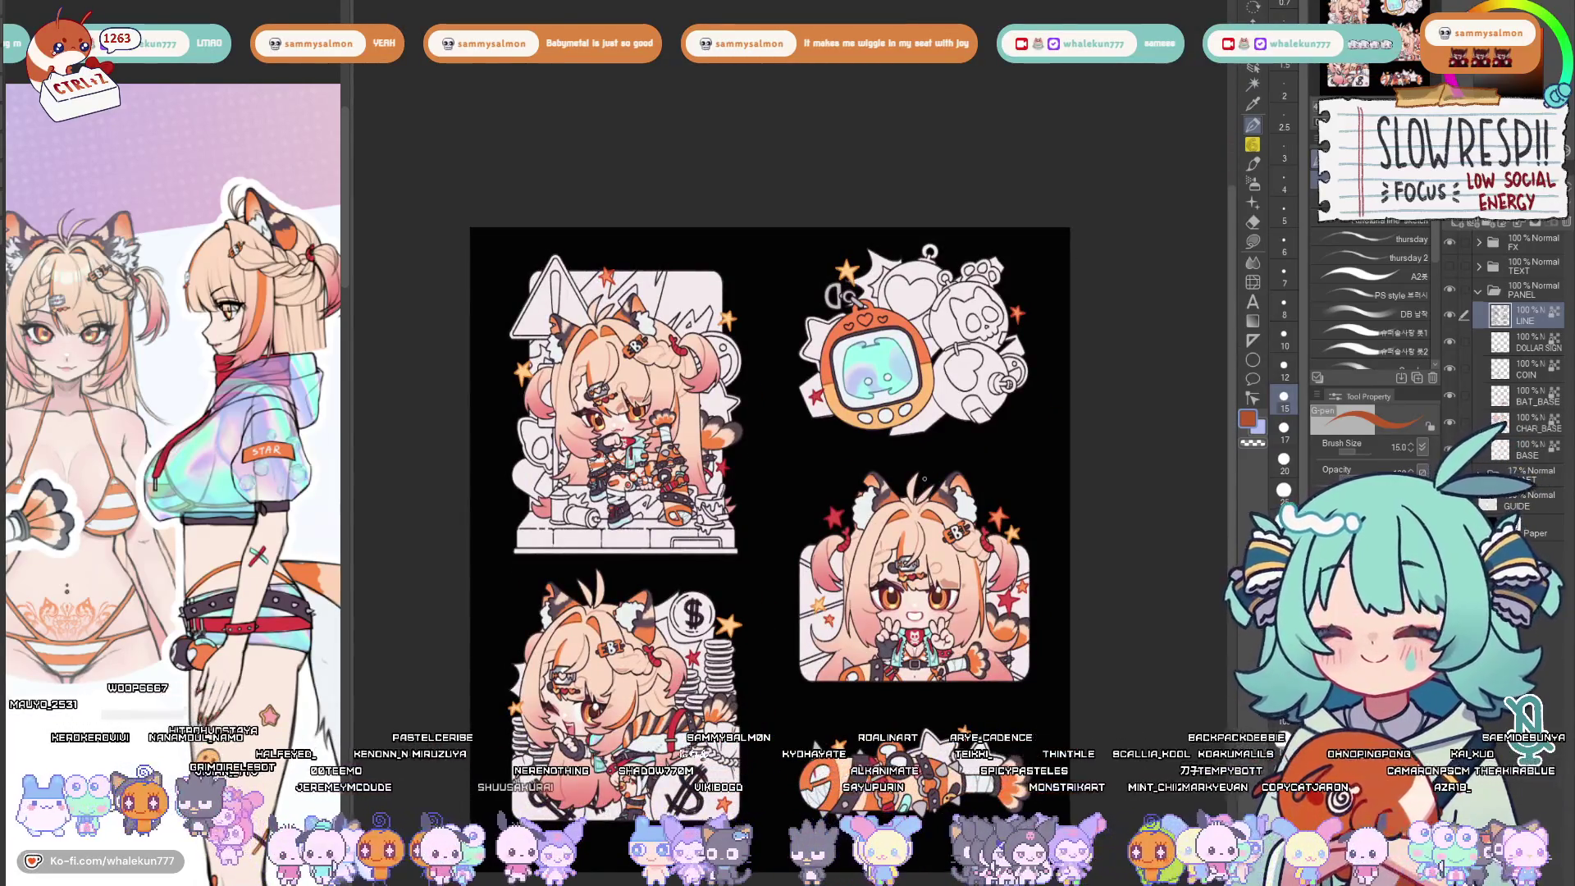
pyautogui.scroll(6, 930, 253)
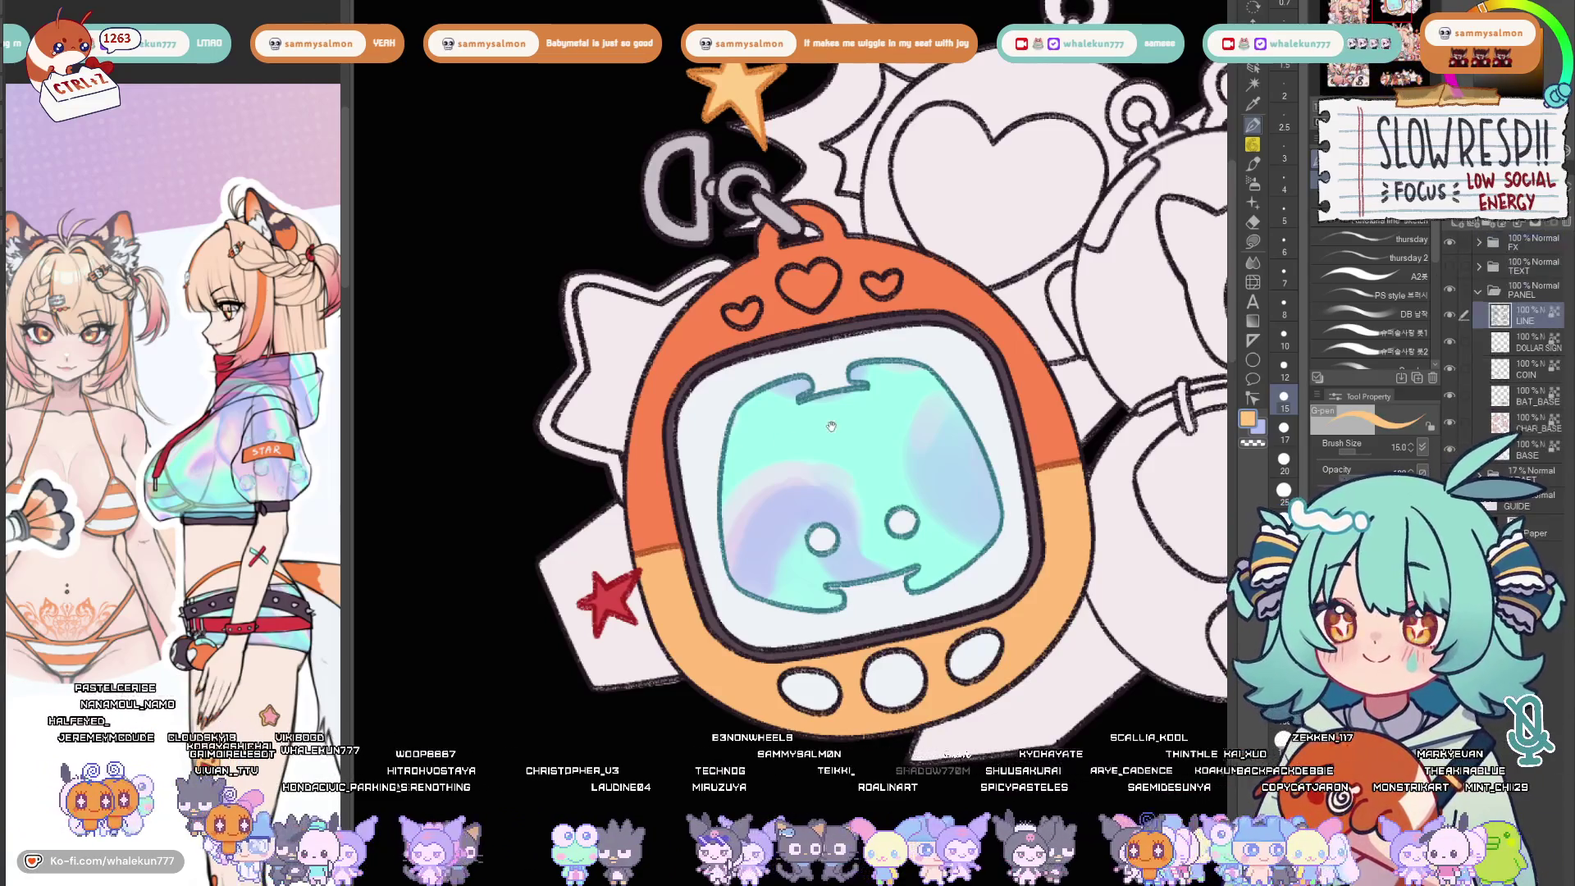
# Fill the middle tamagotchi heart with light orange, redoing it after the misplaced first fill
pyautogui.moveTo(837, 358); pyautogui.dragTo(889, 446)
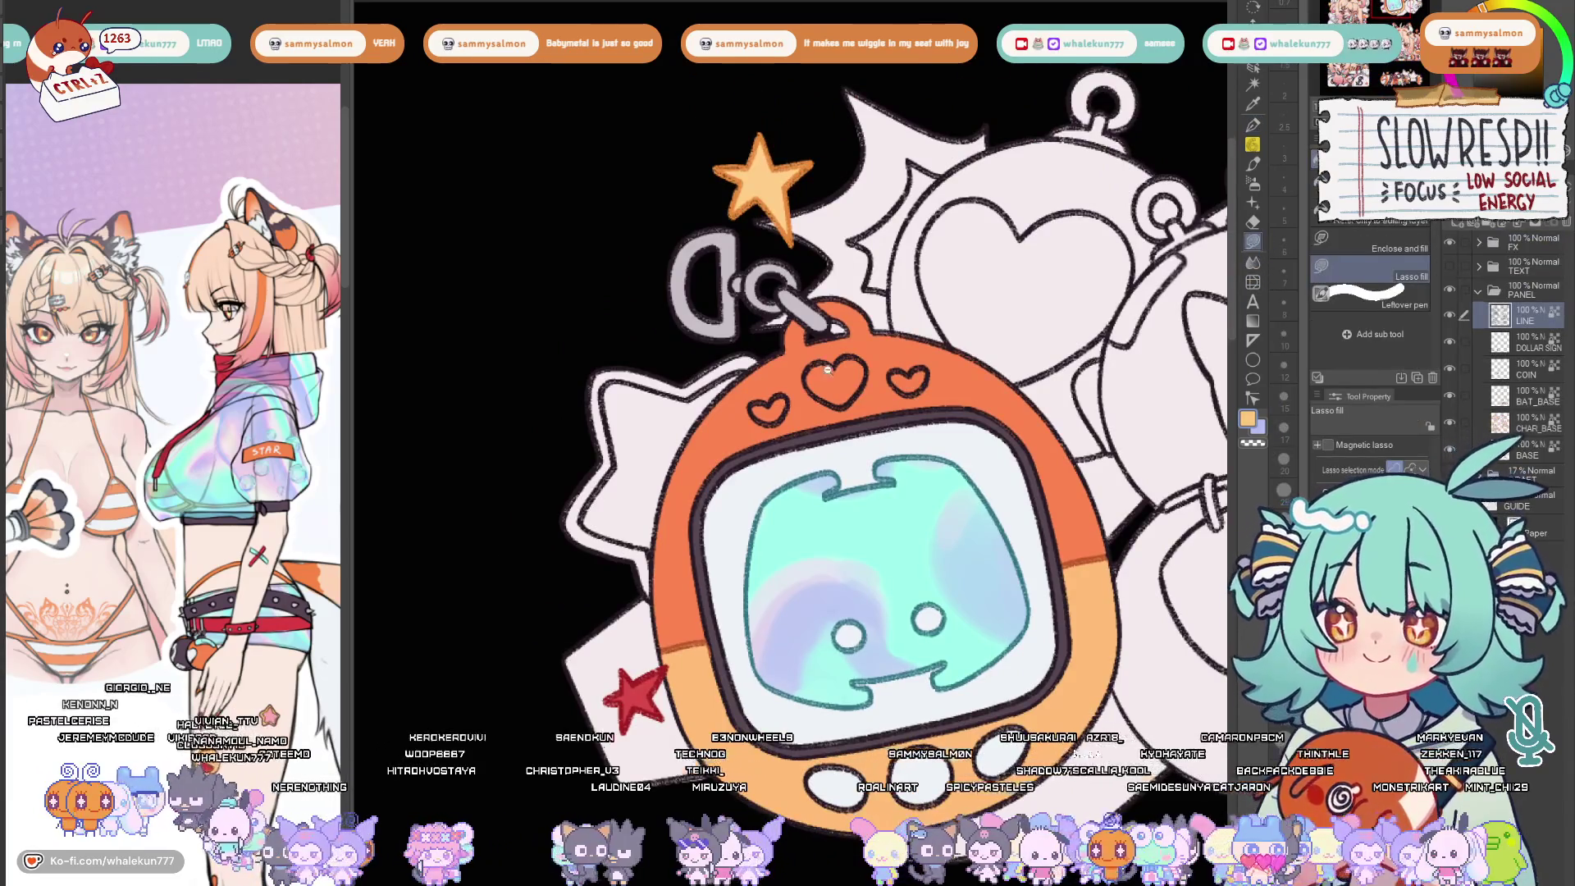
pyautogui.scroll(3, 850, 359)
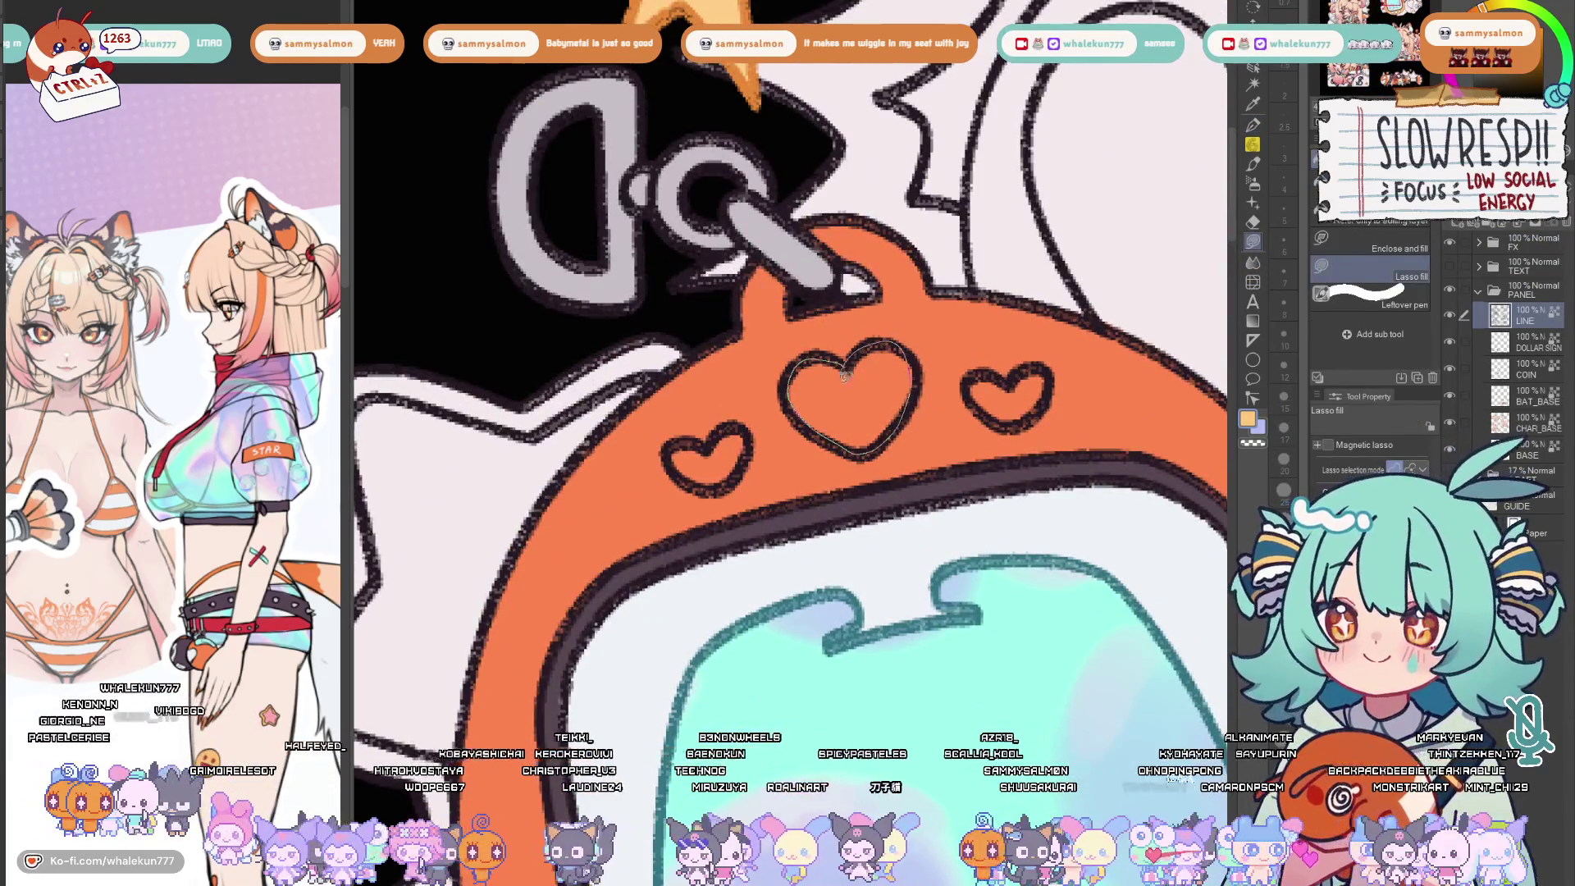
pyautogui.moveTo(813, 357); pyautogui.dragTo(898, 431)
pyautogui.hotkey('ctrl', 'z')
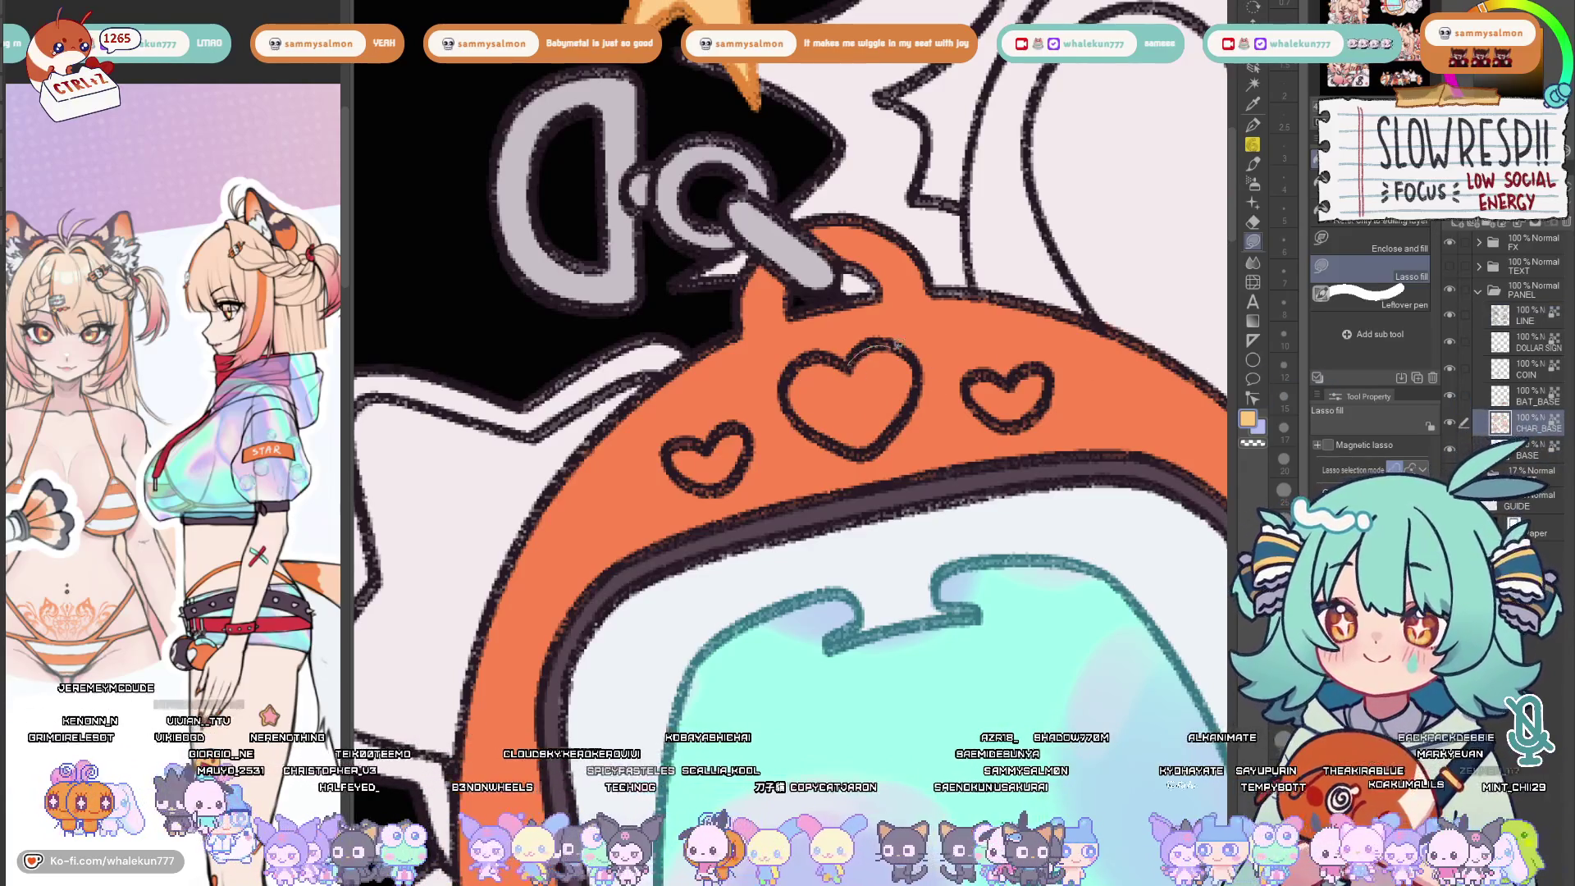
pyautogui.moveTo(801, 350); pyautogui.dragTo(911, 444)
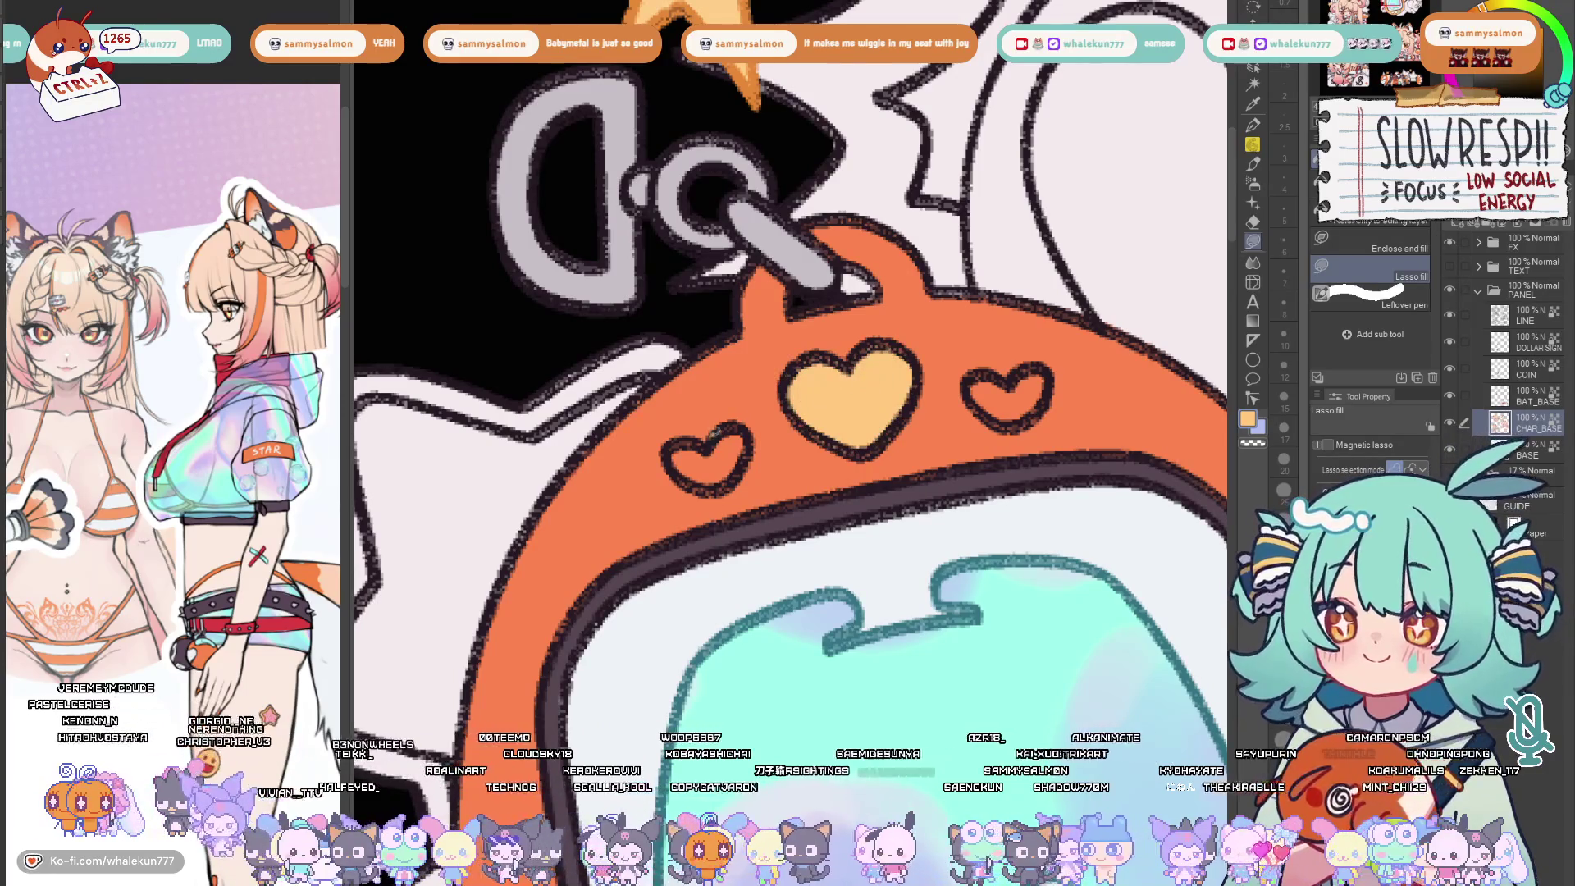
# Fill the lower-left and small right hearts with light orange
pyautogui.moveTo(659, 419); pyautogui.dragTo(758, 492)
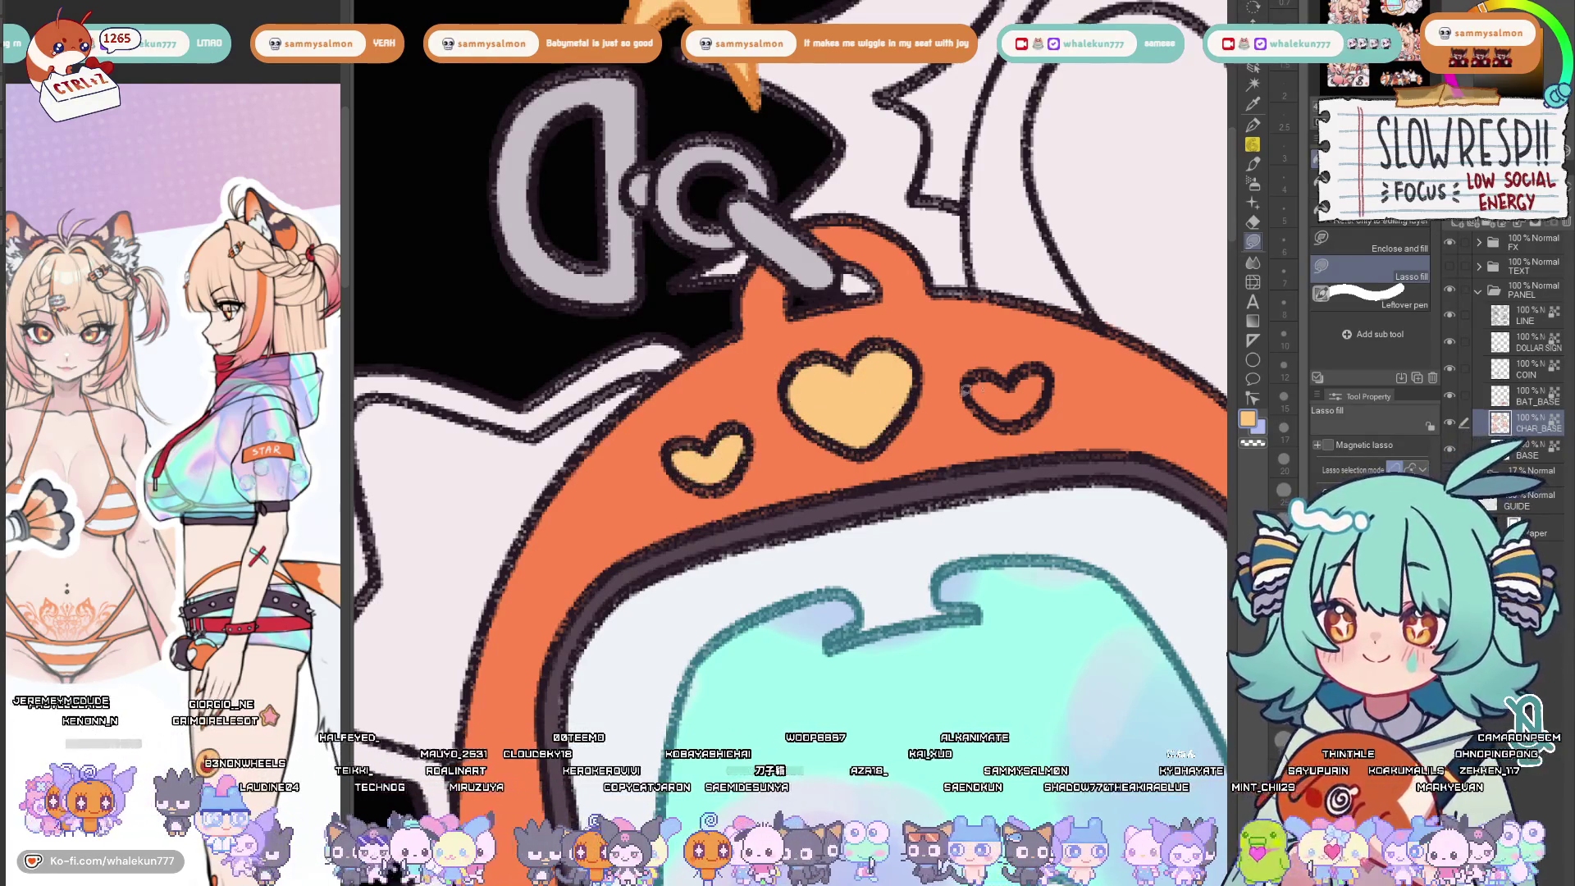
pyautogui.moveTo(973, 363); pyautogui.dragTo(1060, 425)
pyautogui.scroll(-5, 1000, 372)
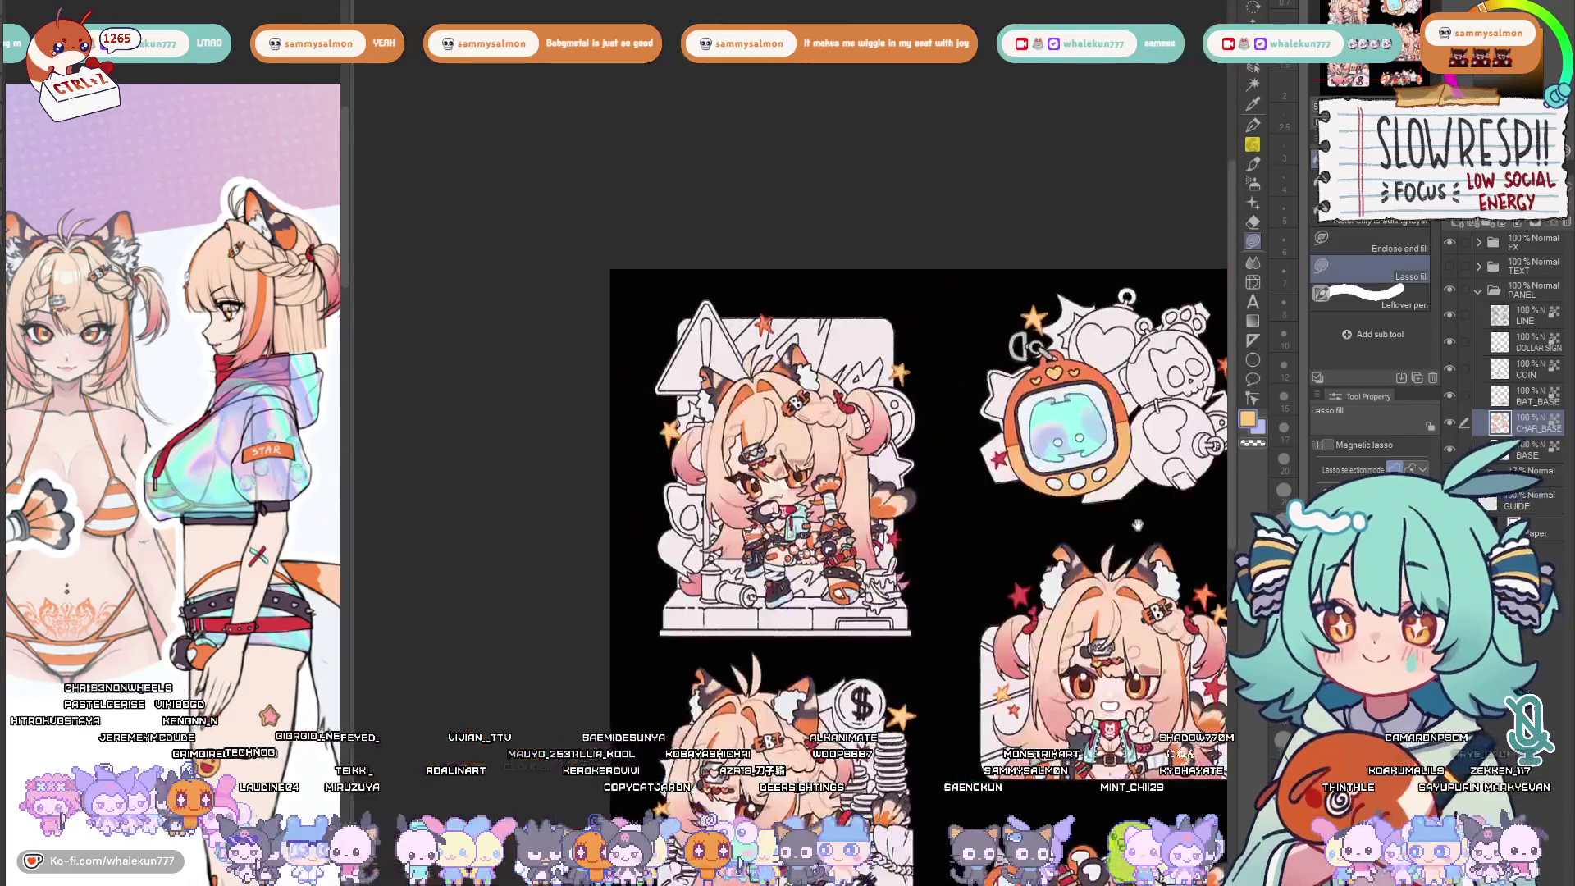
pyautogui.scroll(3, 1043, 384)
# With the G-pen at size 20 in darker orange, stroke over the right heart's fill
pyautogui.press('b')
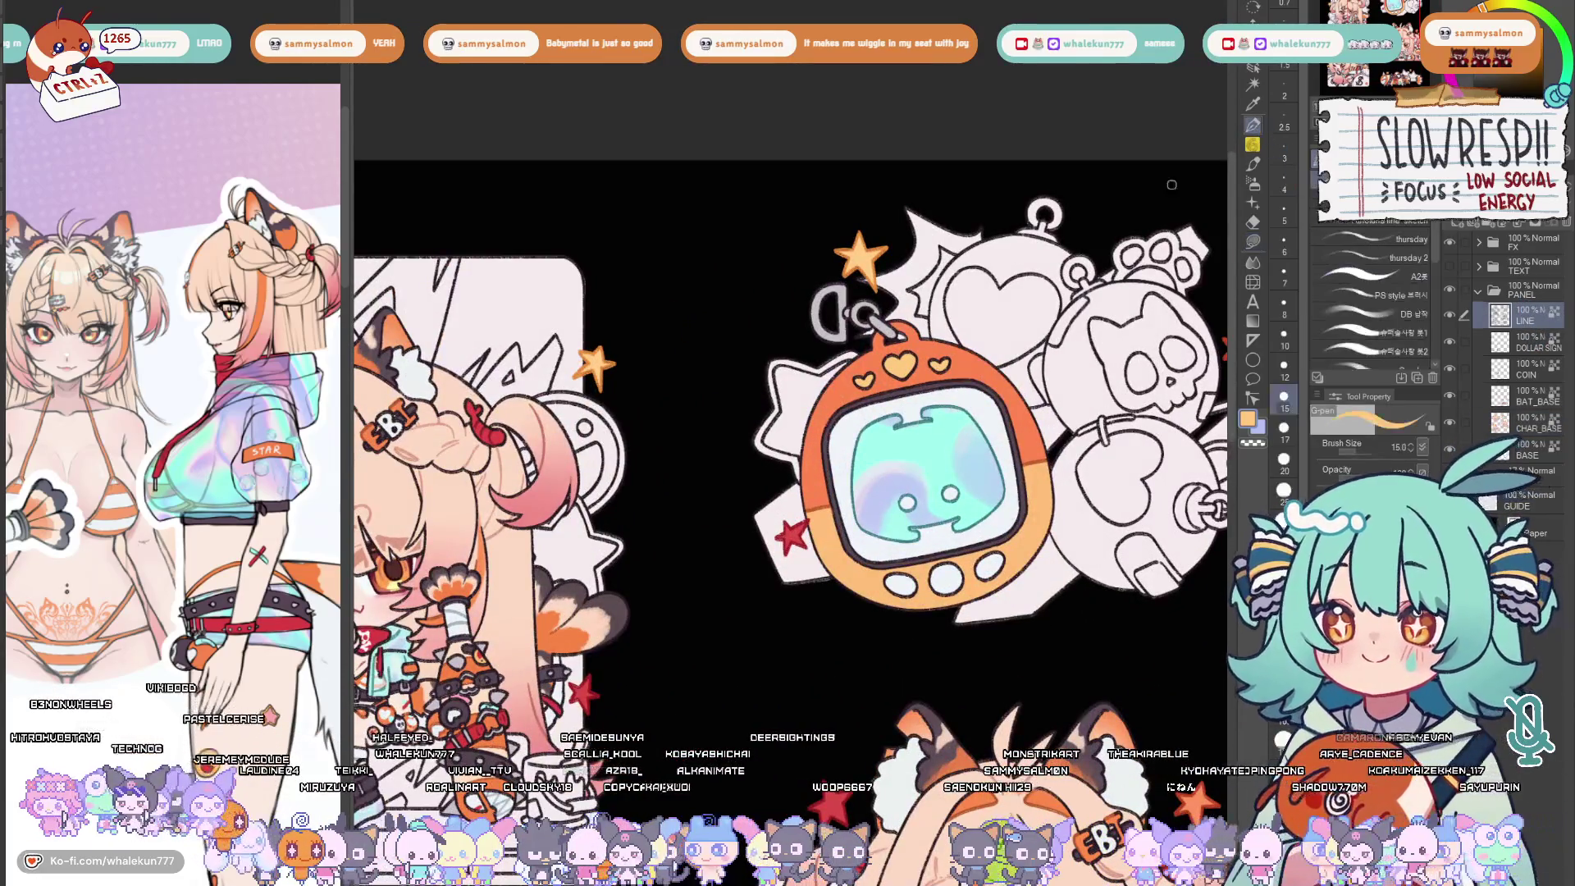
pyautogui.scroll(4, 910, 468)
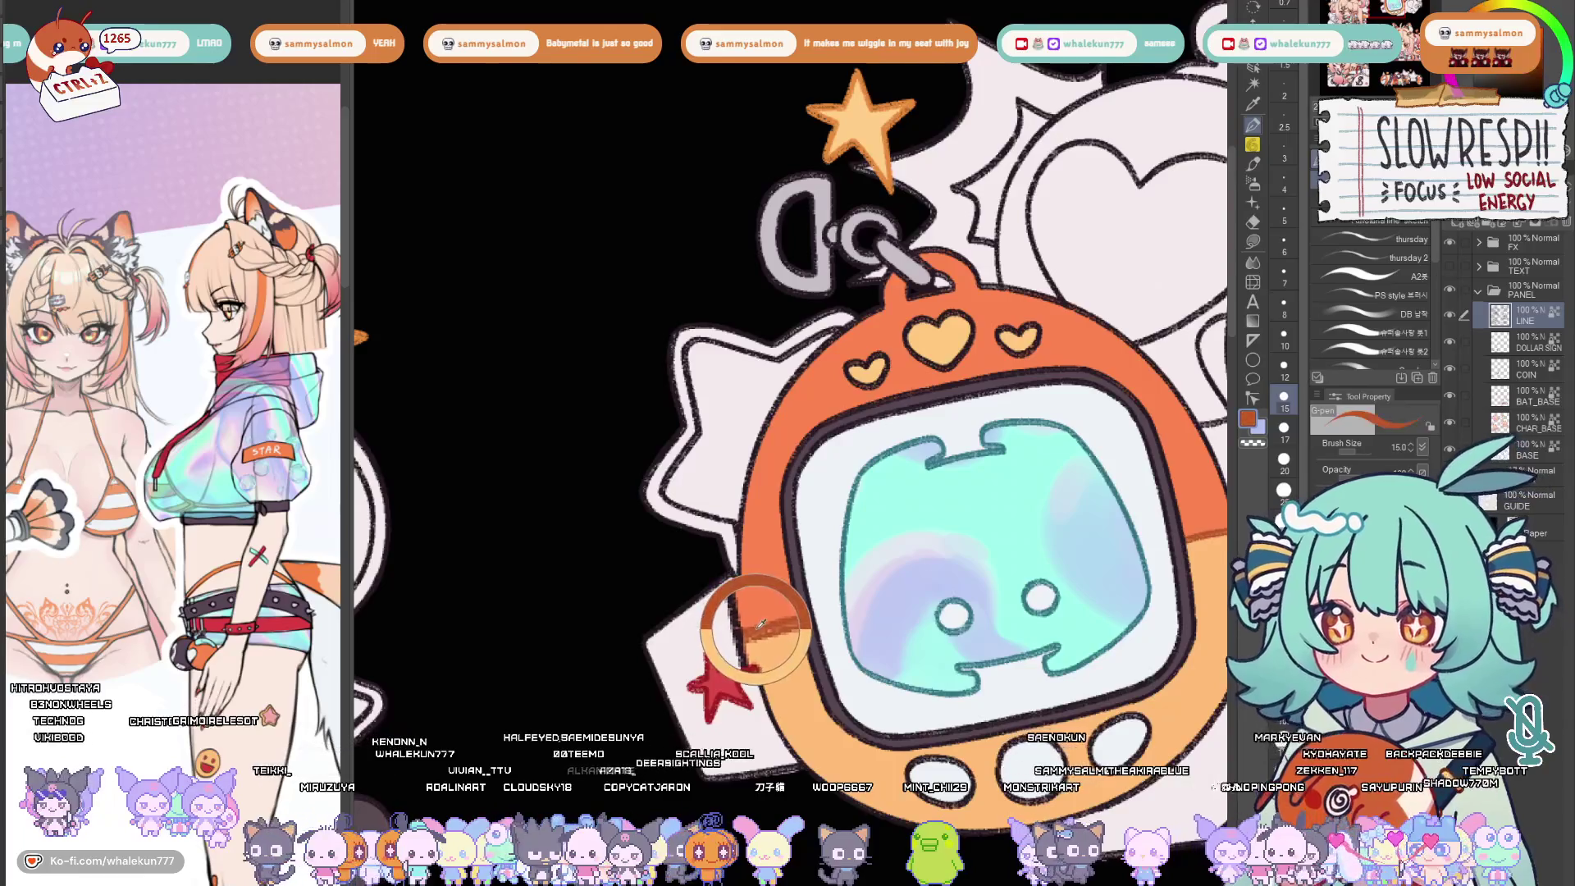
pyautogui.press(']')
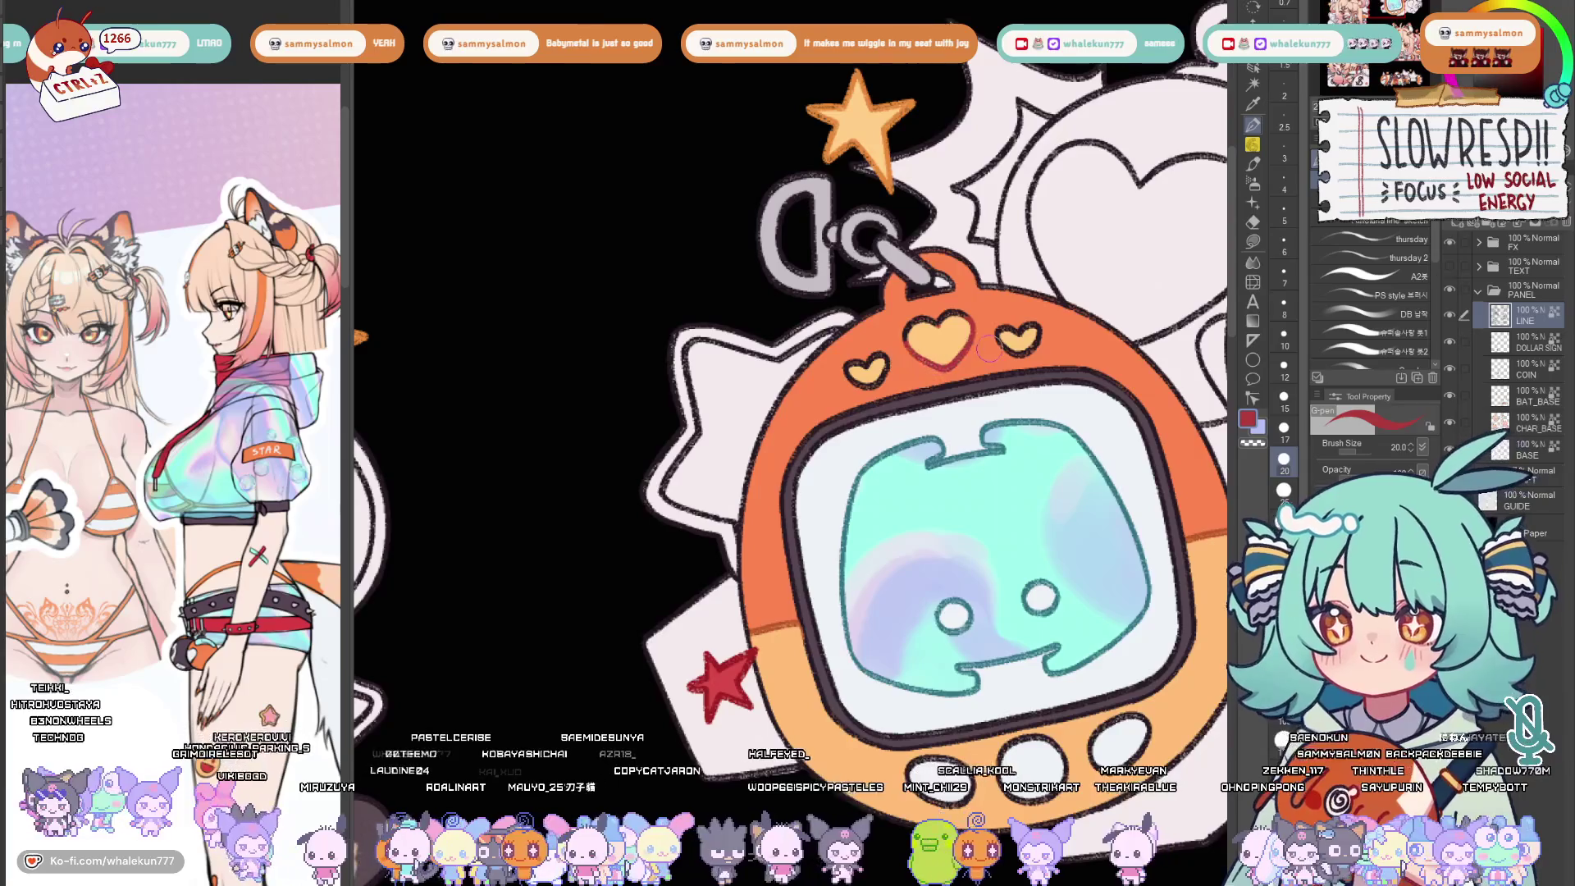
pyautogui.moveTo(1004, 332); pyautogui.dragTo(1034, 346)
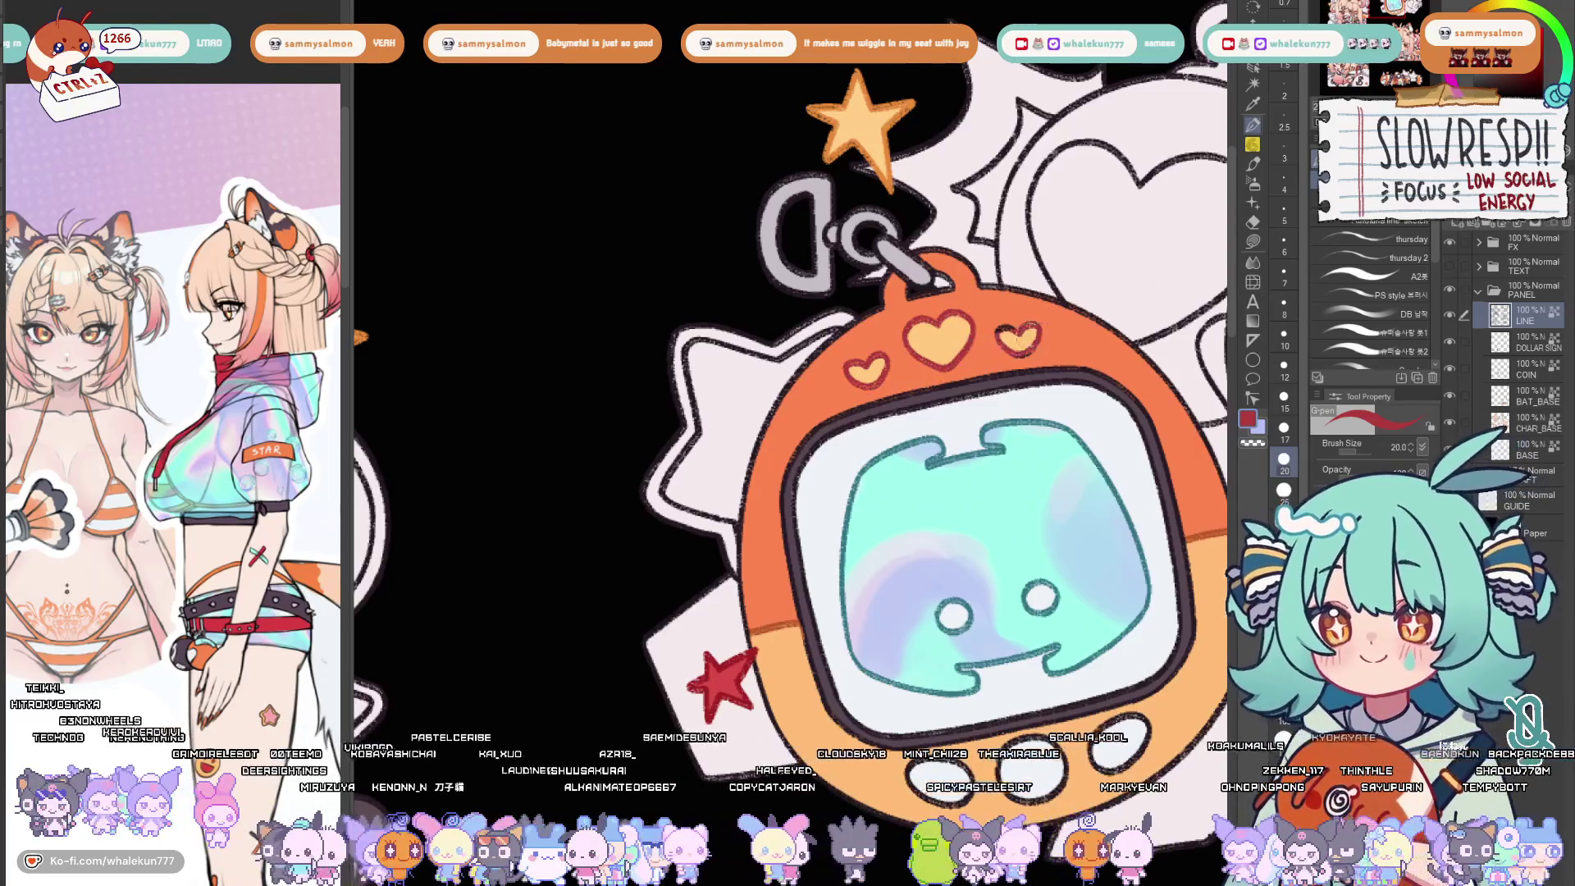
pyautogui.scroll(-3, 946, 495)
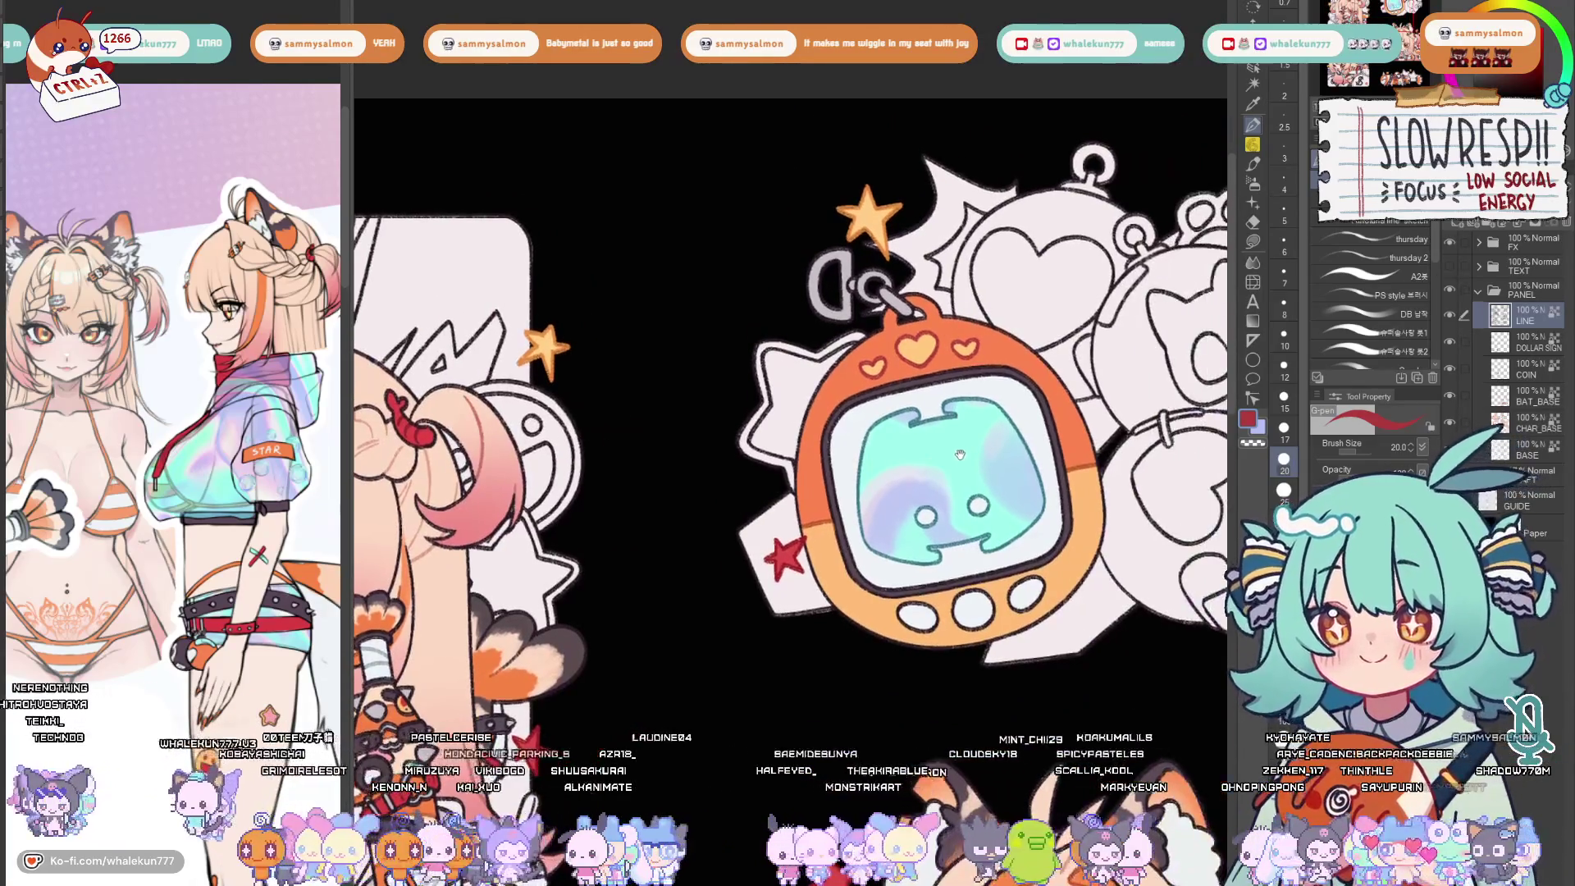
pyautogui.scroll(-3, 945, 497)
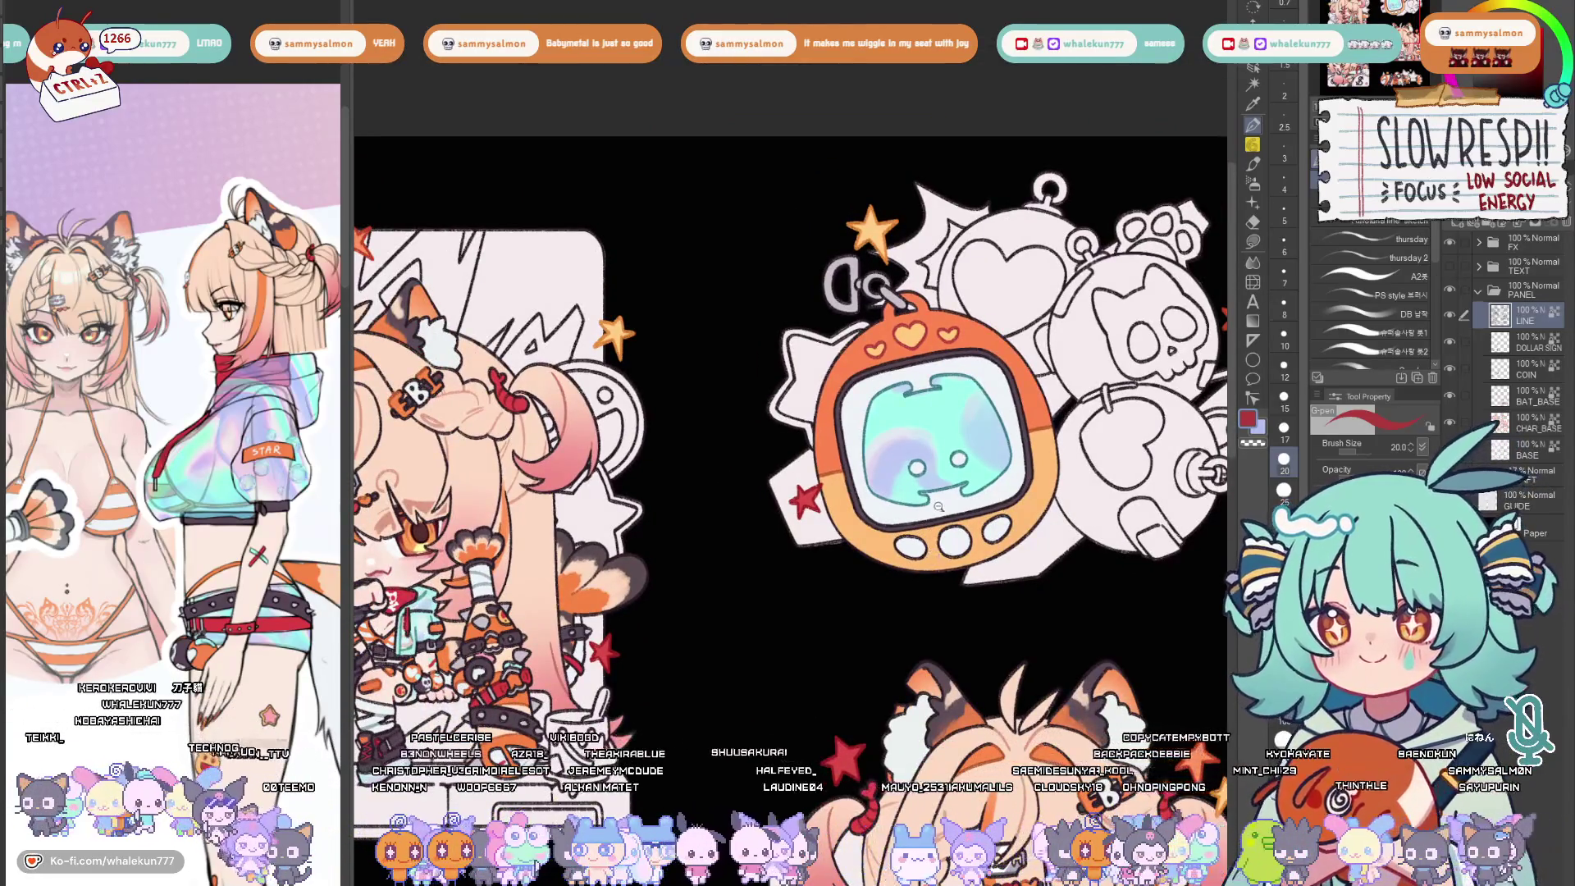
pyautogui.scroll(3, 938, 514)
pyautogui.scroll(2, 902, 578)
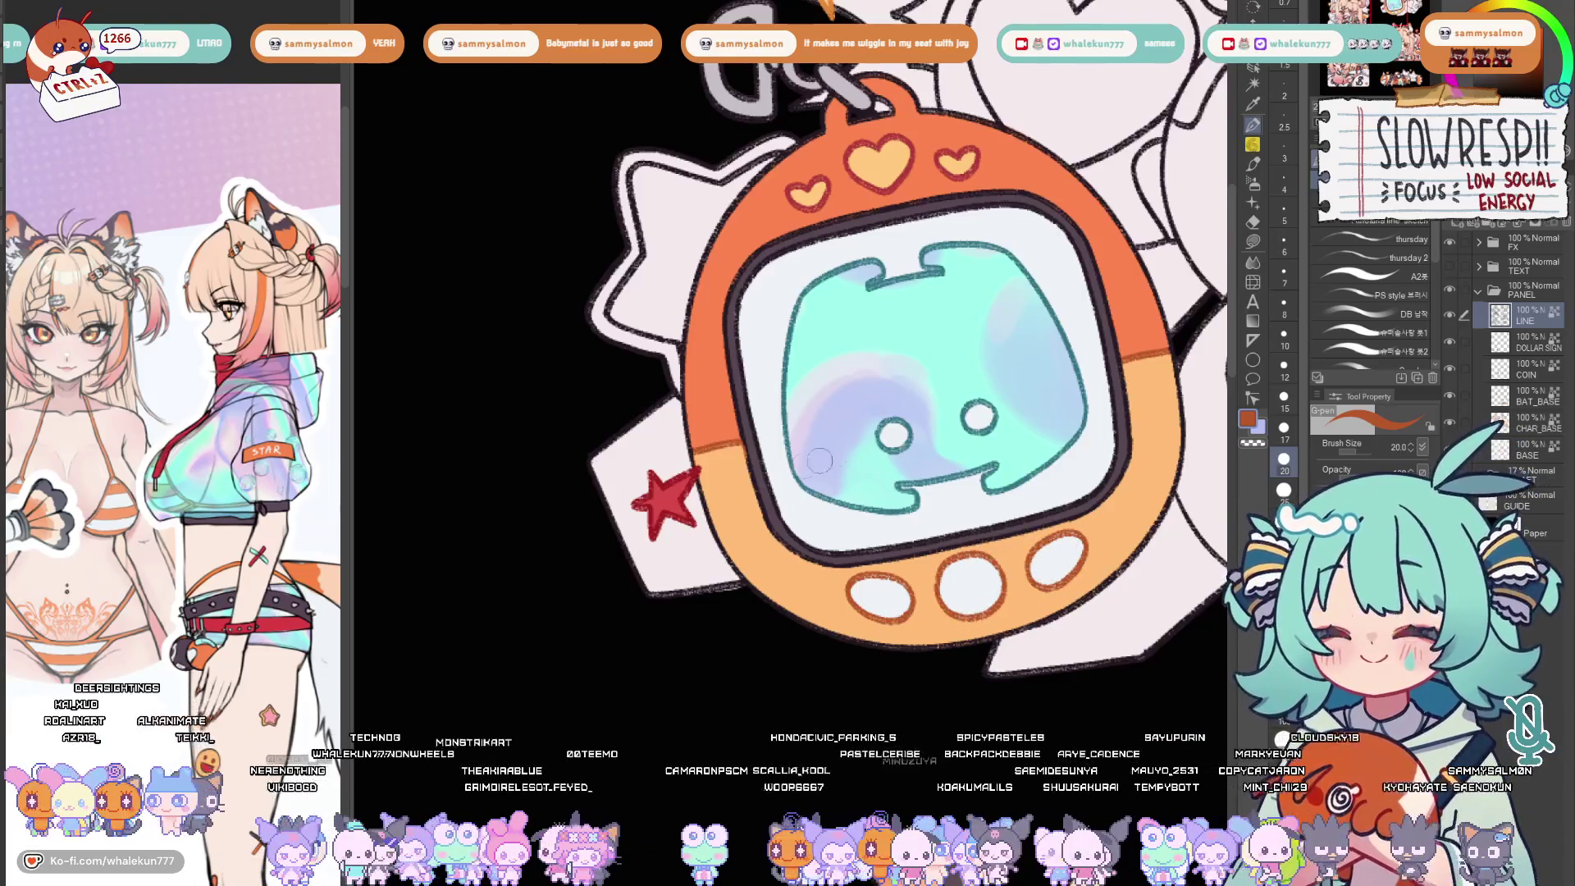
pyautogui.moveTo(788, 455); pyautogui.dragTo(754, 446)
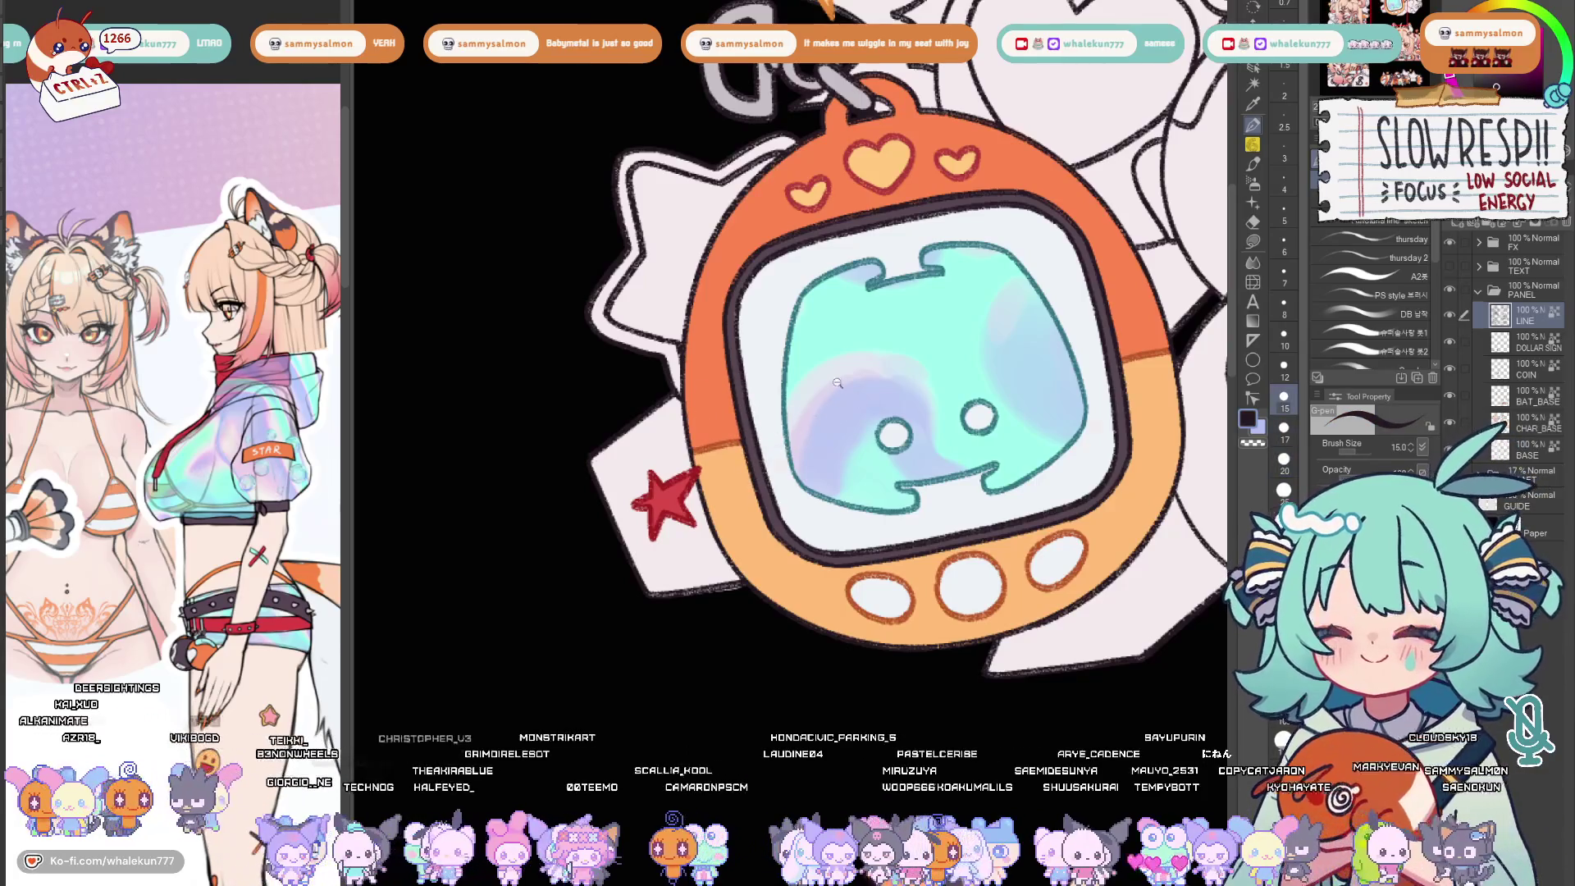
pyautogui.scroll(-5, 849, 390)
pyautogui.scroll(2, 801, 541)
pyautogui.scroll(2, 837, 578)
pyautogui.scroll(2, 861, 632)
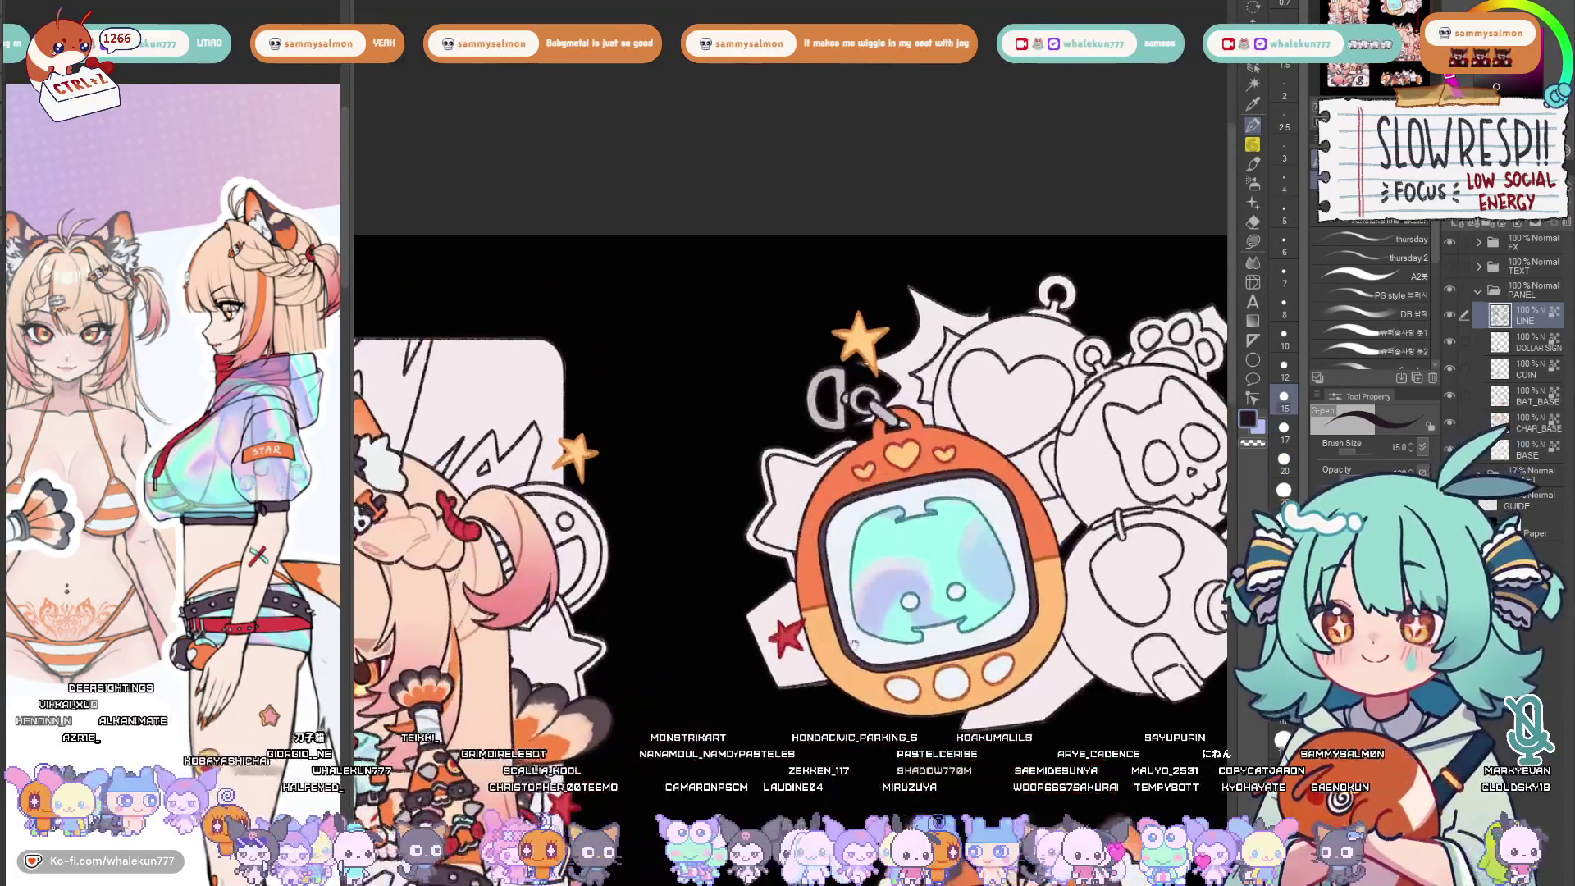
pyautogui.scroll(-2, 861, 632)
pyautogui.scroll(4, 669, 512)
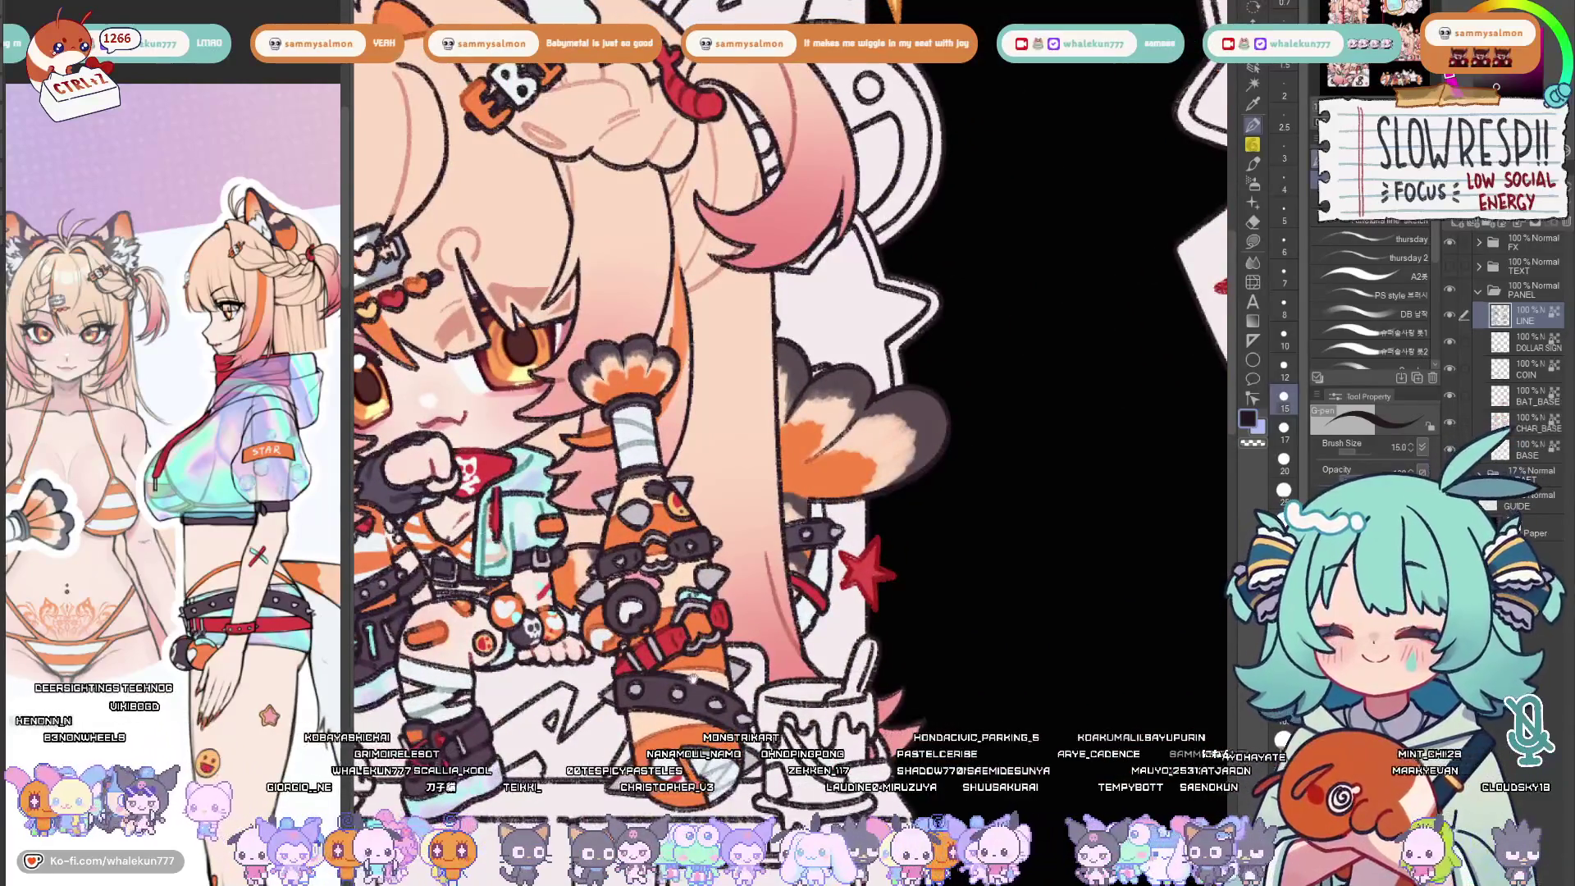
pyautogui.moveTo(740, 430); pyautogui.dragTo(805, 419)
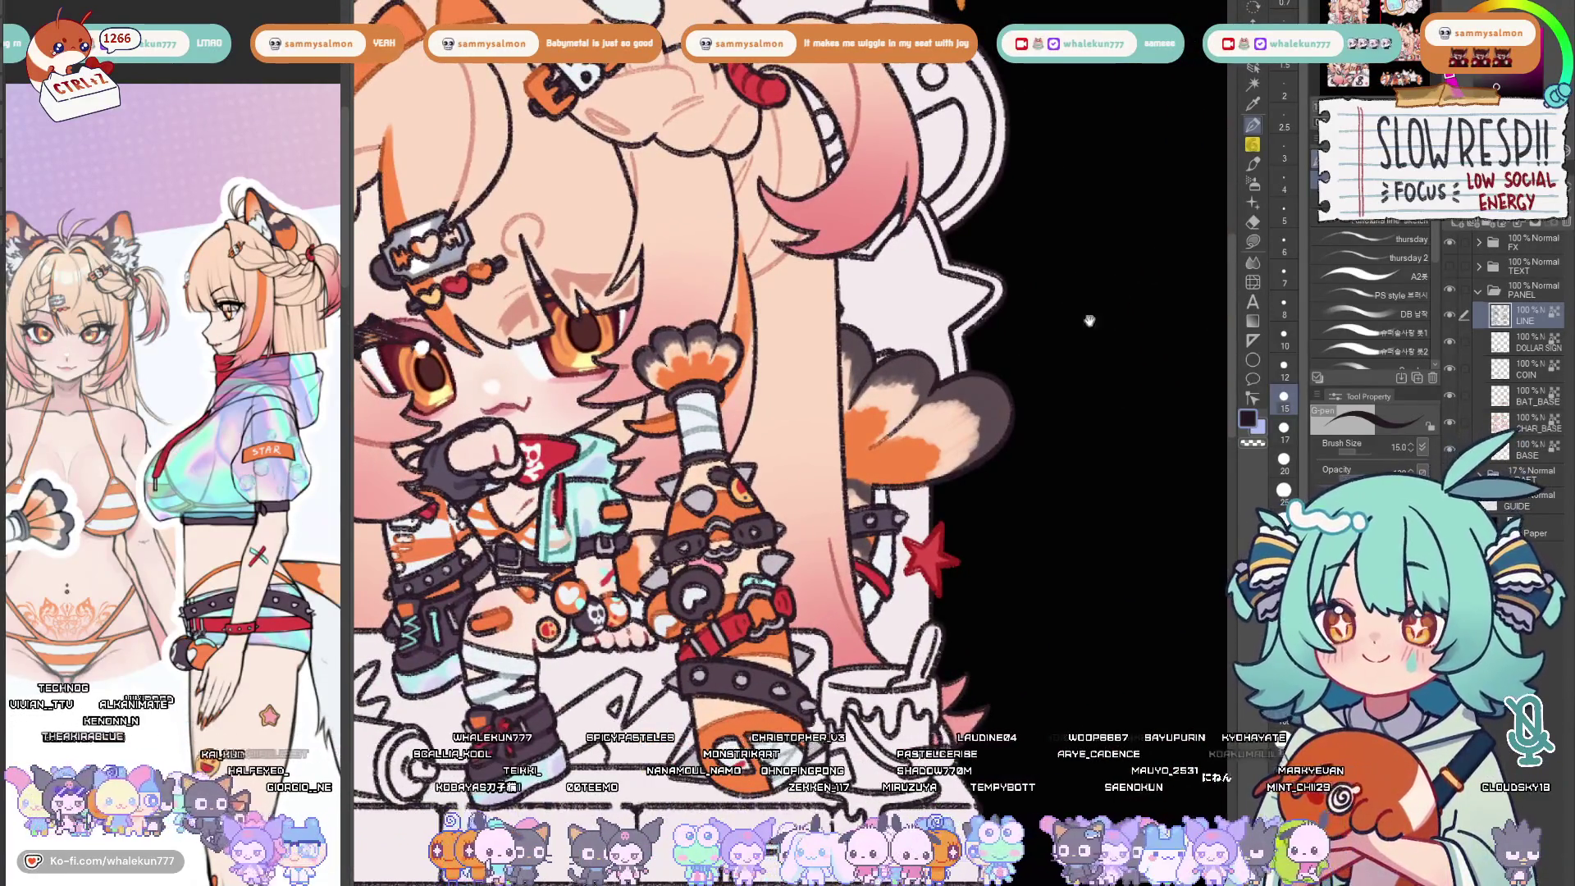
pyautogui.moveTo(1120, 304); pyautogui.dragTo(966, 429)
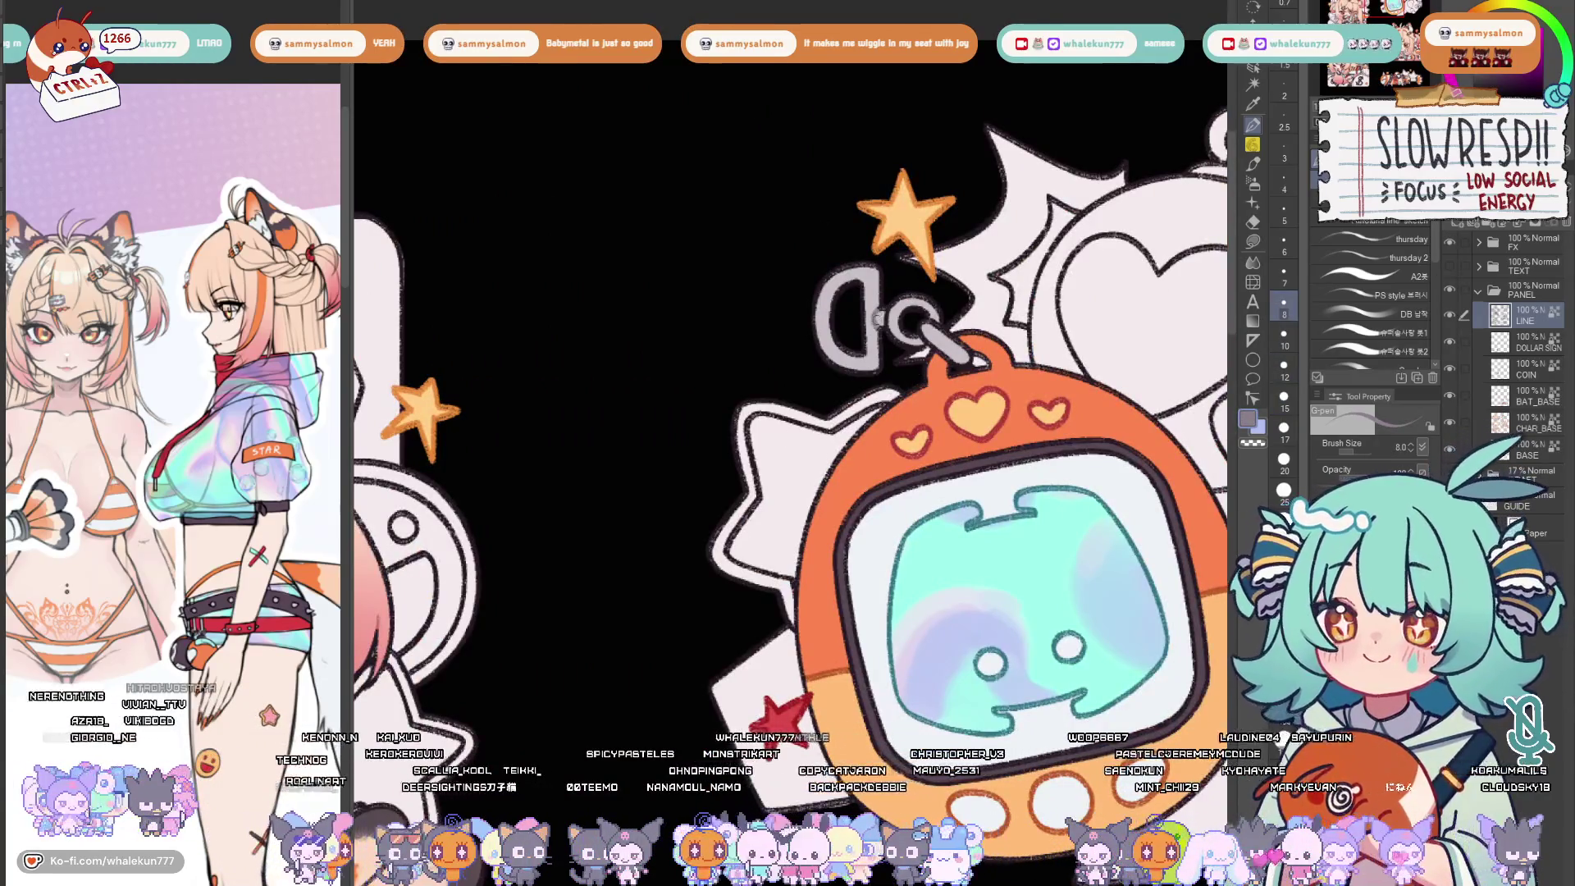
pyautogui.press(']')
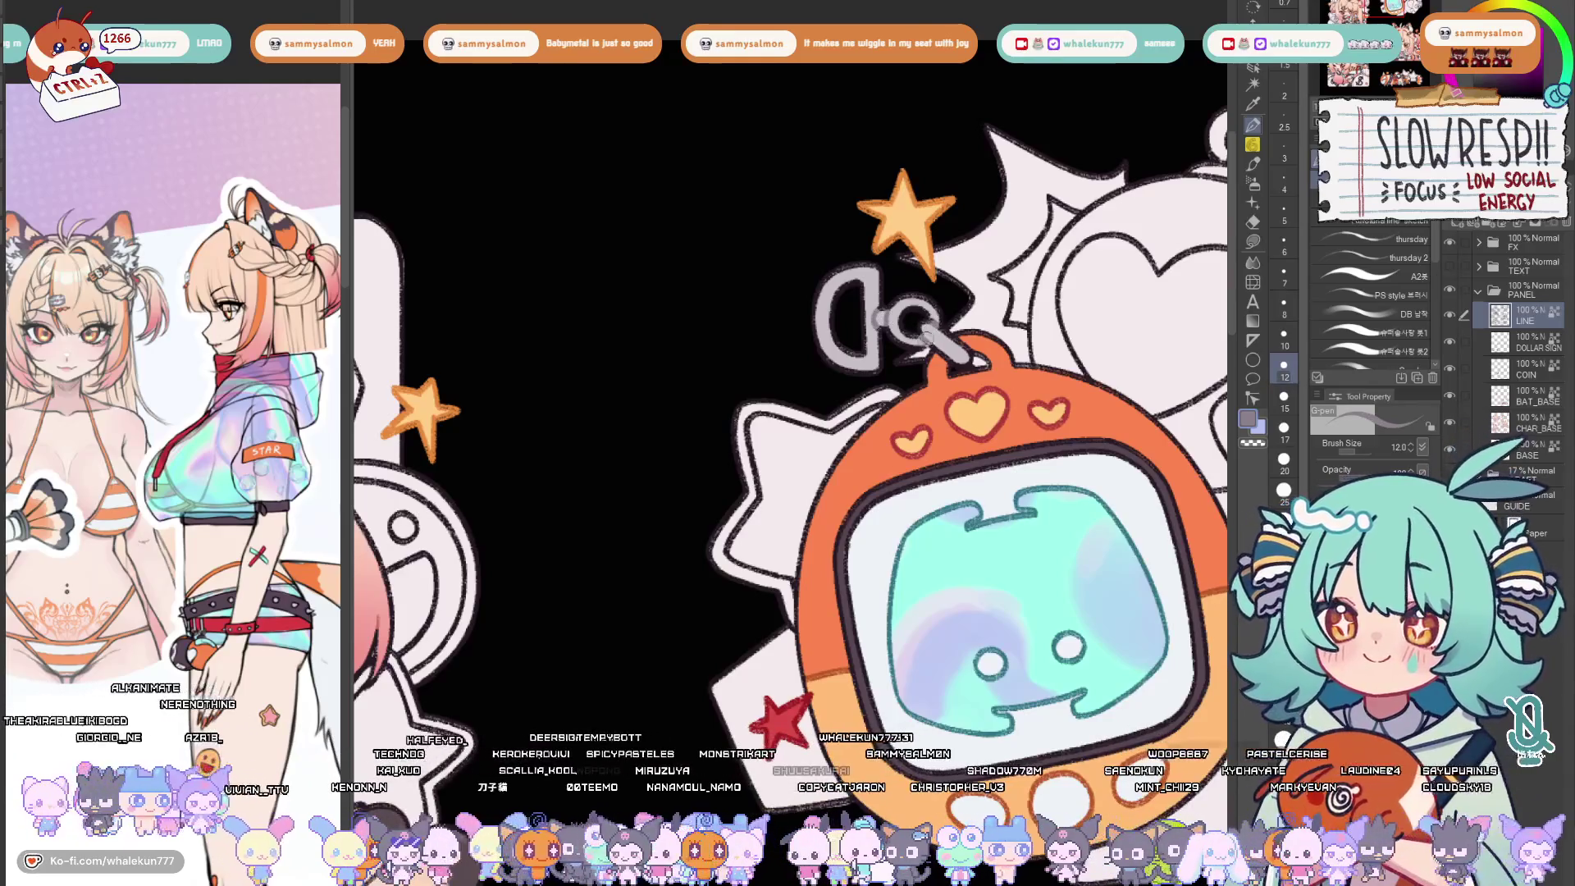
pyautogui.scroll(-5, 794, 407)
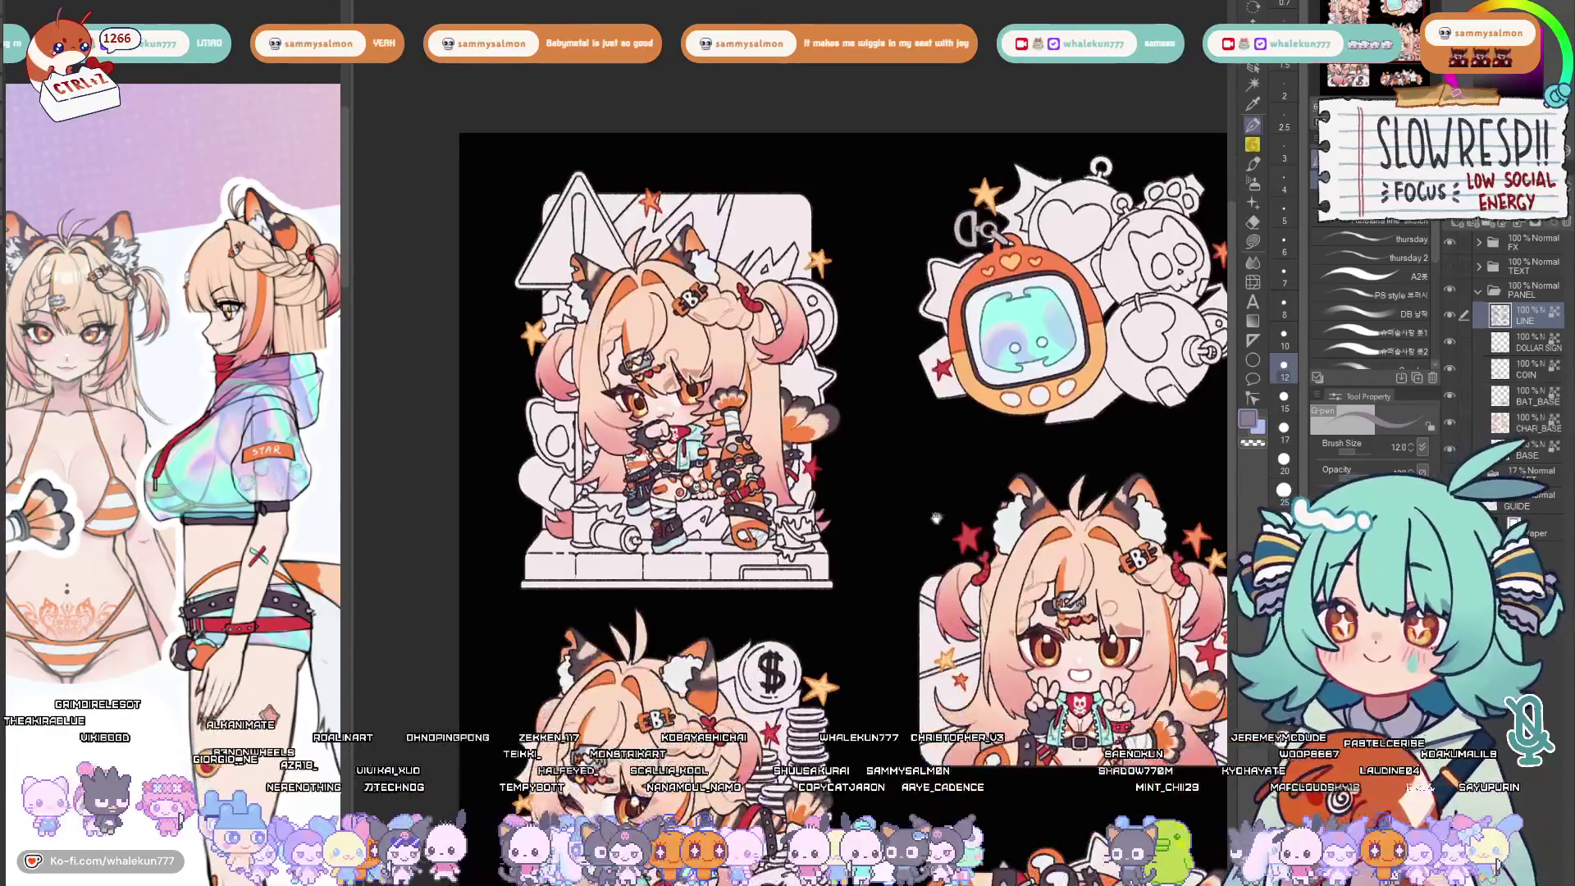
pyautogui.scroll(5, 615, 369)
pyautogui.scroll(2, 690, 369)
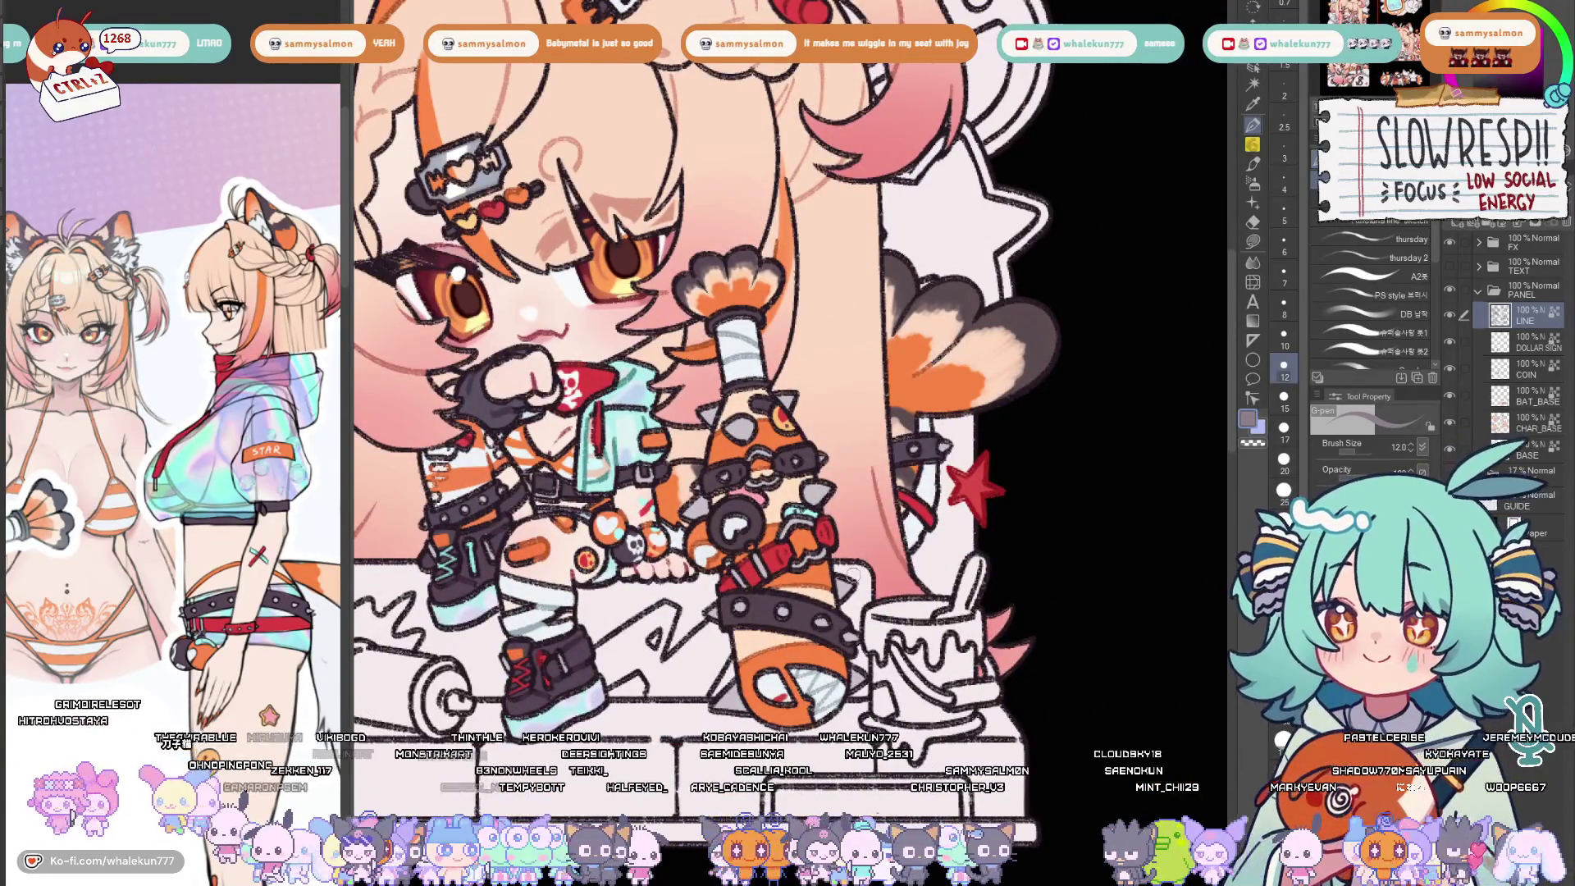
pyautogui.scroll(-3, 739, 370)
pyautogui.scroll(-2, 738, 369)
pyautogui.scroll(-3, 739, 369)
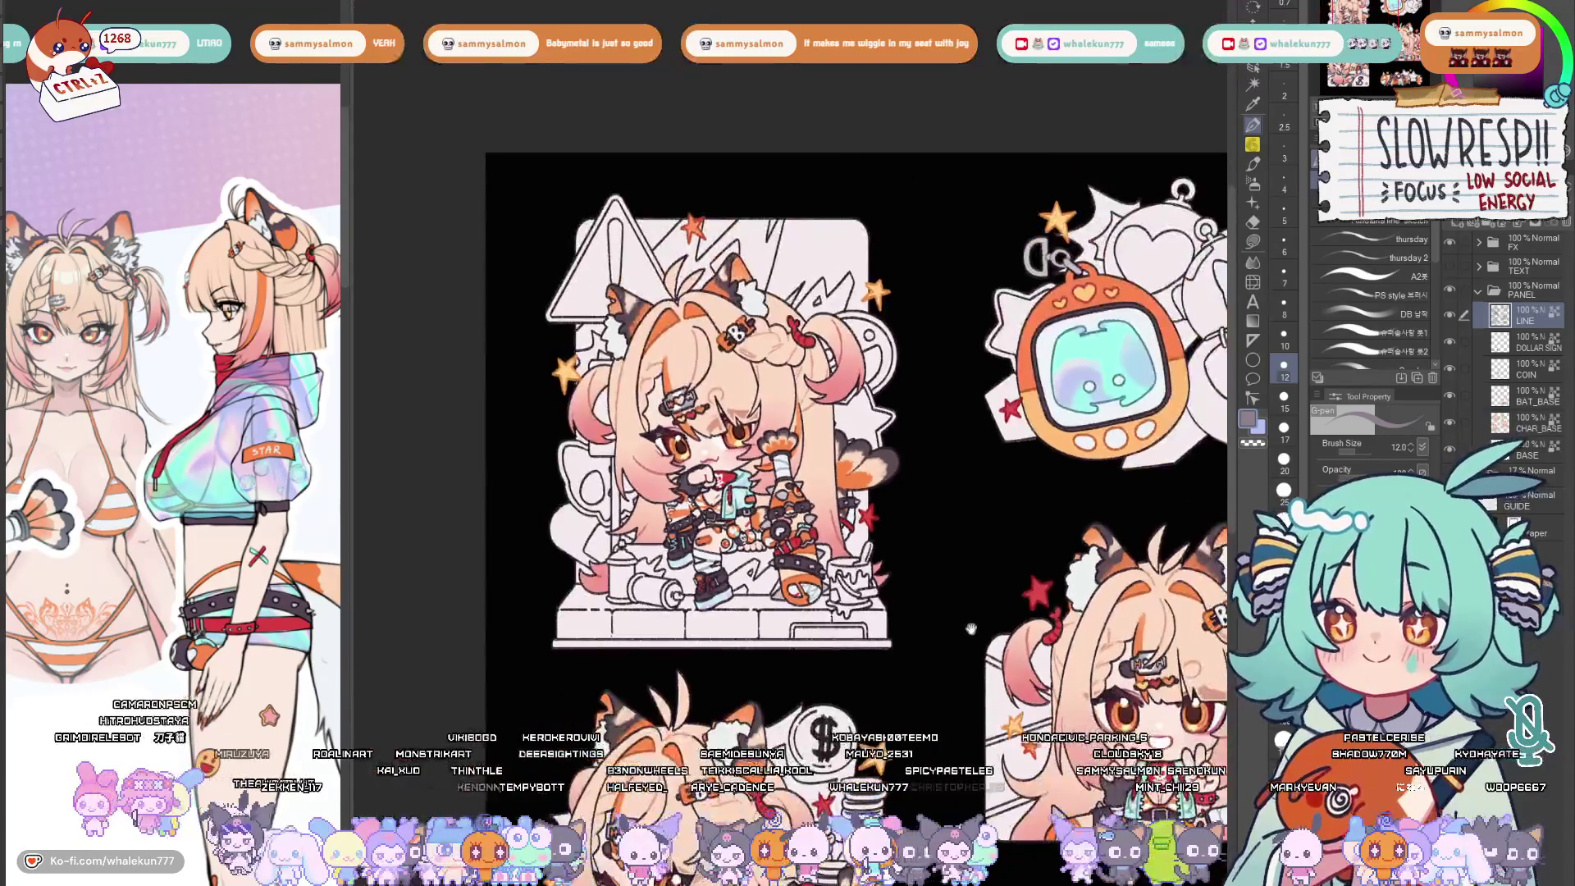
pyautogui.scroll(-1, 739, 369)
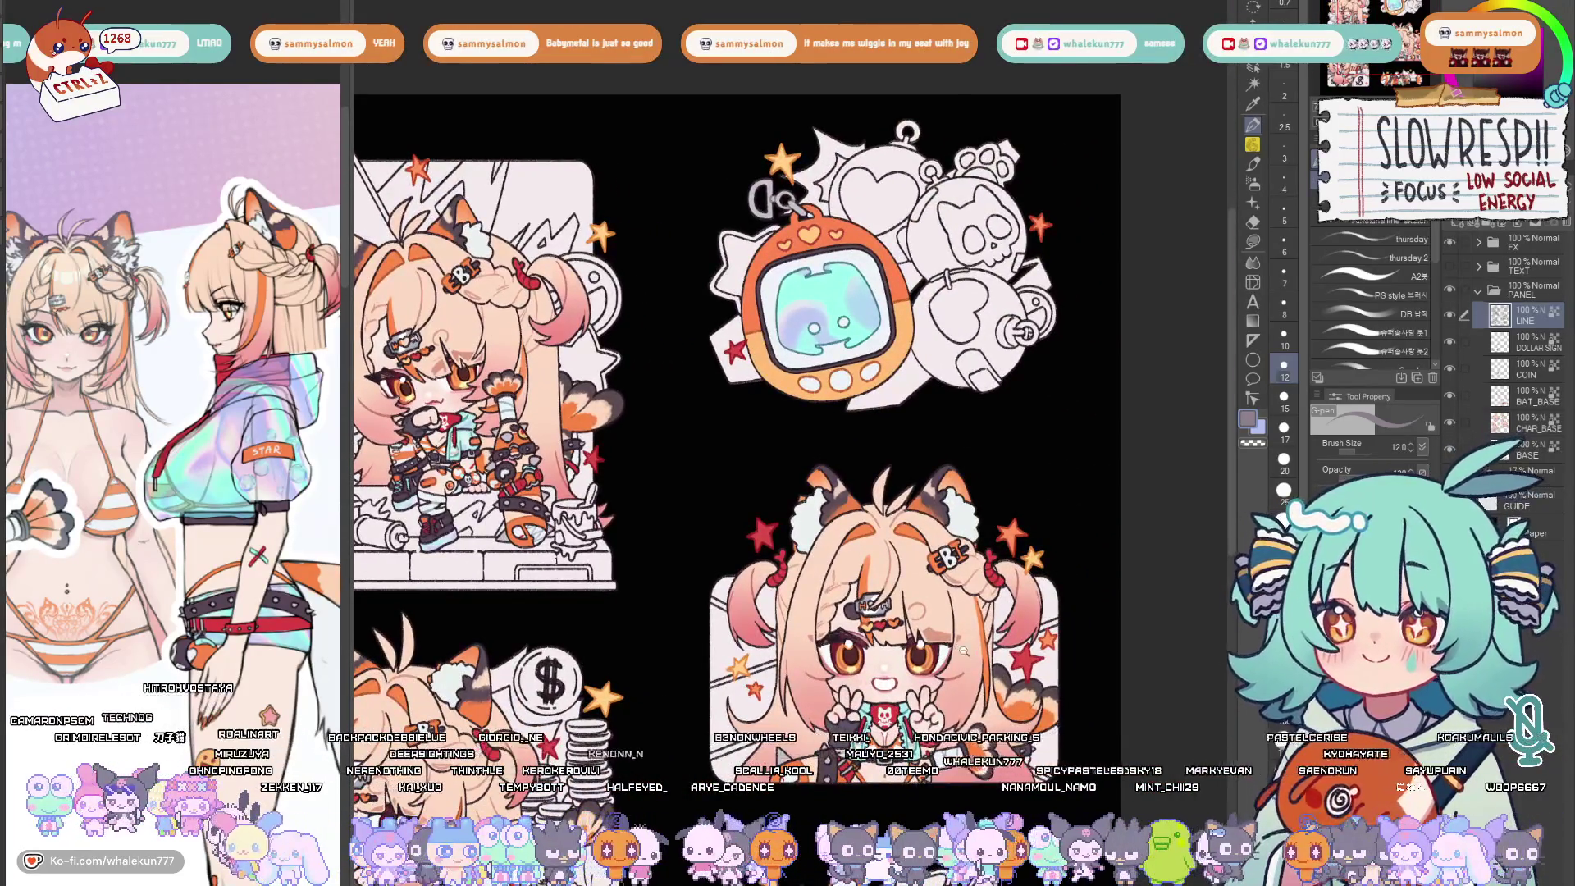
pyautogui.scroll(-3, 740, 370)
pyautogui.scroll(5, 739, 431)
pyautogui.scroll(-2, 738, 431)
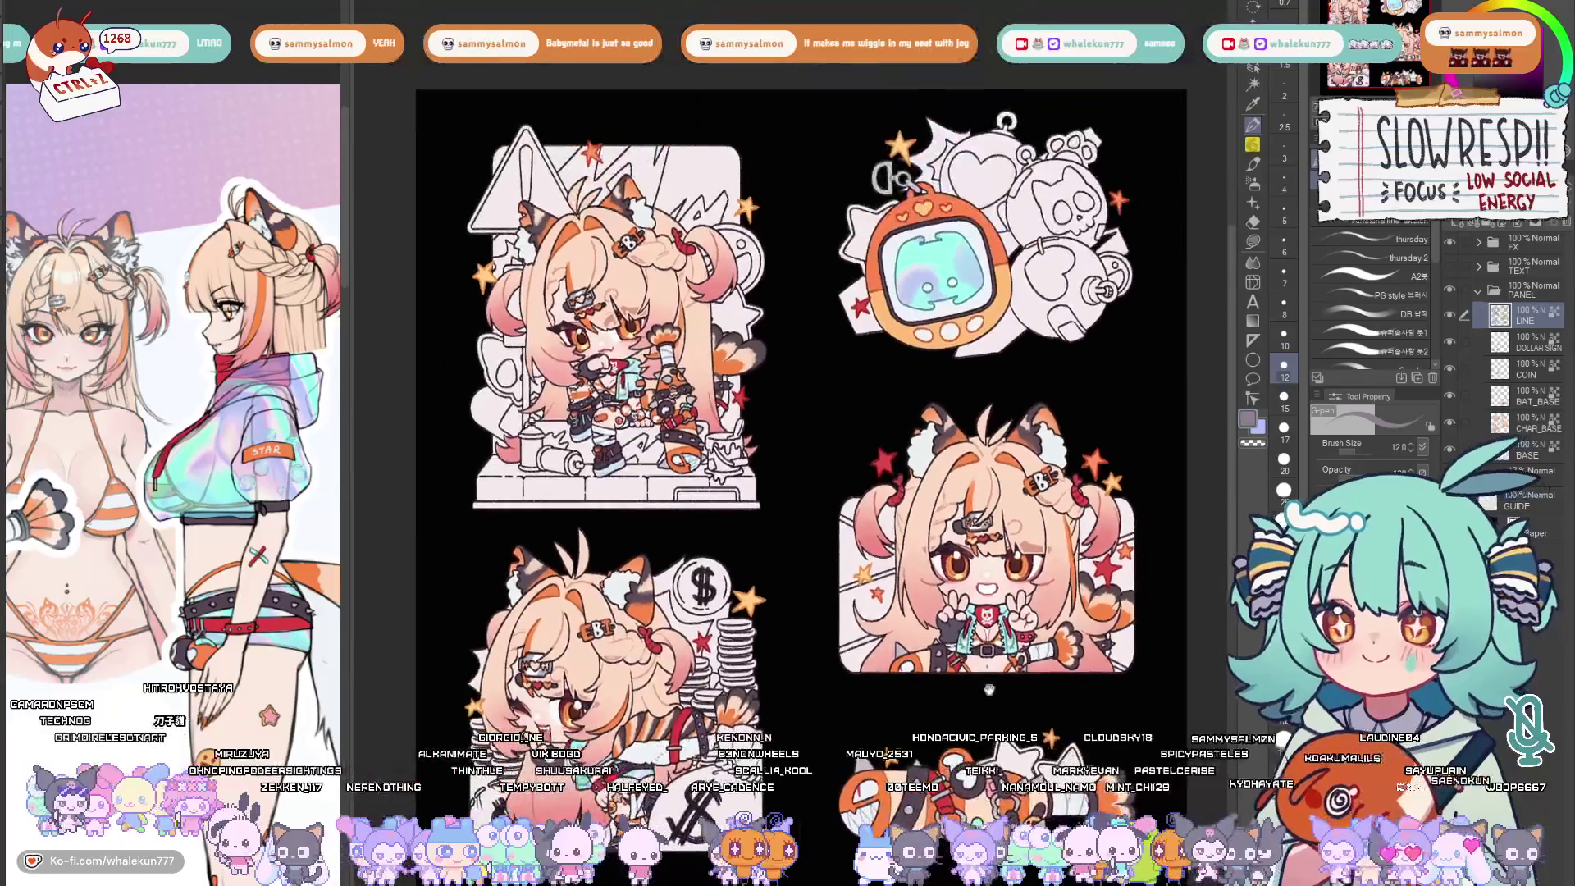
pyautogui.scroll(1, 985, 669)
pyautogui.click(1348, 353)
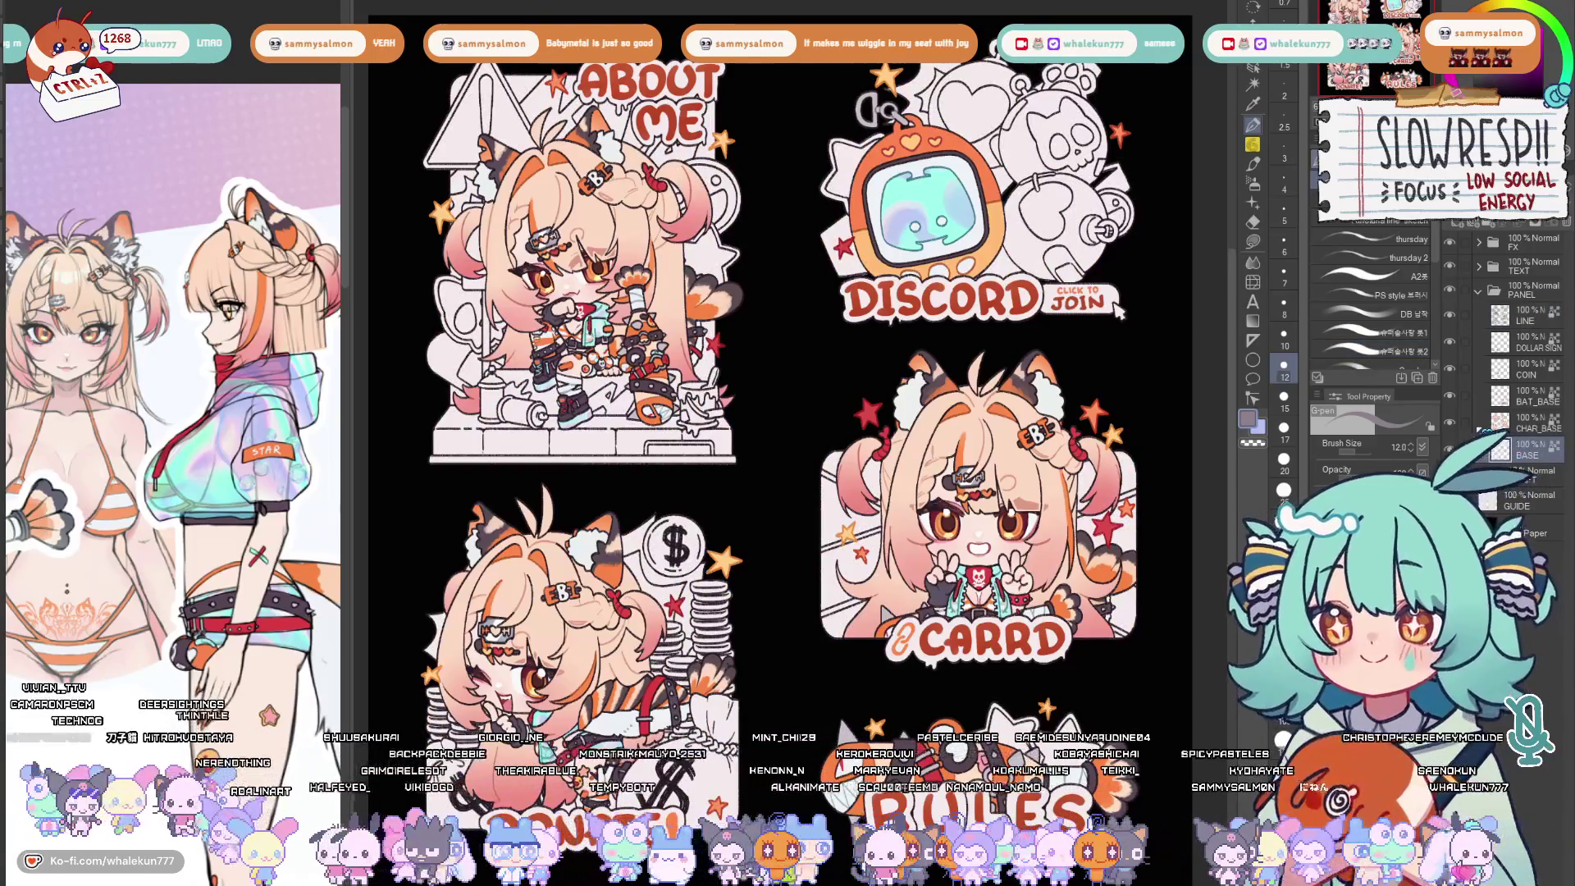
# Switch to Lasso fill ready to colour the newly shown labels
pyautogui.press('g')
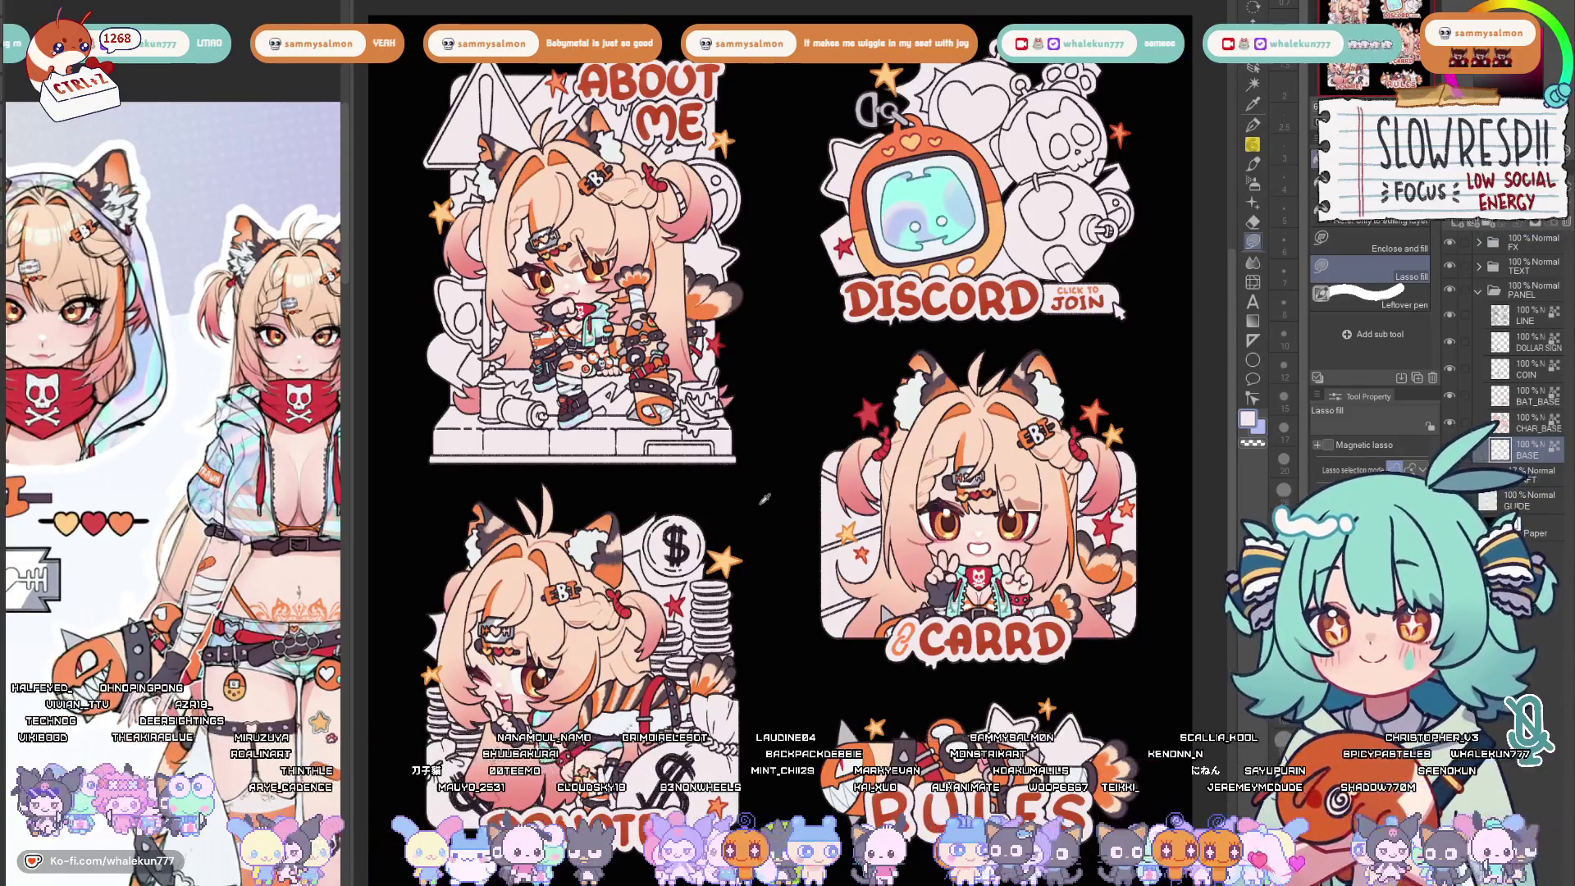
pyautogui.scroll(1, 1116, 310)
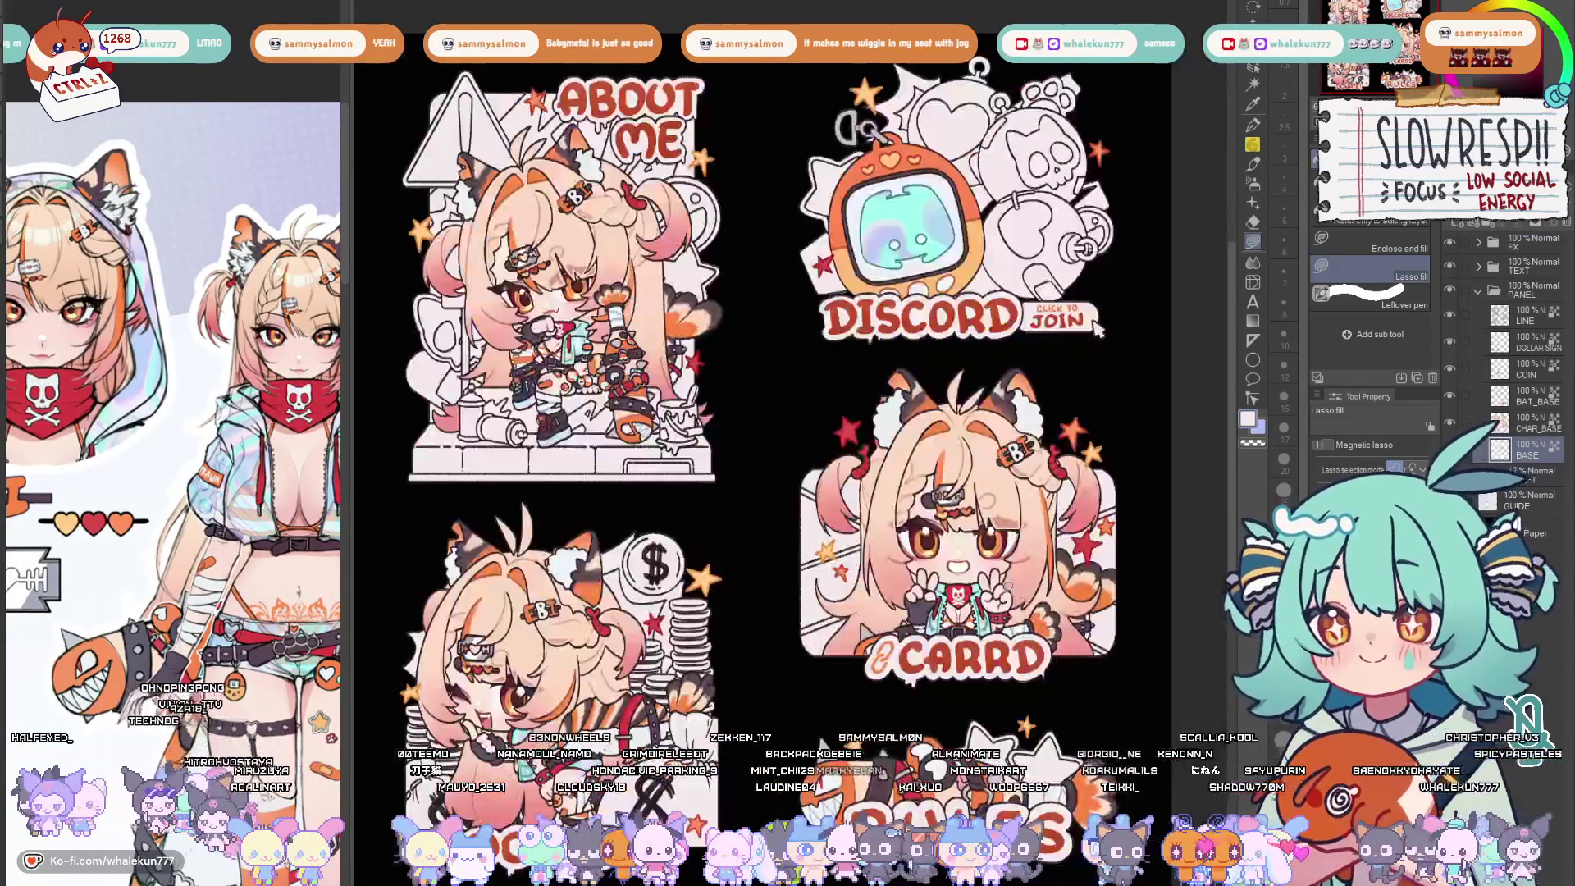